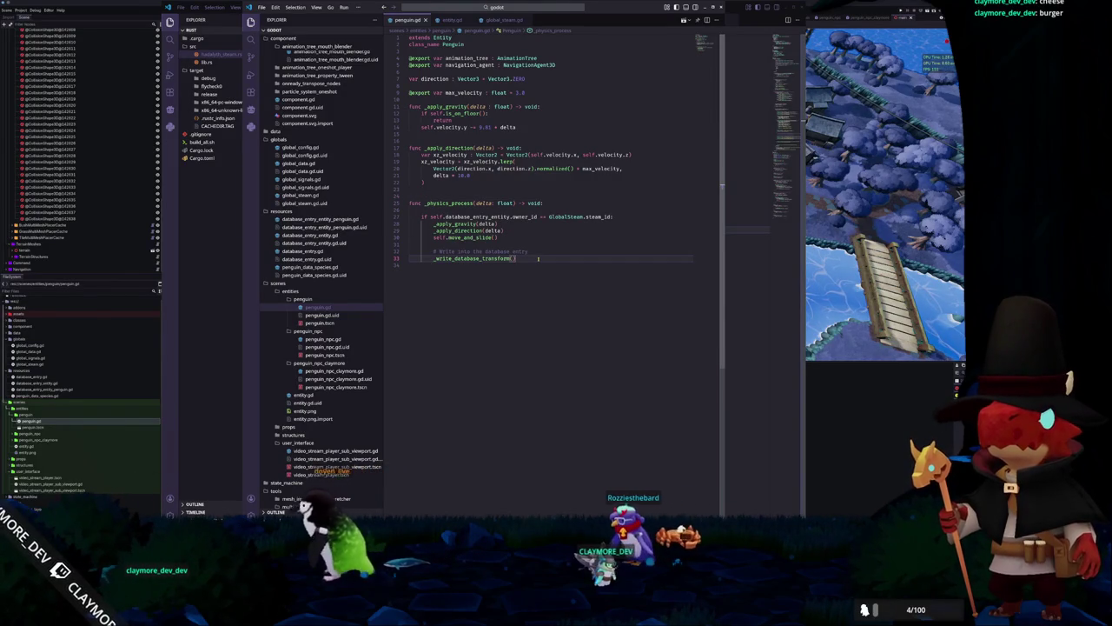
Start an 'if self.velocity.length_squared() > 0.01:' check below _apply_direction(delta)
{"action": "left_click_drag", "start_coordinate": [527, 251], "coordinate": [429, 251]}
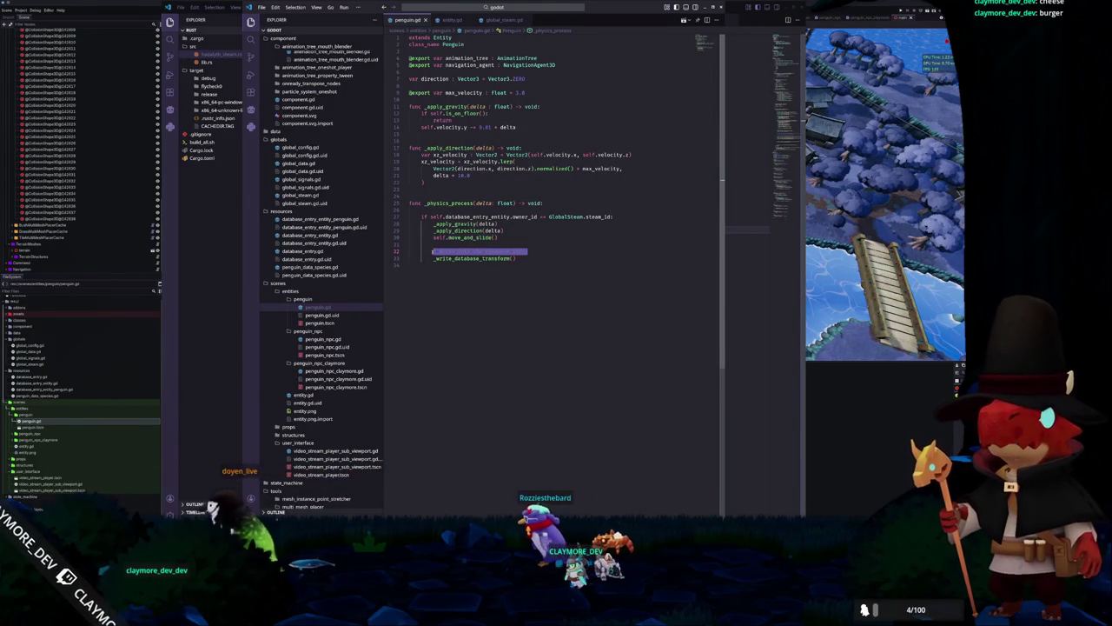
{"action": "left_click", "coordinate": [461, 244]}
{"action": "double_click", "coordinate": [456, 230]}
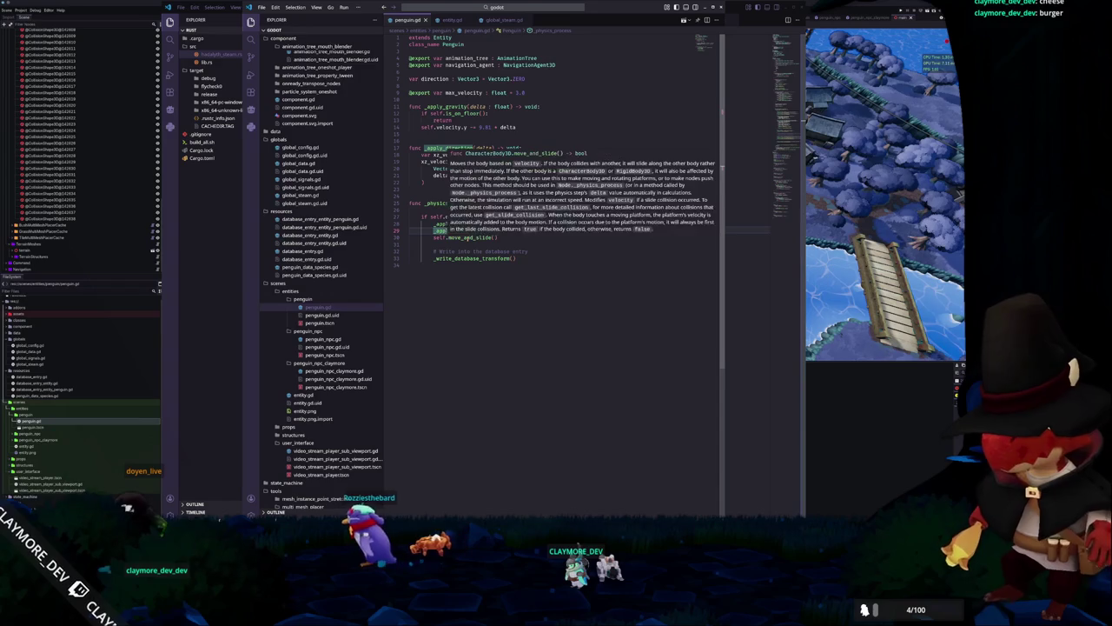
{"action": "double_click", "coordinate": [469, 237]}
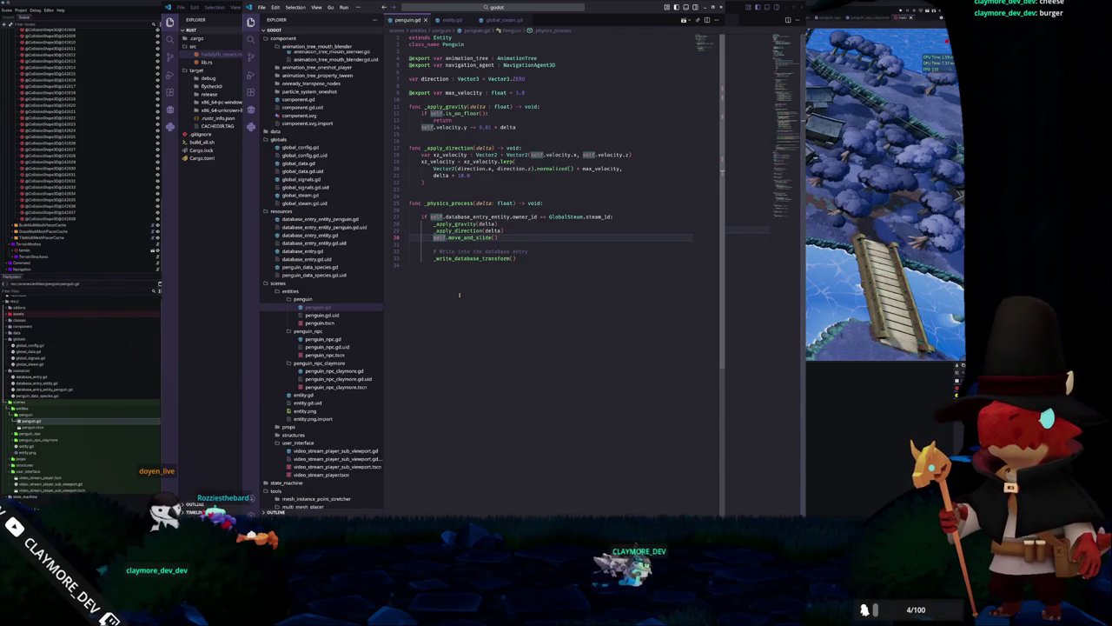
{"action": "key", "text": "Up"}
{"action": "key", "text": "Up"}
{"action": "key", "text": "Up"}
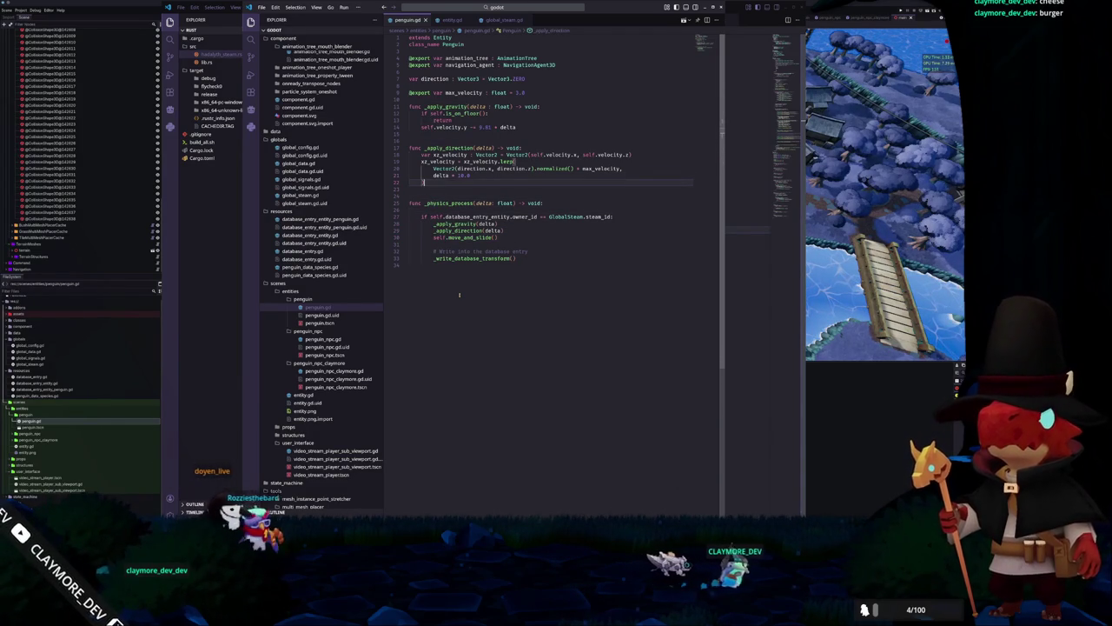
{"action": "key", "text": "Down"}
{"action": "key", "text": "Down"}
{"action": "key", "text": "Down"}
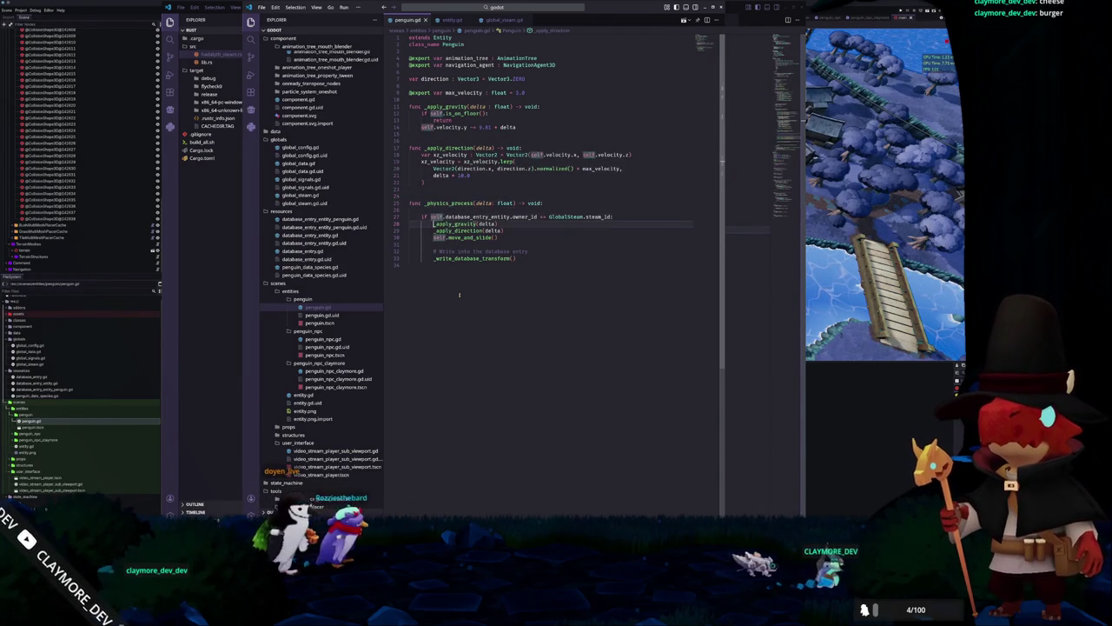
{"action": "key", "text": "End"}
{"action": "key", "text": "Return"}
{"action": "type", "text": "if self.vel"}
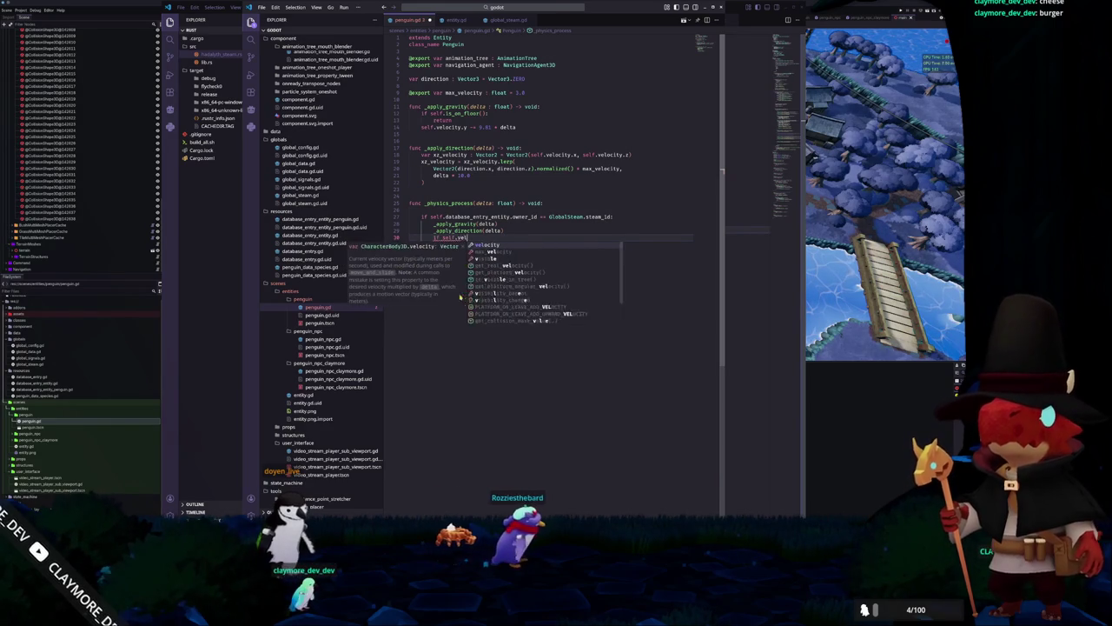
{"action": "type", "text": "ocity.length_squared() > 0.0:"}
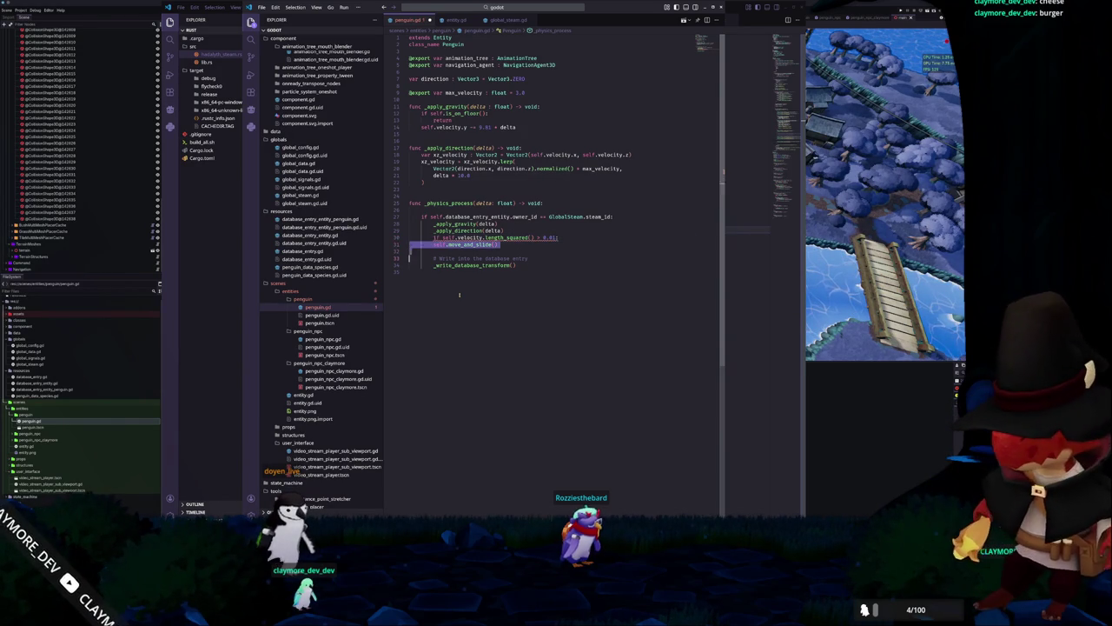
Indent move_and_slide() and _write_database_transform() under the check and begin a new comment
{"action": "key", "text": "BackSpace"}
{"action": "key", "text": "BackSpace"}
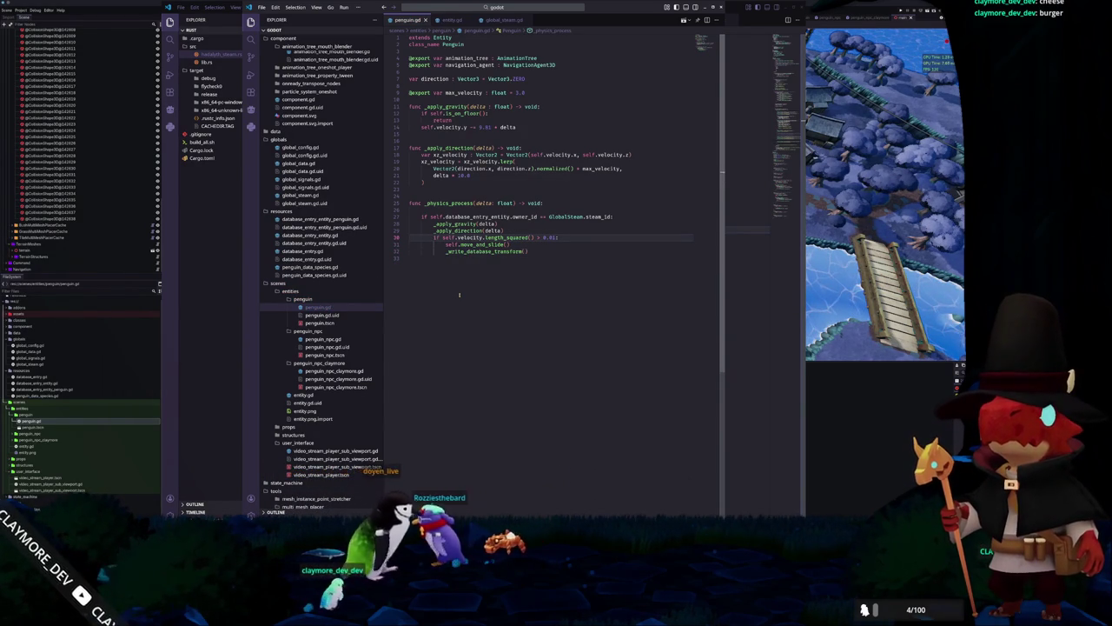
{"action": "key", "text": "Down"}
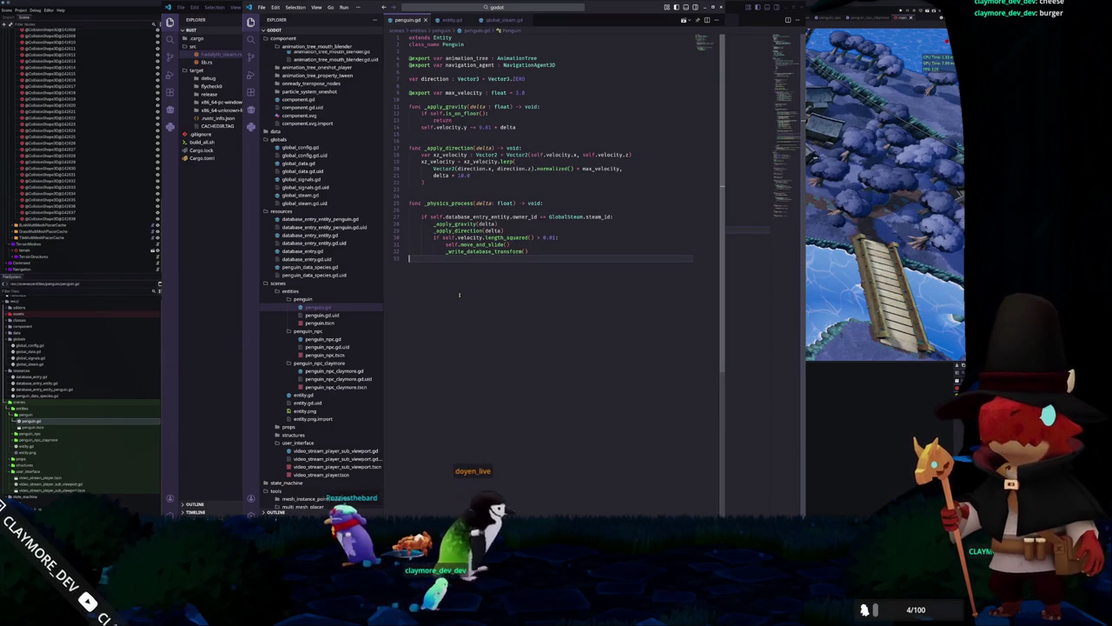
{"action": "key", "text": "BackSpace"}
{"action": "key", "text": "Return"}
{"action": "key", "text": "Return"}
{"action": "type", "text": "#"}
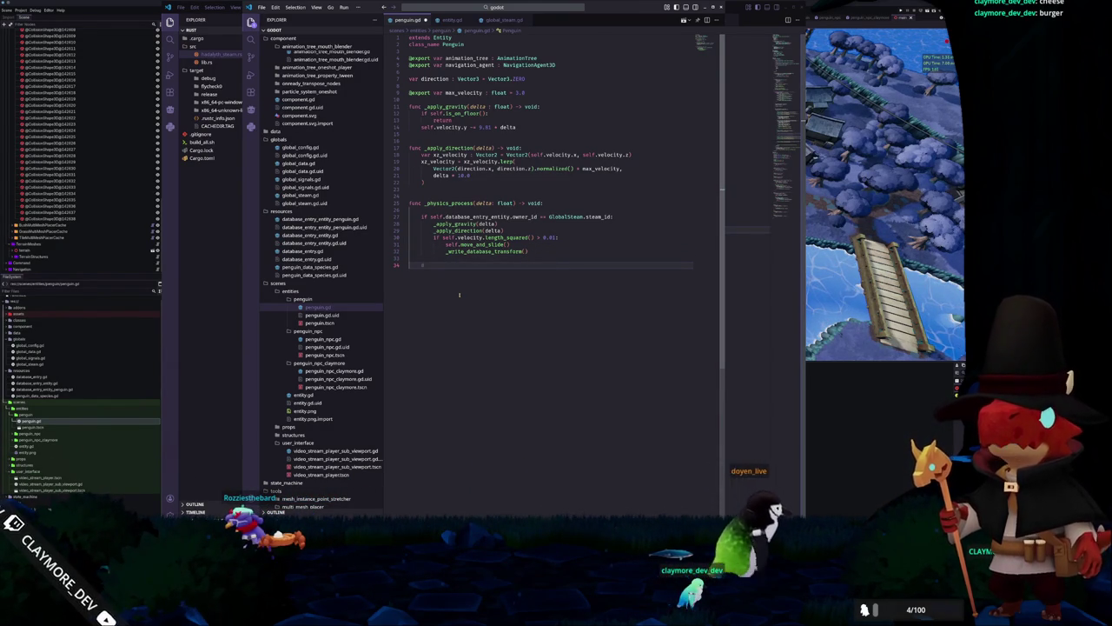
{"action": "type", "text": " Full position and rotation from"}
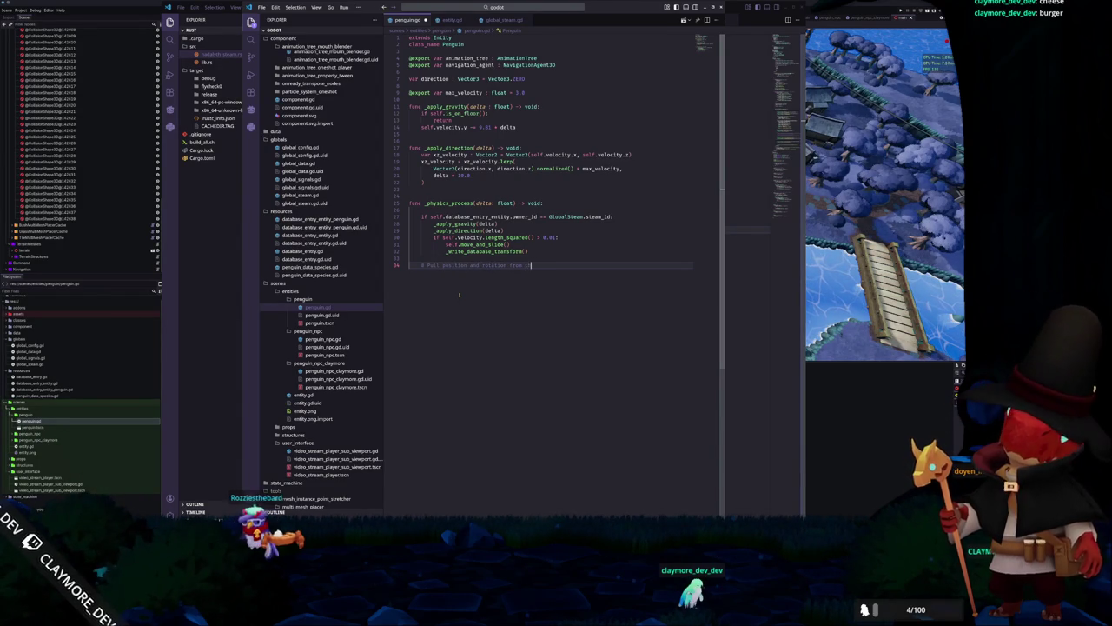
{"action": "type", "text": "the database instead"}
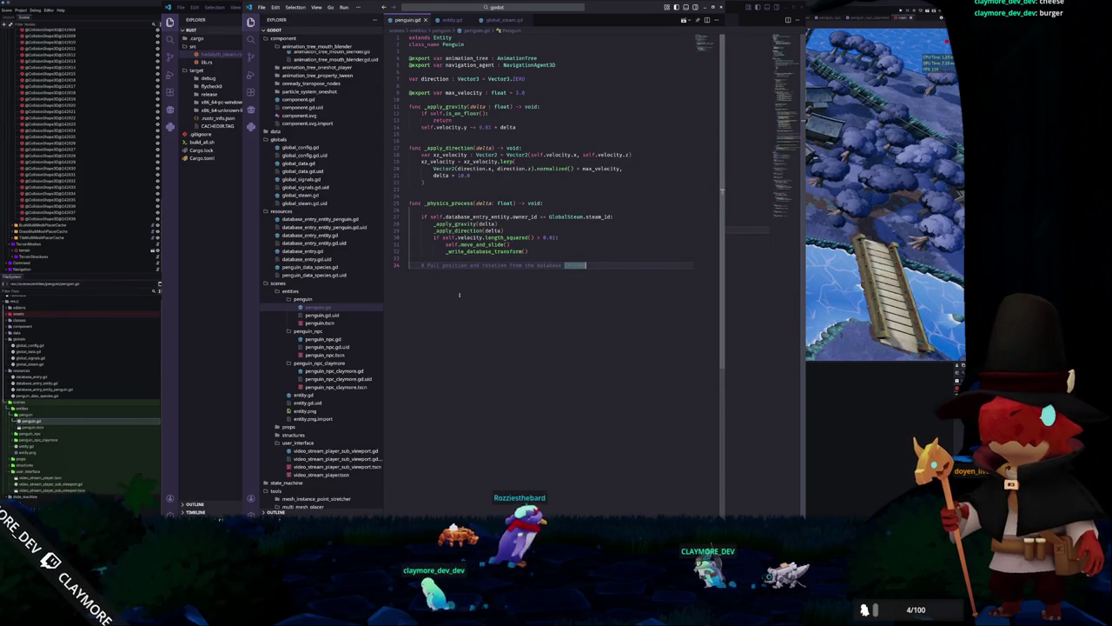
Add a 'return' line right after _write_database_transform()
{"action": "left_click", "coordinate": [502, 257]}
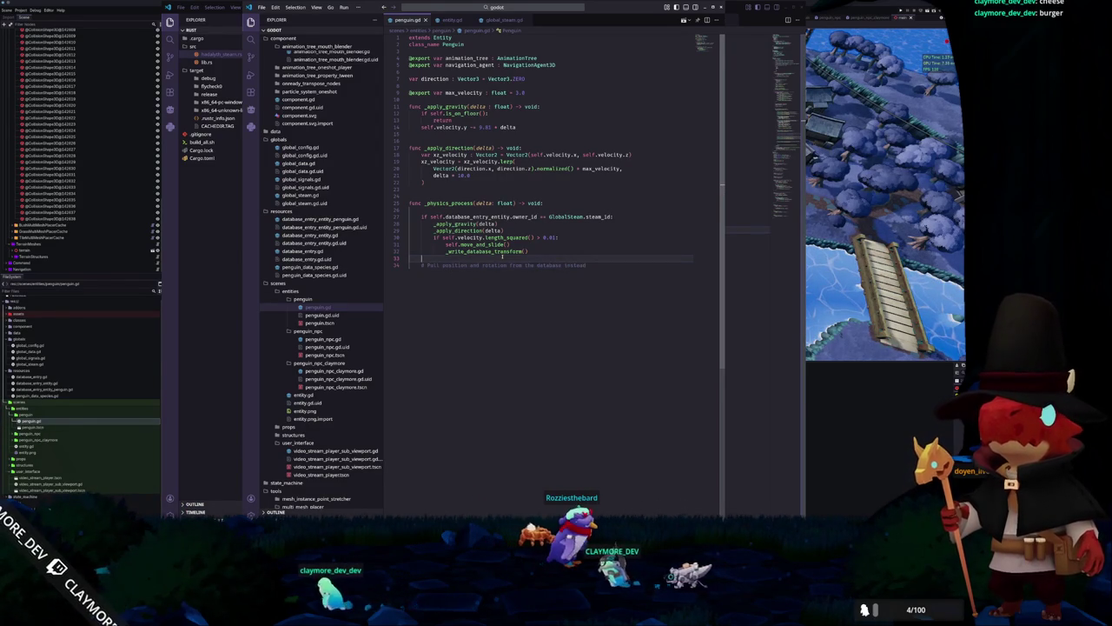
{"action": "mouse_move", "coordinate": [586, 265]}
{"action": "left_mouse_down"}
{"action": "mouse_move", "coordinate": [425, 217]}
{"action": "mouse_move", "coordinate": [414, 106]}
{"action": "mouse_move", "coordinate": [426, 233]}
{"action": "mouse_move", "coordinate": [556, 256]}
{"action": "left_mouse_up"}
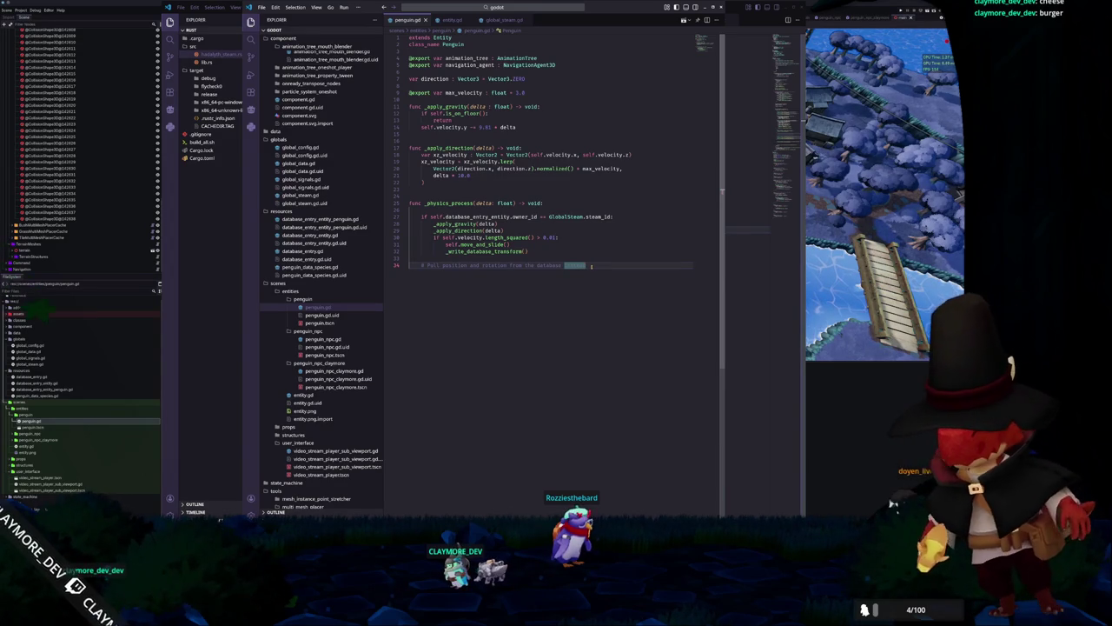
{"action": "key", "text": "Up"}
{"action": "key", "text": "Up"}
{"action": "key", "text": "Up"}
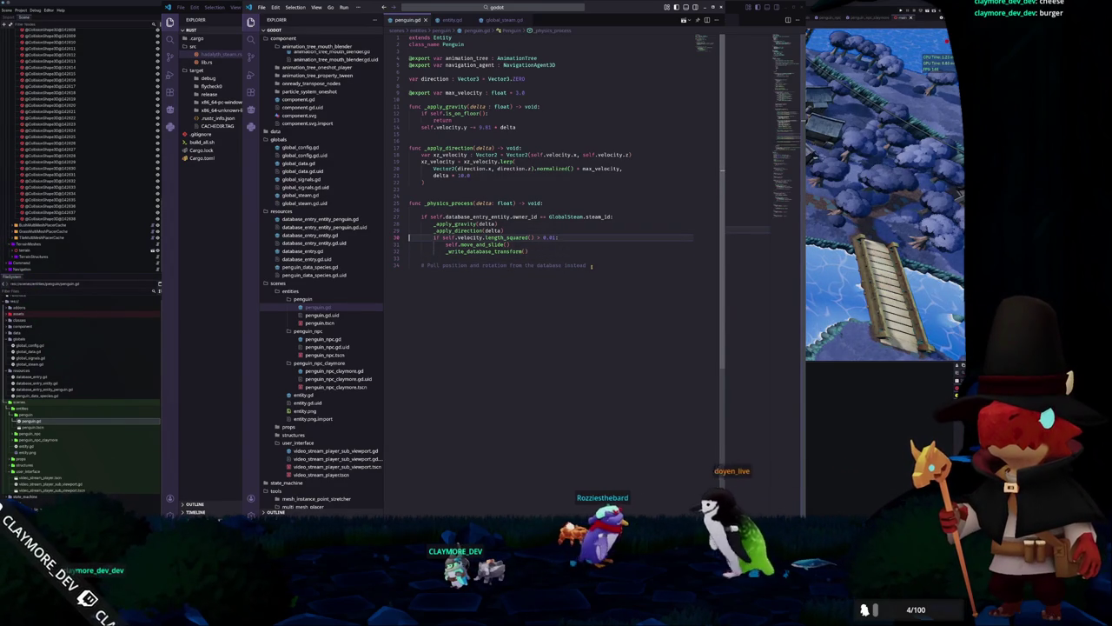
{"action": "key", "text": "Down"}
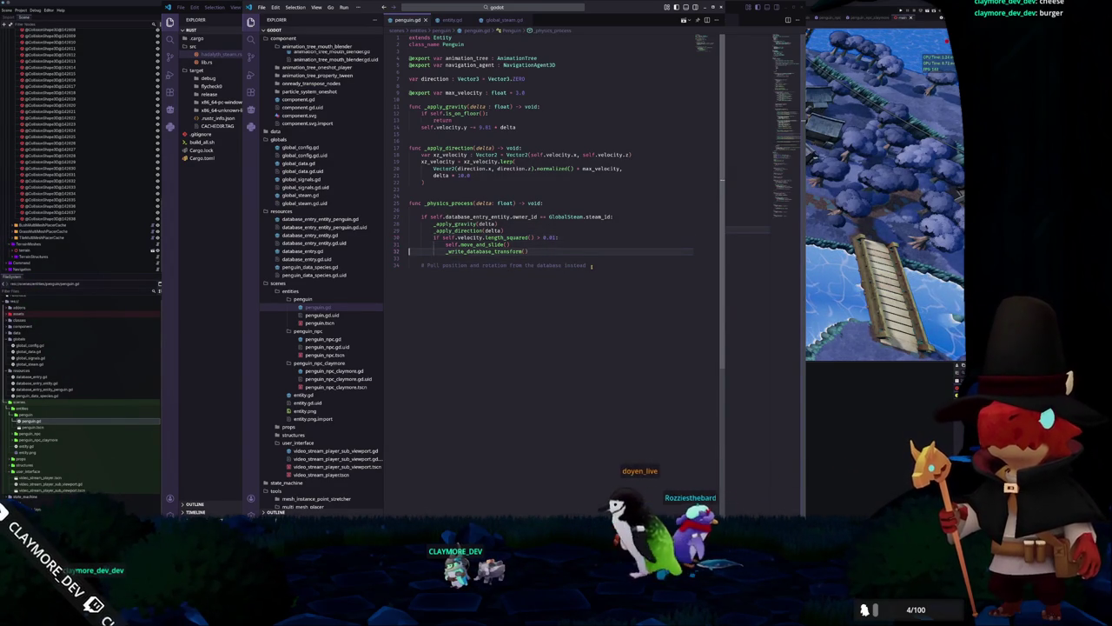
{"action": "double_click", "coordinate": [590, 265]}
{"action": "left_click", "coordinate": [592, 265]}
{"action": "key", "text": "Return"}
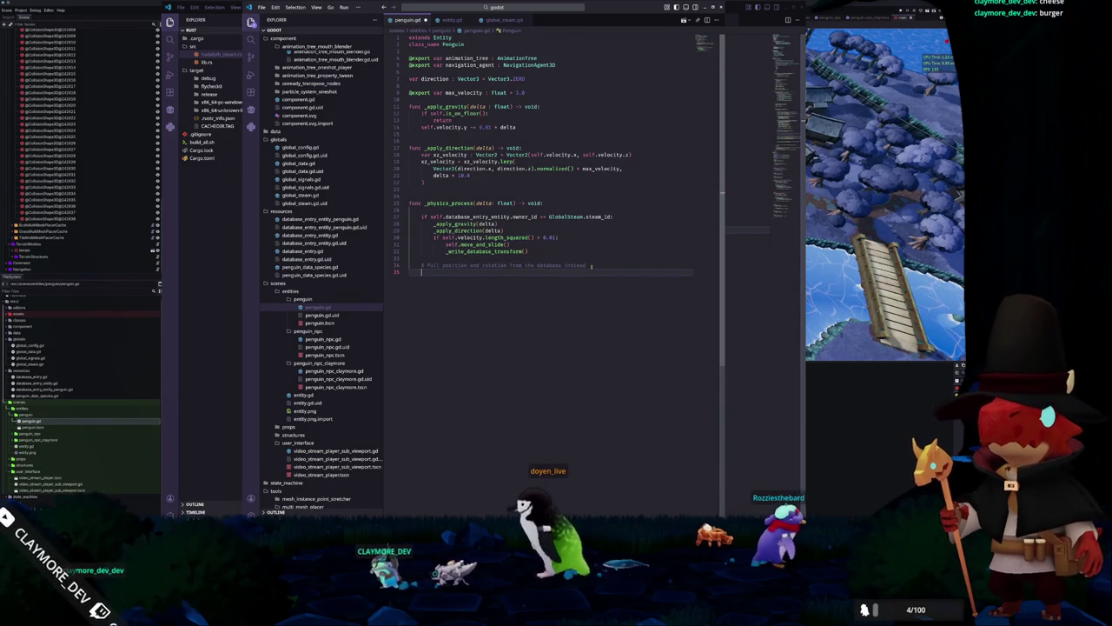
{"action": "key", "text": "Up"}
{"action": "key", "text": "Up"}
{"action": "key", "text": "Up"}
{"action": "key", "text": "Return"}
{"action": "type", "text": "return"}
{"action": "key", "text": "Down"}
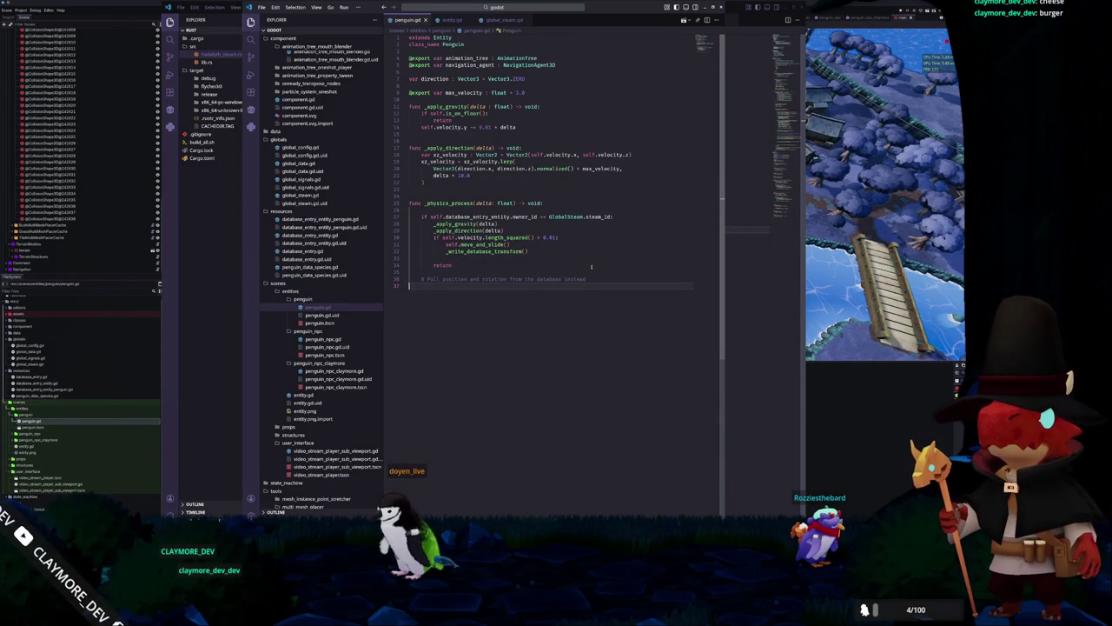
Begin 'self.global_position = self.database_entry_entity' under the database-pull comment
{"action": "type", "text": "self.global_pos"}
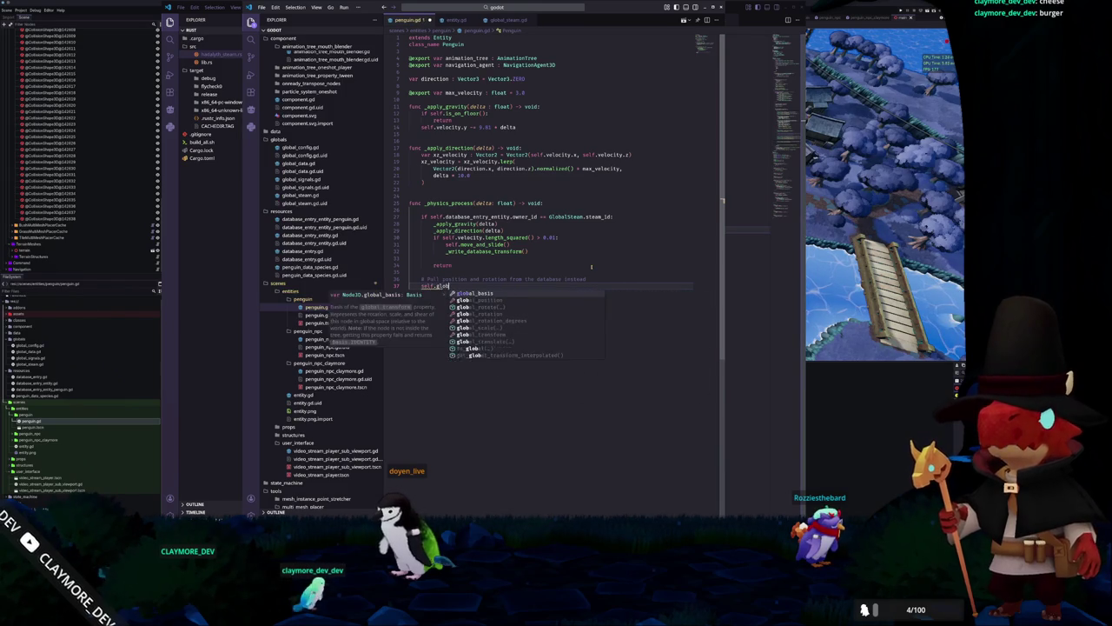
{"action": "key", "text": "Tab"}
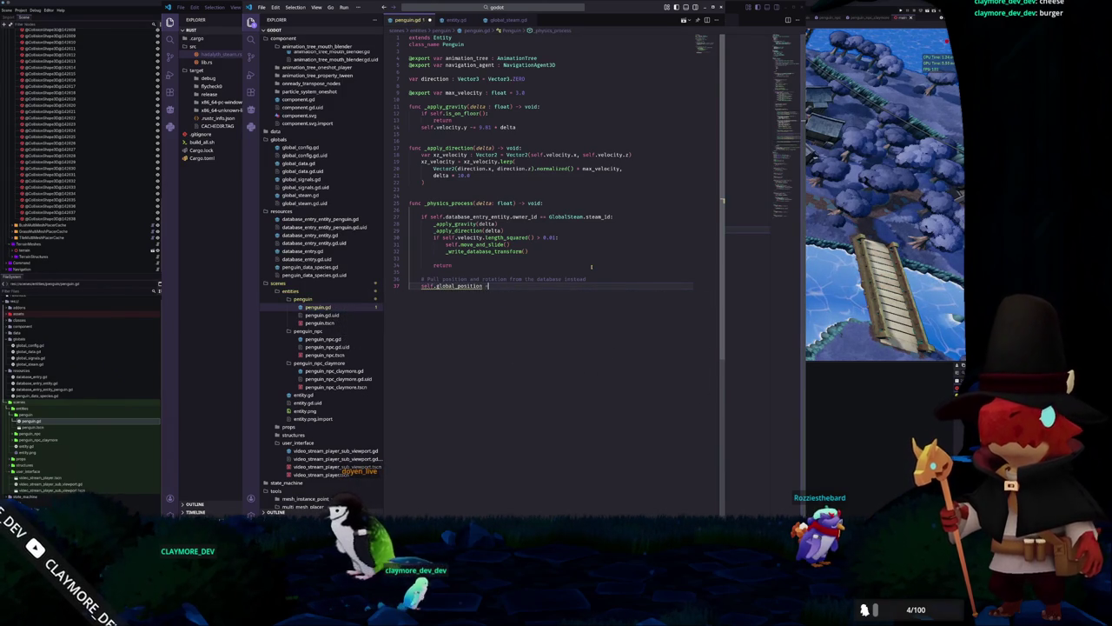
{"action": "type", "text": " self.database_entry_entity"}
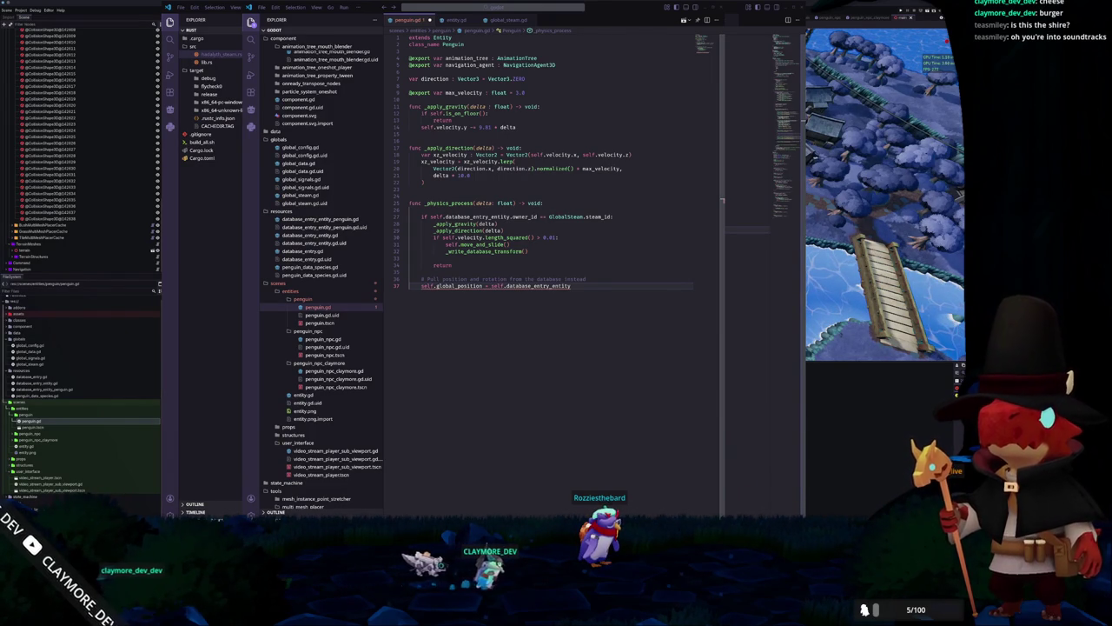
Finish line 37 with '.position' and add 'self.global_rotation = self.database_entry_entity.rotation' below
{"action": "left_click", "coordinate": [503, 285]}
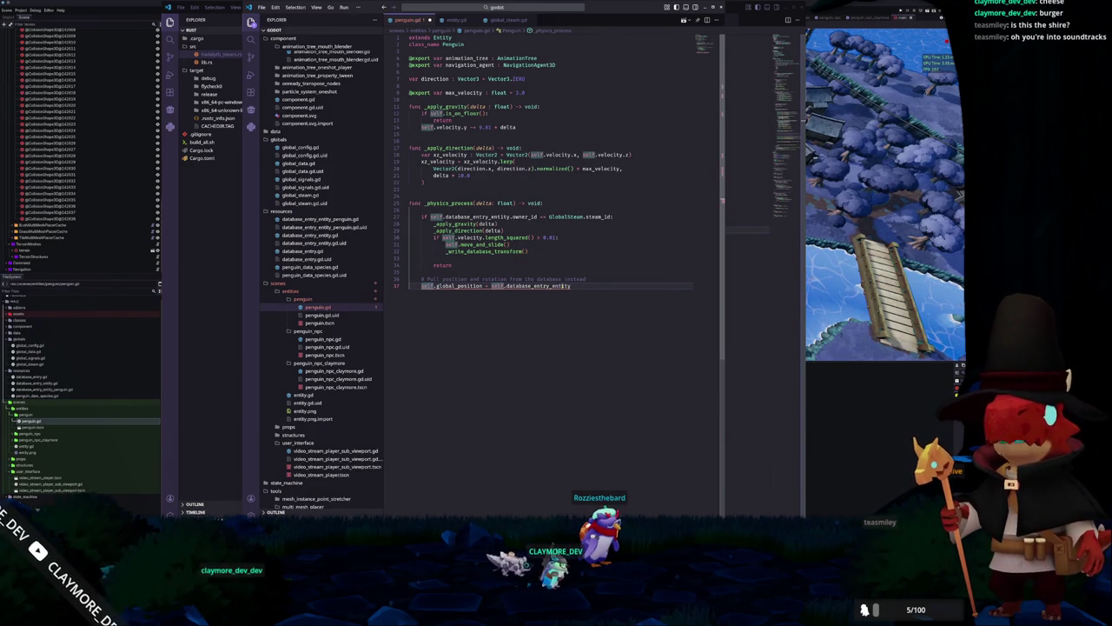
{"action": "left_click", "coordinate": [571, 285]}
{"action": "mouse_move", "coordinate": [571, 285]}
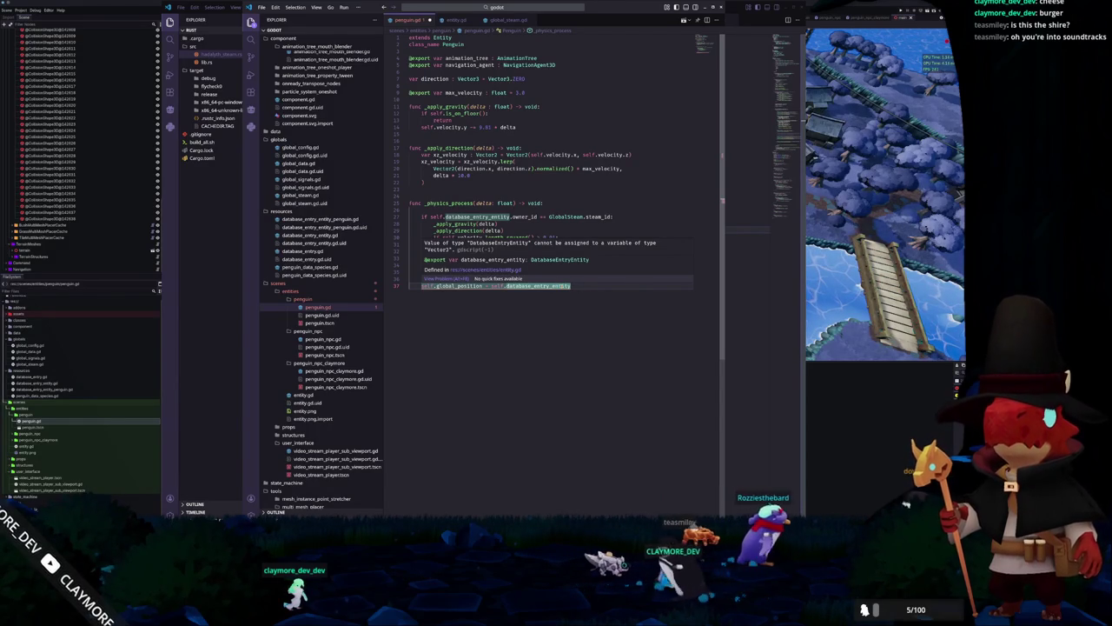
{"action": "type", "text": "."}
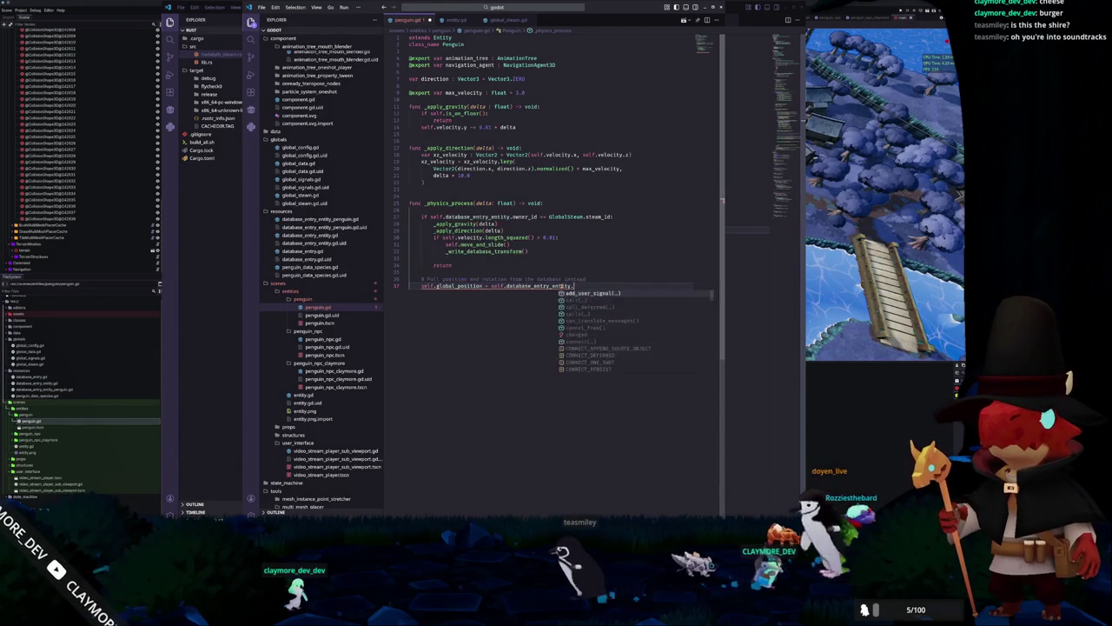
{"action": "type", "text": "position"}
{"action": "key", "text": "Return"}
{"action": "type", "text": "self."}
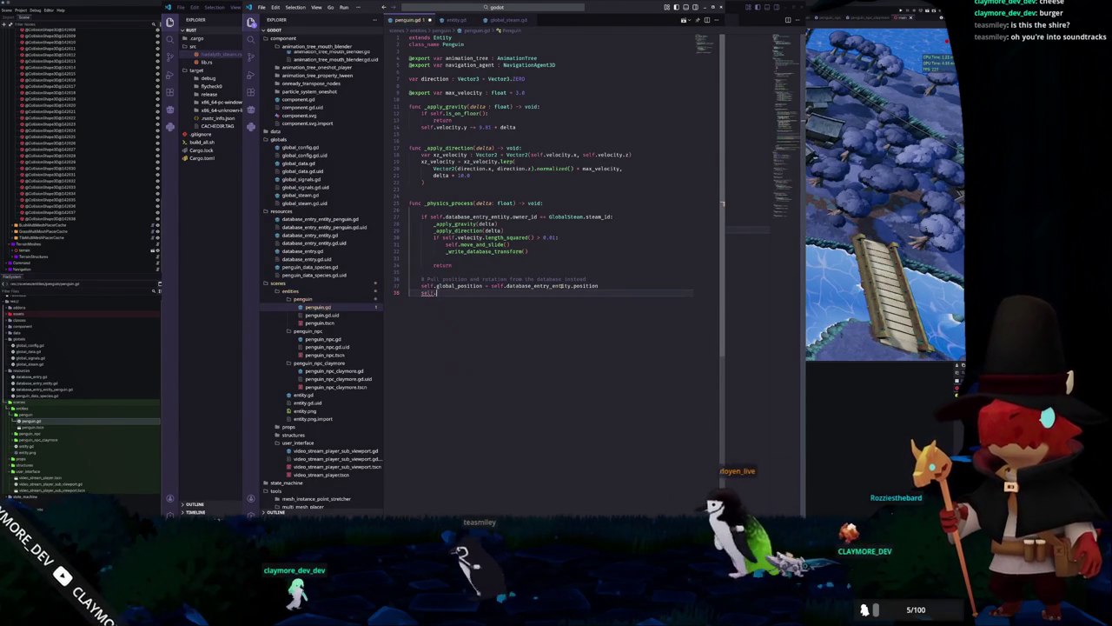
{"action": "type", "text": "global_rotatio"}
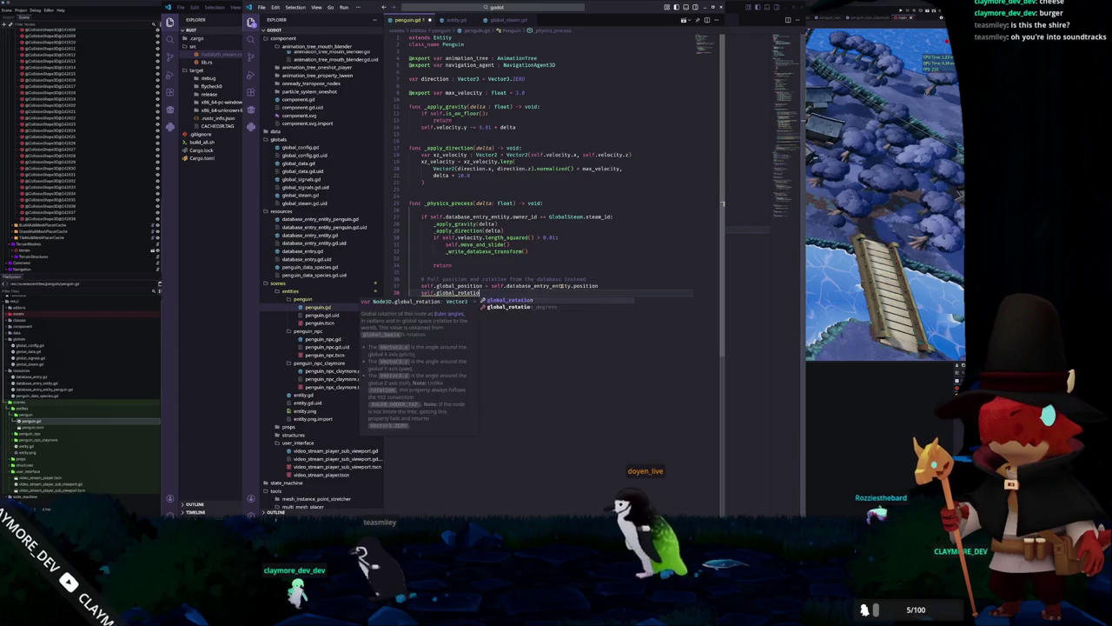
{"action": "type", "text": "n = self.database_entry_entity.rotation"}
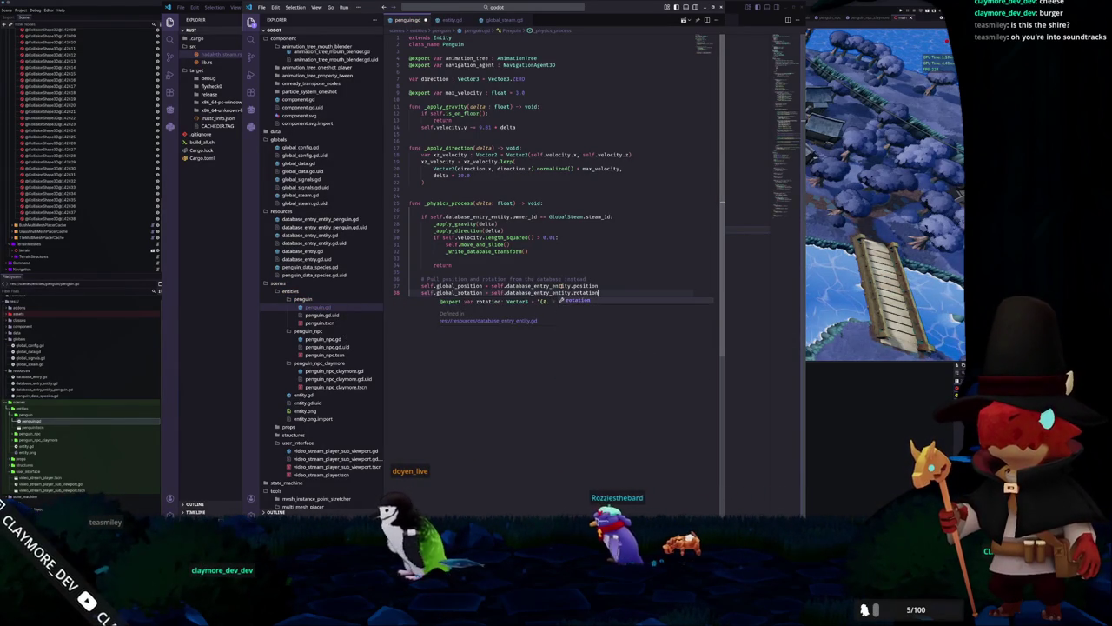
{"action": "key", "text": "BackSpace"}
Insert an _apply_rotation(delta) call above self.move_and_slide() inside the velocity check
{"action": "key", "text": "Up"}
{"action": "key", "text": "ctrl+shift+Left"}
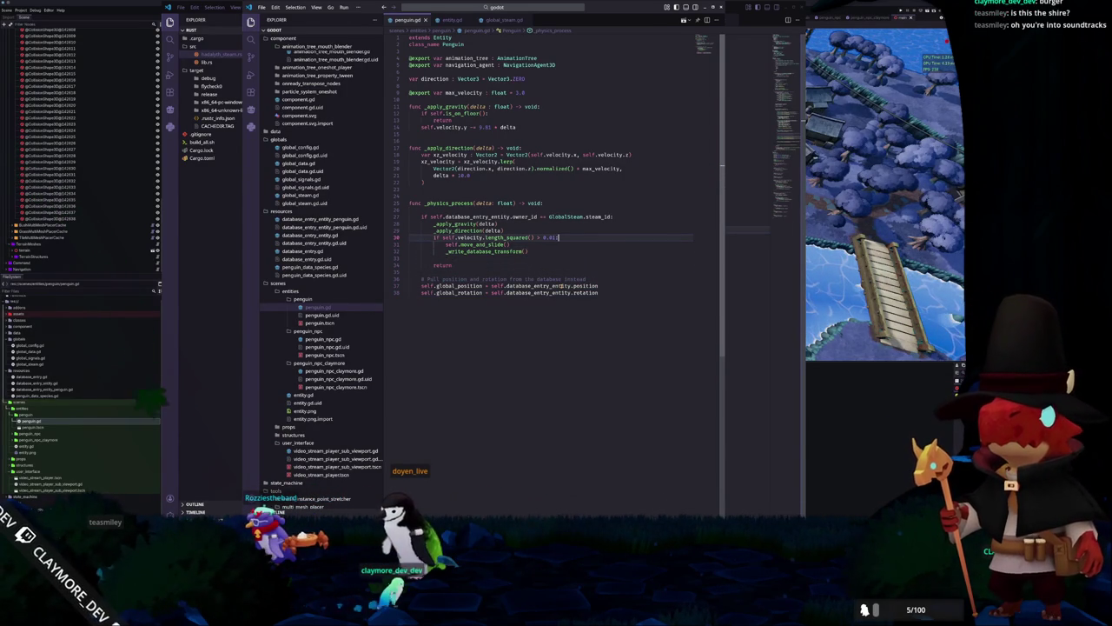
{"action": "type", "text": ")"}
{"action": "key", "text": "Return"}
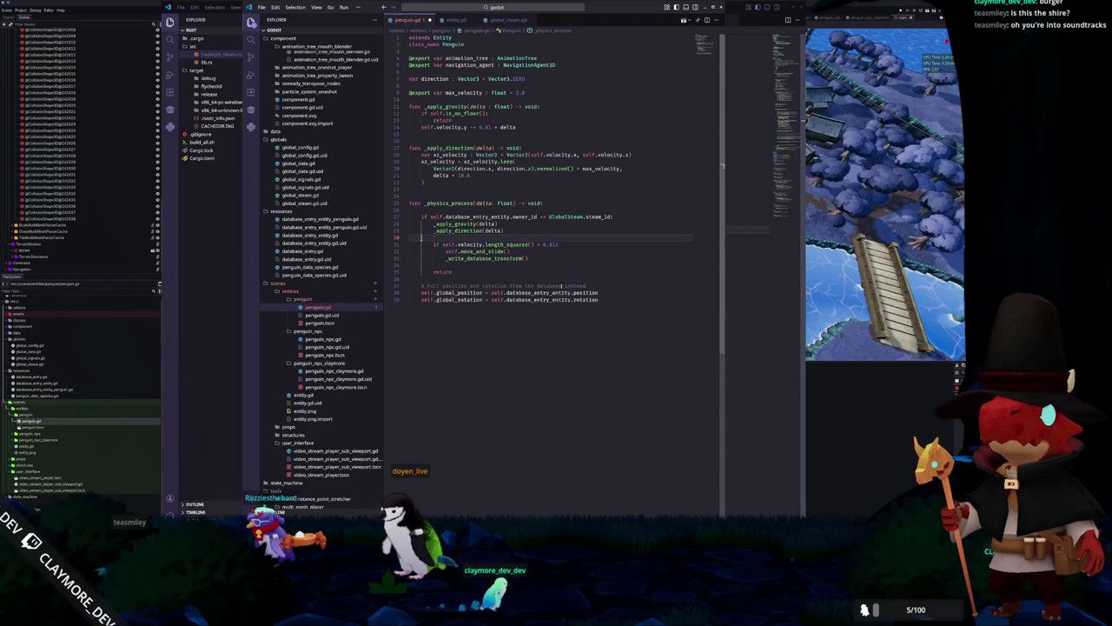
{"action": "key", "text": "BackSpace"}
{"action": "key", "text": "ctrl+shift+Return"}
{"action": "type", "text": "_update_rotation"}
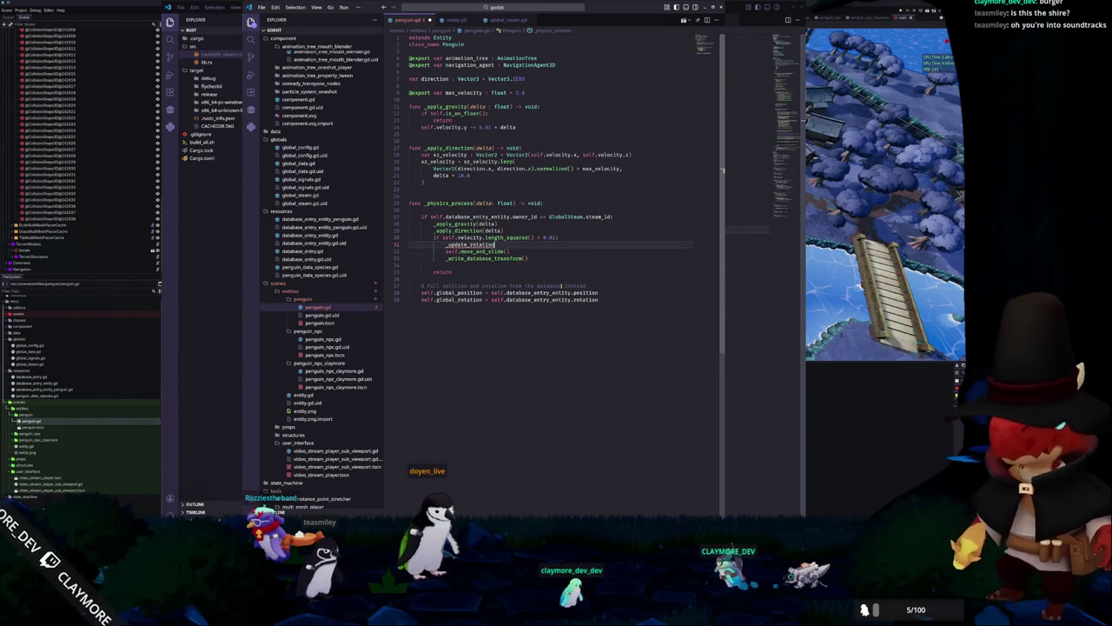
{"action": "key", "text": "ctrl+BackSpace"}
{"action": "type", "text": "_apply_rotation(delta"}
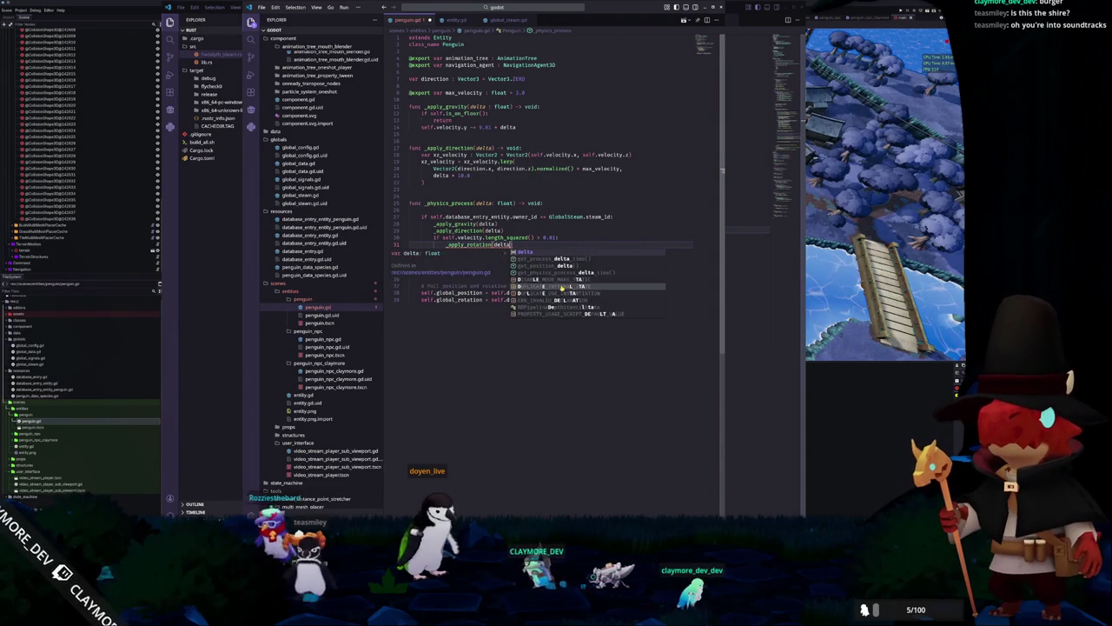
{"action": "key", "text": "Escape"}
{"action": "left_click", "coordinate": [410, 251]}
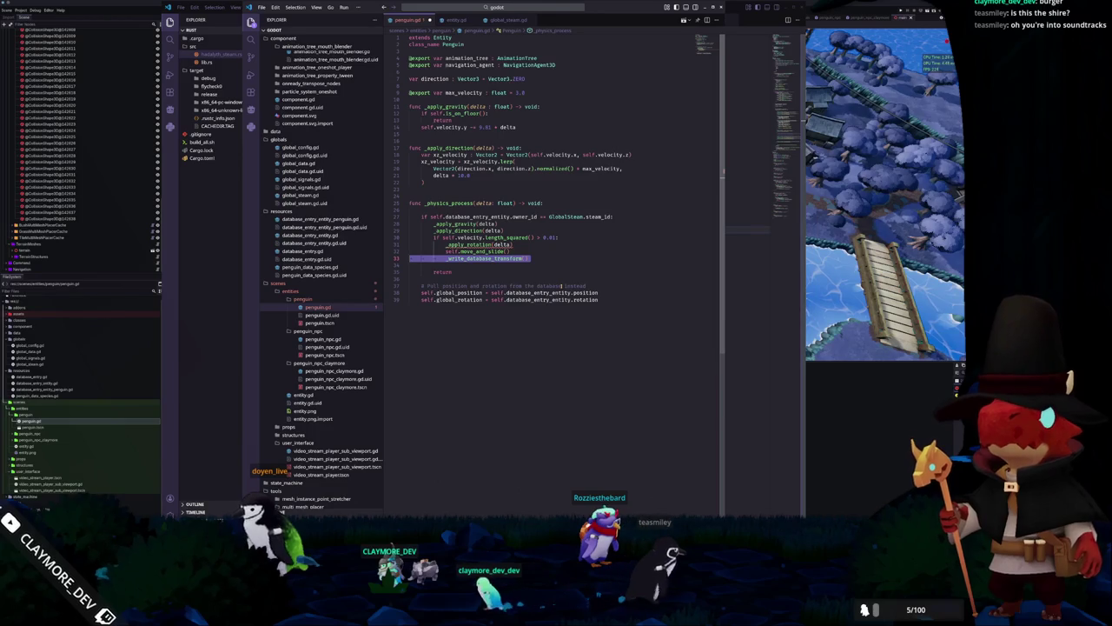
Move _write_database_transform() to the top of the owner check and start 'func _apply_rotation(delta) -> void:'
{"action": "key", "text": "ctrl+x"}
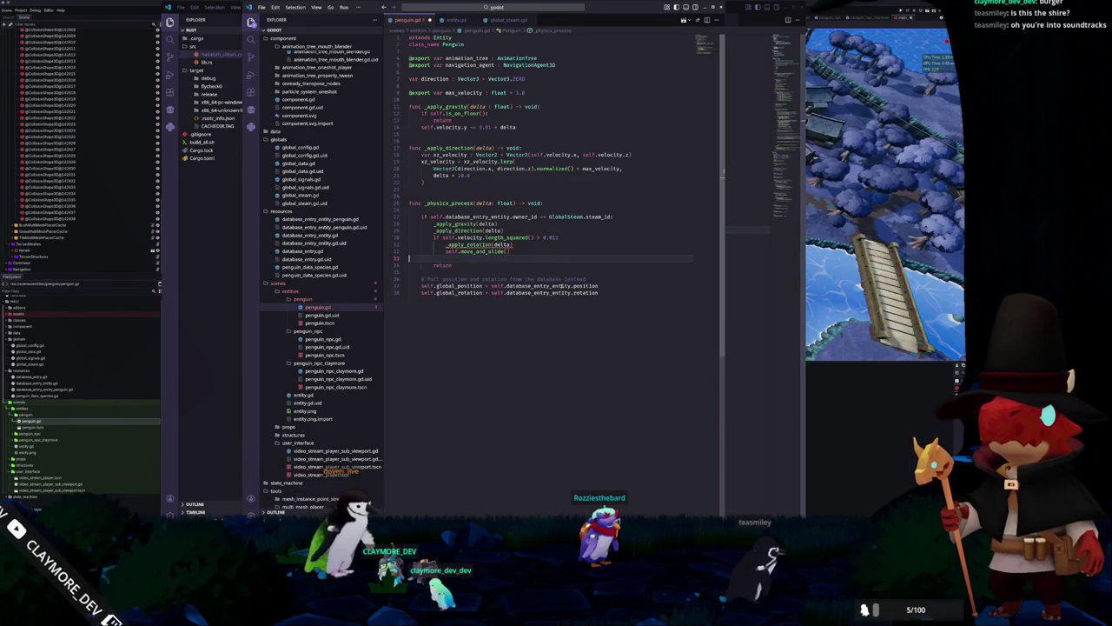
{"action": "key", "text": "Up"}
{"action": "key", "text": "Up"}
{"action": "key", "text": "Up"}
{"action": "key", "text": "ctrl+v"}
{"action": "key", "text": "Return"}
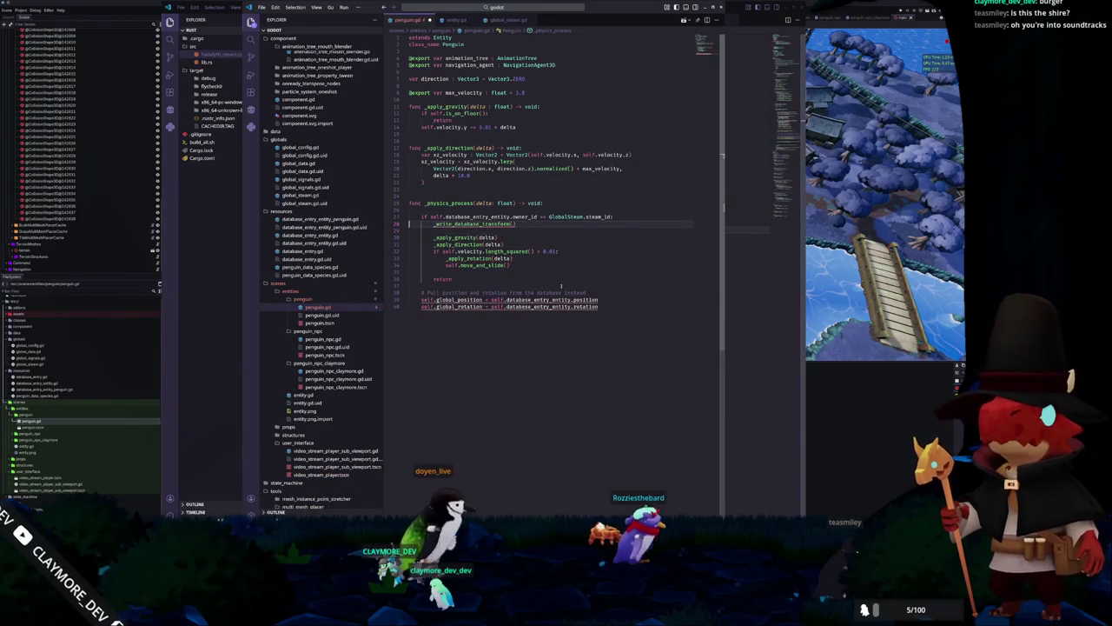
{"action": "key", "text": "Down"}
{"action": "key", "text": "Down"}
{"action": "key", "text": "Down"}
{"action": "key", "text": "Down"}
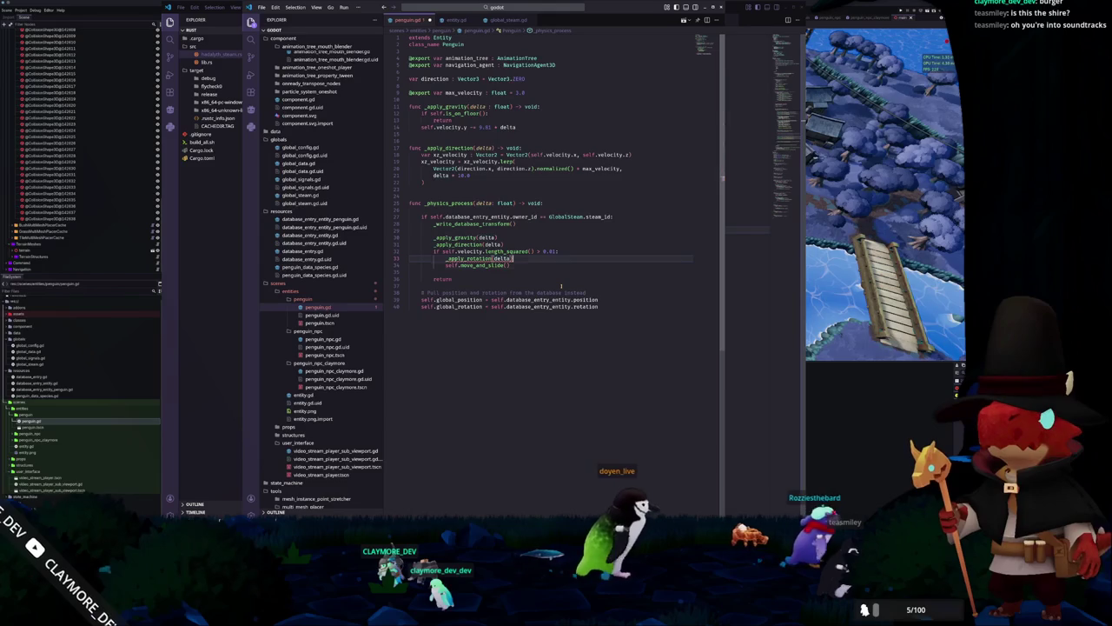
{"action": "key", "text": "Home"}
{"action": "key", "text": "Up"}
{"action": "key", "text": "Up"}
{"action": "key", "text": "Up"}
{"action": "key", "text": "Up"}
{"action": "key", "text": "Return"}
{"action": "type", "text": "func _apply_rotation("}
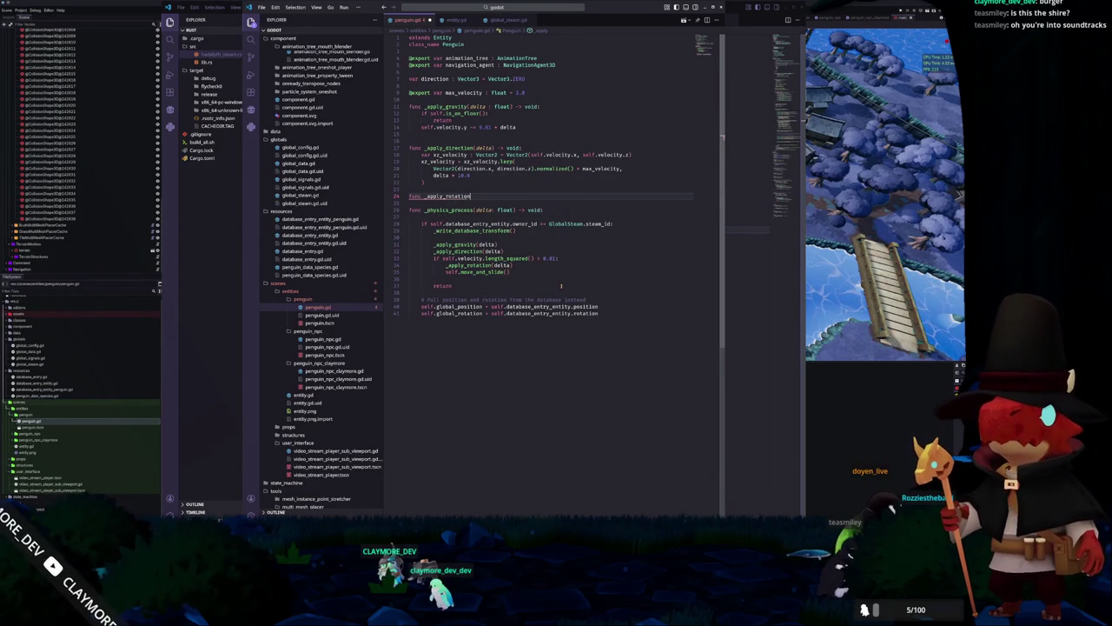
{"action": "type", "text": "delta) -> "}
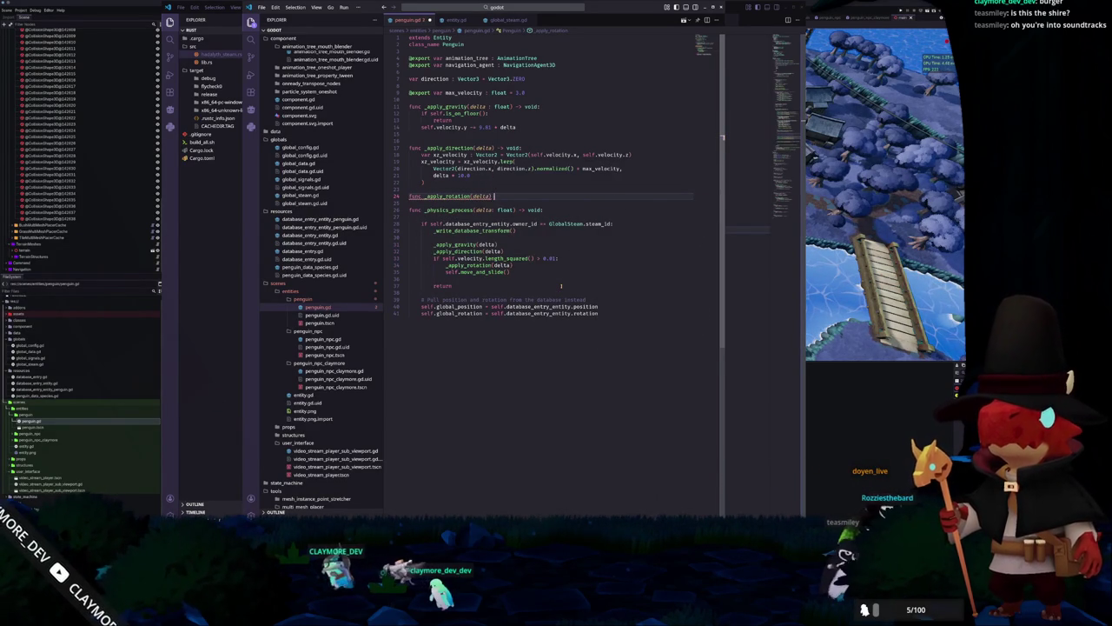
{"action": "type", "text": "void:"}
Write the body: lerp_angle global_rotation.y toward atan2(velocity.x, velocity.z) by delta * 10.0
{"action": "key", "text": "Return"}
{"action": "type", "text": "self.global_rotat"}
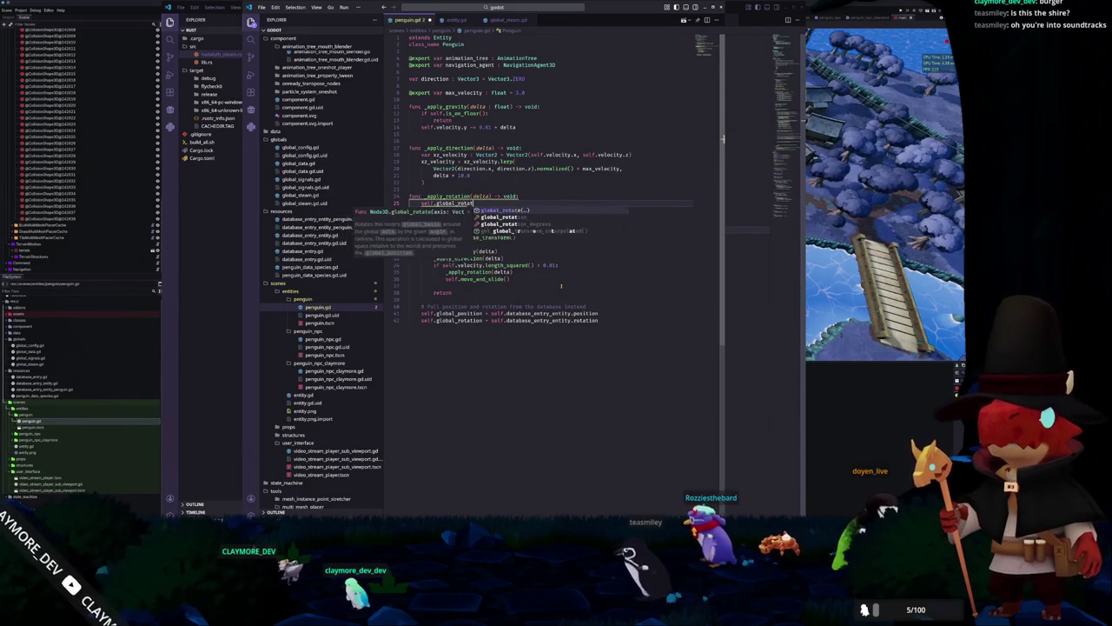
{"action": "type", "text": "ion.y = lerp_"}
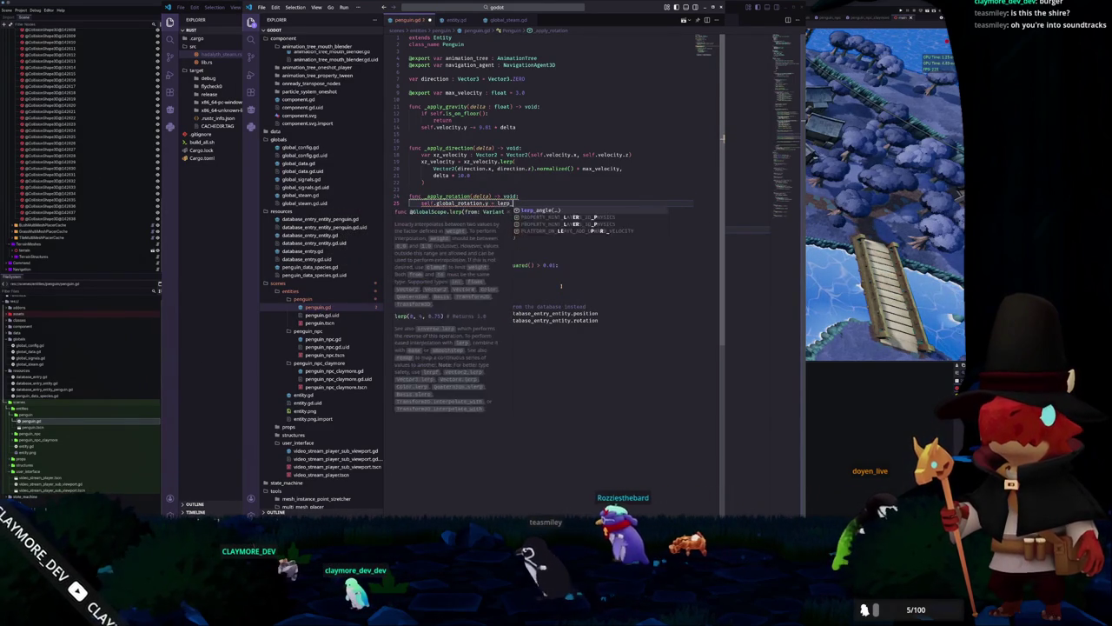
{"action": "type", "text": "angle(self.glob"}
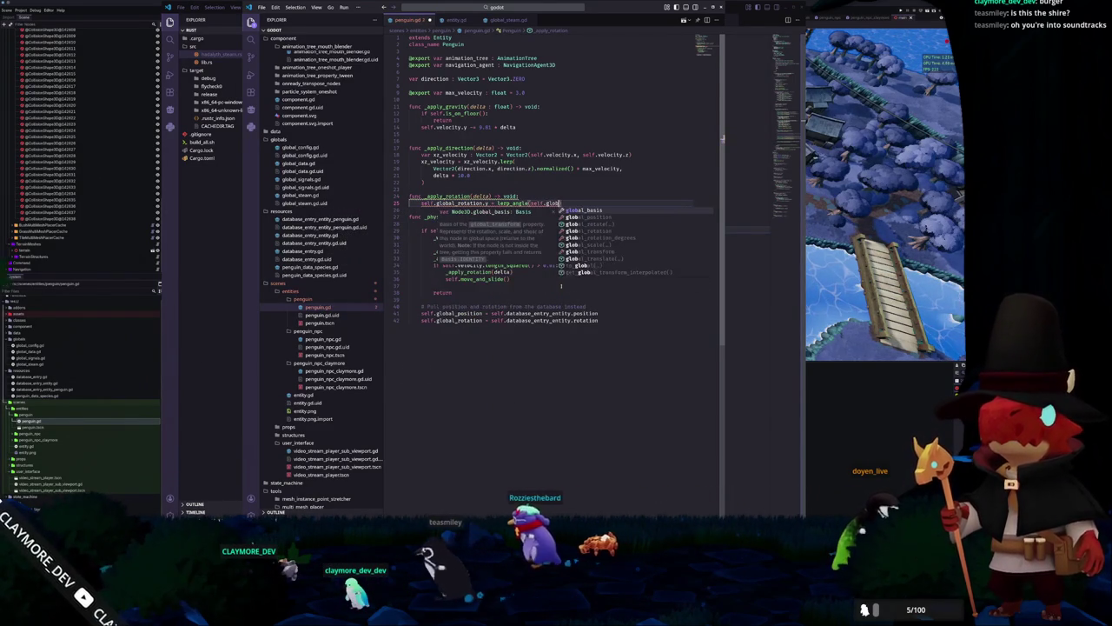
{"action": "type", "text": "al_rotation.y"}
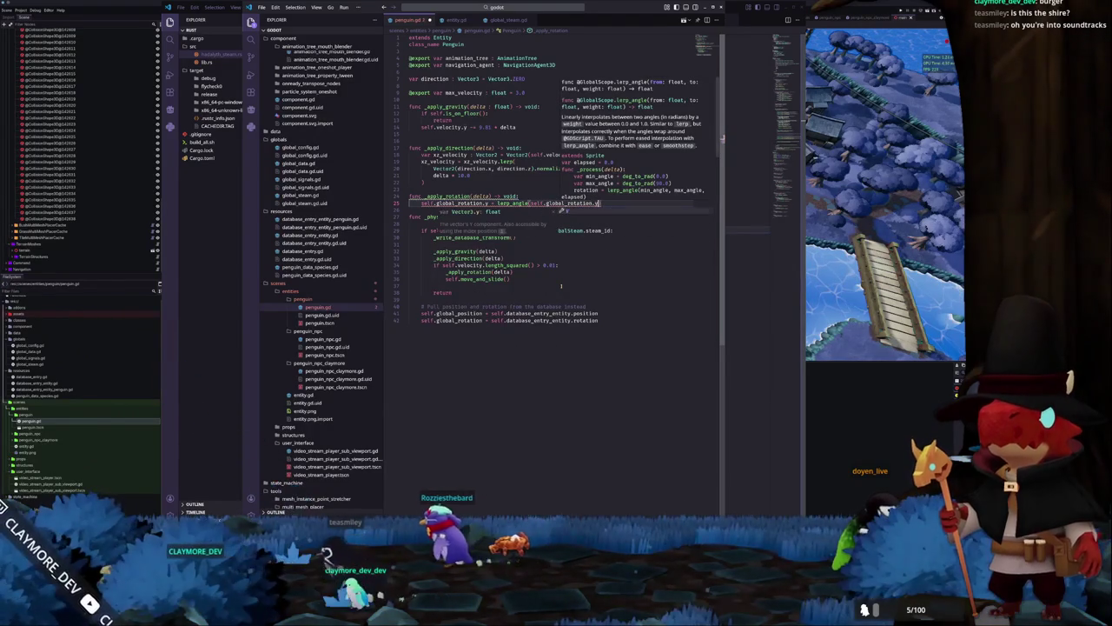
{"action": "key", "text": "Return"}
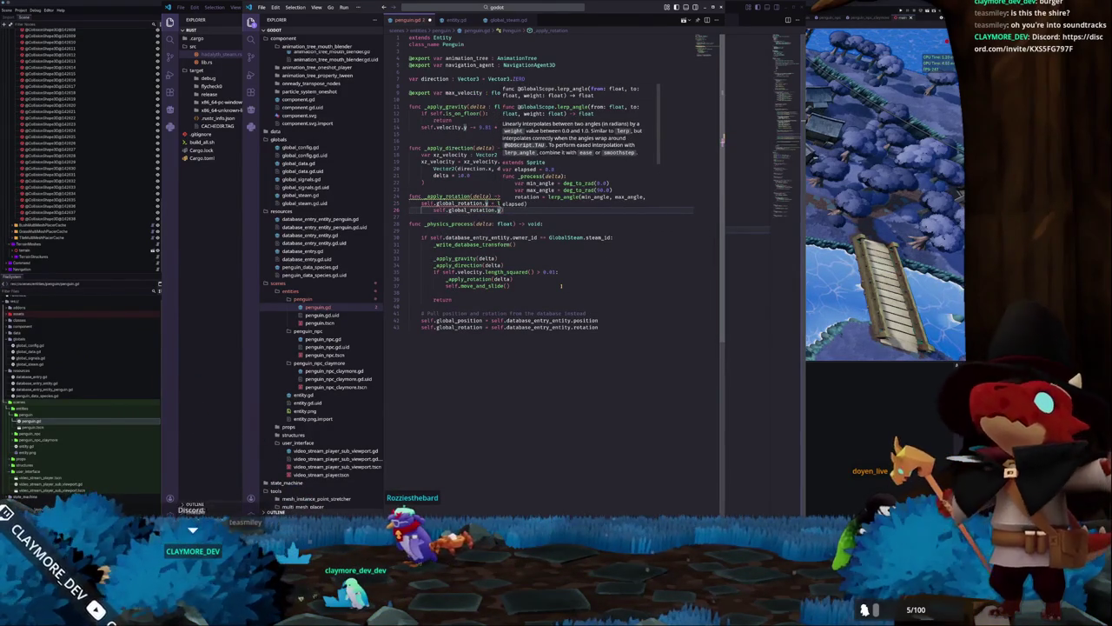
{"action": "type", "text": ","}
{"action": "key", "text": "Return"}
{"action": "type", "text": "atan2("}
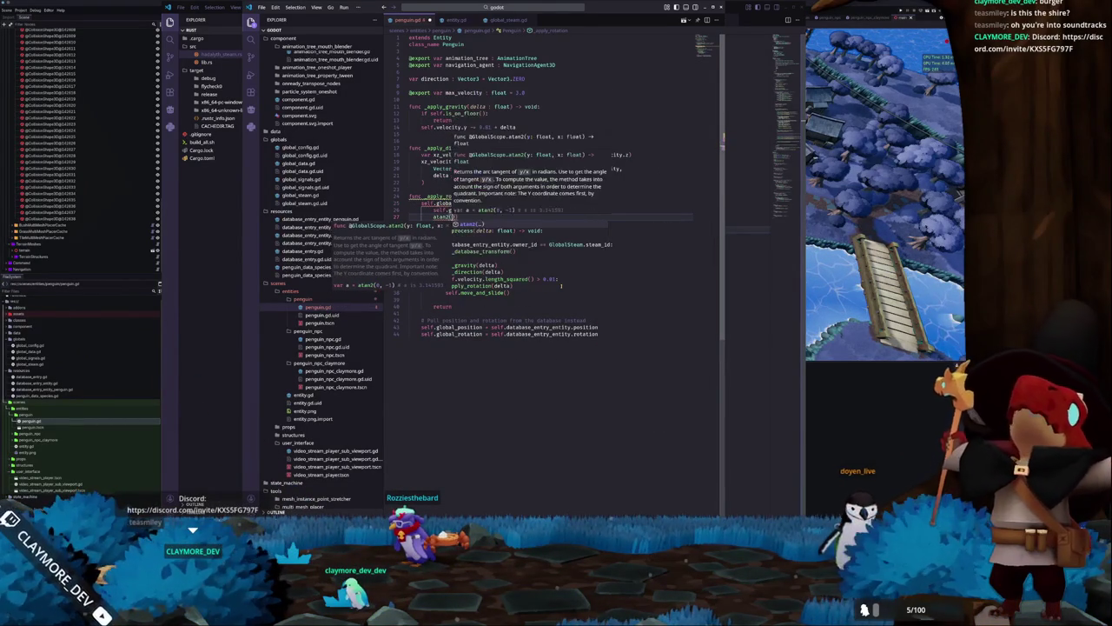
{"action": "type", "text": "self"}
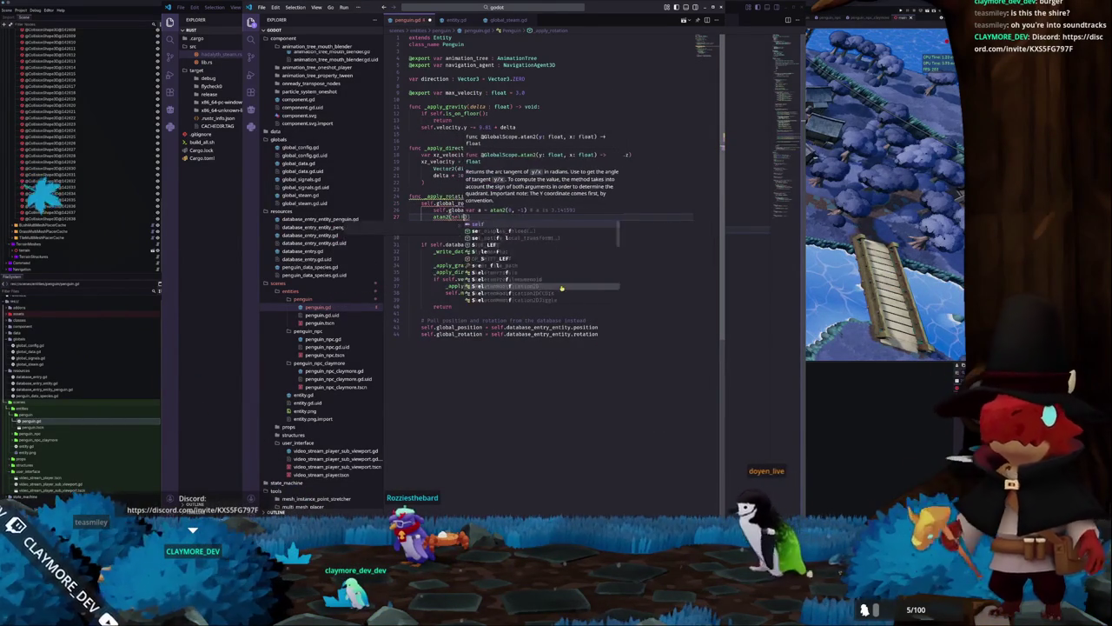
{"action": "type", "text": ".velocity"}
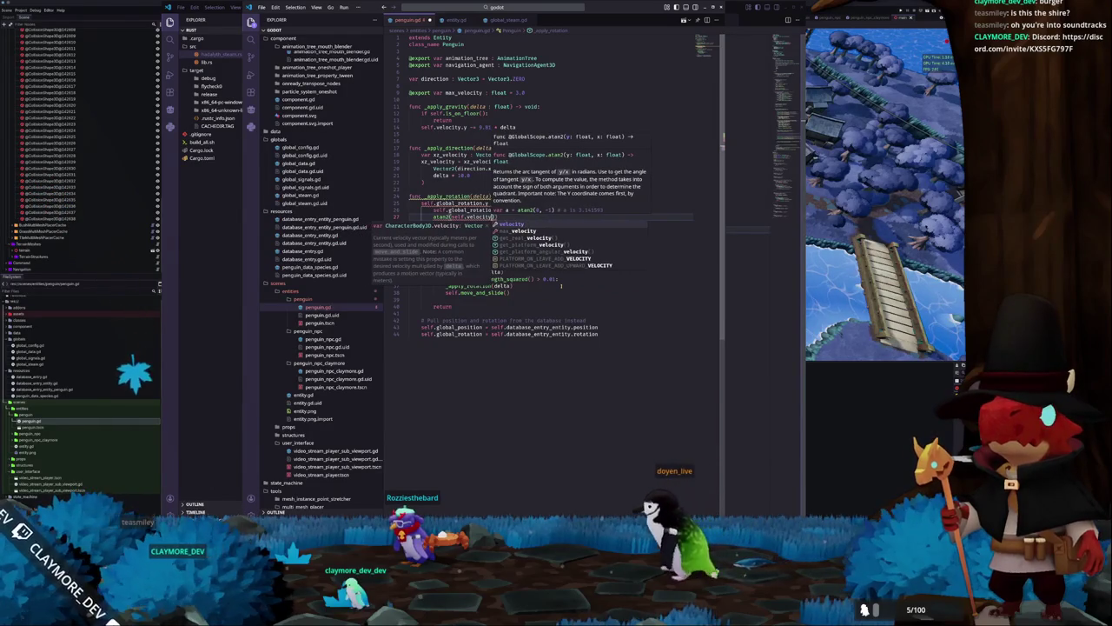
{"action": "type", "text": ".x, "}
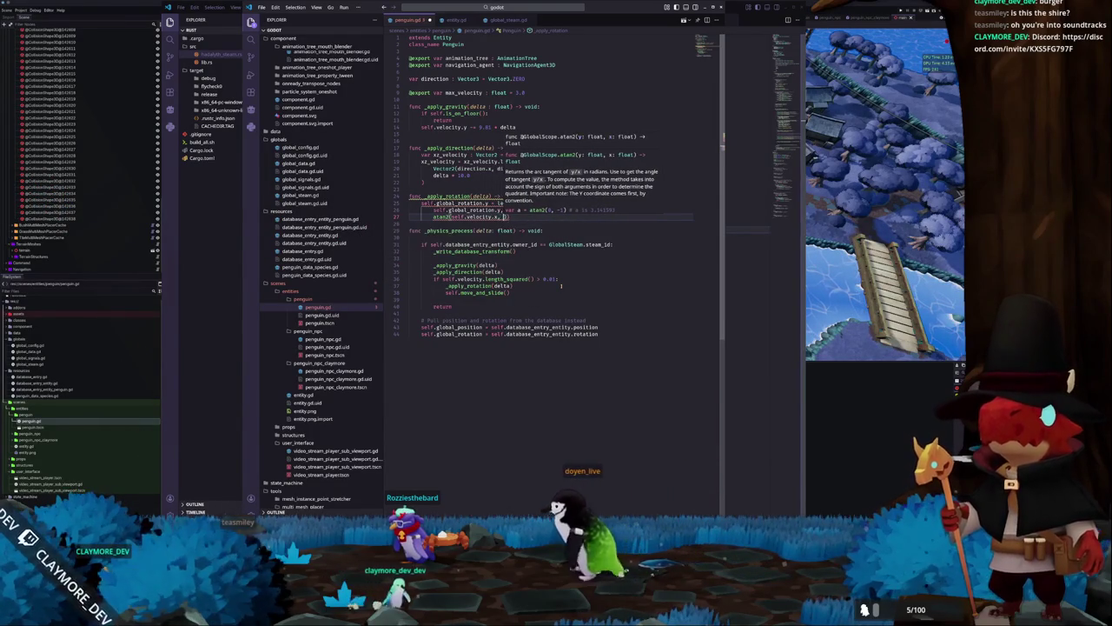
{"action": "type", "text": "self.velocity.z)"}
{"action": "key", "text": "Return"}
{"action": "type", "text": "delta + "}
{"action": "type", "text": "10.0)"}
Look over the finished penguin.gd code before returning to Godot
{"action": "key", "text": "Down"}
{"action": "key", "text": "Down"}
{"action": "key", "text": "Down"}
{"action": "key", "text": "Down"}
{"action": "key", "text": "Down"}
{"action": "key", "text": "Down"}
{"action": "left_click", "coordinate": [599, 340]}
{"action": "left_click", "coordinate": [409, 320]}
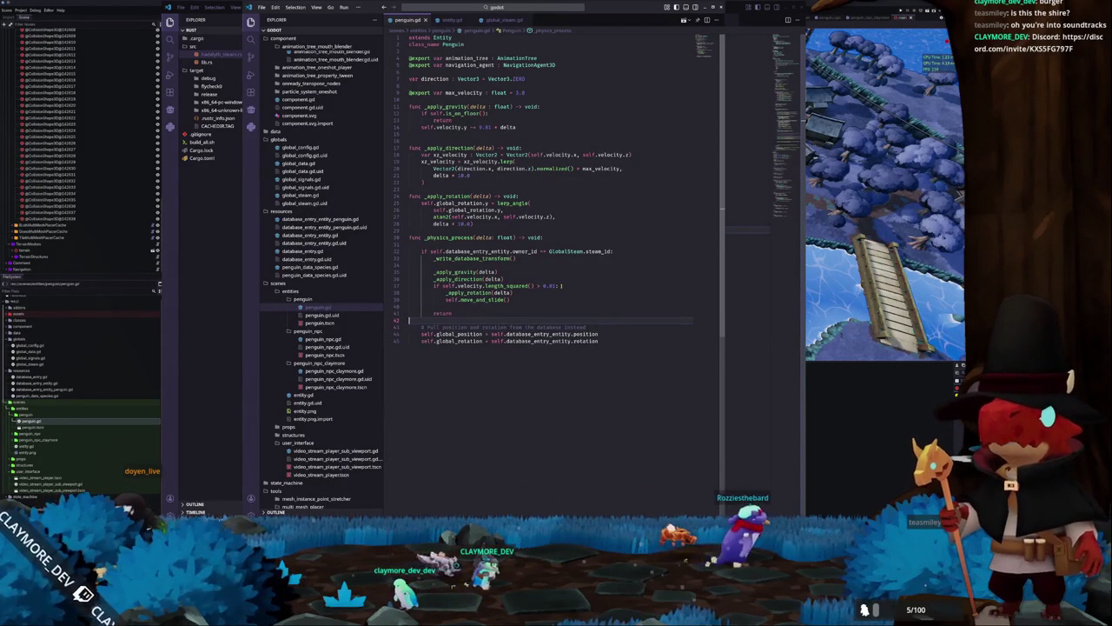
{"action": "left_click", "coordinate": [453, 355]}
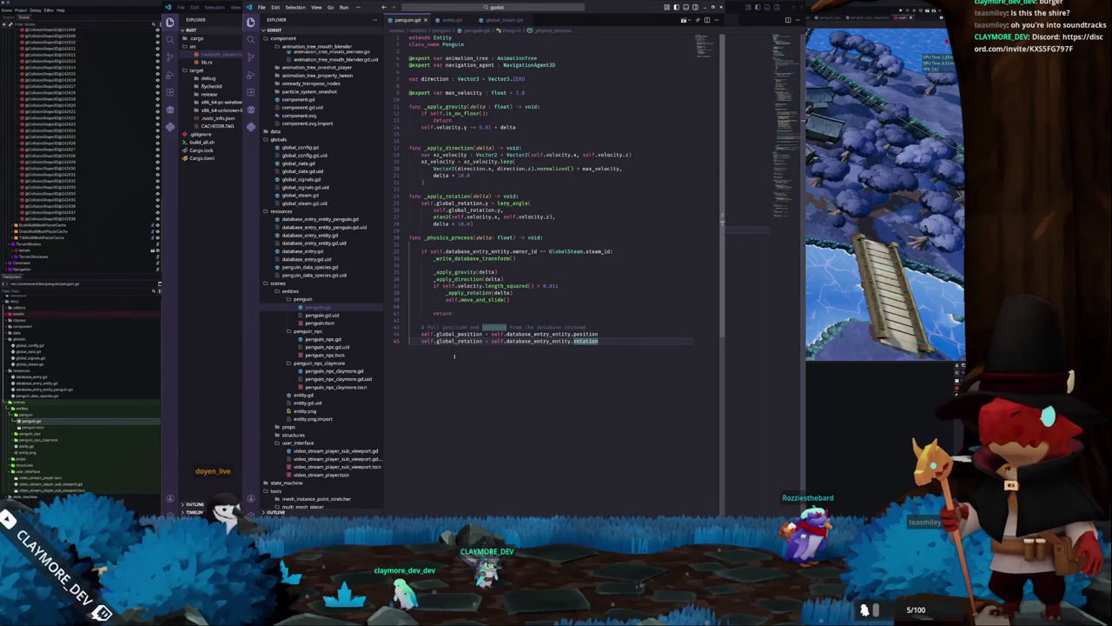
{"action": "left_click", "coordinate": [430, 319]}
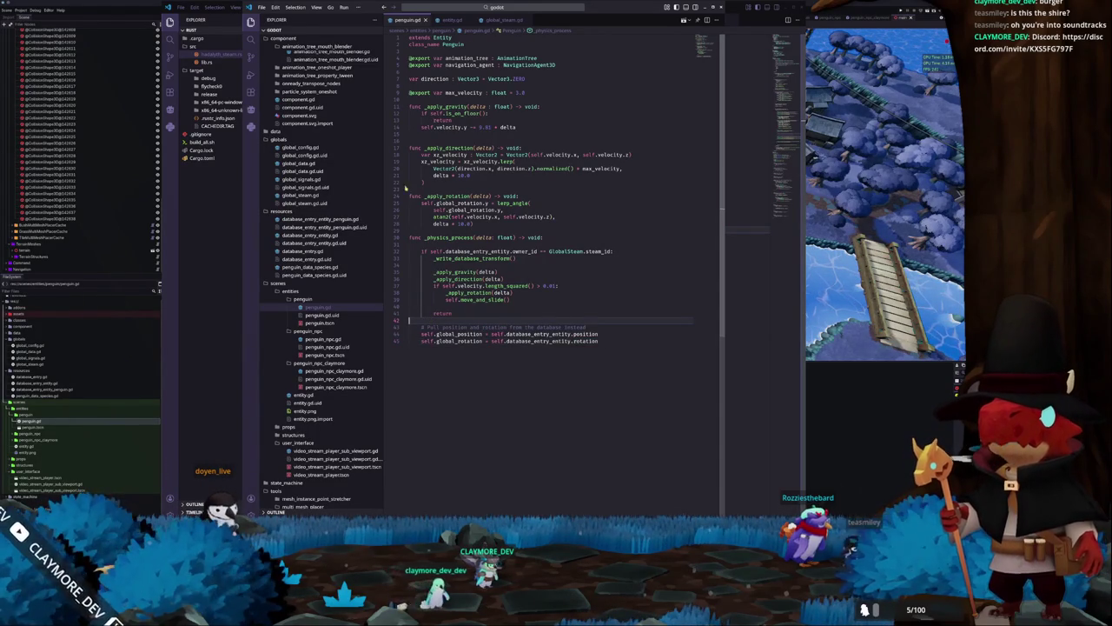
{"action": "key", "text": "alt+Tab"}
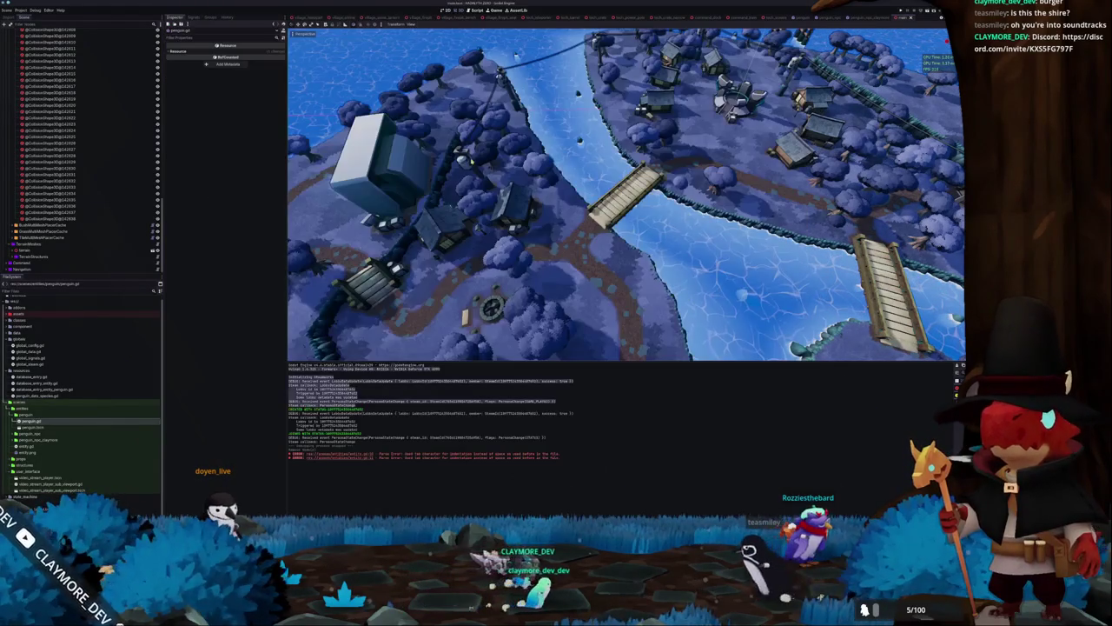
Open the penguin scene and assign a database entry resource to the root Penguin's Database Entry Entity
{"action": "left_click", "coordinate": [798, 16]}
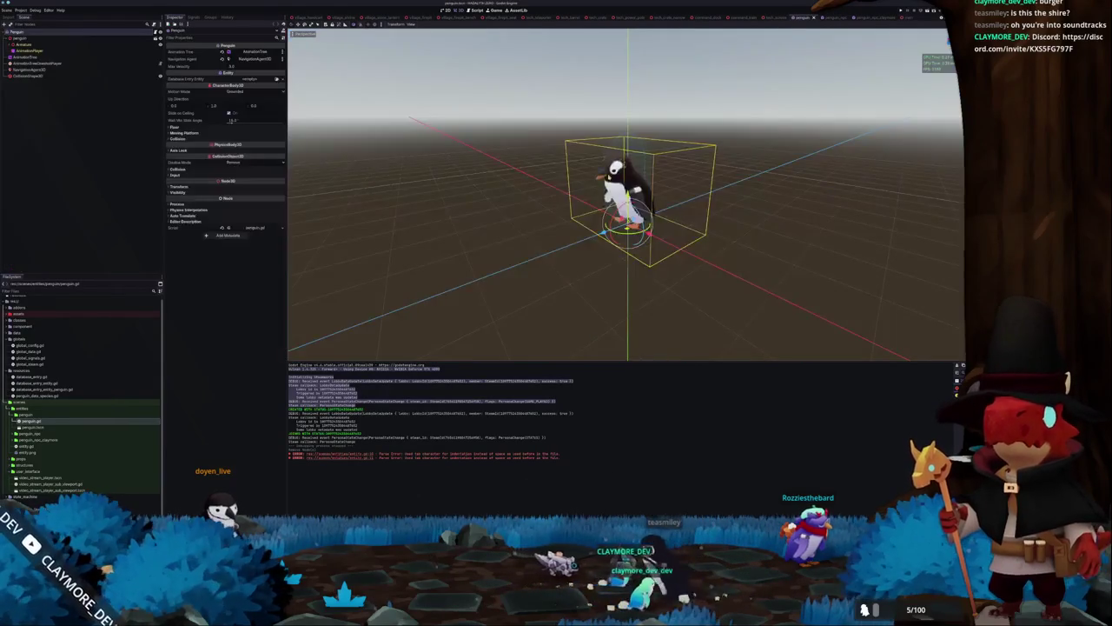
{"action": "left_click", "coordinate": [81, 36]}
{"action": "left_click", "coordinate": [81, 31]}
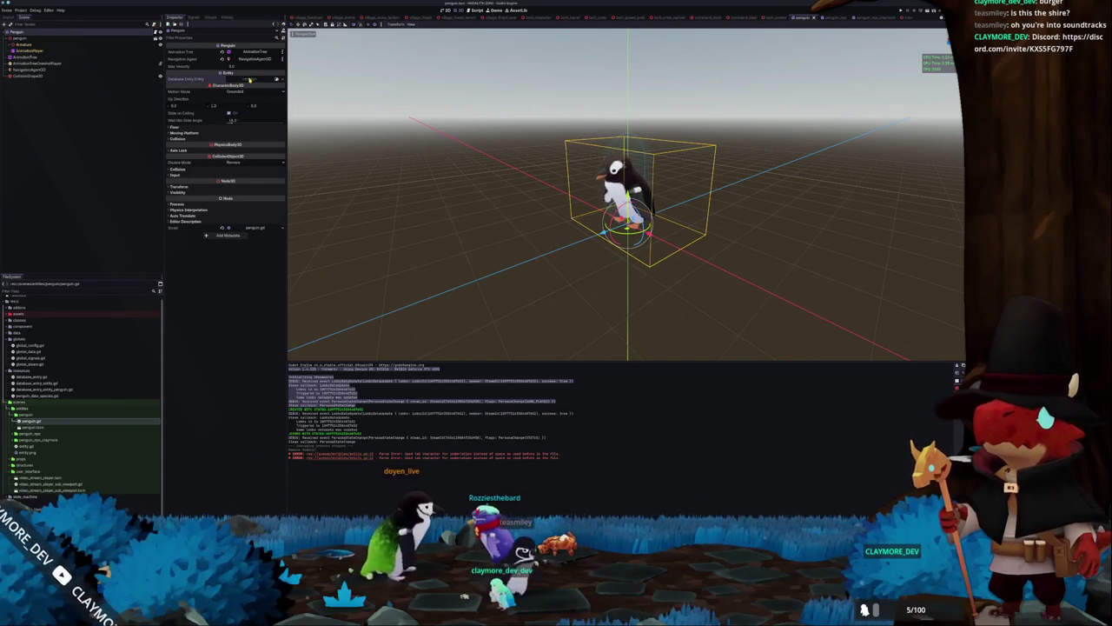
{"action": "left_click", "coordinate": [250, 79]}
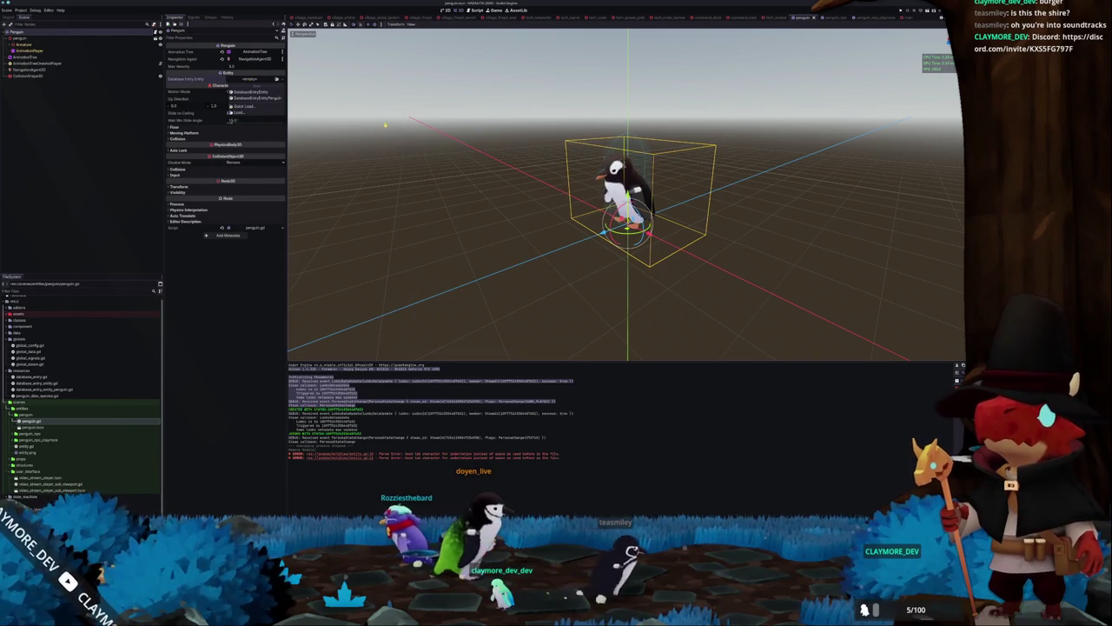
{"action": "left_click", "coordinate": [247, 97]}
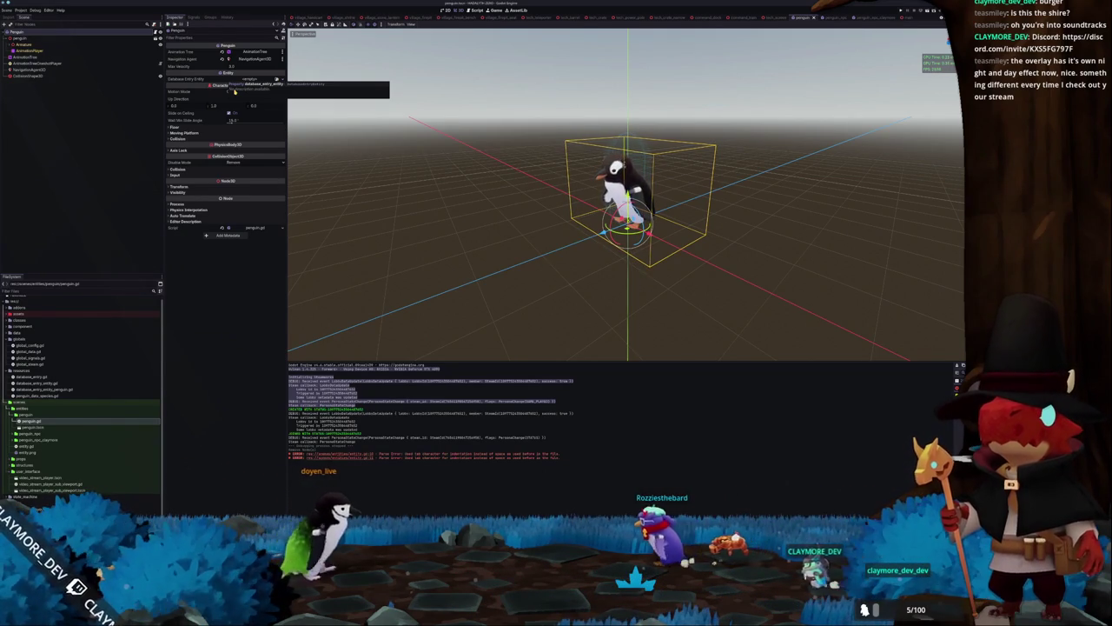
Select the old messages in the Output panel and clear the log
{"action": "left_click_drag", "start_coordinate": [288, 405], "coordinate": [480, 437]}
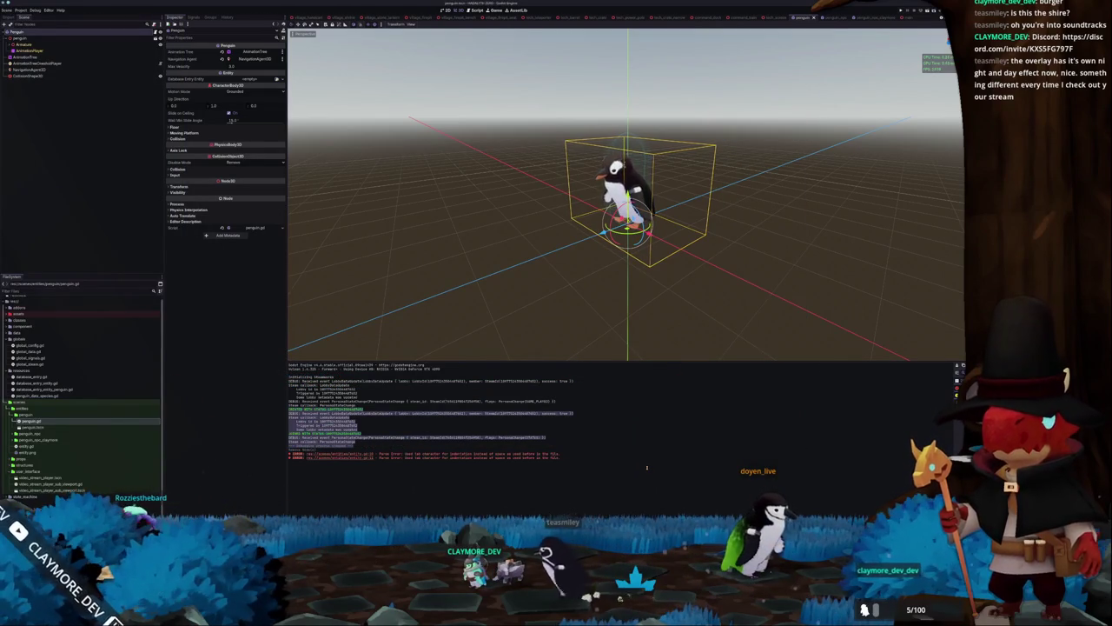
{"action": "key", "text": "F5"}
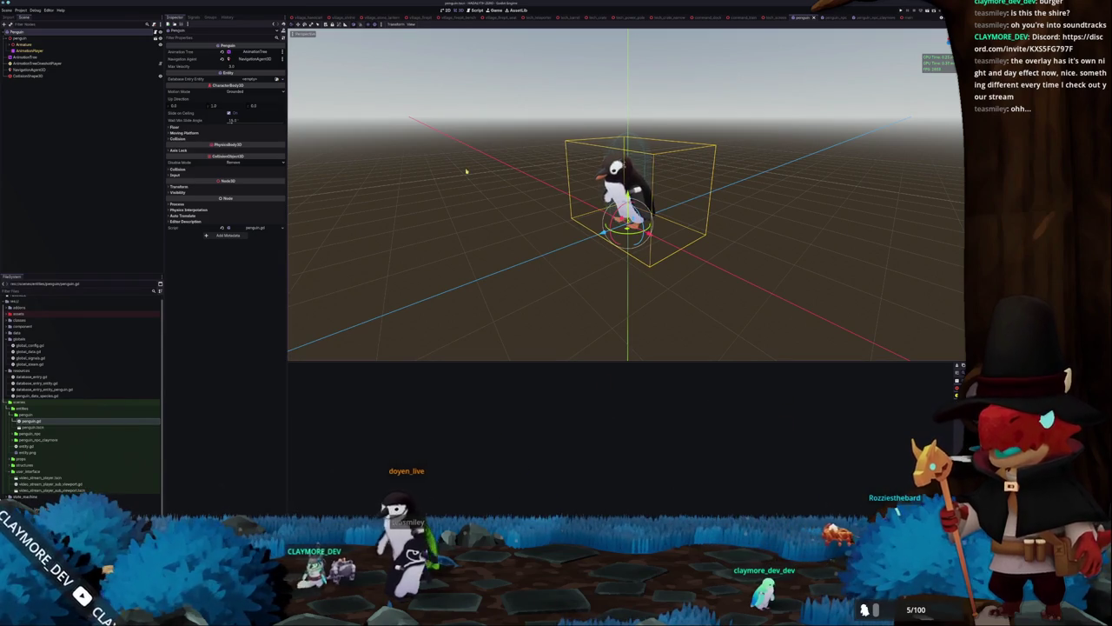
Switch to the main village scene and collapse the collision-shape and tree-cache branches
{"action": "left_click", "coordinate": [459, 131]}
{"action": "mouse_move", "coordinate": [338, 19]}
{"action": "left_mouse_down"}
{"action": "mouse_move", "coordinate": [296, 17]}
{"action": "mouse_move", "coordinate": [908, 19]}
{"action": "left_mouse_up"}
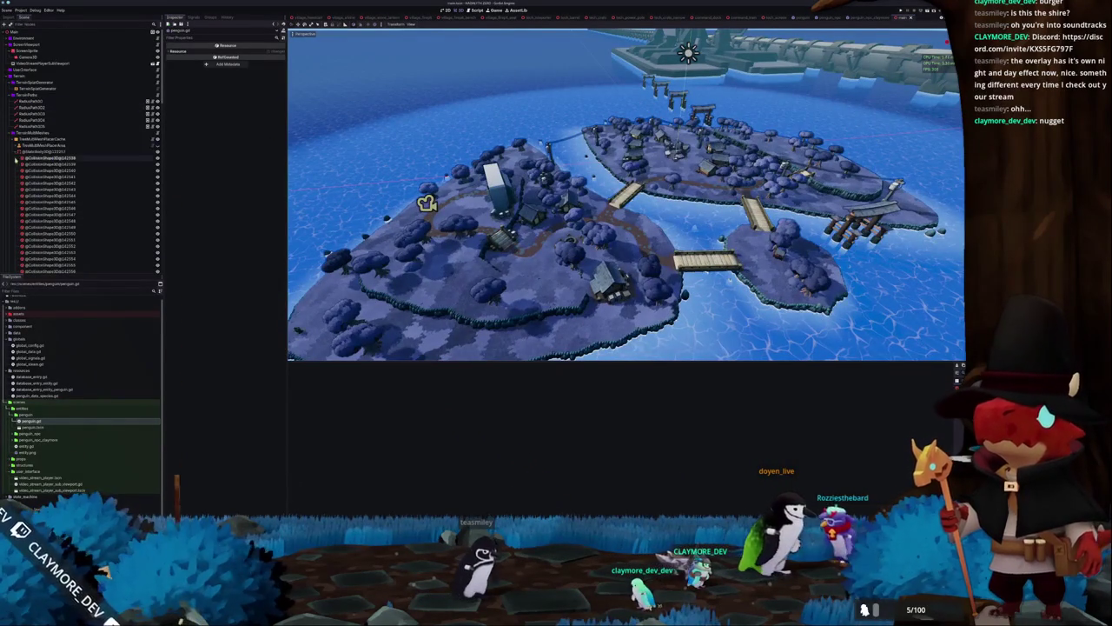
{"action": "left_click", "coordinate": [17, 151]}
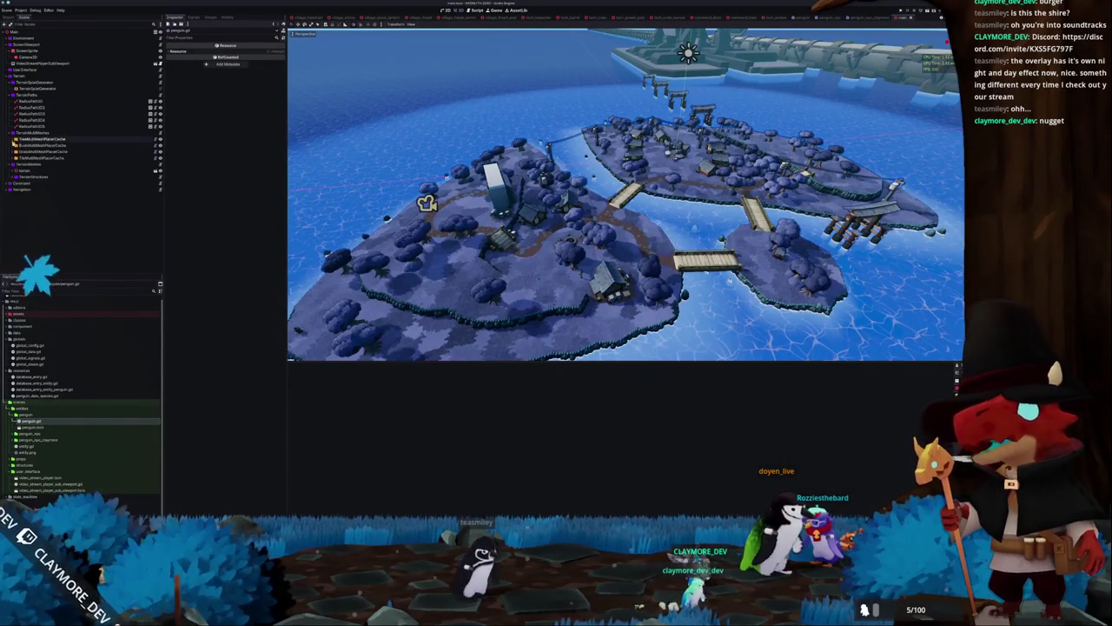
{"action": "left_click", "coordinate": [14, 139]}
Select the UserInterface node and bring up its context menu
{"action": "left_click", "coordinate": [19, 70]}
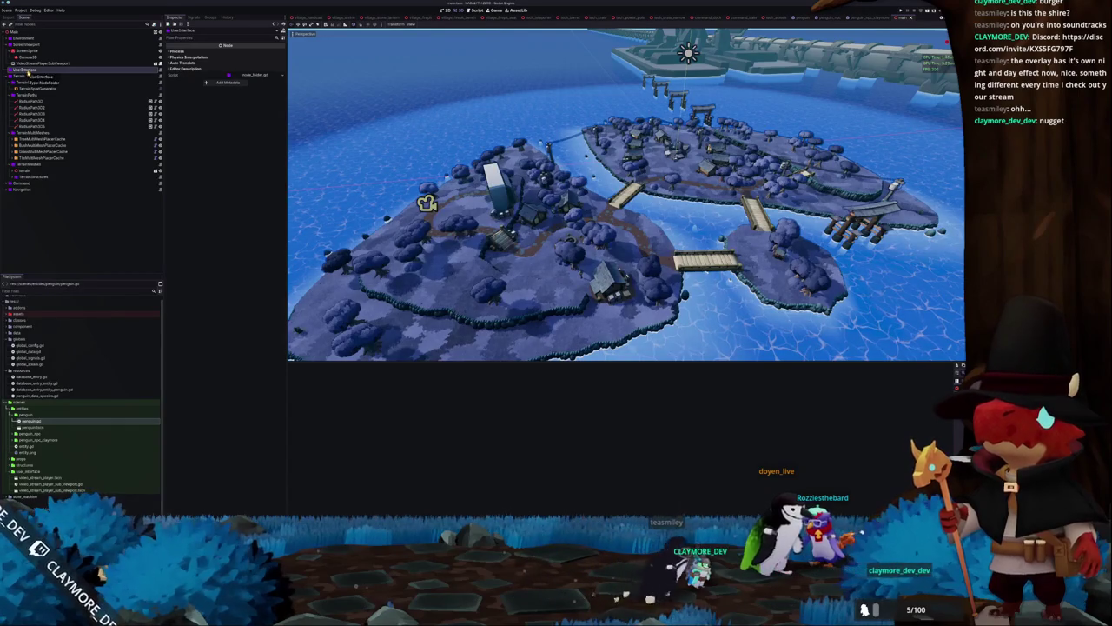
{"action": "key", "text": "ctrl+shift+o"}
{"action": "key", "text": "Escape"}
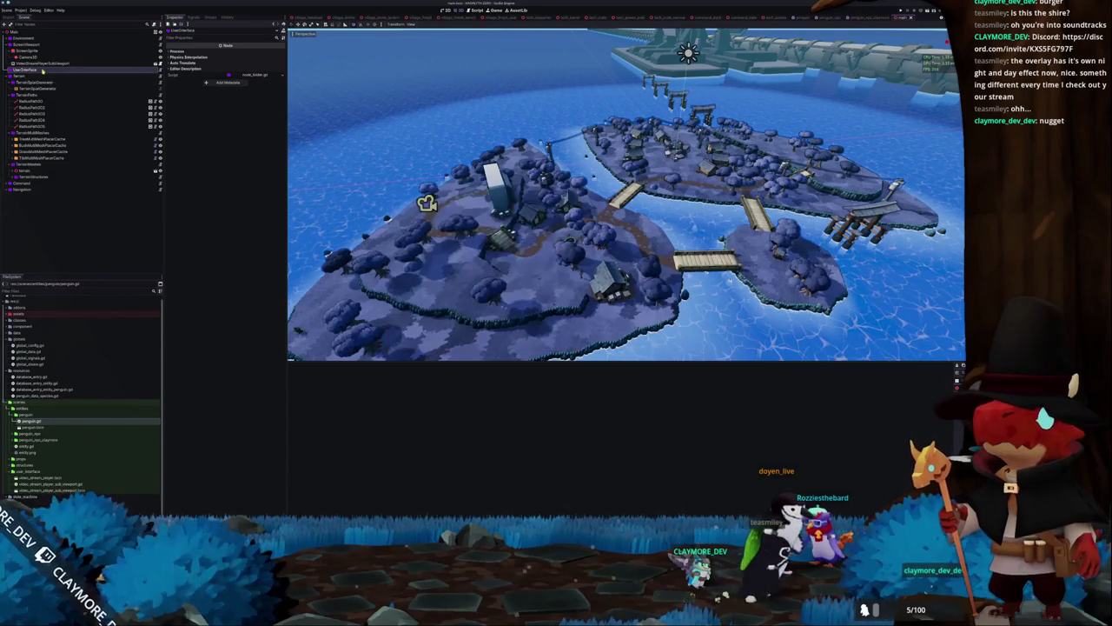
{"action": "right_click", "coordinate": [40, 69]}
Create a CanvasLayer child under UserInterface via the Create New Node dialog
{"action": "left_click", "coordinate": [62, 74]}
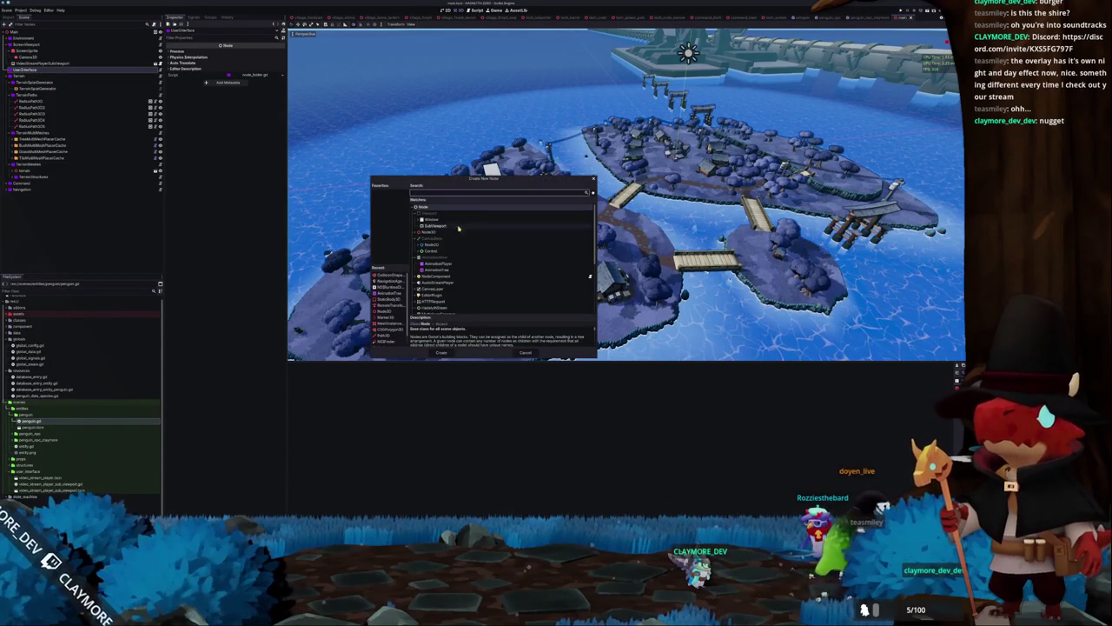
{"action": "left_click", "coordinate": [420, 251]}
{"action": "left_click", "coordinate": [432, 254]}
{"action": "scroll", "coordinate": [434, 256], "scroll_direction": "down", "scroll_amount": 1}
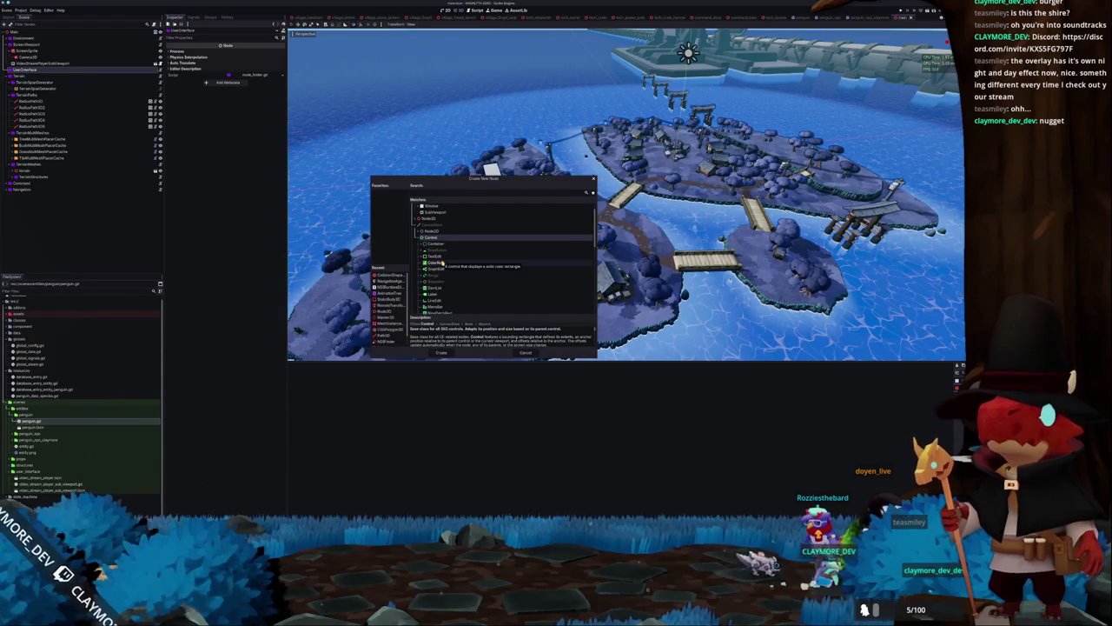
{"action": "scroll", "coordinate": [442, 263], "scroll_direction": "up", "scroll_amount": 1}
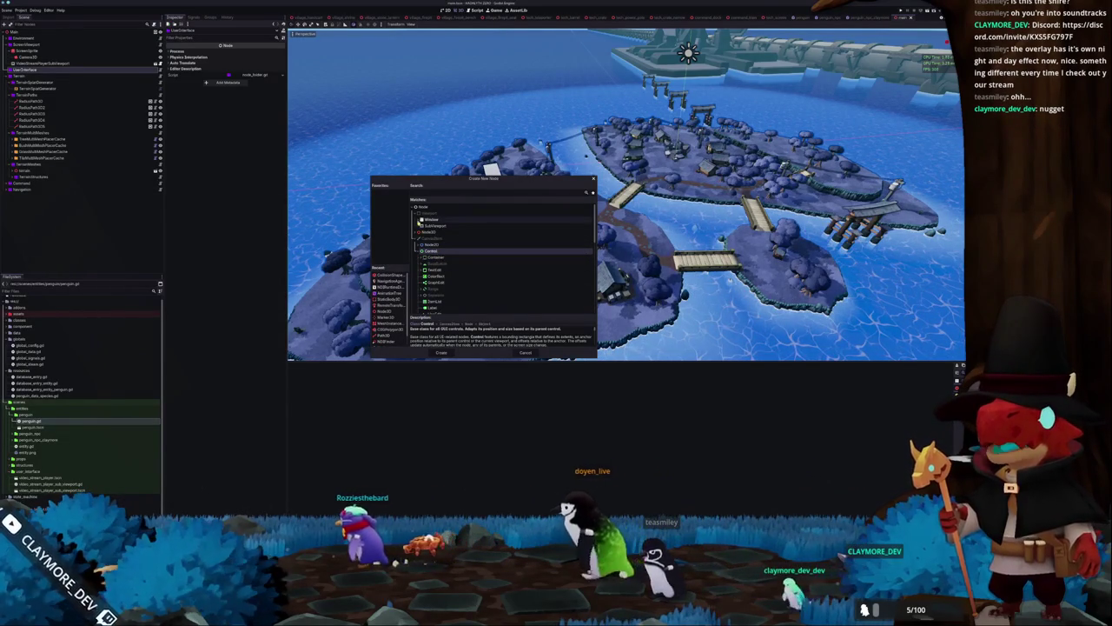
{"action": "scroll", "coordinate": [441, 278], "scroll_direction": "down", "scroll_amount": 10}
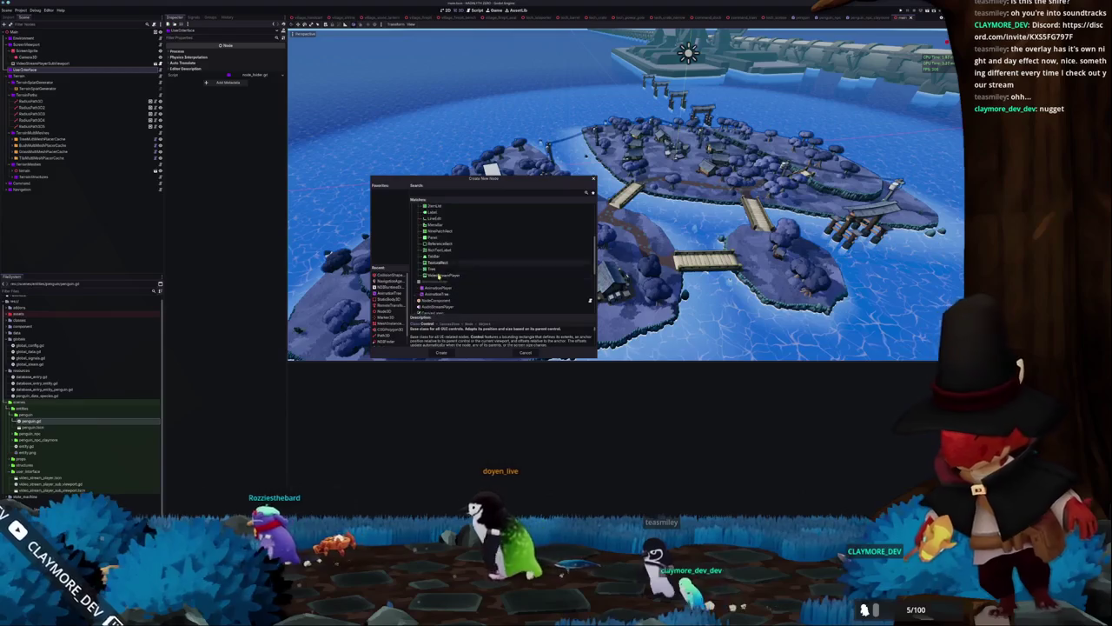
{"action": "left_click", "coordinate": [432, 273]}
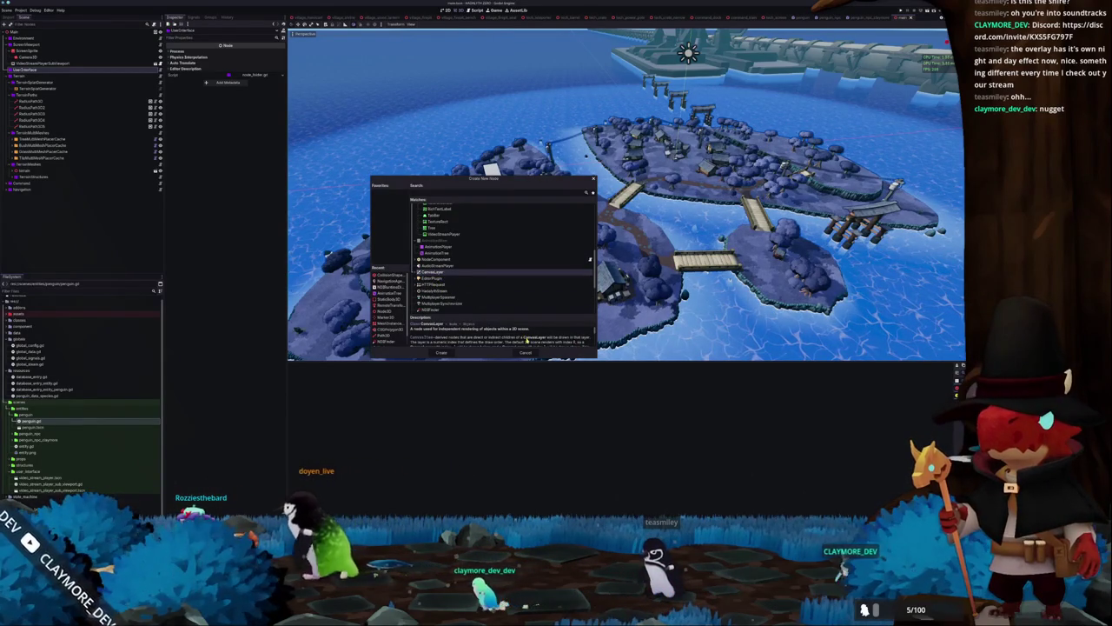
{"action": "scroll", "coordinate": [525, 341], "scroll_direction": "down", "scroll_amount": 2}
{"action": "scroll", "coordinate": [526, 340], "scroll_direction": "down", "scroll_amount": 4}
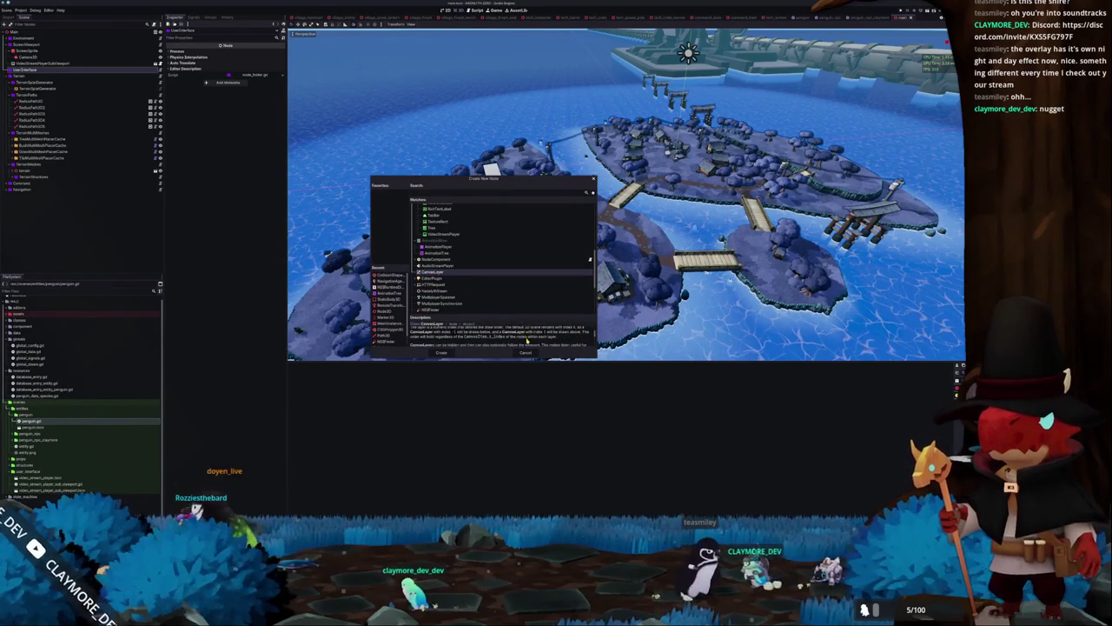
{"action": "scroll", "coordinate": [526, 341], "scroll_direction": "down", "scroll_amount": 5}
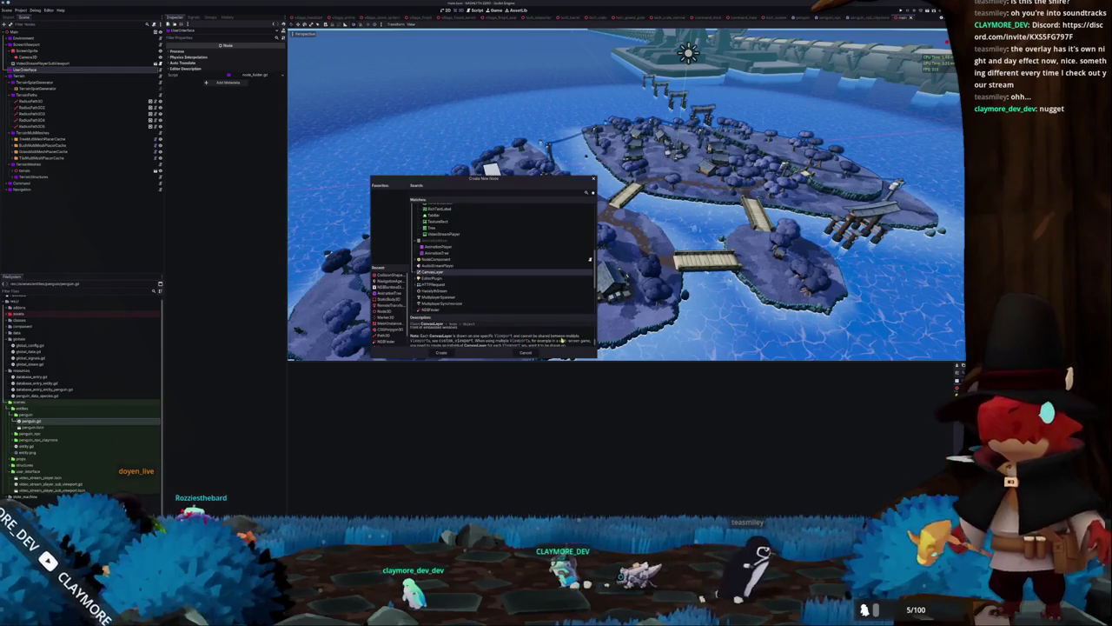
{"action": "scroll", "coordinate": [577, 341], "scroll_direction": "up", "scroll_amount": 5}
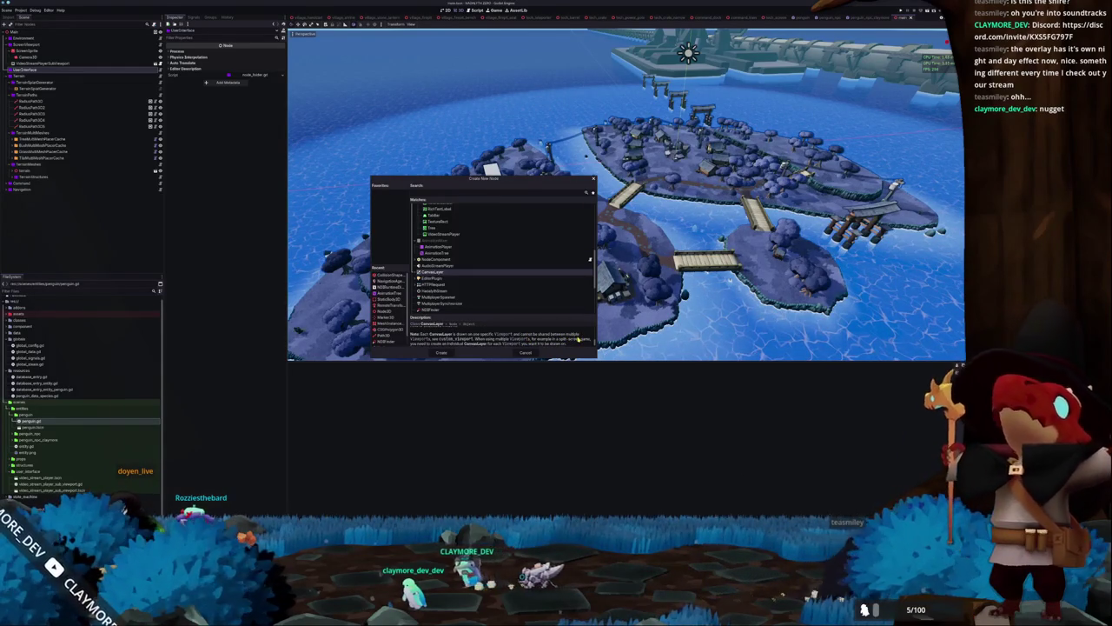
{"action": "left_click", "coordinate": [442, 352]}
Expand the CanvasLayer's Layer and Transform properties, then delete the node
{"action": "left_click", "coordinate": [174, 51]}
{"action": "left_click", "coordinate": [179, 71]}
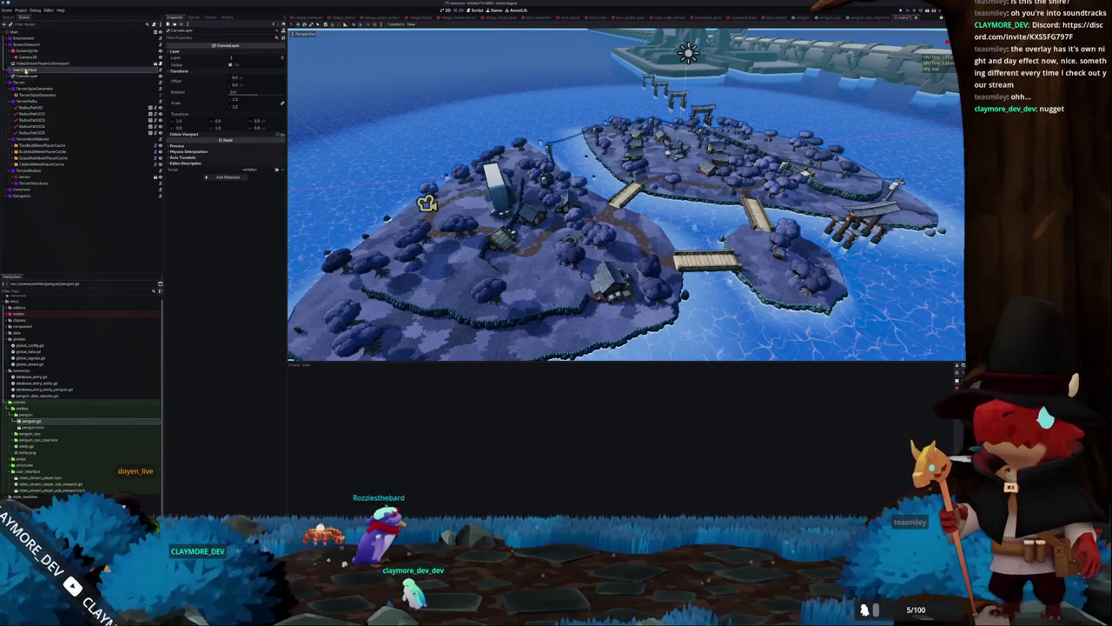
{"action": "key", "text": "Delete"}
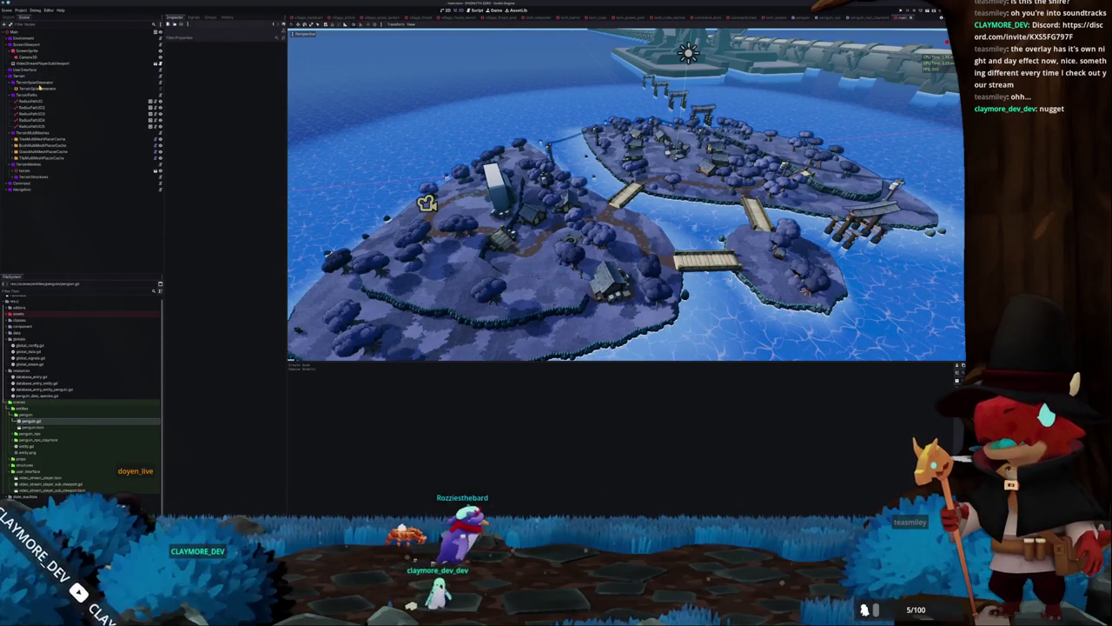
Create a Control child under UserInterface after reading Control's description in Create New Node
{"action": "right_click", "coordinate": [23, 69]}
{"action": "left_click", "coordinate": [37, 81]}
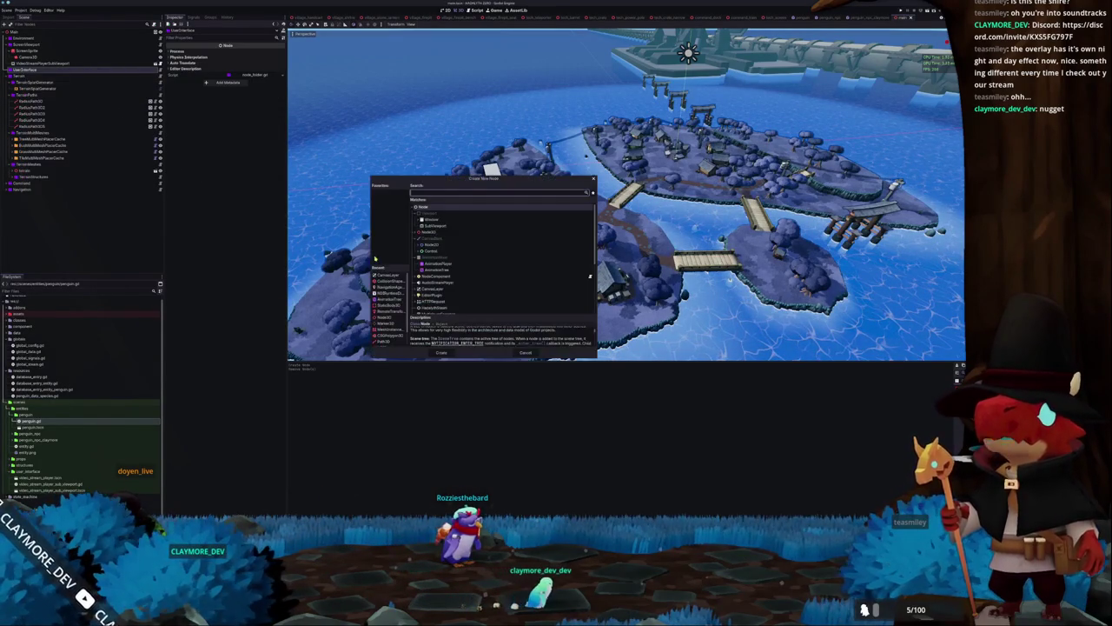
{"action": "left_click", "coordinate": [432, 252]}
{"action": "scroll", "coordinate": [443, 261], "scroll_direction": "down", "scroll_amount": 5}
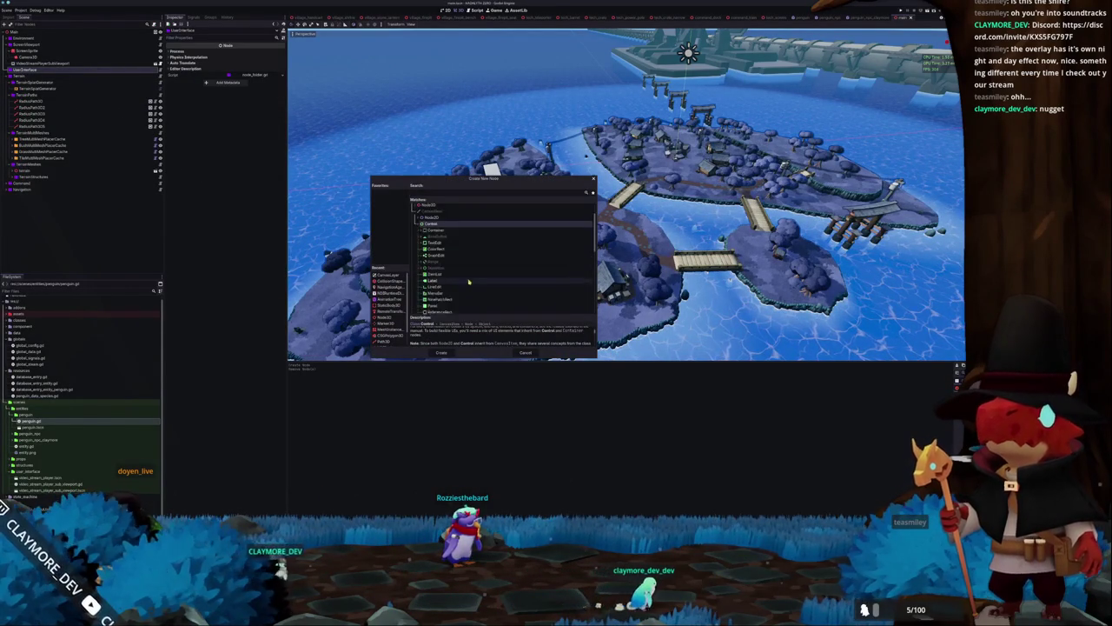
{"action": "scroll", "coordinate": [478, 337], "scroll_direction": "down", "scroll_amount": 2}
{"action": "scroll", "coordinate": [479, 342], "scroll_direction": "down", "scroll_amount": 4}
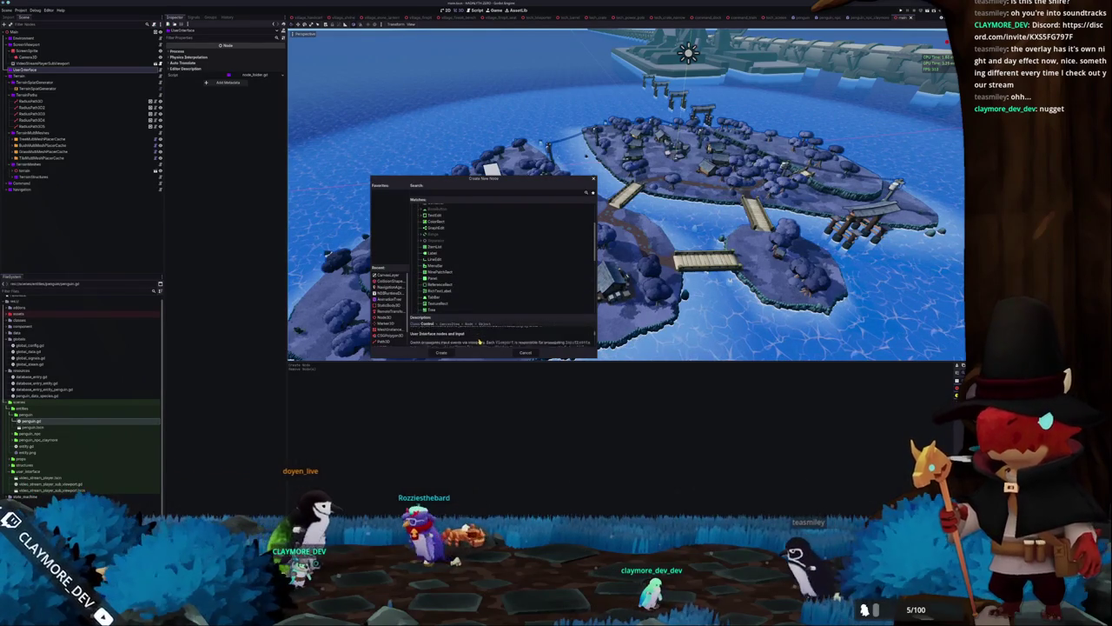
{"action": "scroll", "coordinate": [479, 342], "scroll_direction": "down", "scroll_amount": 4}
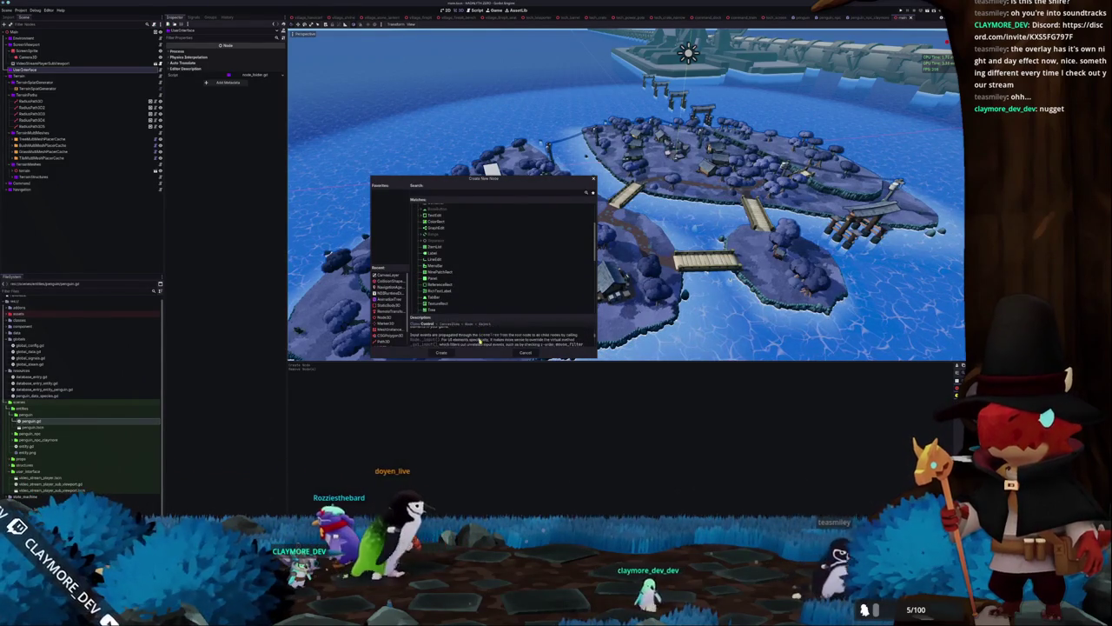
{"action": "scroll", "coordinate": [479, 342], "scroll_direction": "down", "scroll_amount": 4}
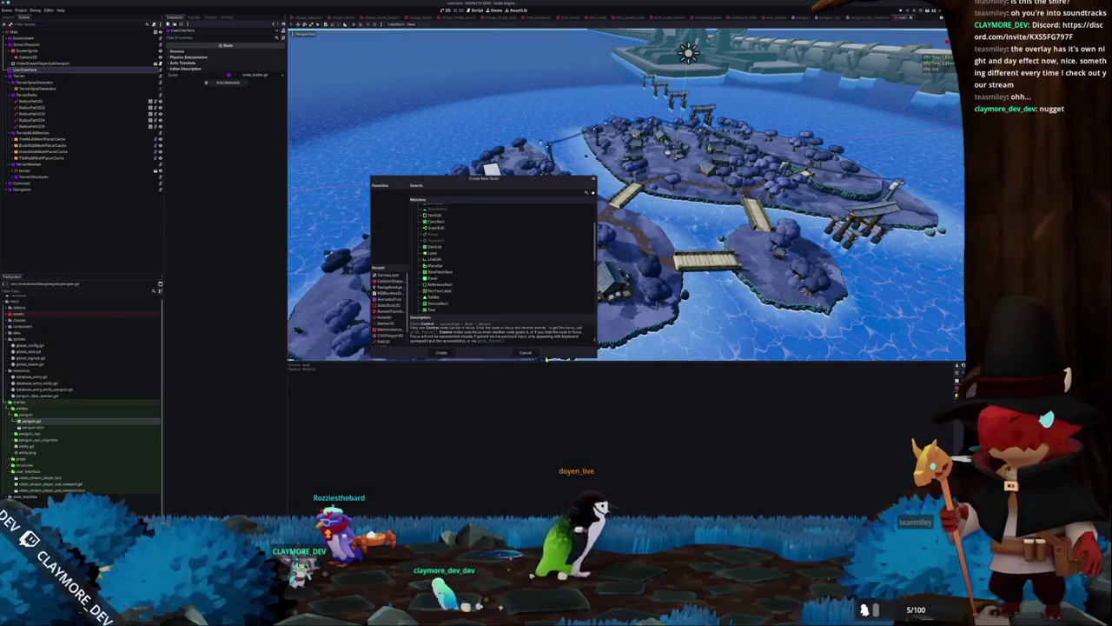
{"action": "left_click_drag", "start_coordinate": [575, 314], "coordinate": [579, 285]}
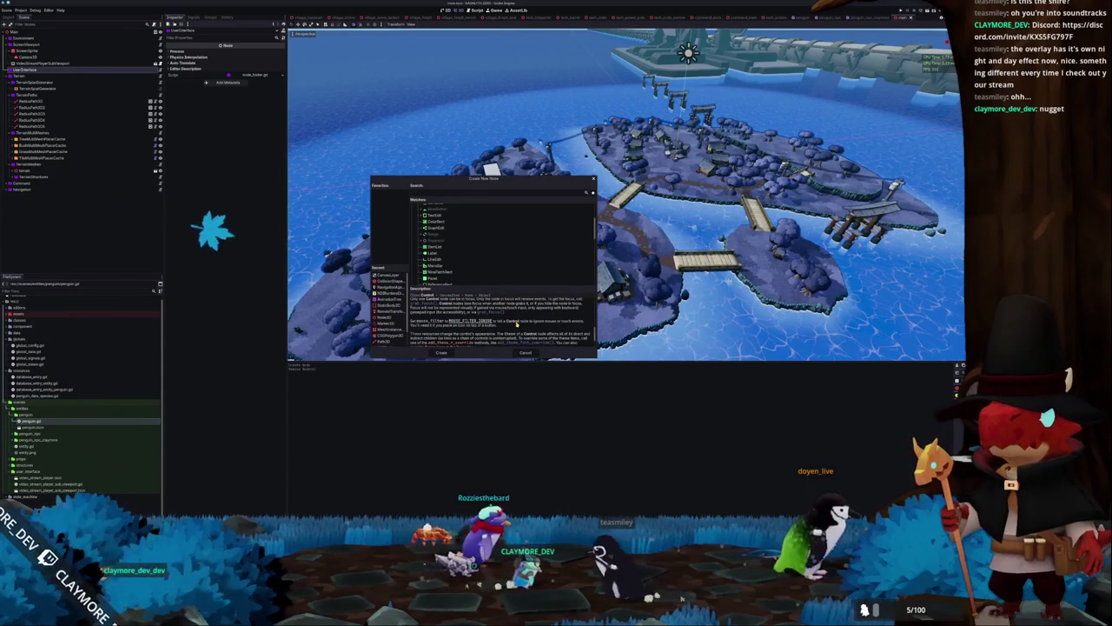
{"action": "scroll", "coordinate": [516, 323], "scroll_direction": "down", "scroll_amount": 2}
{"action": "left_click_drag", "start_coordinate": [498, 286], "coordinate": [498, 314]}
{"action": "scroll", "coordinate": [435, 252], "scroll_direction": "up", "scroll_amount": 3}
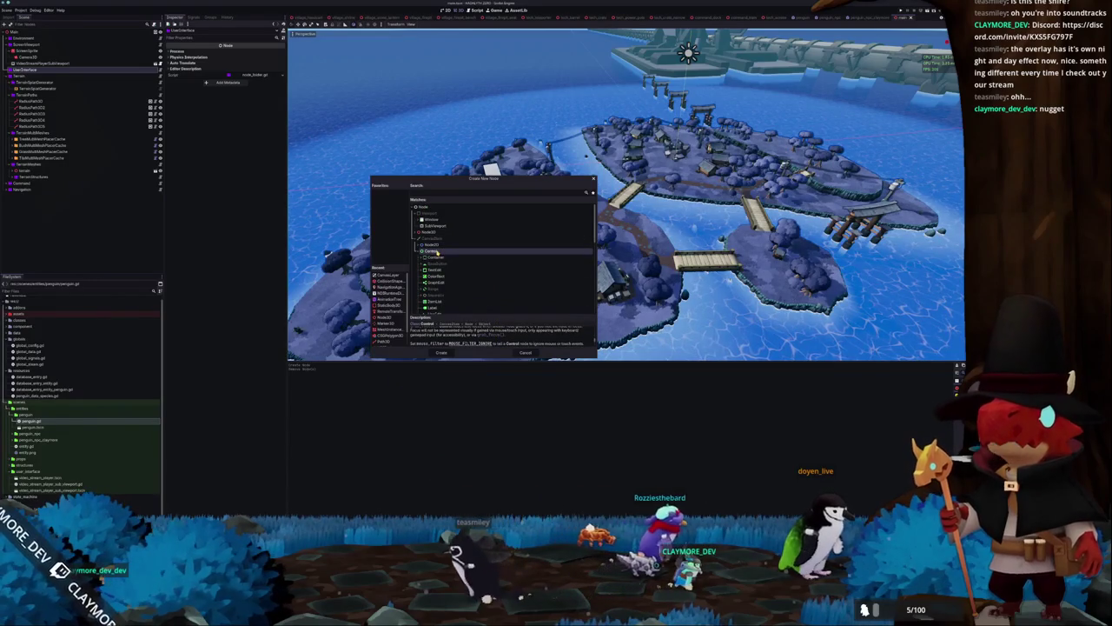
{"action": "double_click", "coordinate": [437, 252]}
{"action": "scroll", "coordinate": [388, 104], "scroll_direction": "down", "scroll_amount": 2}
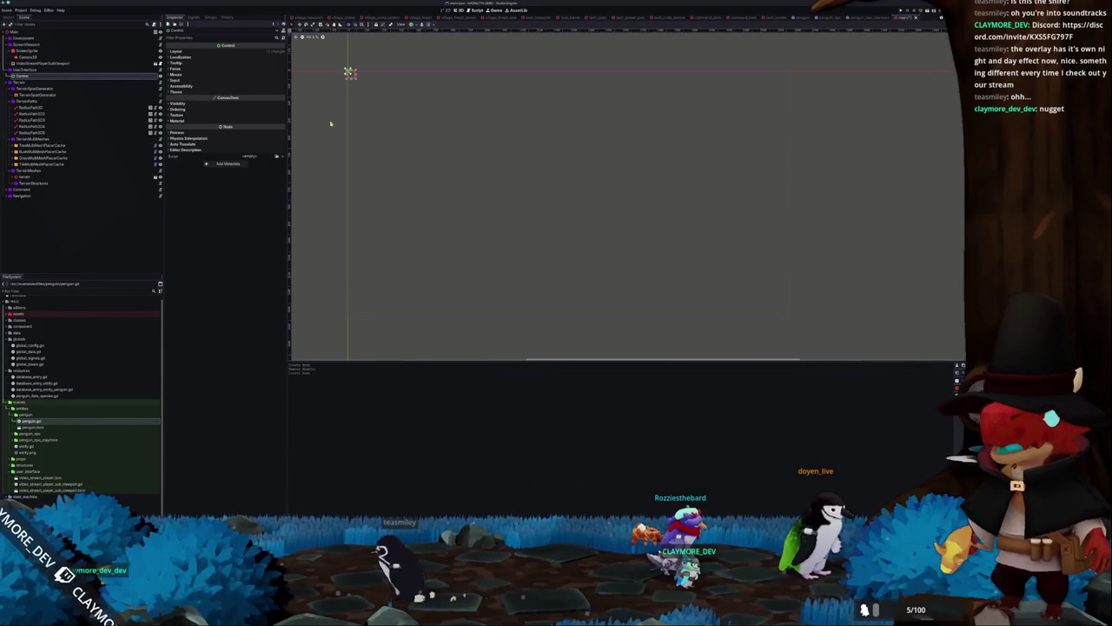
Apply the Full Rect anchor preset to the UserInterface Control so it covers the whole viewport
{"action": "left_click", "coordinate": [448, 193]}
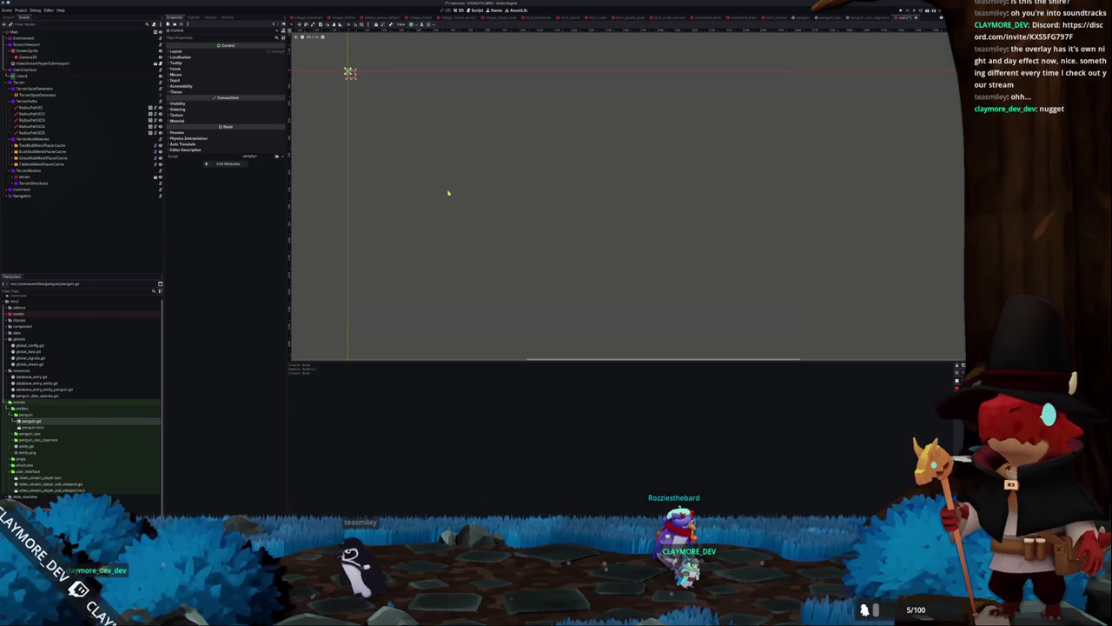
{"action": "left_click", "coordinate": [449, 192]}
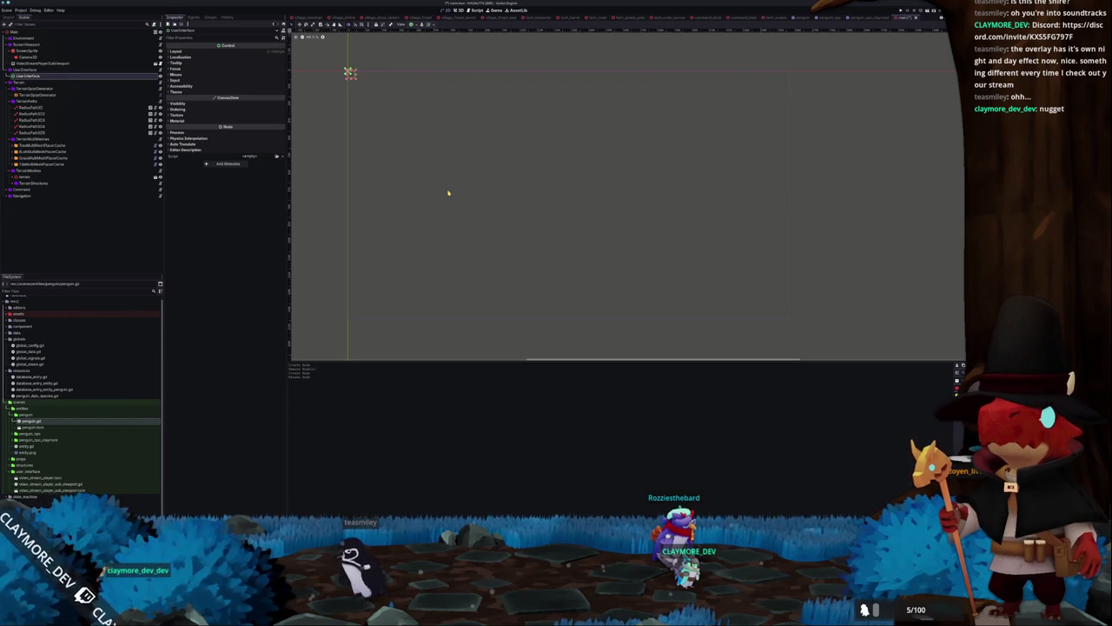
{"action": "left_click", "coordinate": [433, 27]}
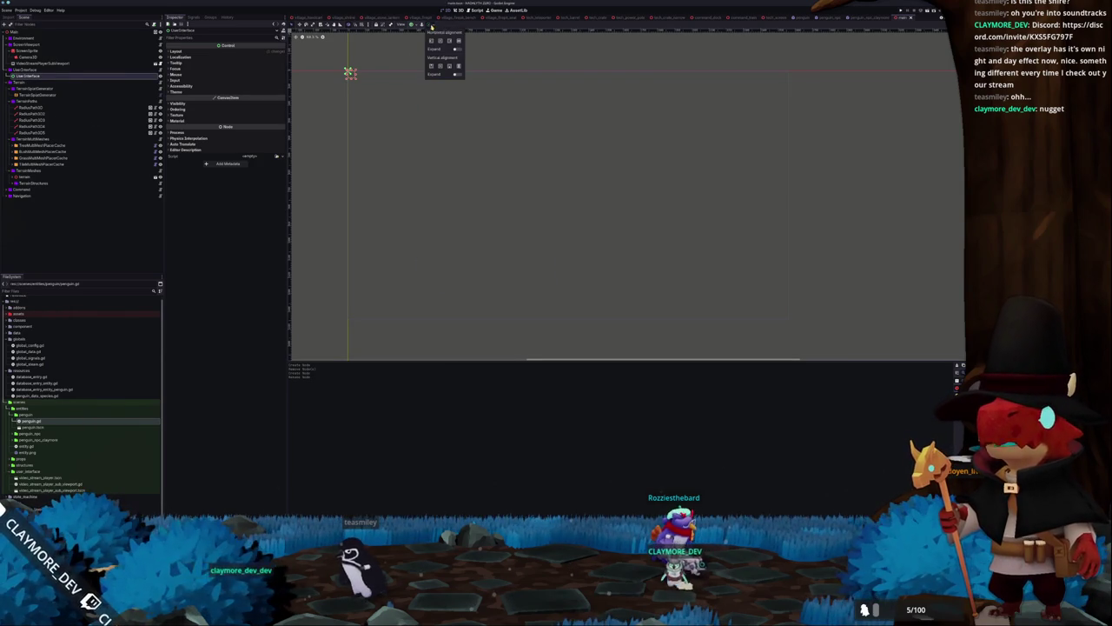
{"action": "left_click", "coordinate": [418, 25]}
{"action": "left_click", "coordinate": [440, 68]}
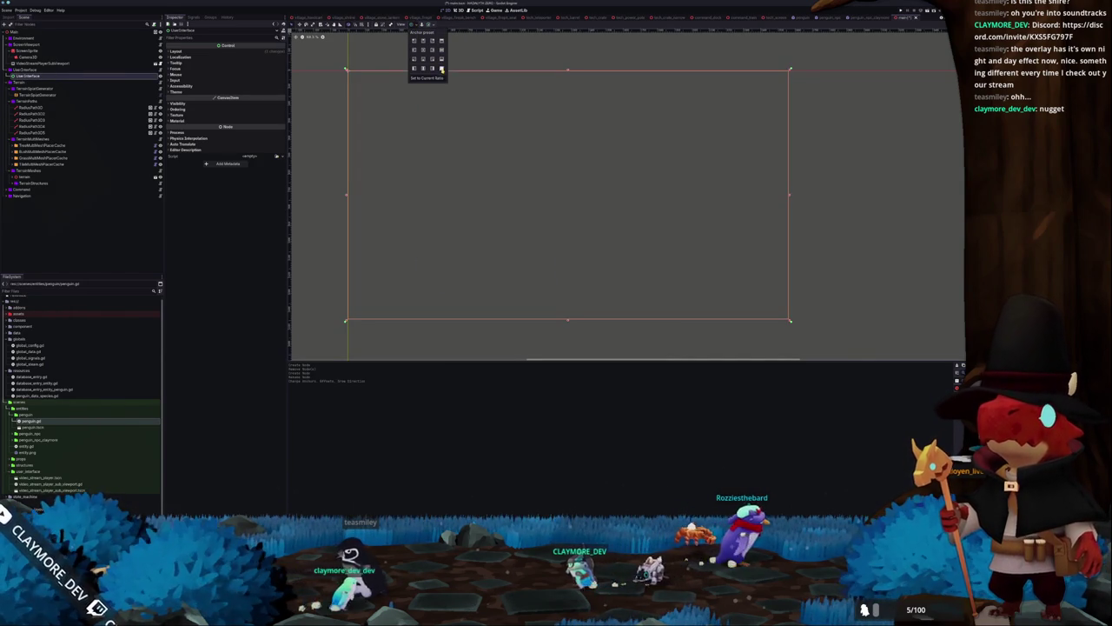
{"action": "left_click", "coordinate": [331, 191]}
{"action": "left_click", "coordinate": [131, 75]}
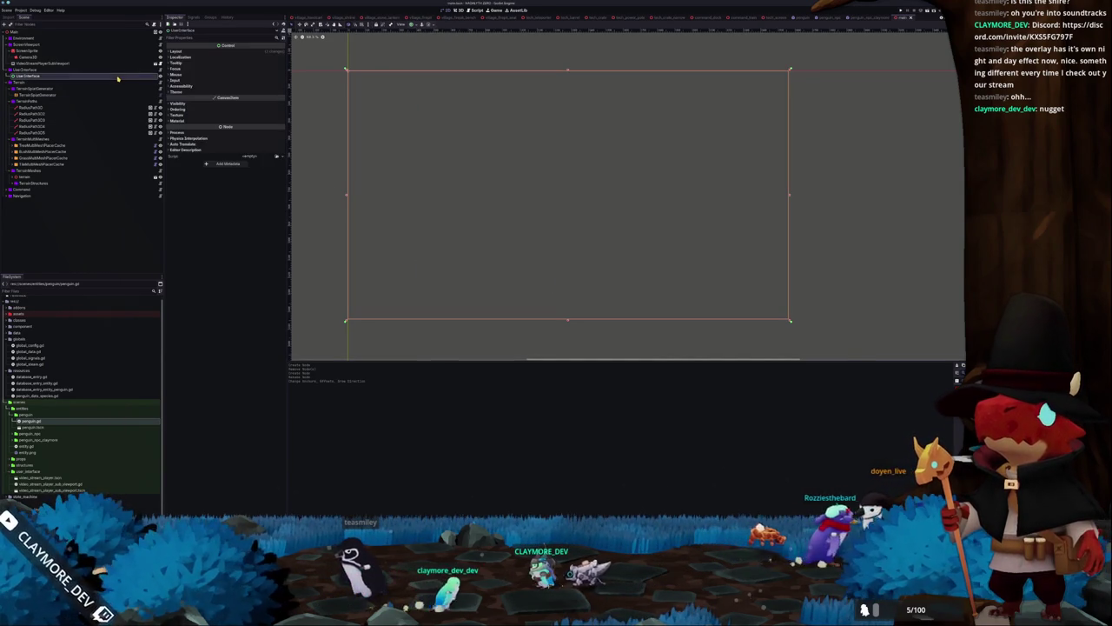
{"action": "left_click", "coordinate": [131, 70]}
{"action": "left_click", "coordinate": [131, 76]}
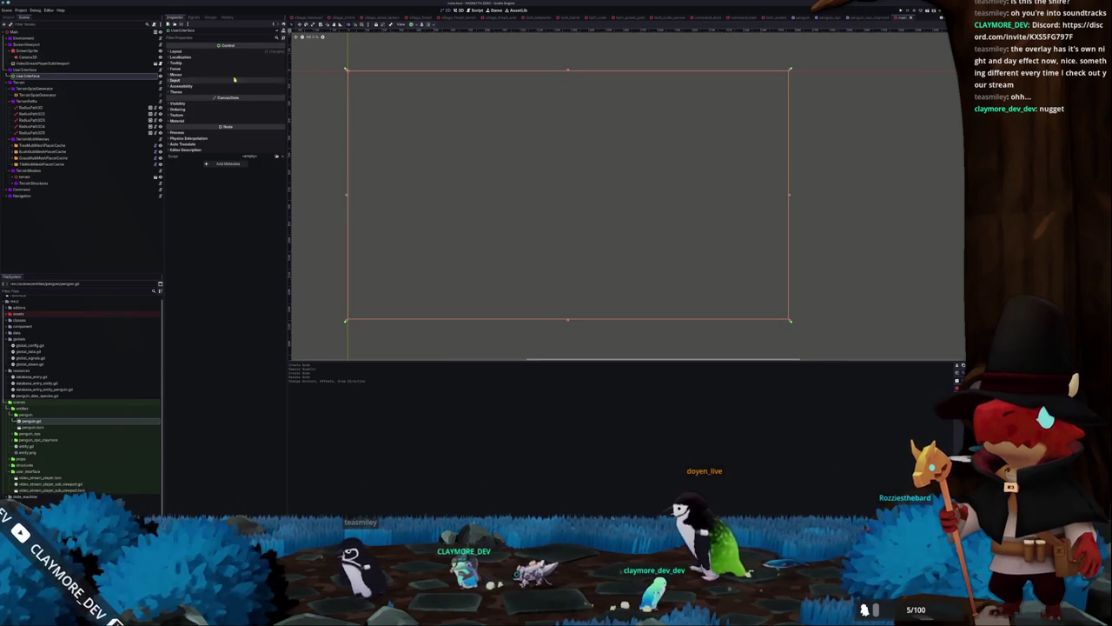
{"action": "left_click", "coordinate": [457, 10]}
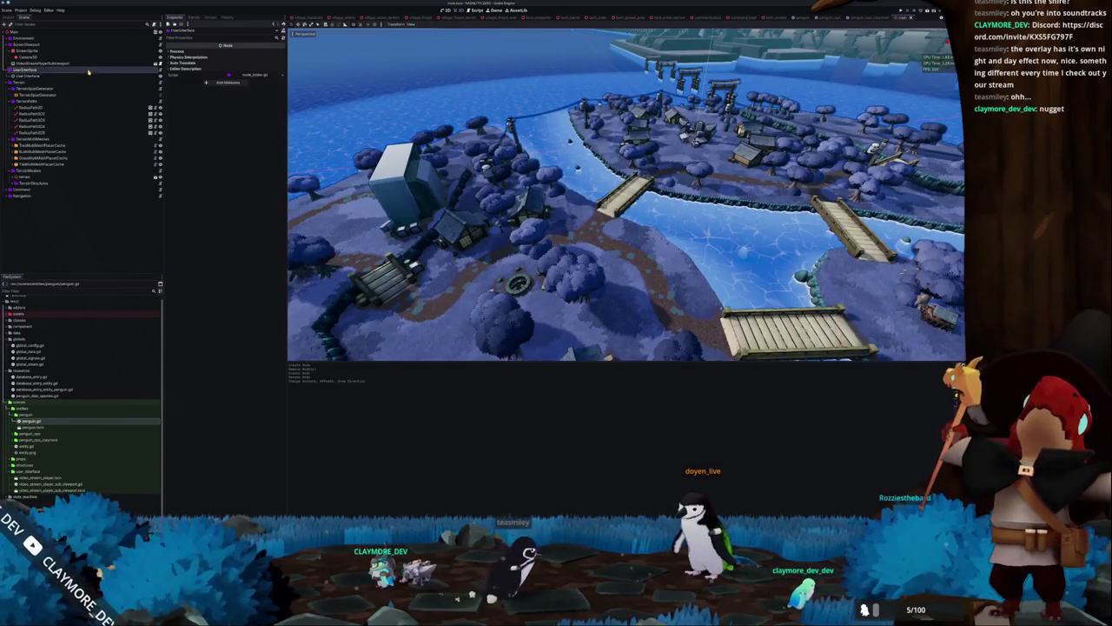
{"action": "left_click", "coordinate": [52, 75]}
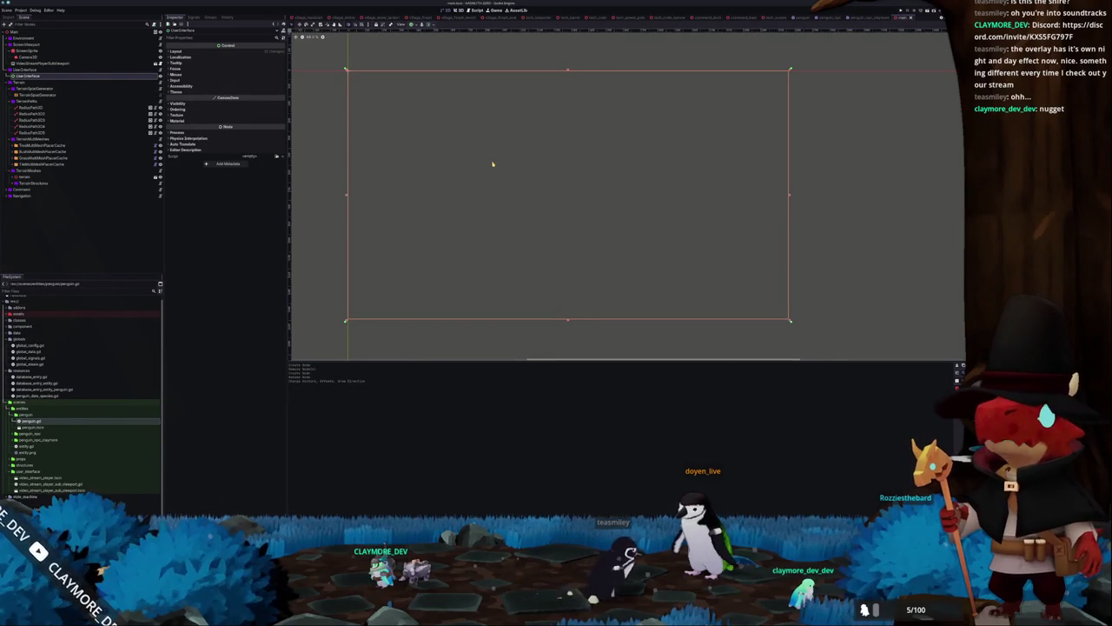
{"action": "left_click_drag", "start_coordinate": [495, 164], "coordinate": [515, 154]}
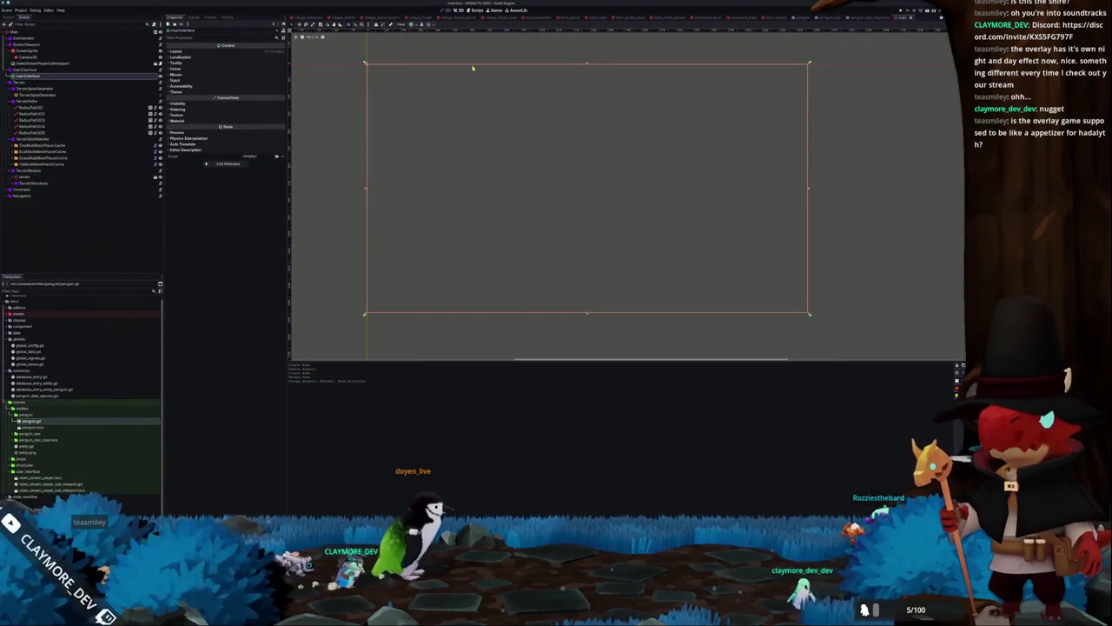
{"action": "left_click", "coordinate": [461, 12]}
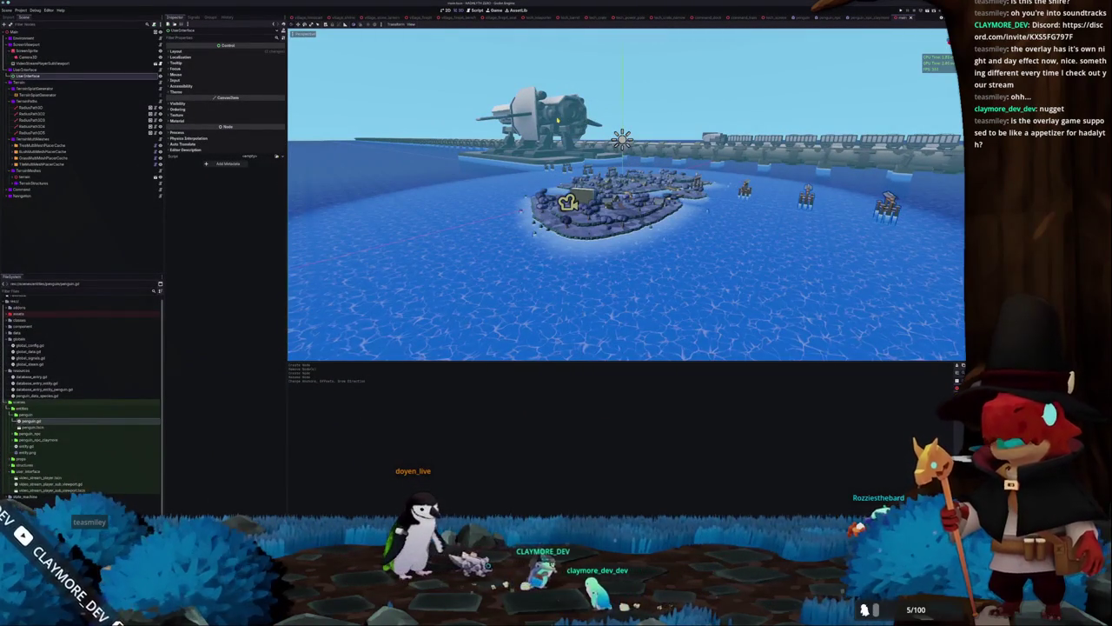
Select CommandShip, CommandTrain and the village bridge in the 3D scene, framing the bridge with F
{"action": "left_click", "coordinate": [33, 215]}
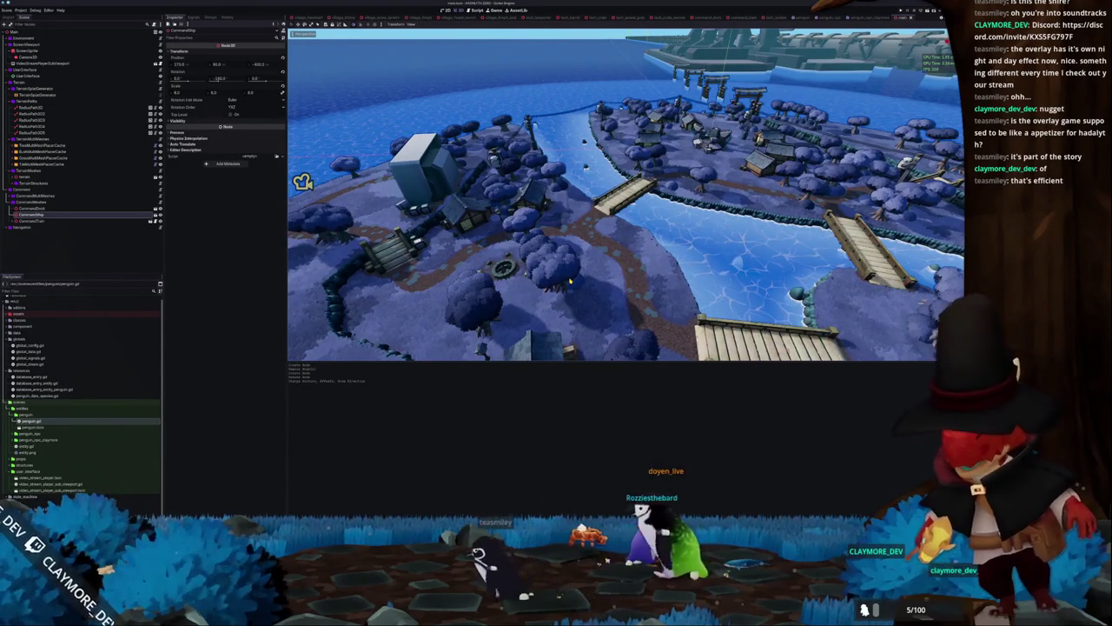
{"action": "left_click_drag", "start_coordinate": [570, 281], "coordinate": [591, 222]}
{"action": "left_click", "coordinate": [33, 221]}
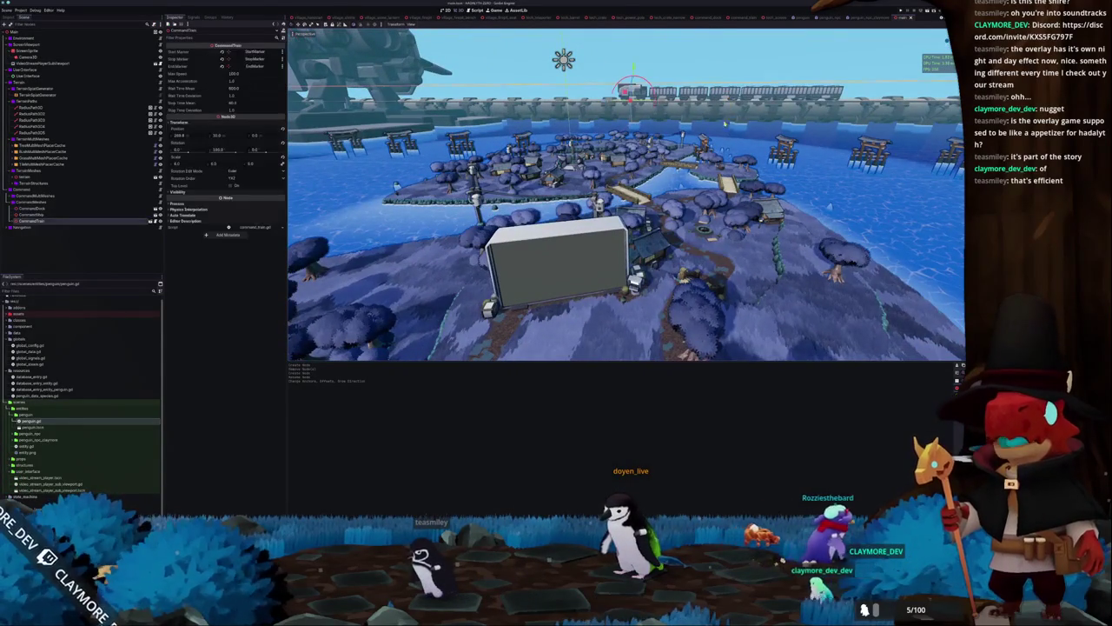
{"action": "left_click", "coordinate": [735, 116]}
{"action": "left_click_drag", "start_coordinate": [735, 116], "coordinate": [687, 139]}
{"action": "left_click", "coordinate": [625, 195]}
{"action": "key", "text": "f"}
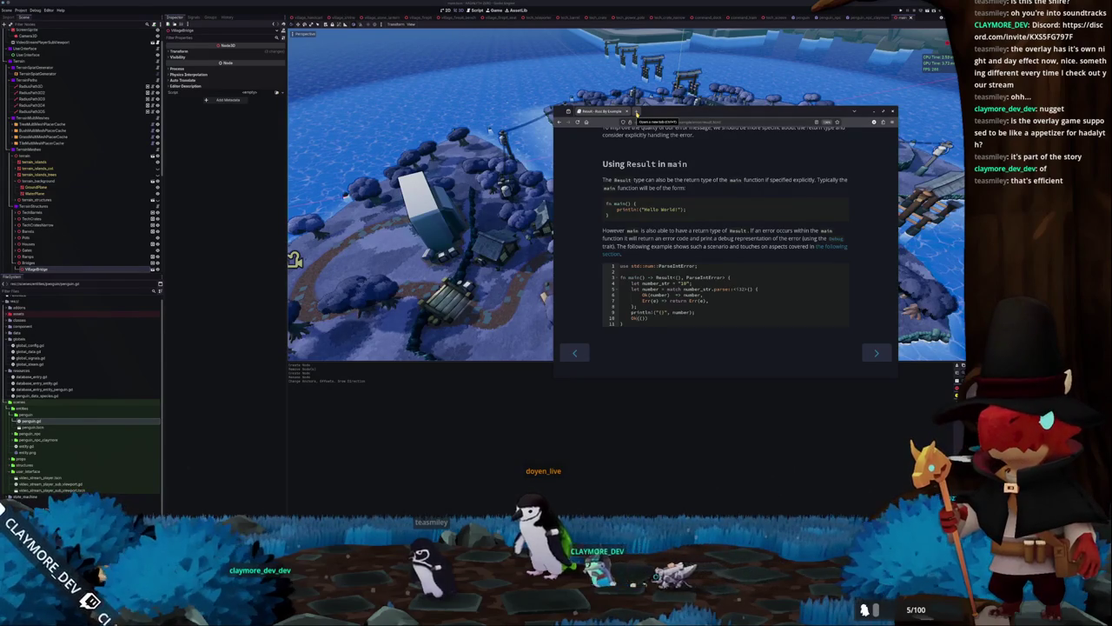
Search the web for 'godot ui stack' and scroll through the results
{"action": "left_click", "coordinate": [637, 113]}
{"action": "type", "text": "godot ui s"}
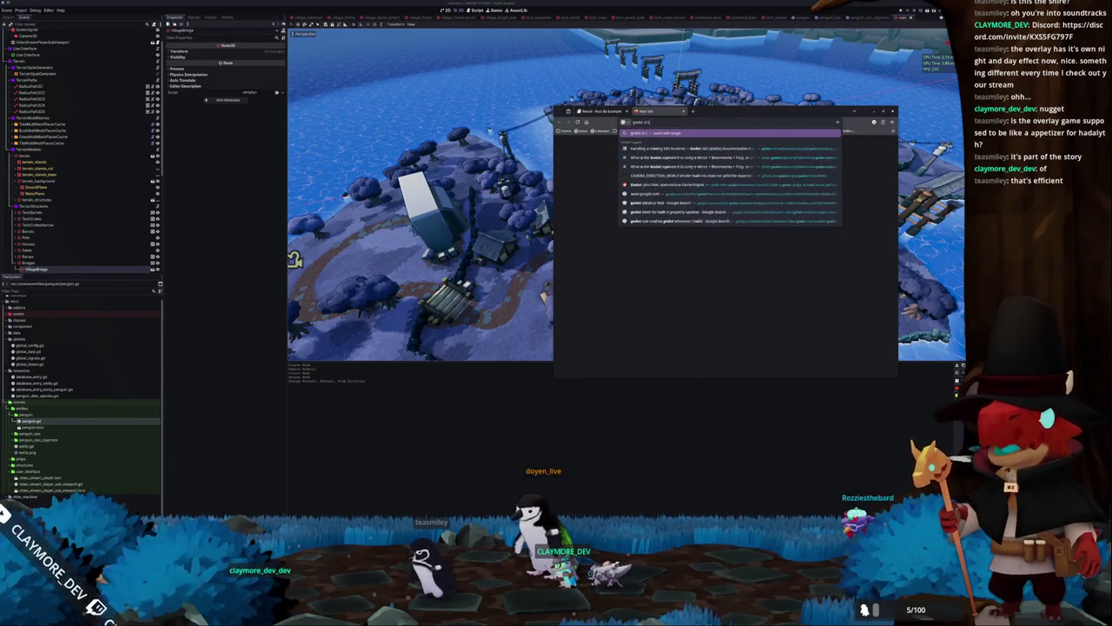
{"action": "type", "text": "tack"}
{"action": "key", "text": "Return"}
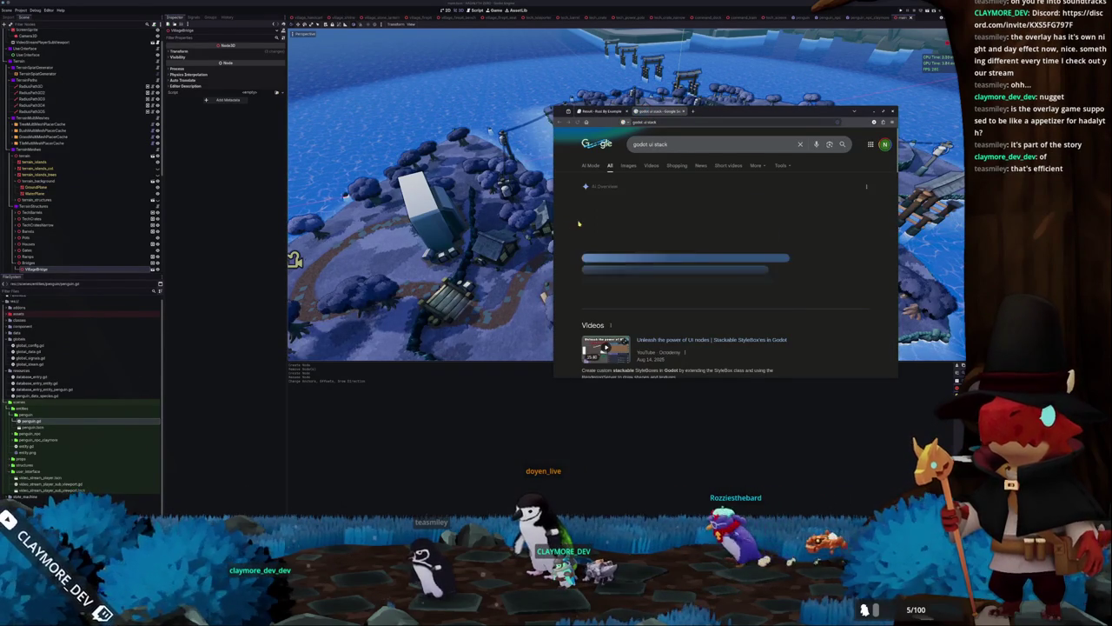
{"action": "scroll", "coordinate": [572, 230], "scroll_direction": "down", "scroll_amount": 5}
{"action": "scroll", "coordinate": [569, 233], "scroll_direction": "down", "scroll_amount": 5}
{"action": "scroll", "coordinate": [568, 257], "scroll_direction": "down", "scroll_amount": 2}
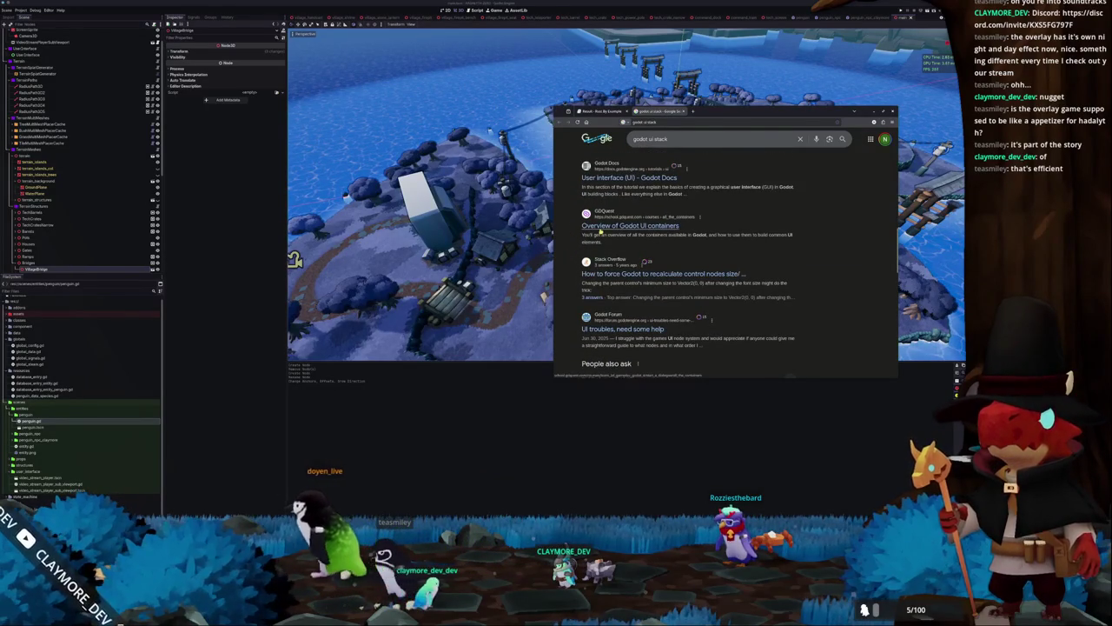
Open GDQuest's Godot UI containers article in a wider window and read through it
{"action": "left_click", "coordinate": [617, 226]}
{"action": "left_click_drag", "start_coordinate": [553, 244], "coordinate": [330, 243]}
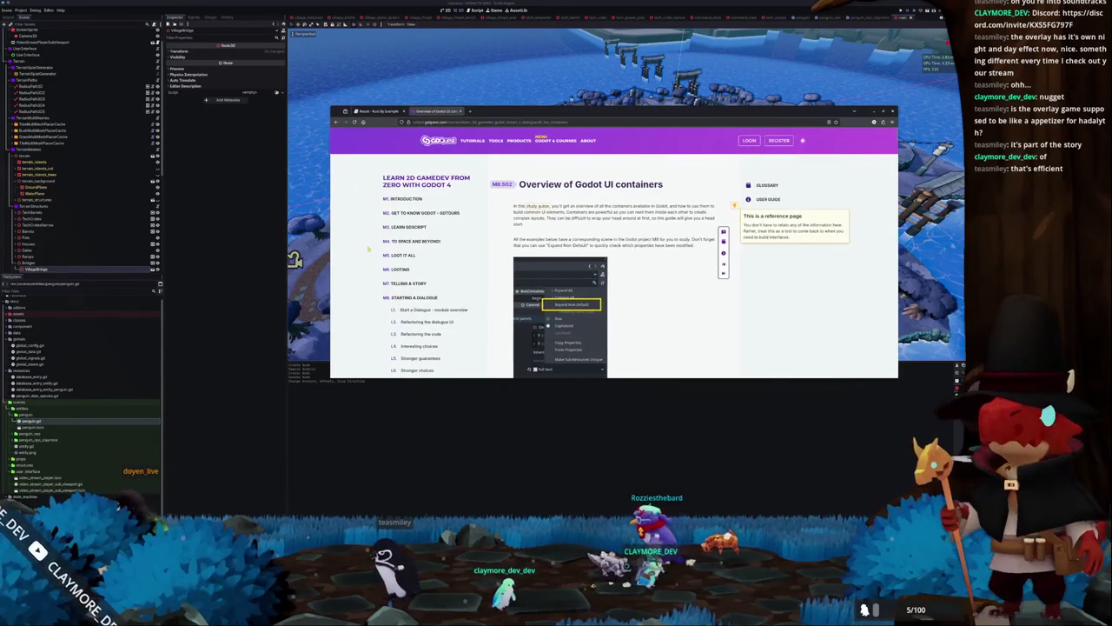
{"action": "scroll", "coordinate": [421, 296], "scroll_direction": "down", "scroll_amount": 3}
{"action": "scroll", "coordinate": [422, 306], "scroll_direction": "down", "scroll_amount": 2}
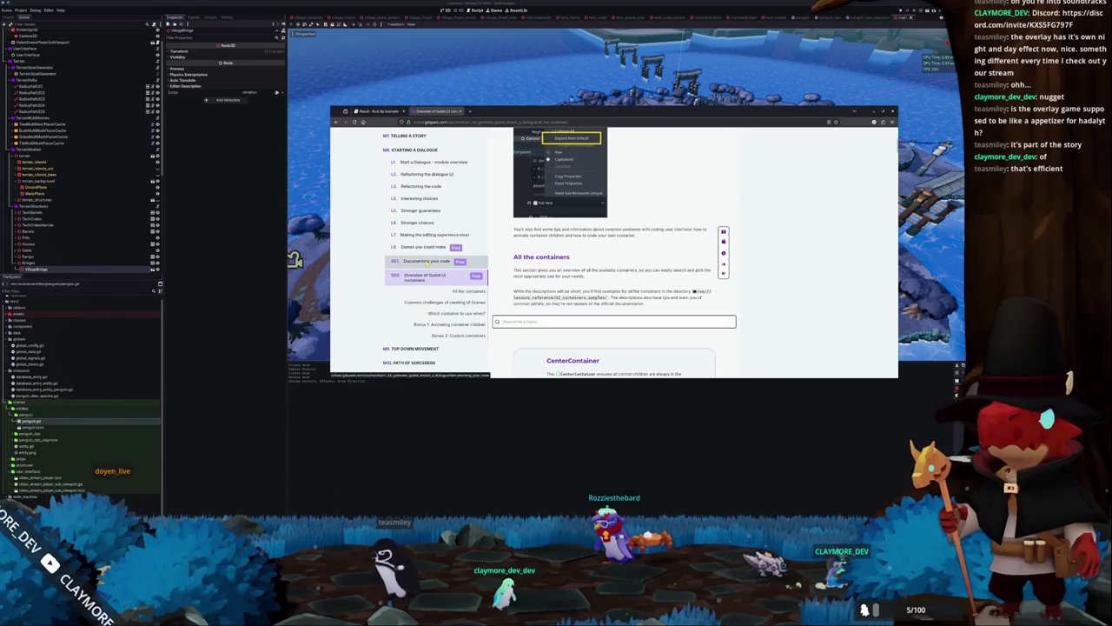
{"action": "scroll", "coordinate": [422, 239], "scroll_direction": "down", "scroll_amount": 1}
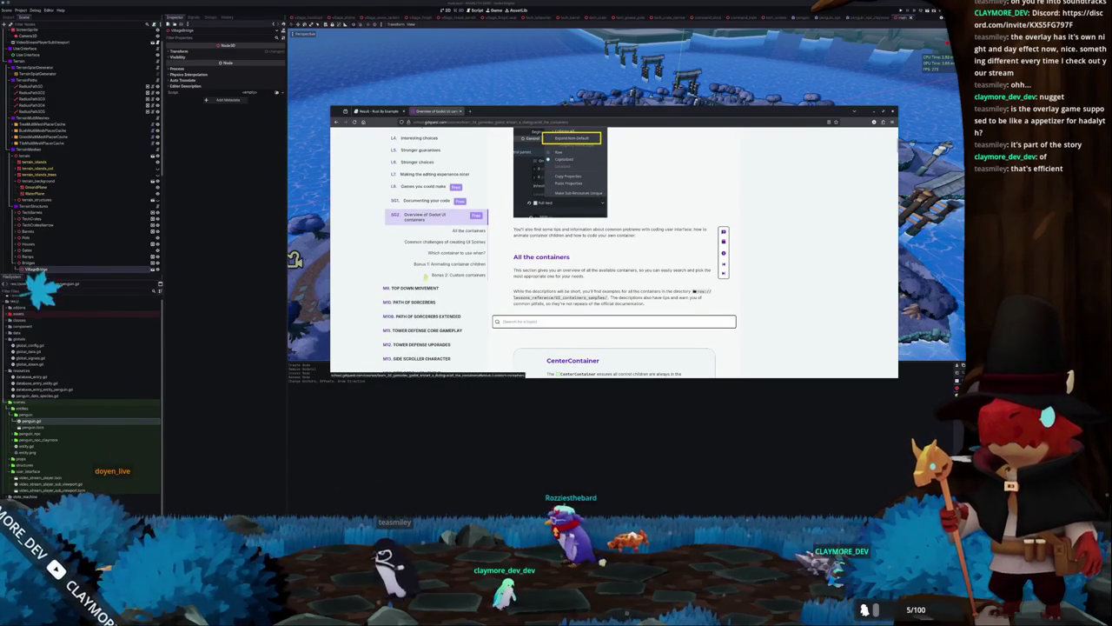
{"action": "scroll", "coordinate": [365, 307], "scroll_direction": "up", "scroll_amount": 1}
{"action": "scroll", "coordinate": [365, 307], "scroll_direction": "up", "scroll_amount": 1}
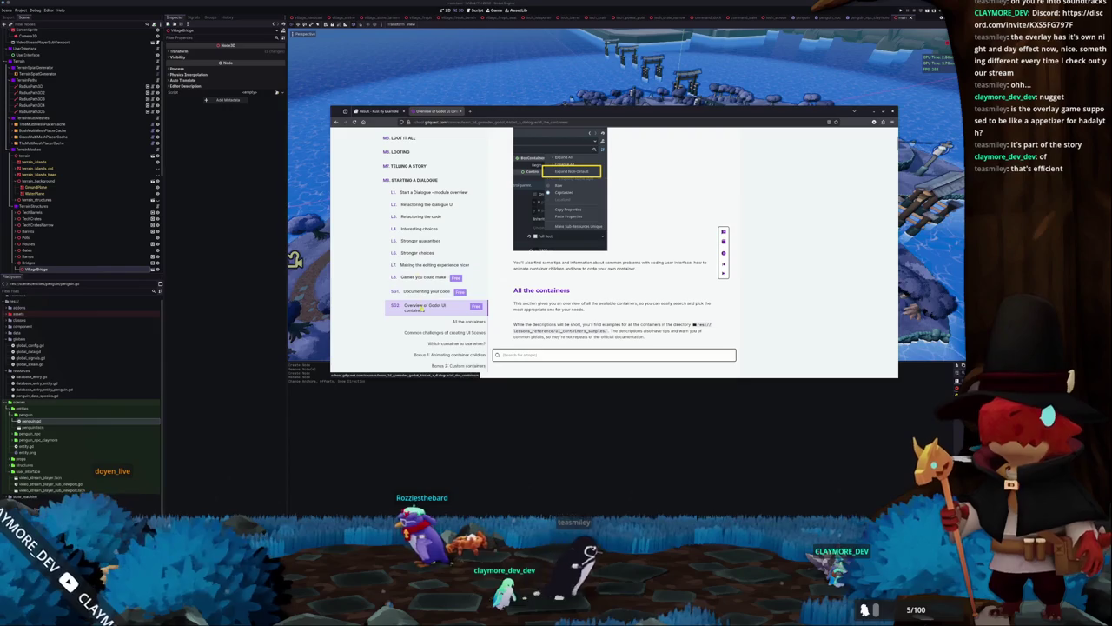
{"action": "scroll", "coordinate": [438, 299], "scroll_direction": "down", "scroll_amount": 5}
{"action": "scroll", "coordinate": [439, 299], "scroll_direction": "down", "scroll_amount": 3}
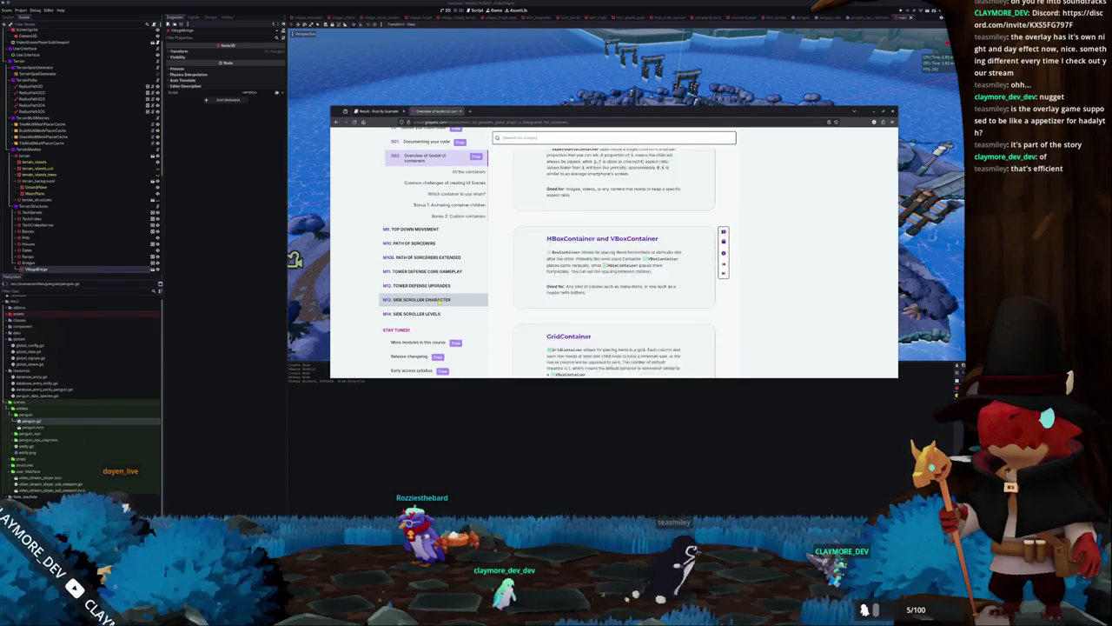
Close the GDQuest article tab and leave the browser for the code editor
{"action": "middle_click", "coordinate": [431, 114]}
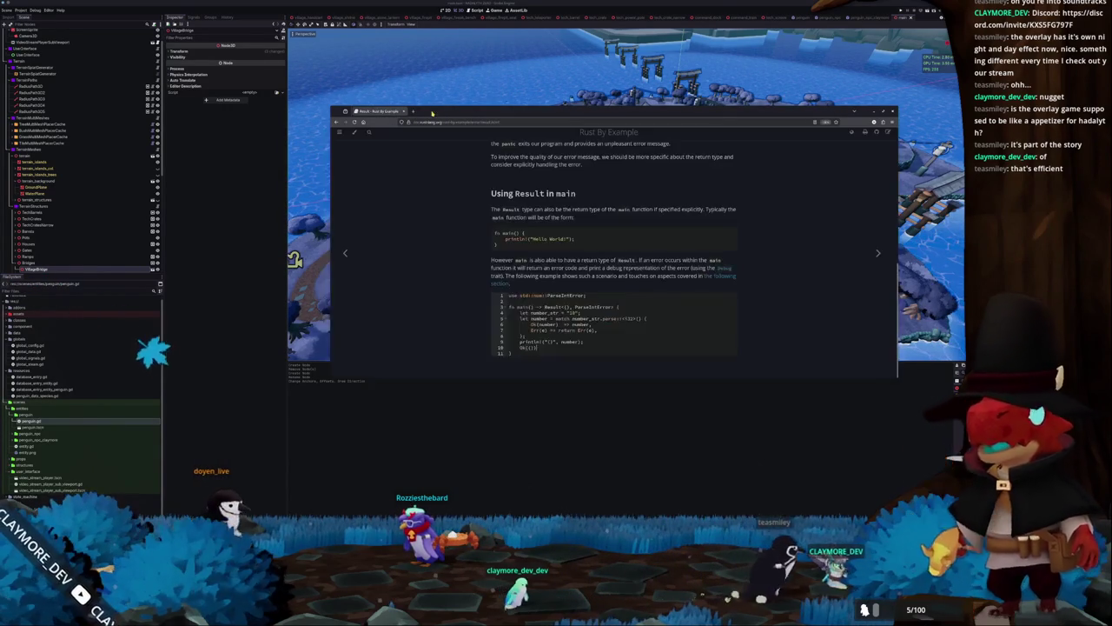
{"action": "left_click", "coordinate": [428, 469]}
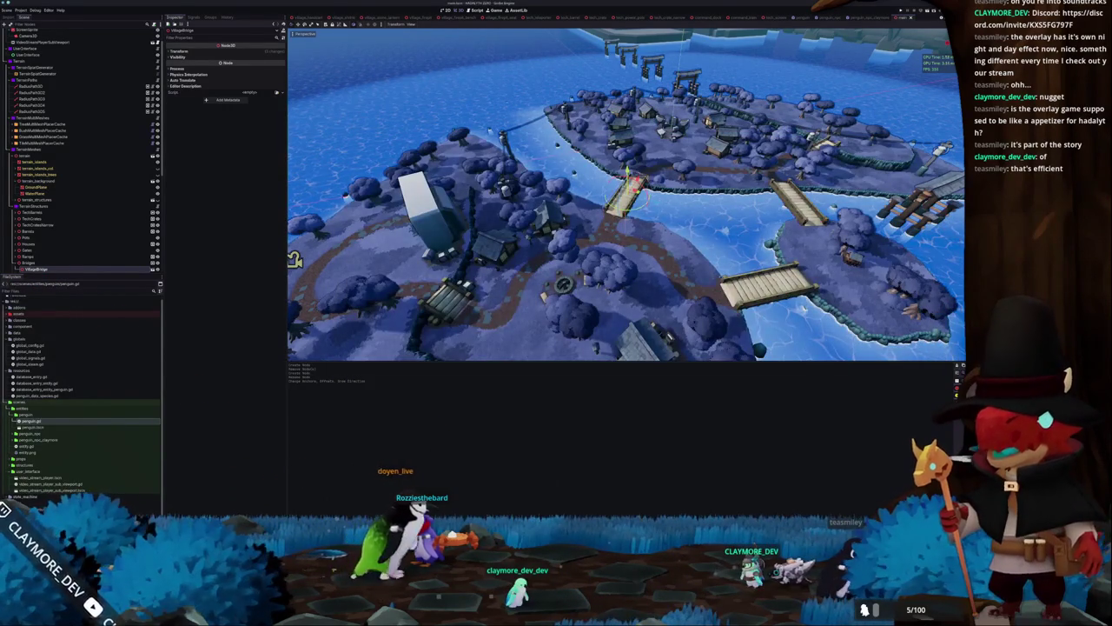
{"action": "key", "text": "alt+Tab"}
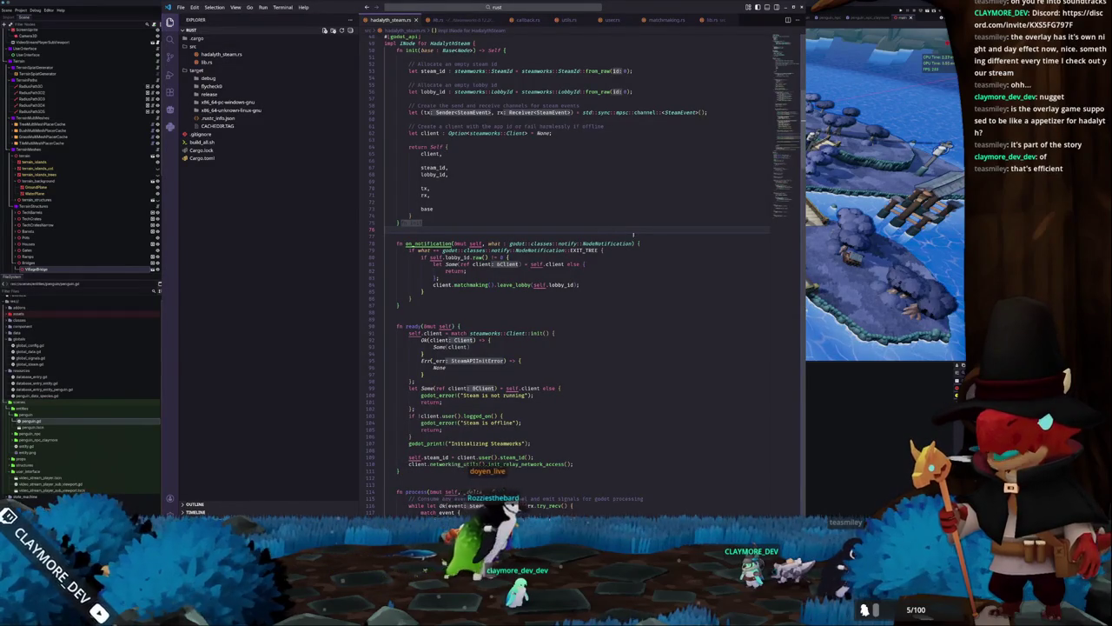
Scroll through the Steam lobby code in hadalyth_steam.rs, then switch back to Godot
{"action": "scroll", "coordinate": [789, 38], "scroll_direction": "up", "scroll_amount": 15}
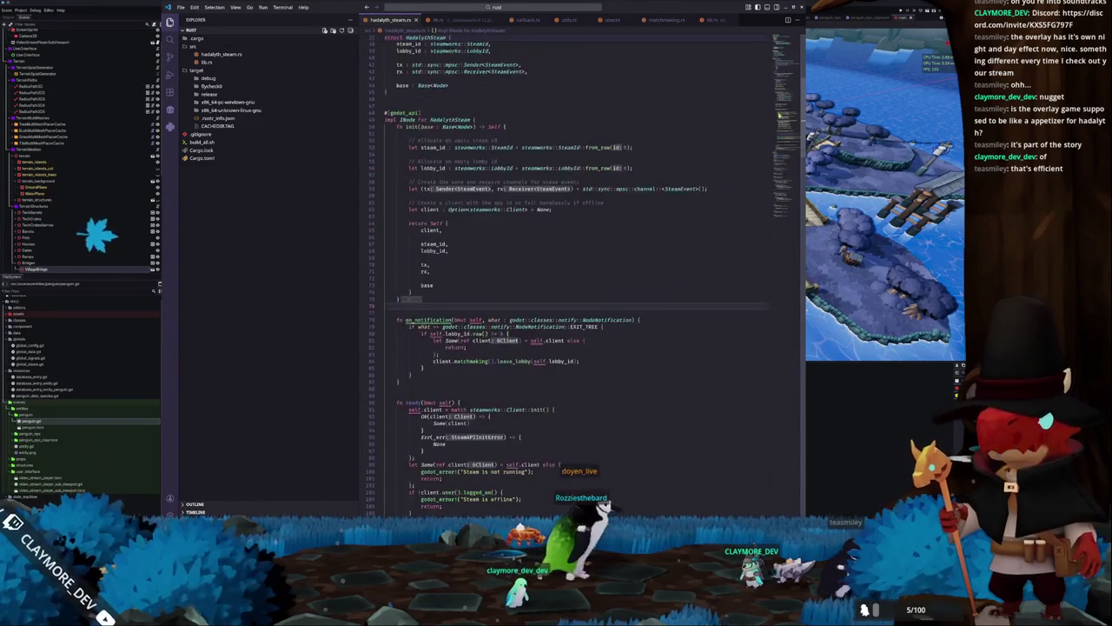
{"action": "scroll", "coordinate": [637, 257], "scroll_direction": "down", "scroll_amount": 8}
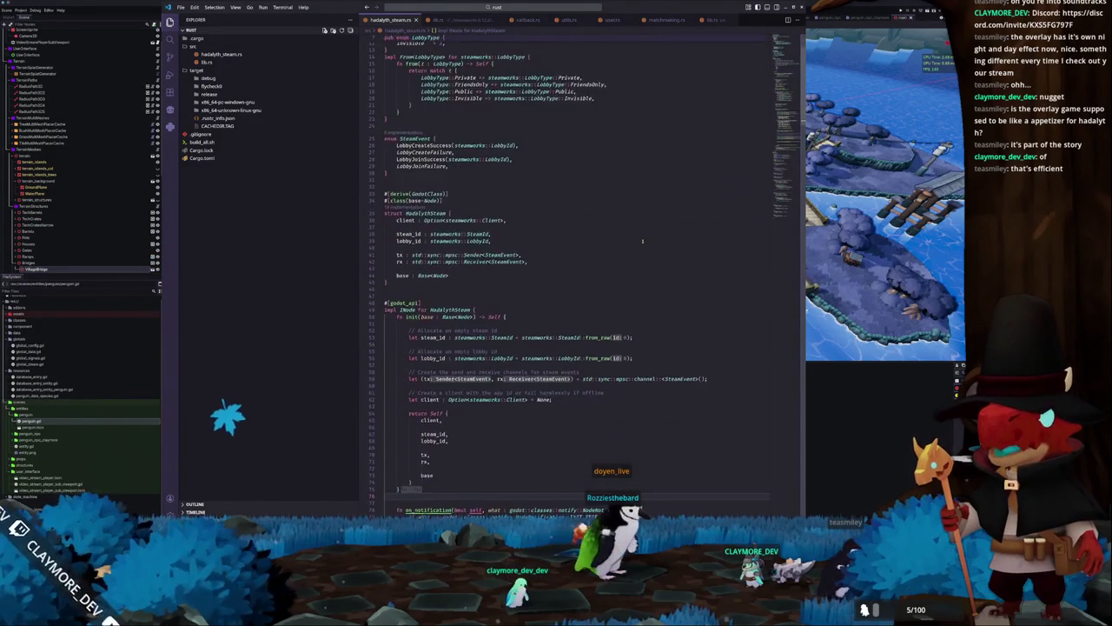
{"action": "scroll", "coordinate": [637, 258], "scroll_direction": "down", "scroll_amount": 20}
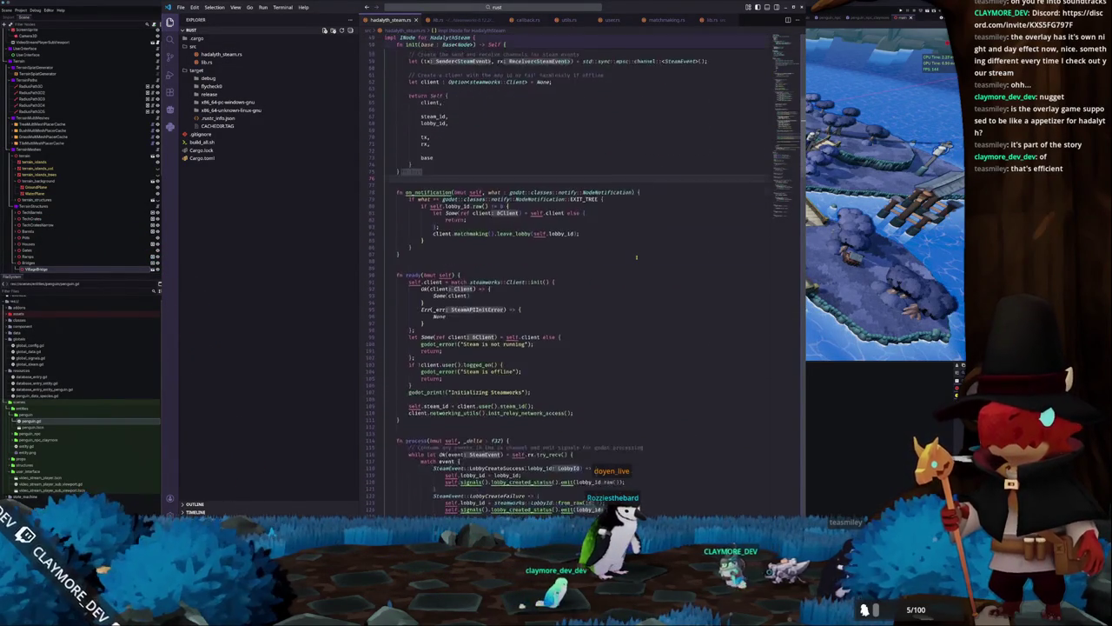
{"action": "scroll", "coordinate": [636, 258], "scroll_direction": "down", "scroll_amount": 20}
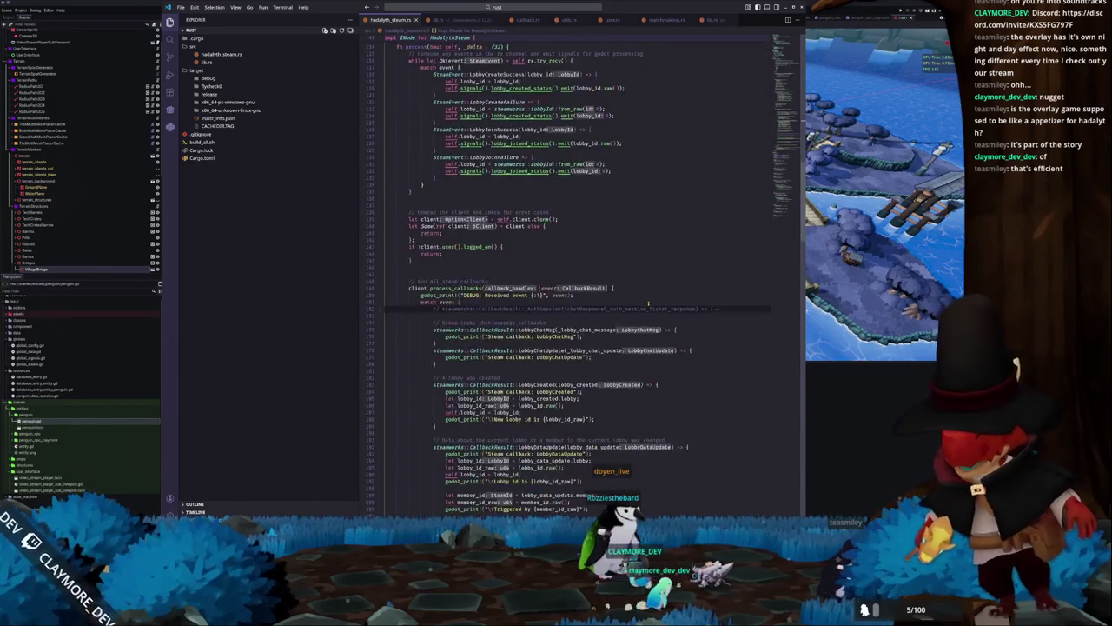
{"action": "scroll", "coordinate": [645, 304], "scroll_direction": "down", "scroll_amount": 20}
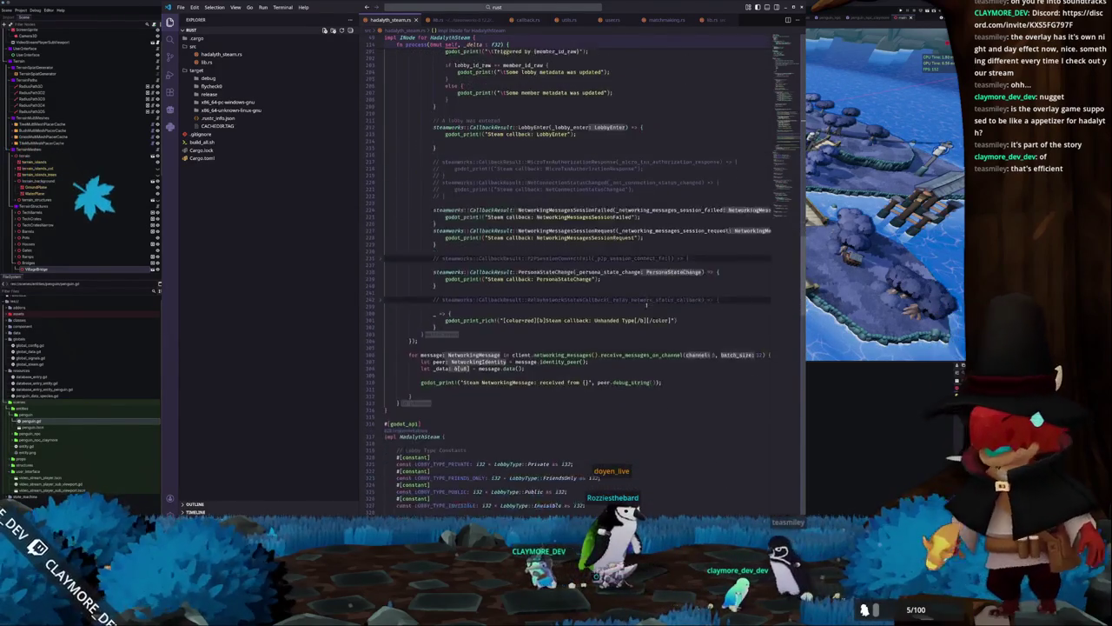
{"action": "scroll", "coordinate": [646, 305], "scroll_direction": "down", "scroll_amount": 20}
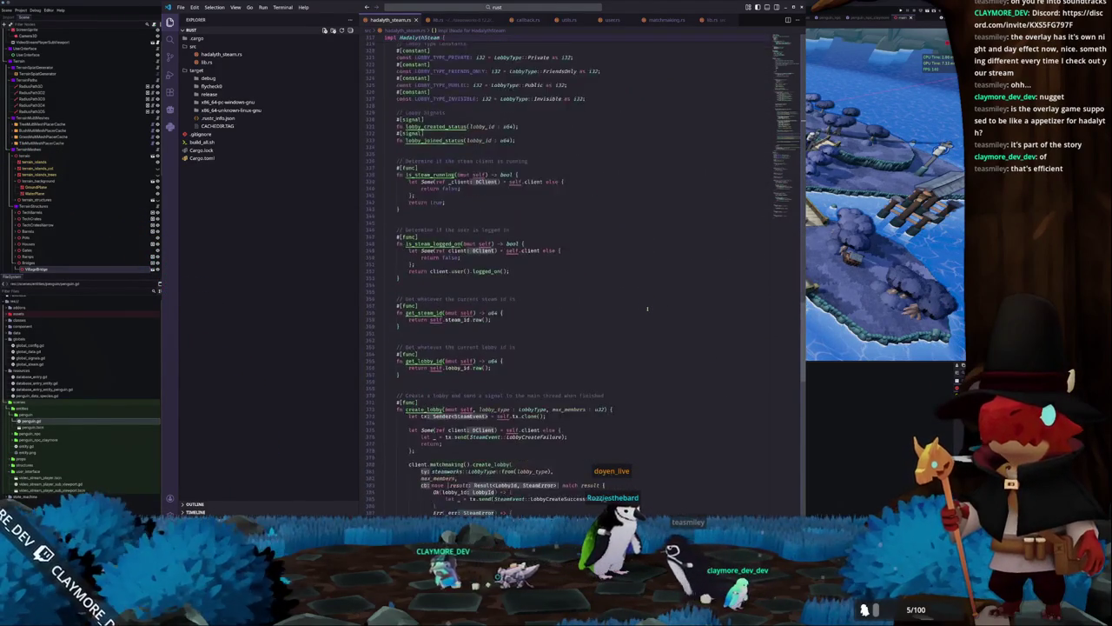
{"action": "scroll", "coordinate": [647, 309], "scroll_direction": "down", "scroll_amount": 8}
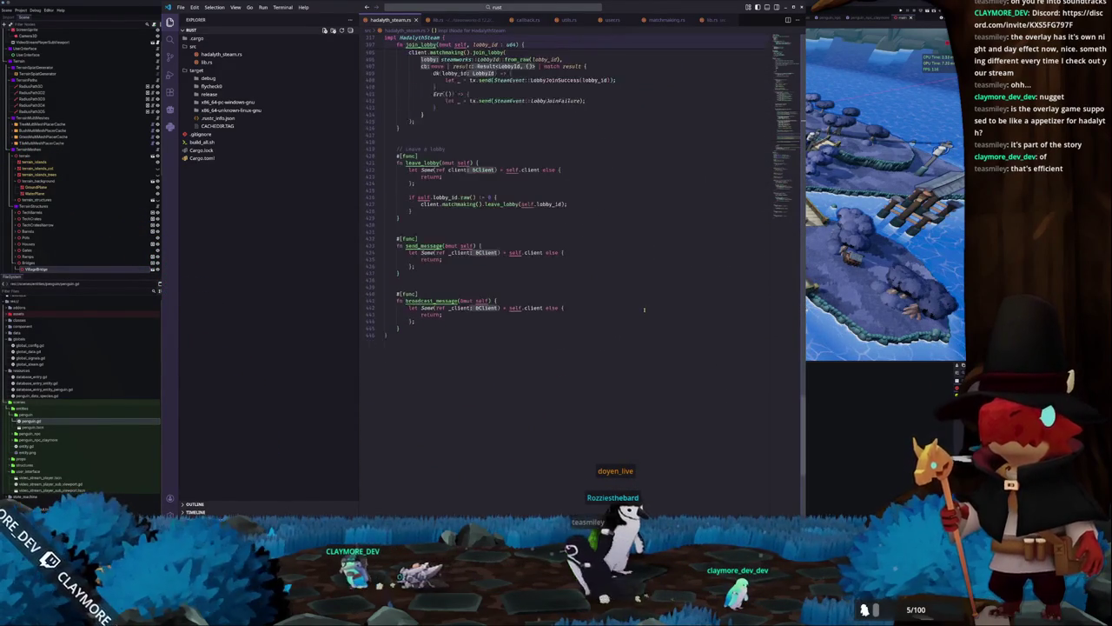
{"action": "scroll", "coordinate": [646, 308], "scroll_direction": "up", "scroll_amount": 7}
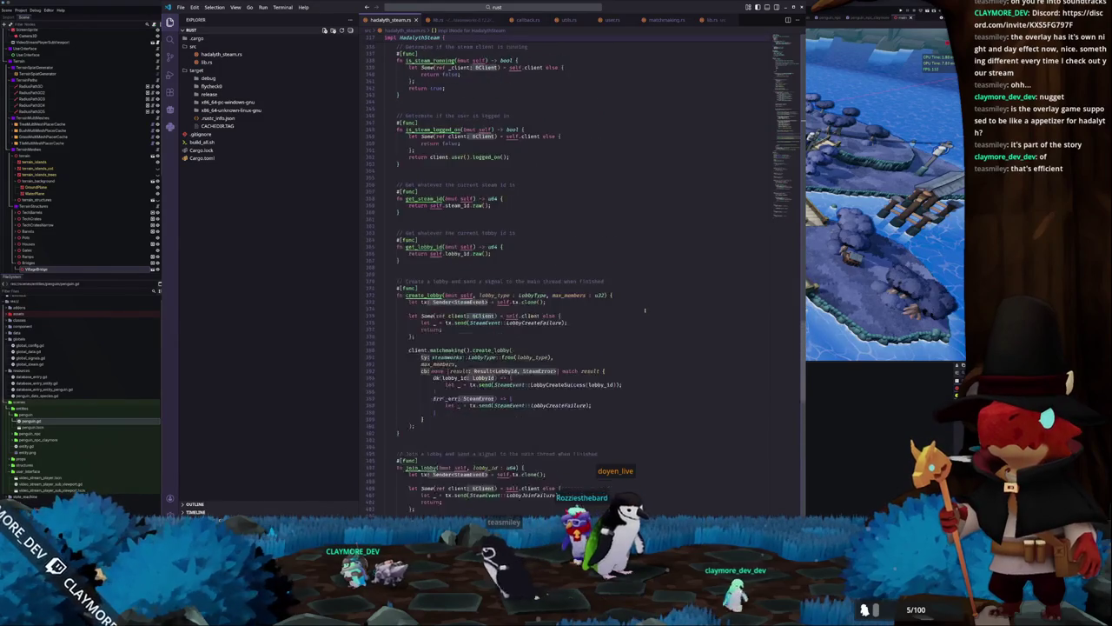
{"action": "scroll", "coordinate": [646, 309], "scroll_direction": "up", "scroll_amount": 20}
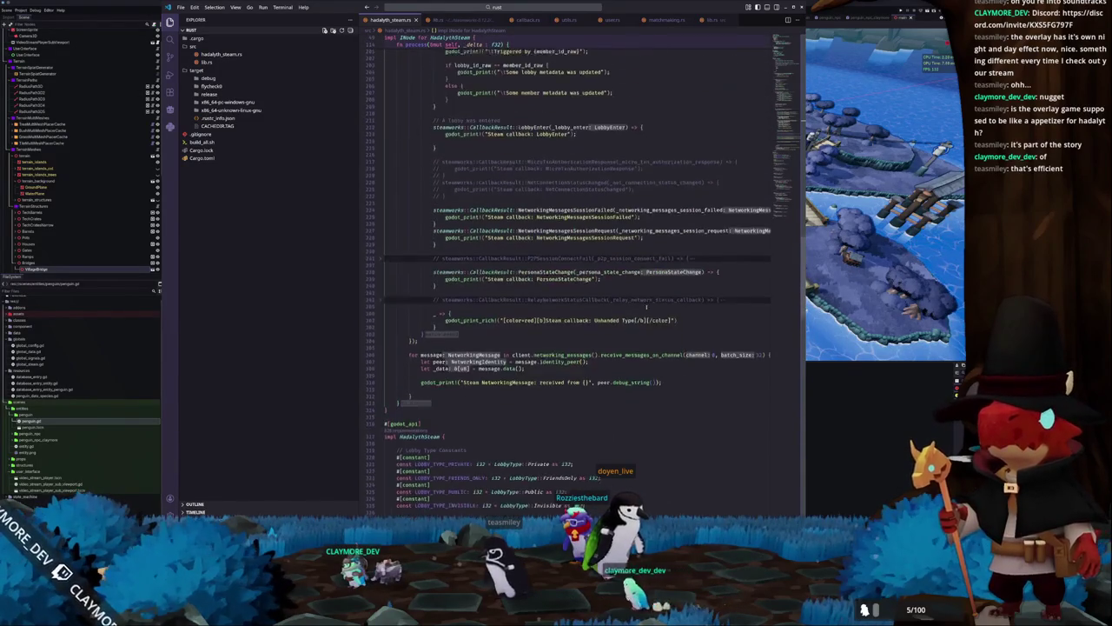
{"action": "scroll", "coordinate": [646, 309], "scroll_direction": "up", "scroll_amount": 20}
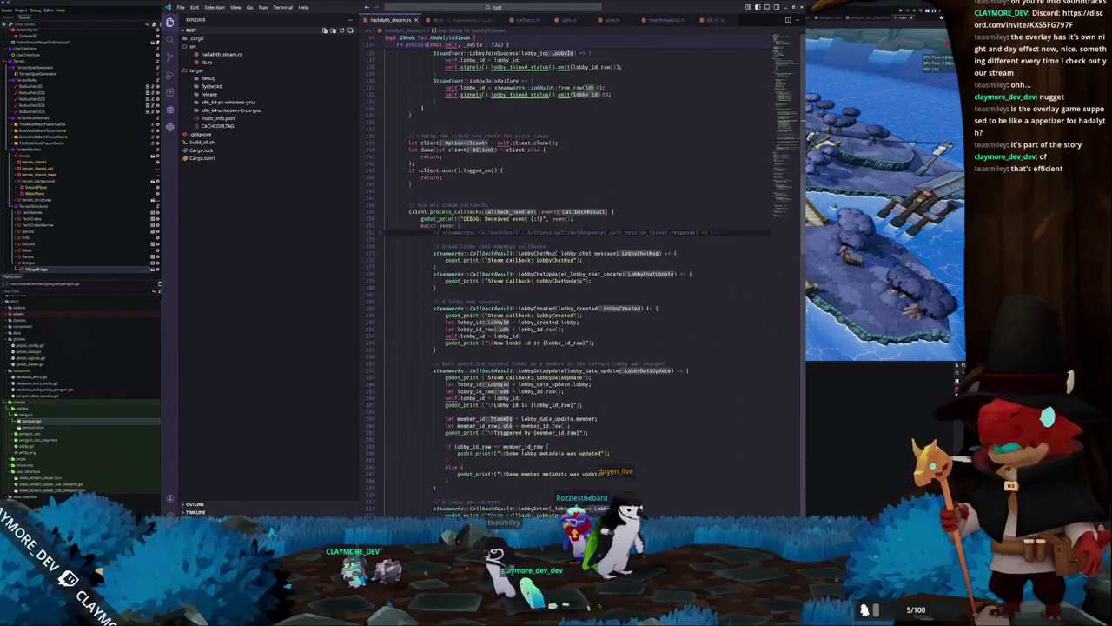
{"action": "scroll", "coordinate": [648, 307], "scroll_direction": "down", "scroll_amount": 20}
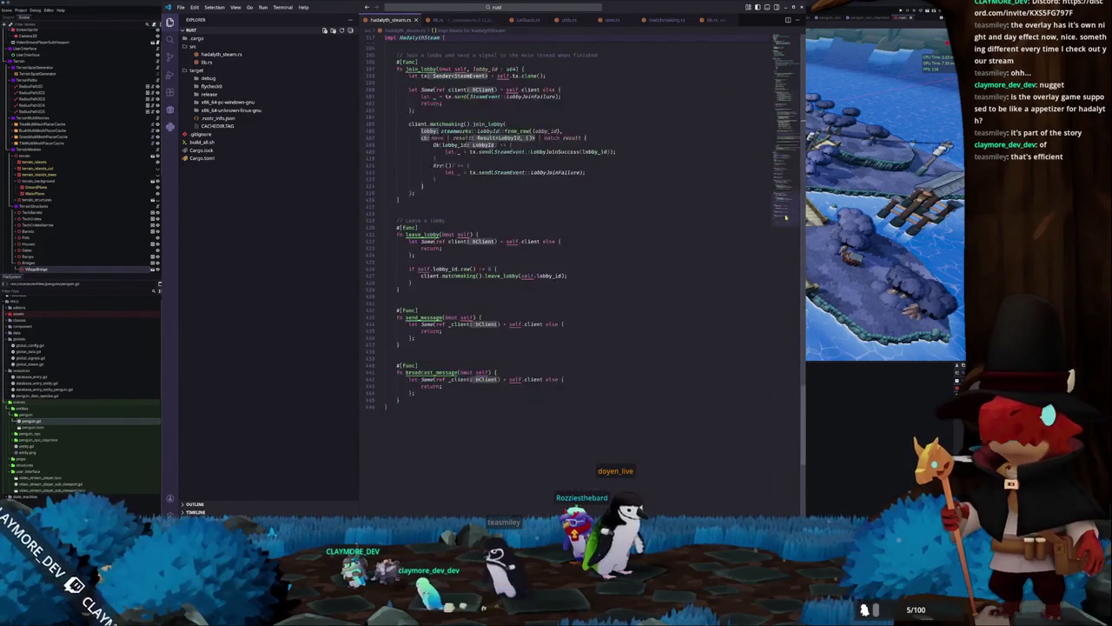
{"action": "key", "text": "alt+Tab"}
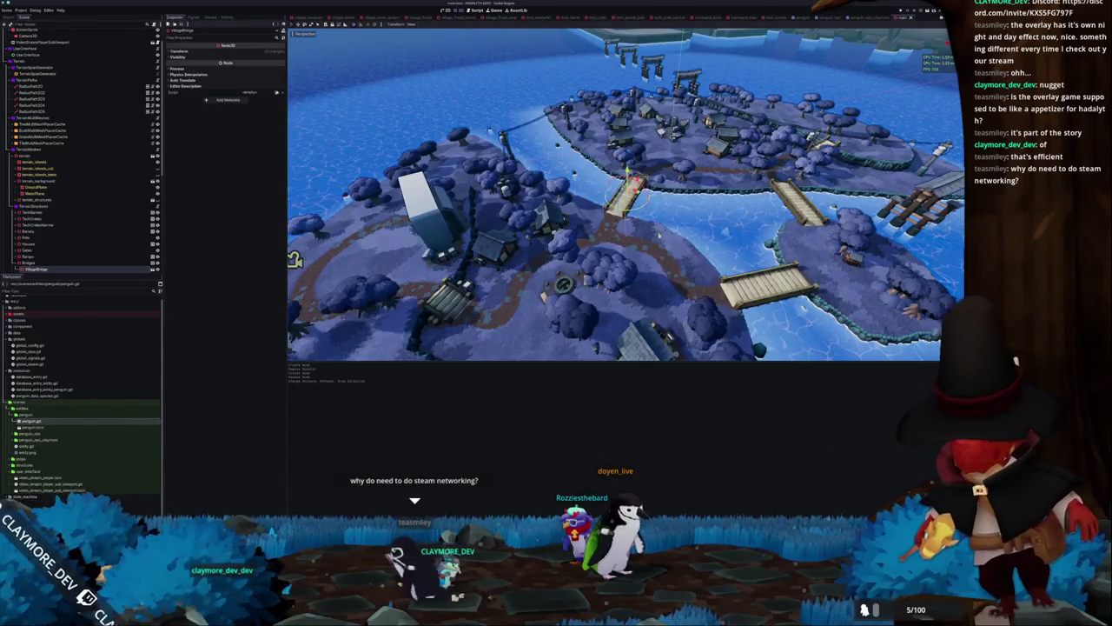
{"action": "scroll", "coordinate": [671, 259], "scroll_direction": "up", "scroll_amount": 5}
{"action": "left_click_drag", "start_coordinate": [670, 259], "coordinate": [625, 262]}
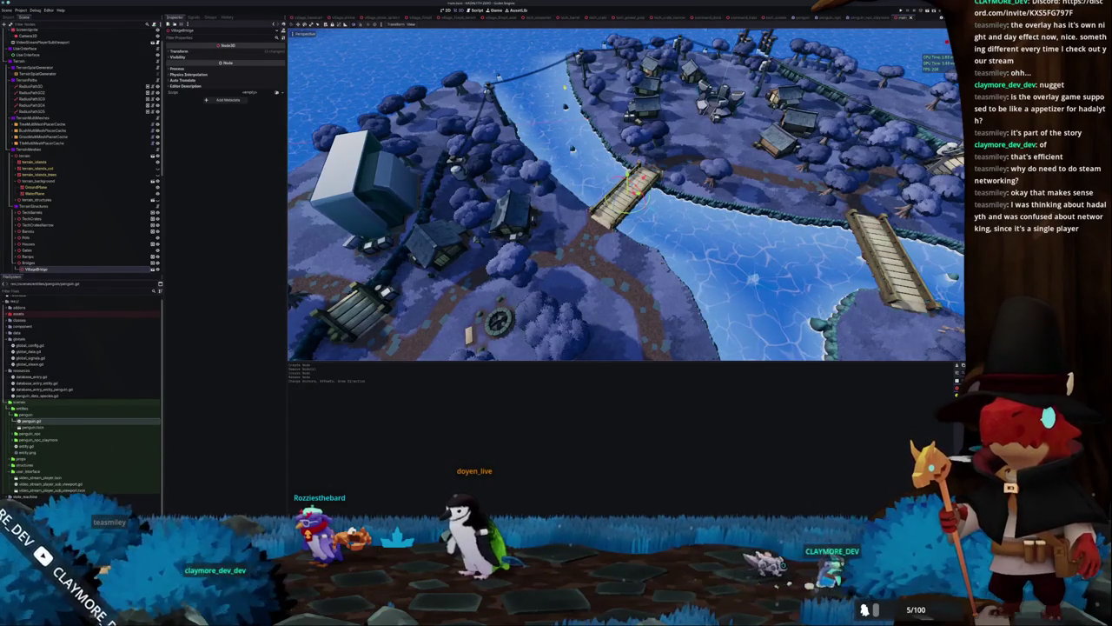
{"action": "scroll", "coordinate": [626, 195], "scroll_direction": "down", "scroll_amount": 2}
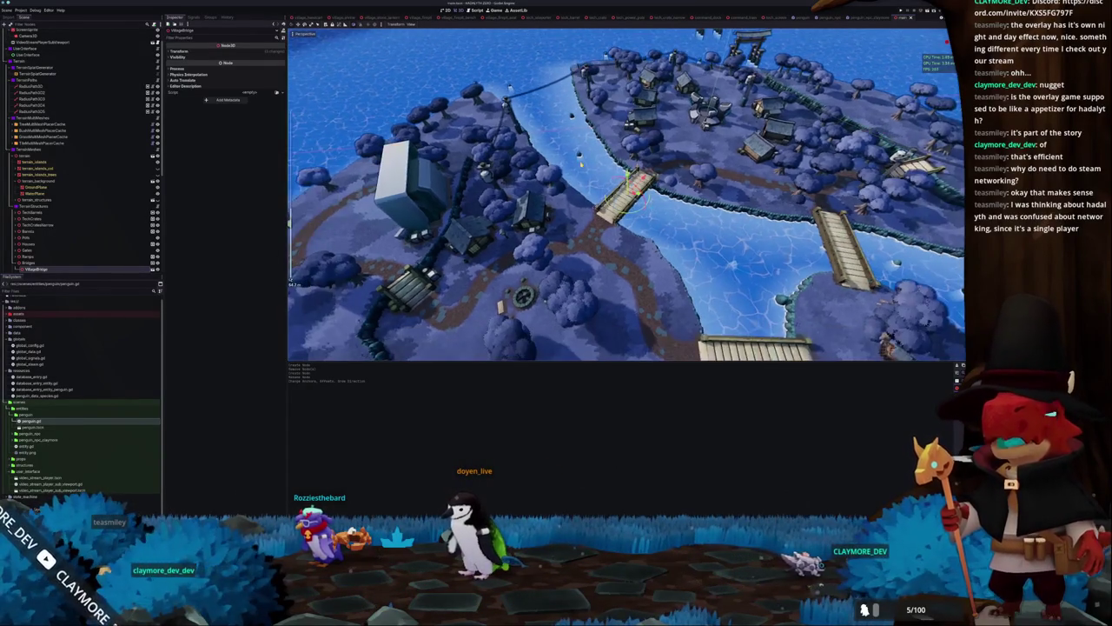
{"action": "scroll", "coordinate": [626, 195], "scroll_direction": "down", "scroll_amount": 5}
{"action": "scroll", "coordinate": [626, 194], "scroll_direction": "up", "scroll_amount": 5}
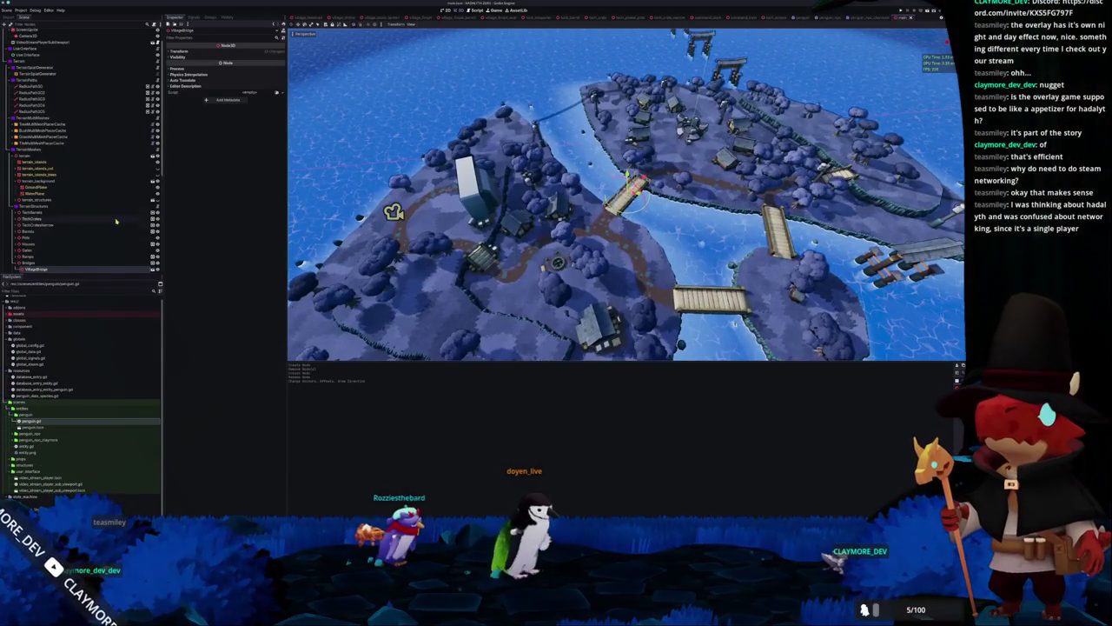
{"action": "scroll", "coordinate": [74, 142], "scroll_direction": "up", "scroll_amount": 1}
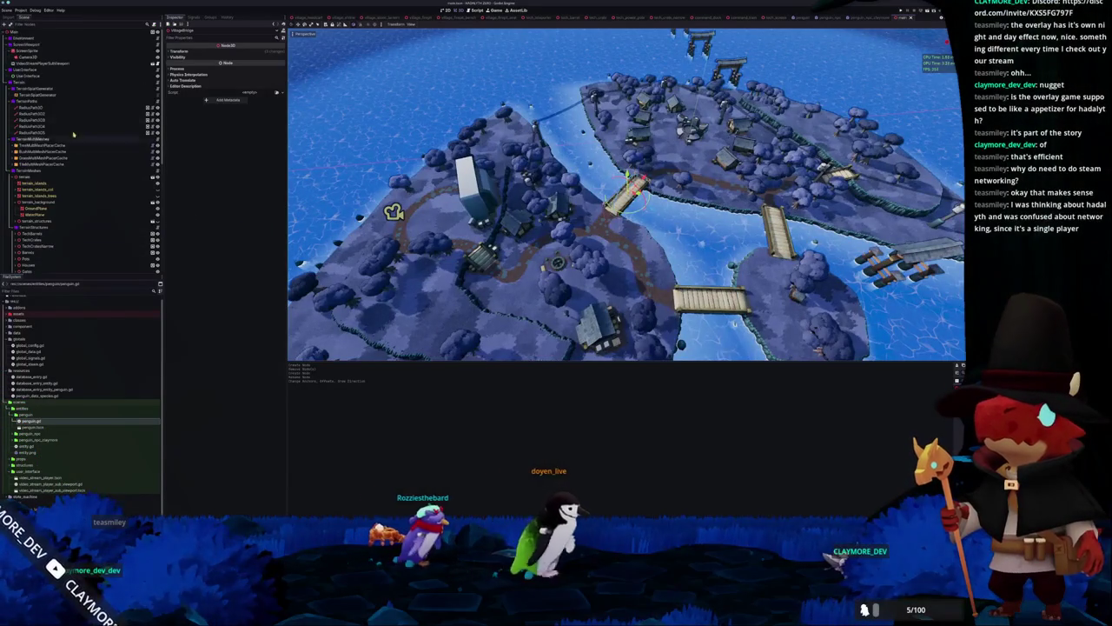
{"action": "right_click", "coordinate": [38, 76]}
Add a VBoxContainer under UserInterface, then delete it again
{"action": "left_click", "coordinate": [69, 83]}
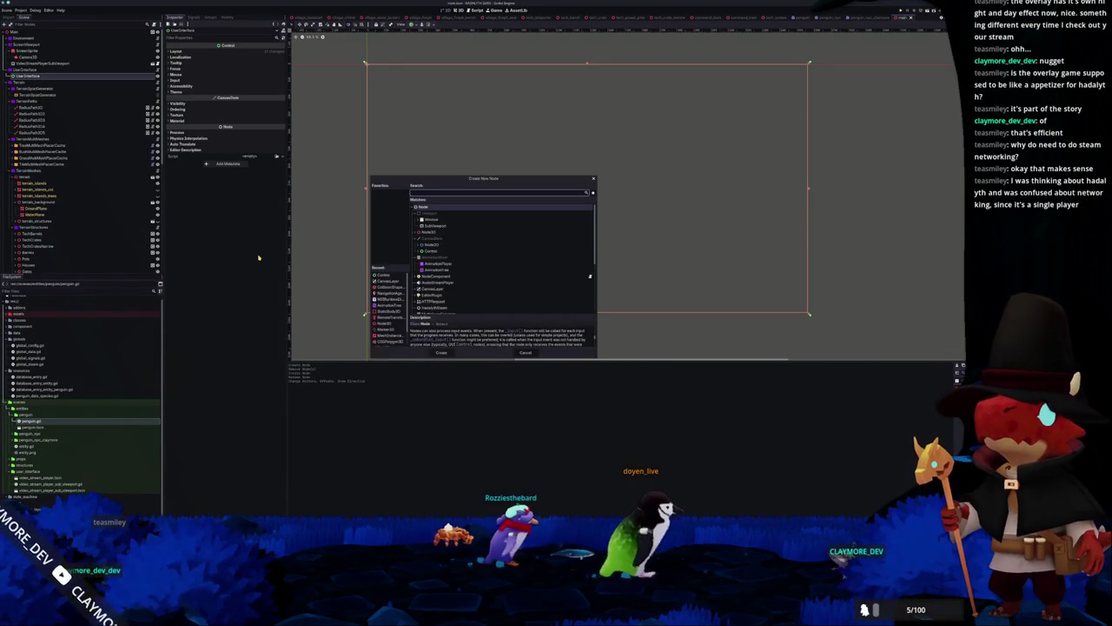
{"action": "type", "text": "hslider"}
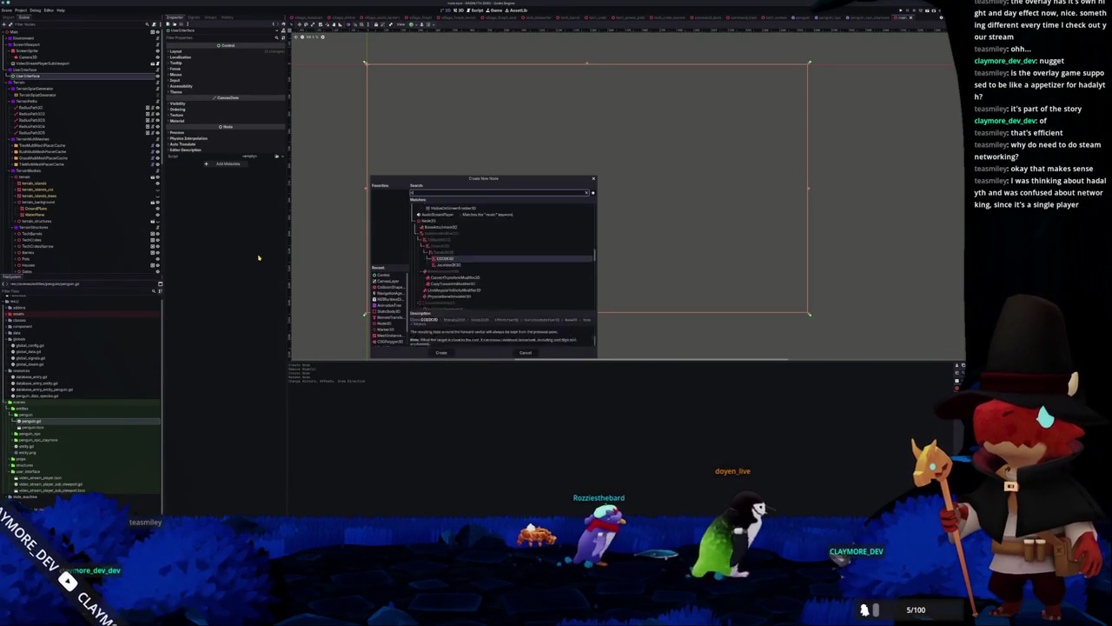
{"action": "type", "text": "box"}
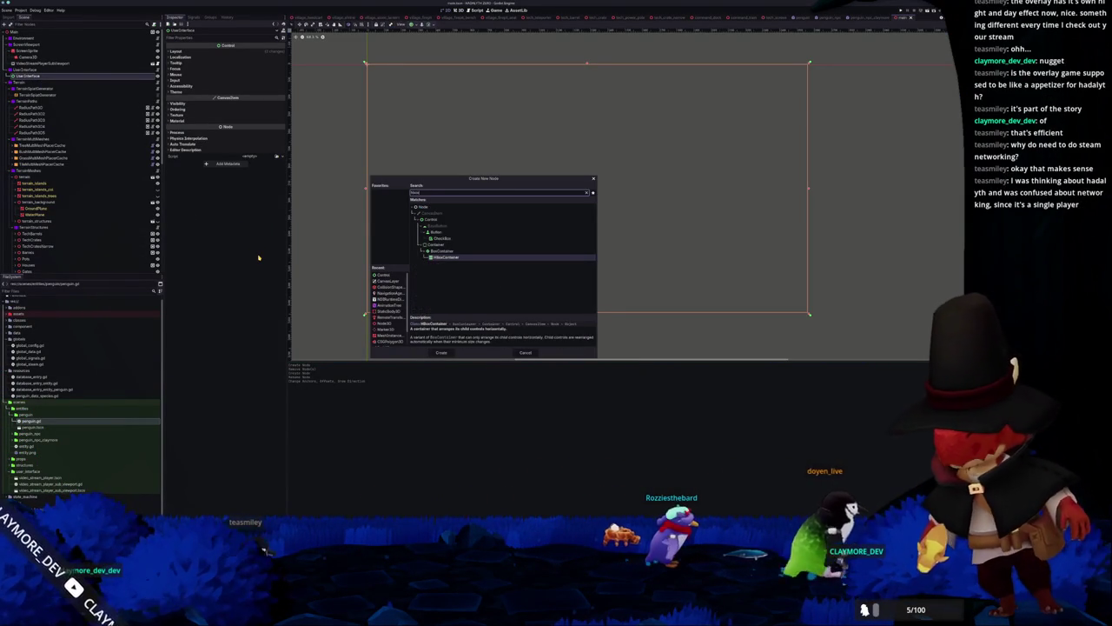
{"action": "key", "text": "BackSpace"}
{"action": "key", "text": "BackSpace"}
{"action": "key", "text": "BackSpace"}
{"action": "type", "text": "vbox"}
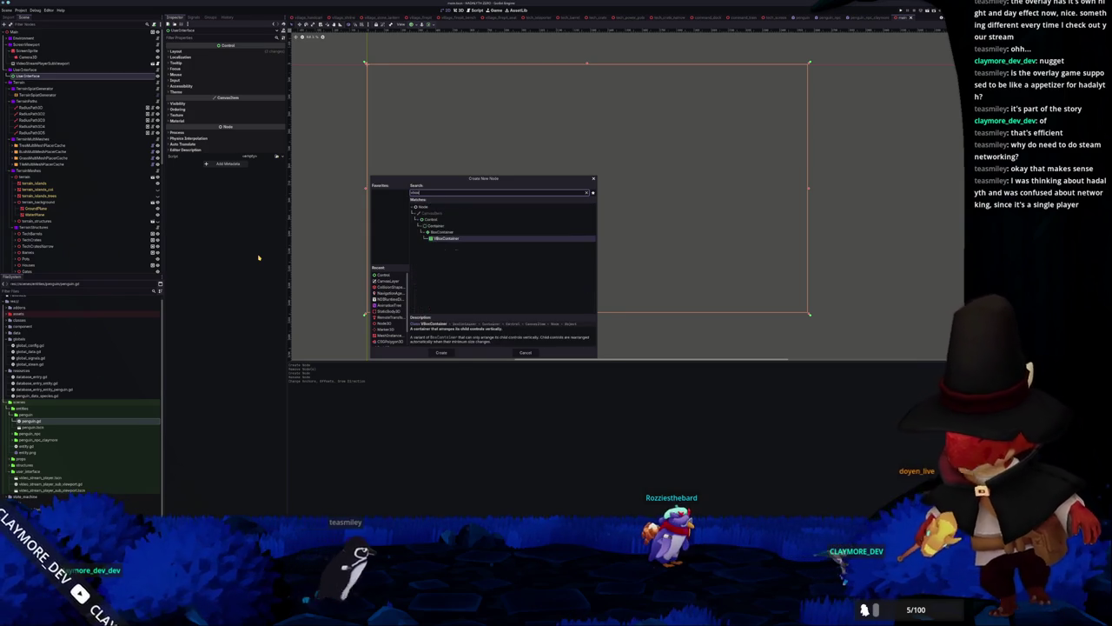
{"action": "key", "text": "Return"}
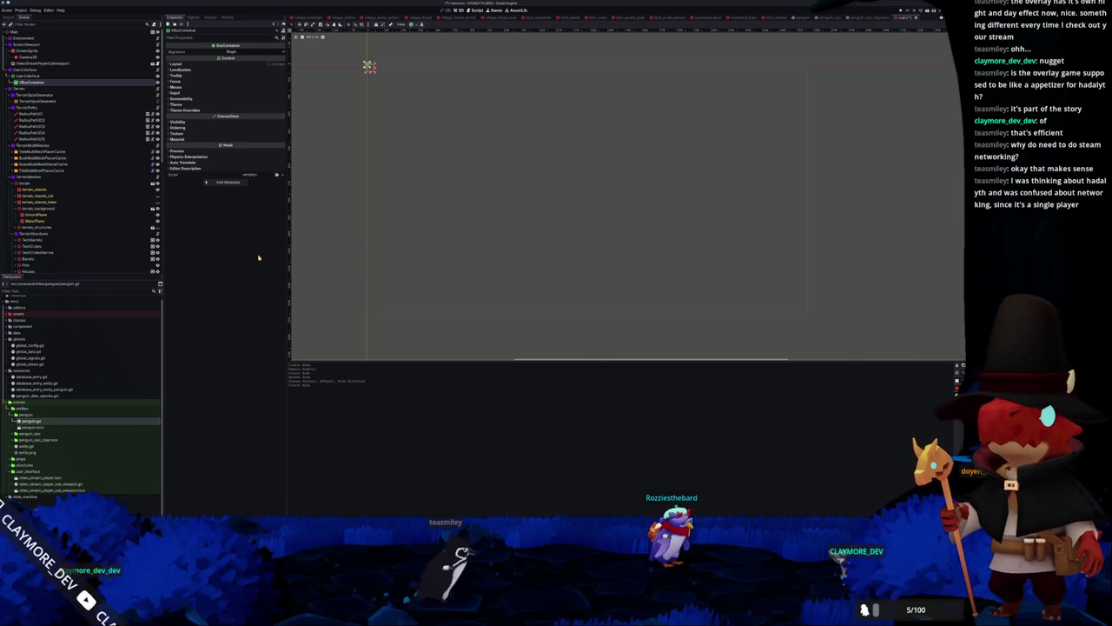
{"action": "key", "text": "Delete"}
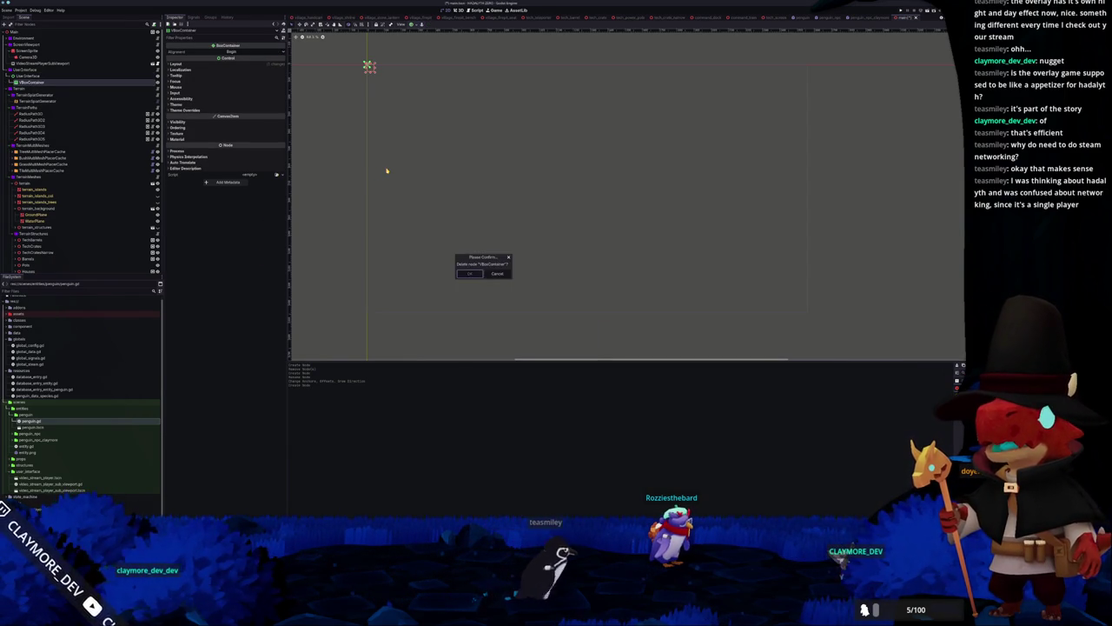
{"action": "key", "text": "Return"}
Add a MarginContainer as a child of UserInterface with its four margin overrides enabled
{"action": "left_click", "coordinate": [48, 78]}
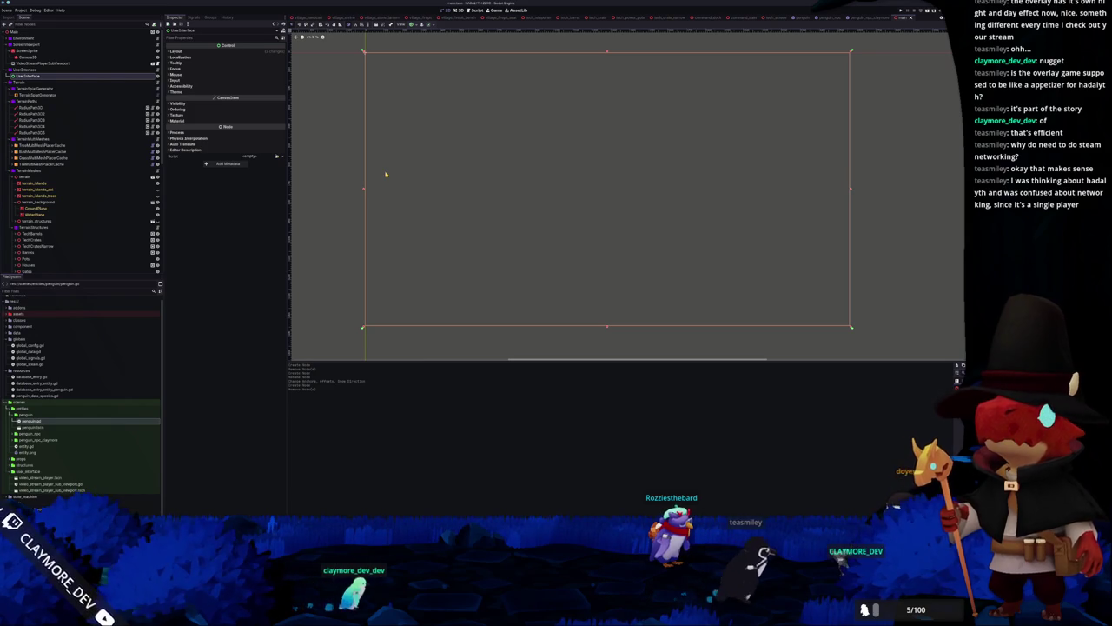
{"action": "right_click", "coordinate": [73, 76]}
{"action": "left_click", "coordinate": [96, 81]}
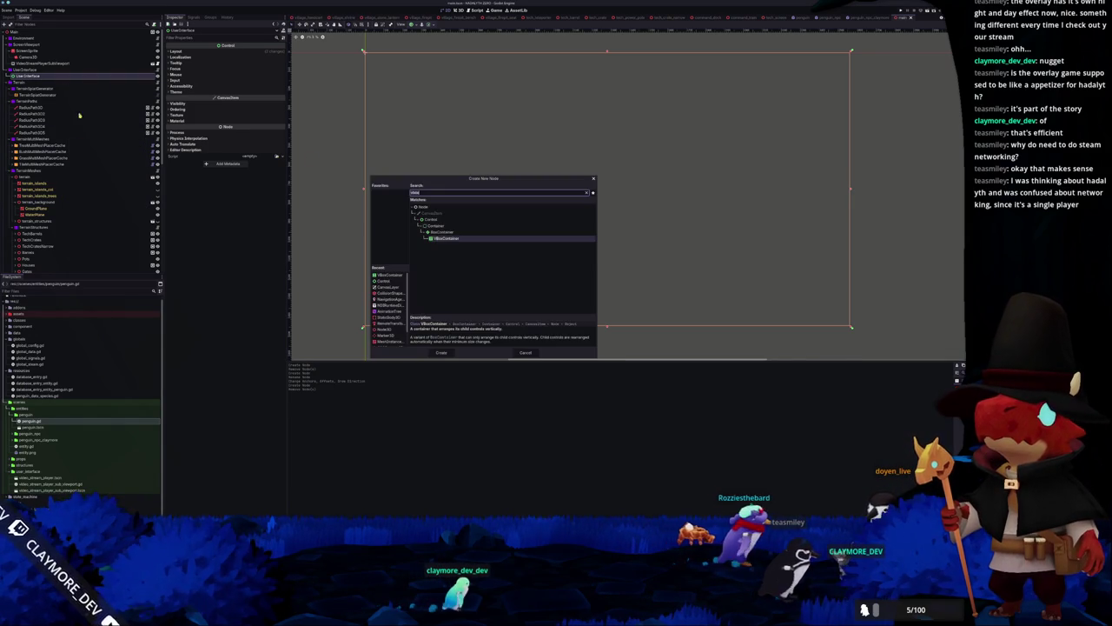
{"action": "type", "text": "margin"}
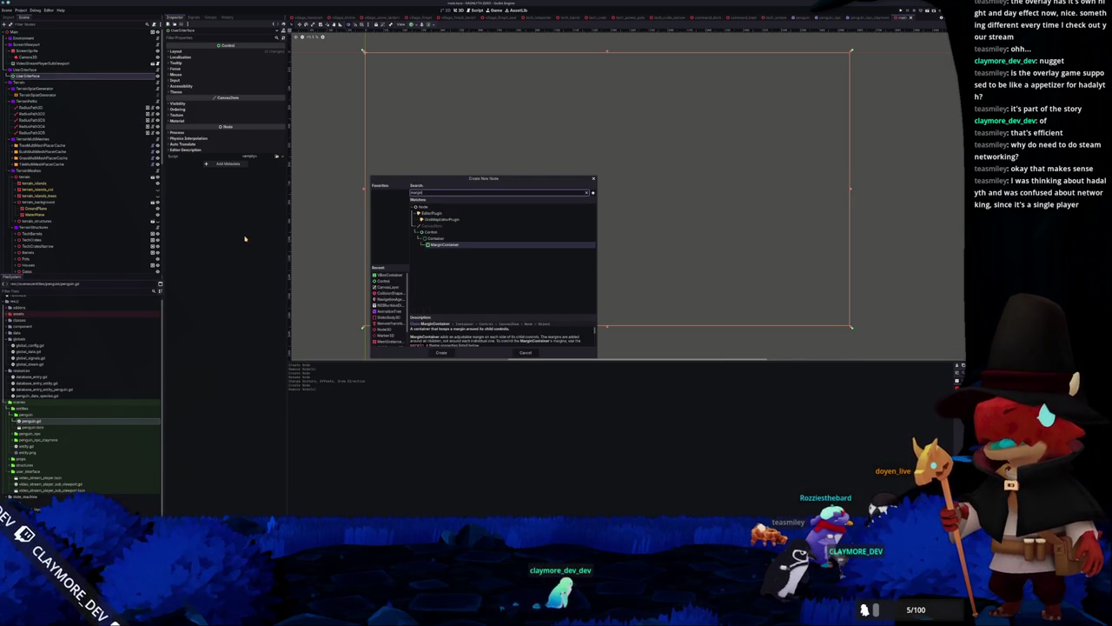
{"action": "key", "text": "Return"}
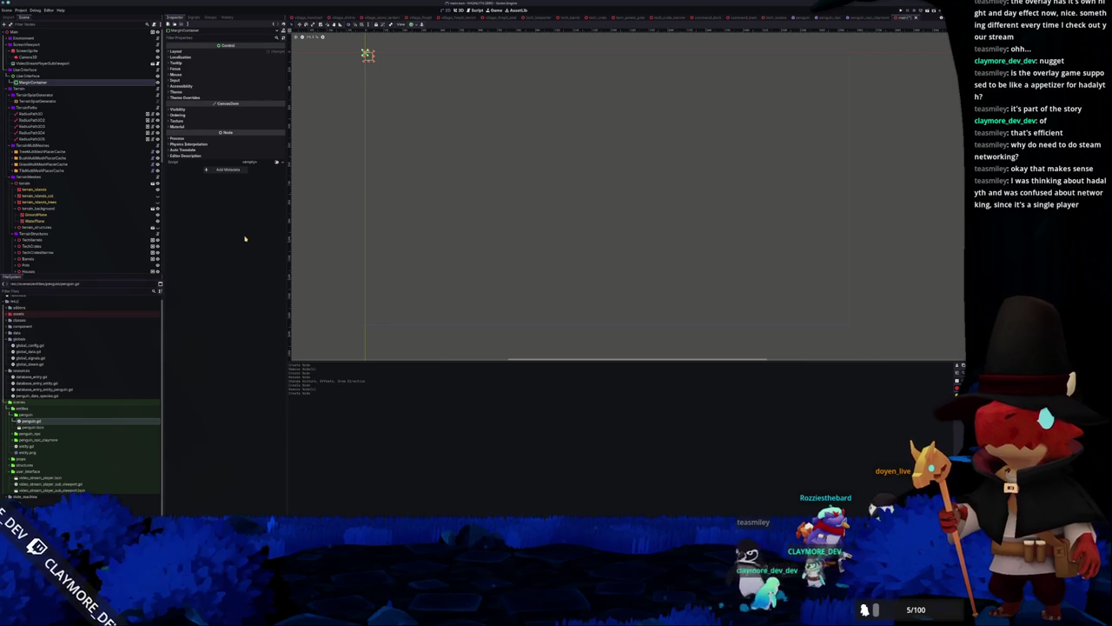
{"action": "key", "text": "ctrl+shift+z"}
{"action": "key", "text": "ctrl+shift+z"}
{"action": "key", "text": "ctrl+shift+z"}
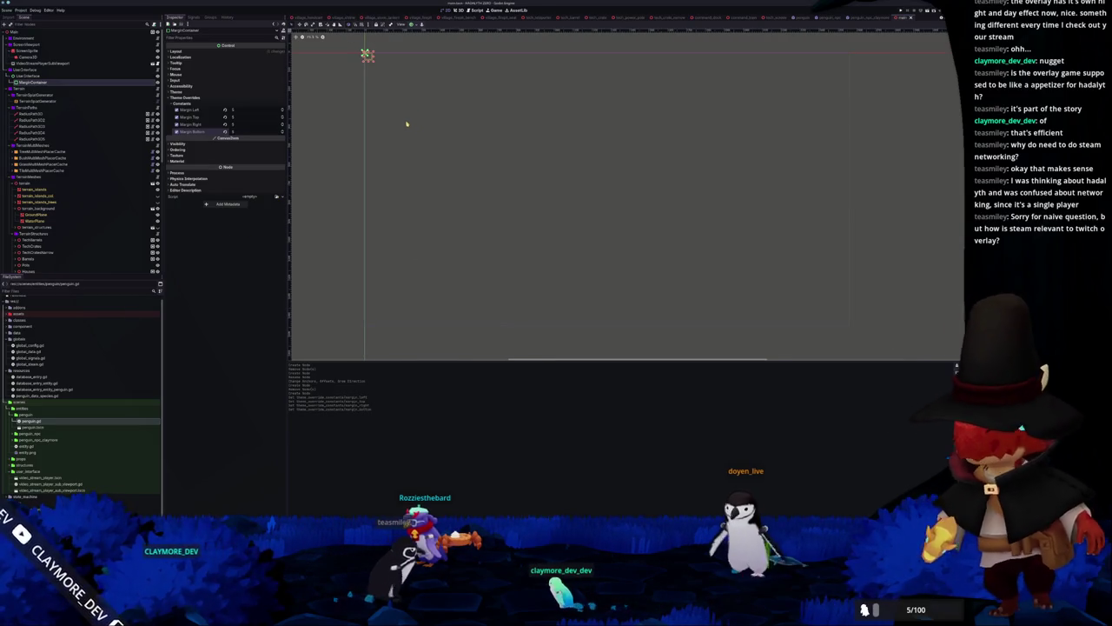
Apply the Full Rect anchor preset to the MarginContainer
{"action": "left_click", "coordinate": [45, 76]}
{"action": "left_click", "coordinate": [47, 82]}
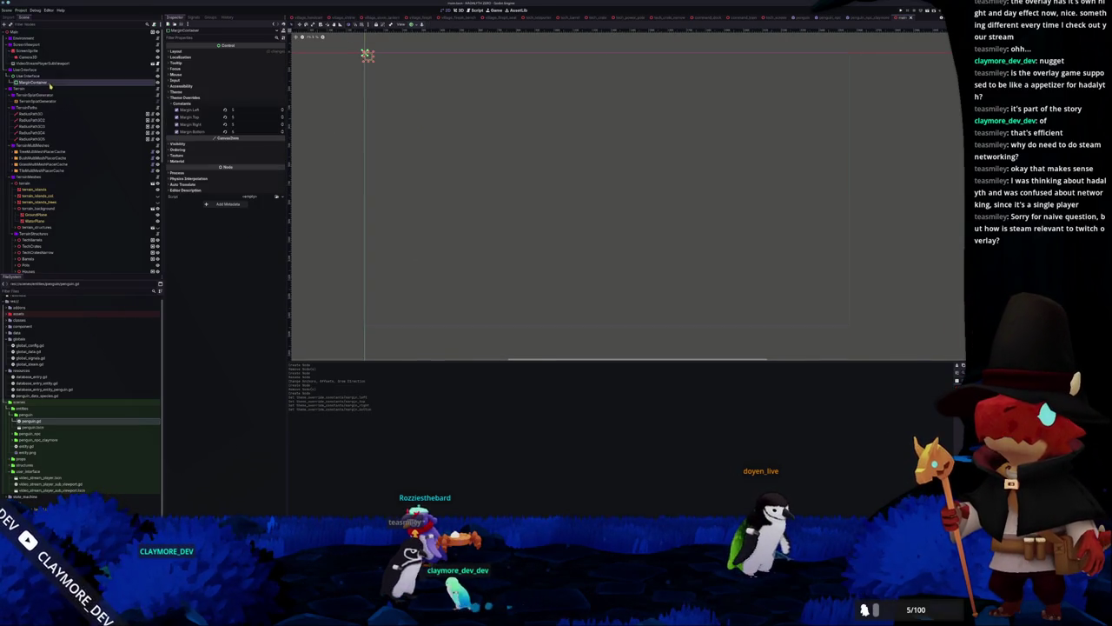
{"action": "left_click", "coordinate": [417, 25]}
{"action": "left_click", "coordinate": [442, 70]}
{"action": "left_click", "coordinate": [880, 169]}
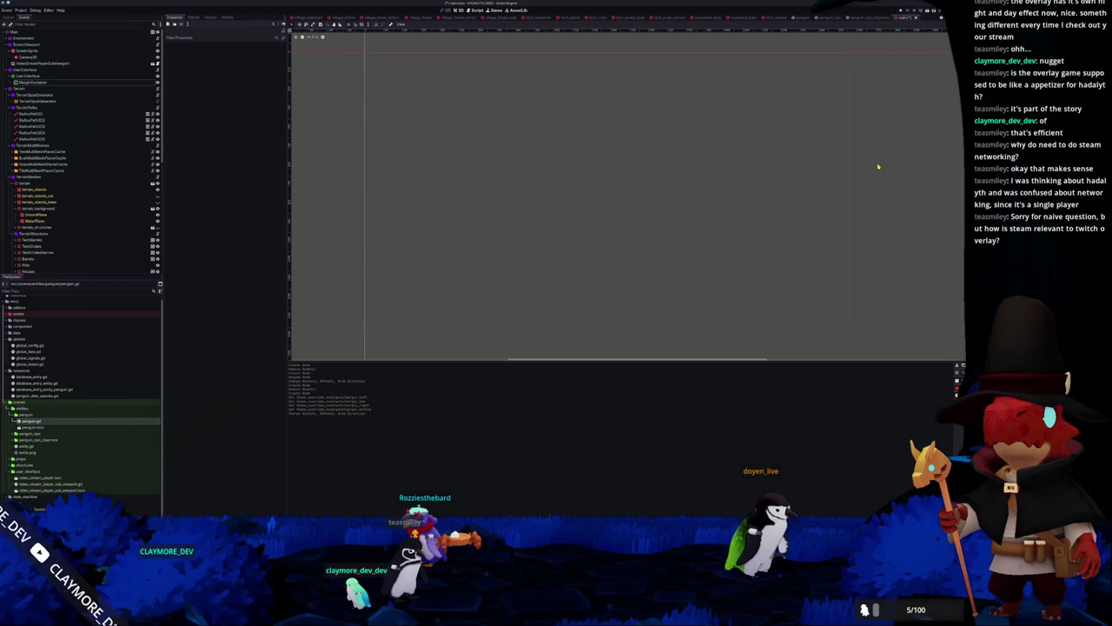
{"action": "left_click", "coordinate": [57, 83]}
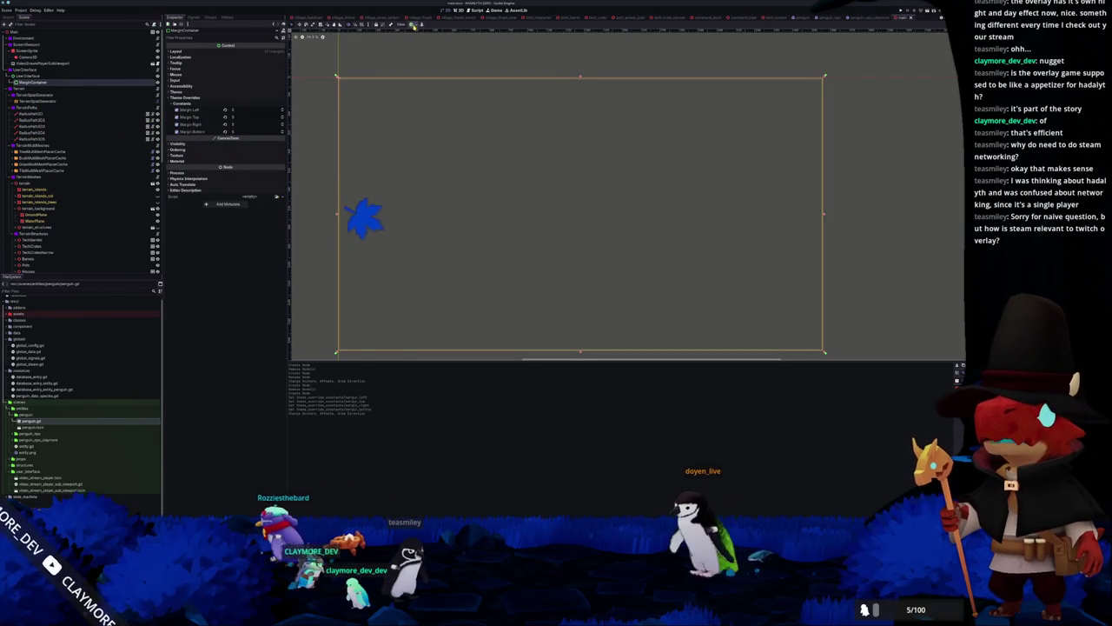
Switch the MarginContainer to the Center anchor preset and begin adding a child node to it
{"action": "left_click", "coordinate": [412, 24]}
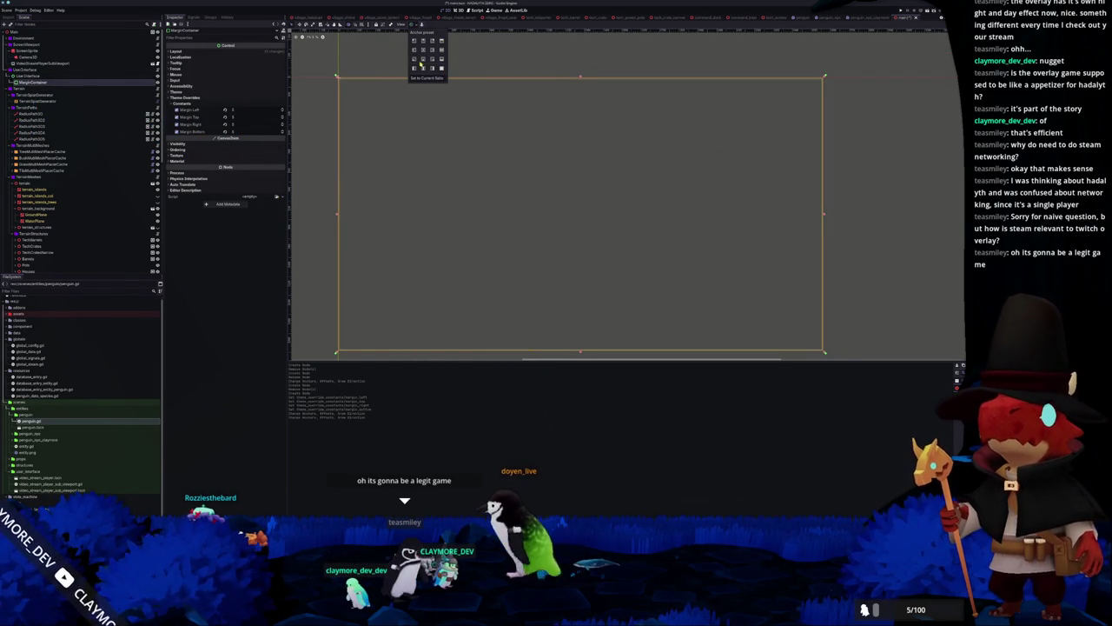
{"action": "left_click", "coordinate": [423, 49]}
{"action": "left_click", "coordinate": [539, 194]}
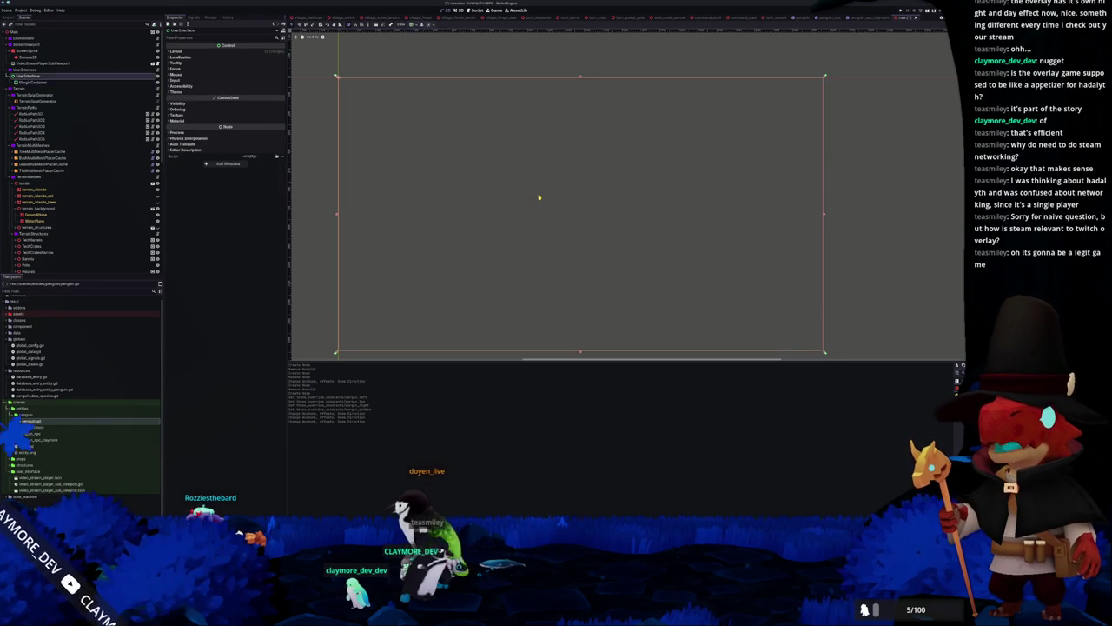
{"action": "left_click", "coordinate": [64, 82]}
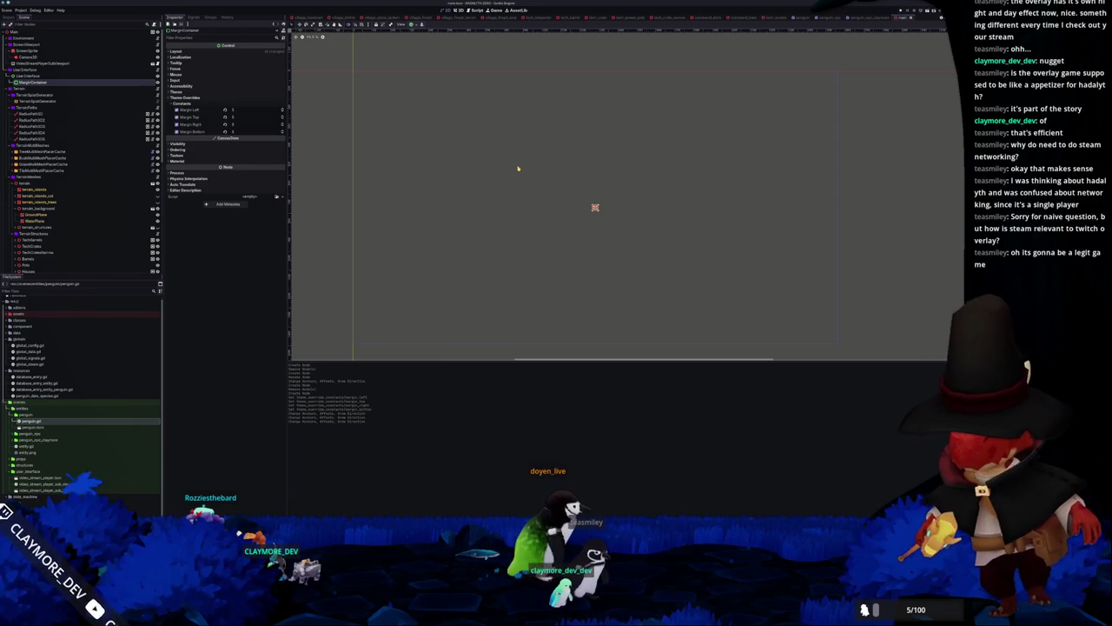
{"action": "scroll", "coordinate": [522, 210], "scroll_direction": "down", "scroll_amount": 1}
{"action": "scroll", "coordinate": [513, 218], "scroll_direction": "up", "scroll_amount": 2}
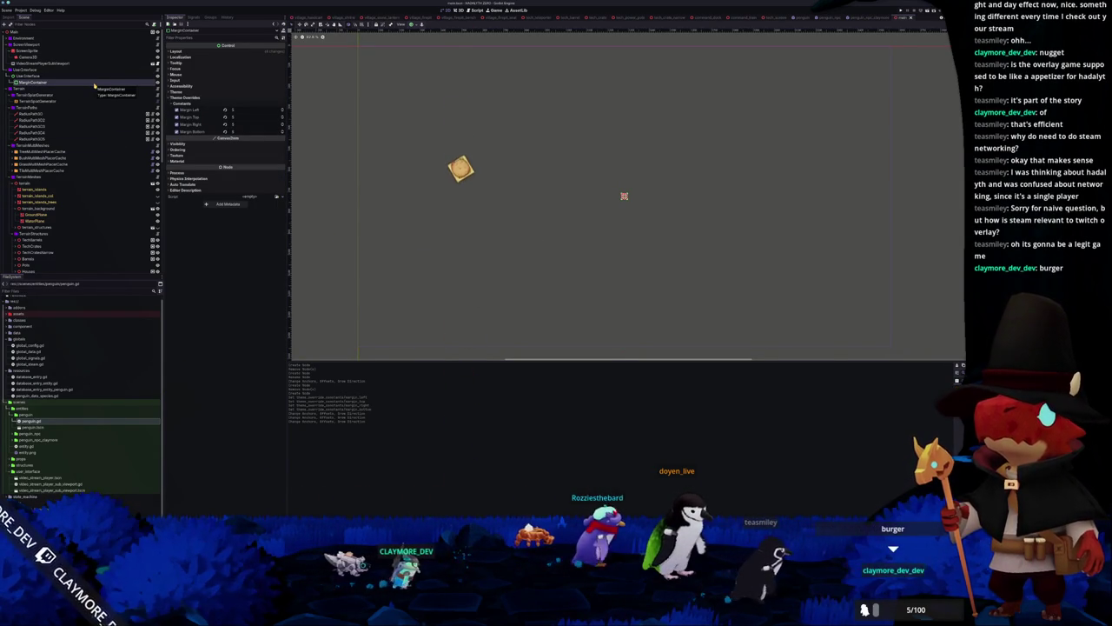
{"action": "right_click", "coordinate": [94, 85]}
{"action": "left_click", "coordinate": [122, 88]}
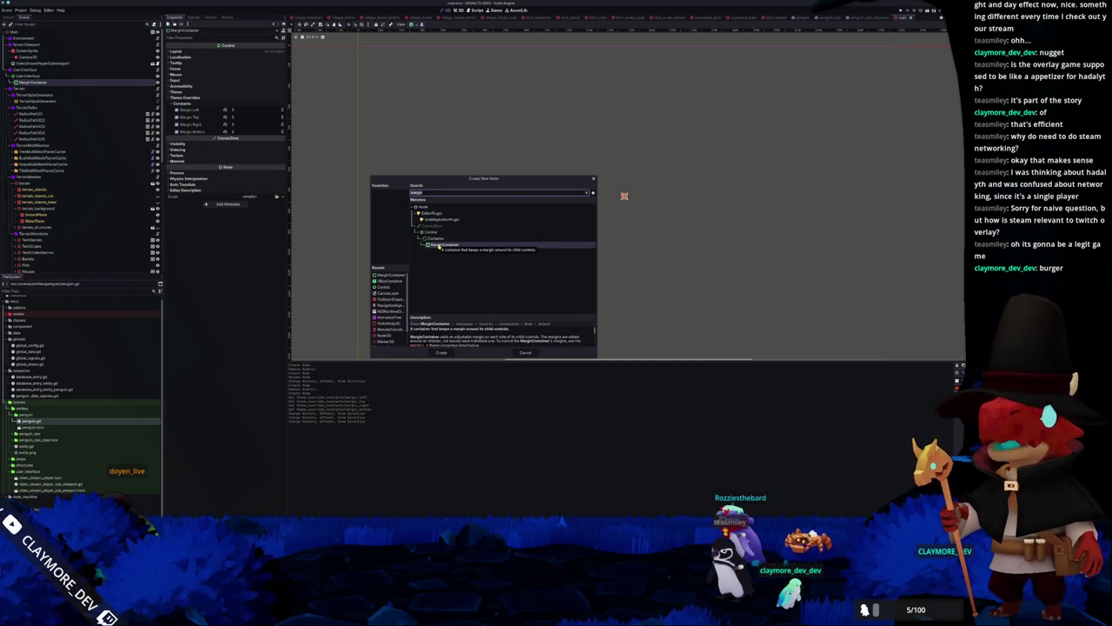
Create a PanelContainer in the MarginContainer, with a MarginContainer nested inside it
{"action": "type", "text": "expand"}
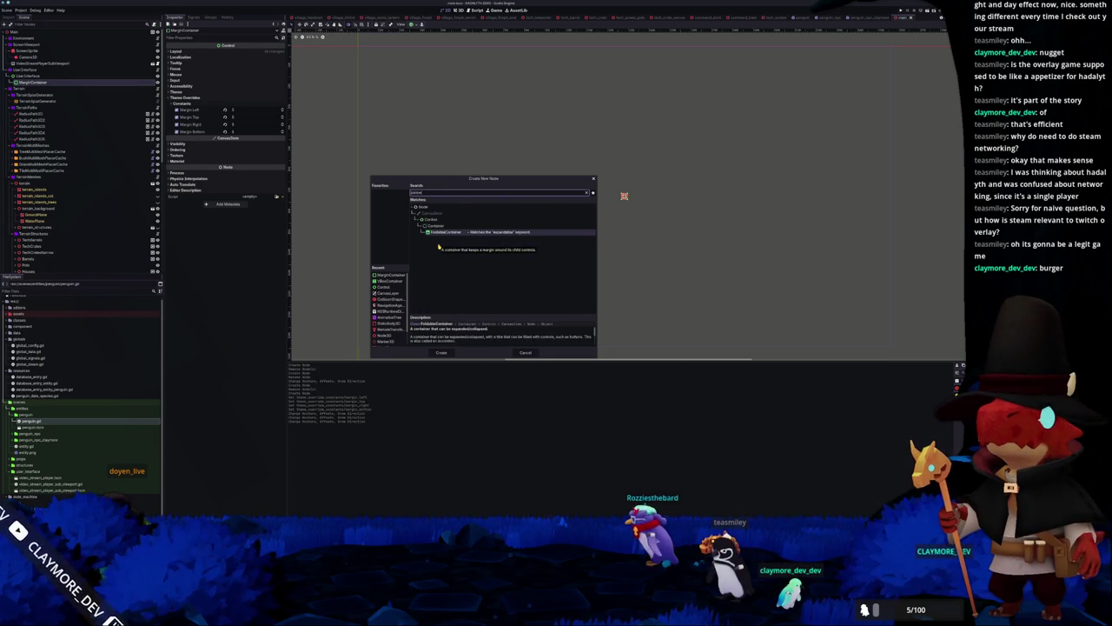
{"action": "type", "text": "panel"}
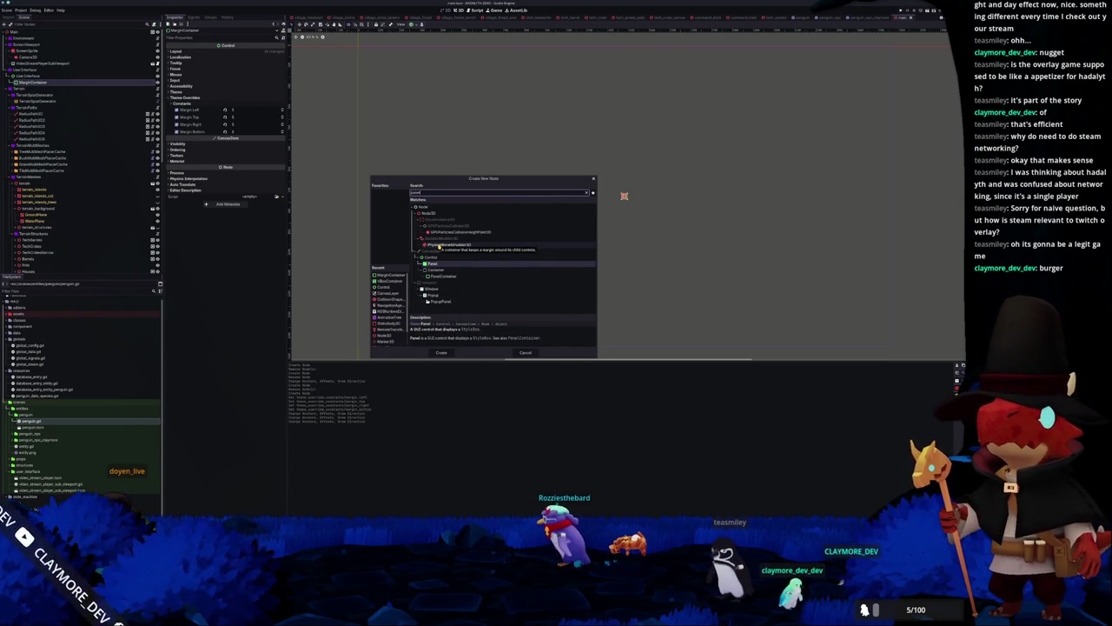
{"action": "key", "text": "Down"}
{"action": "key", "text": "Down"}
{"action": "key", "text": "Return"}
{"action": "key", "text": "ctrl+a"}
{"action": "type", "text": "margin"}
{"action": "key", "text": "Return"}
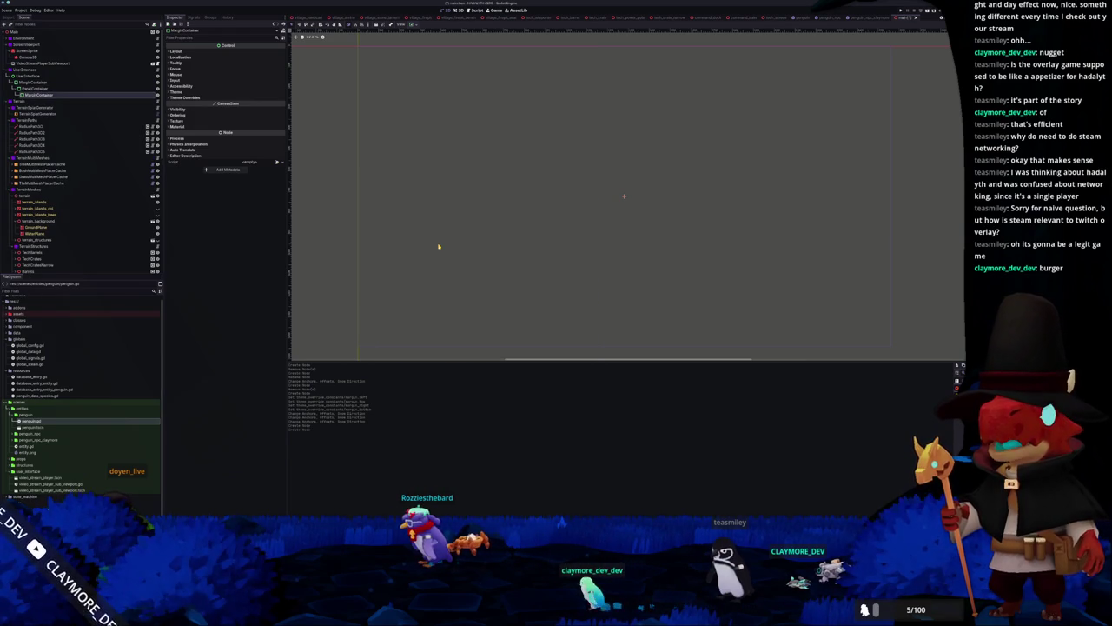
Set all four margin constants of the inner MarginContainer to 5
{"action": "left_click", "coordinate": [34, 82]}
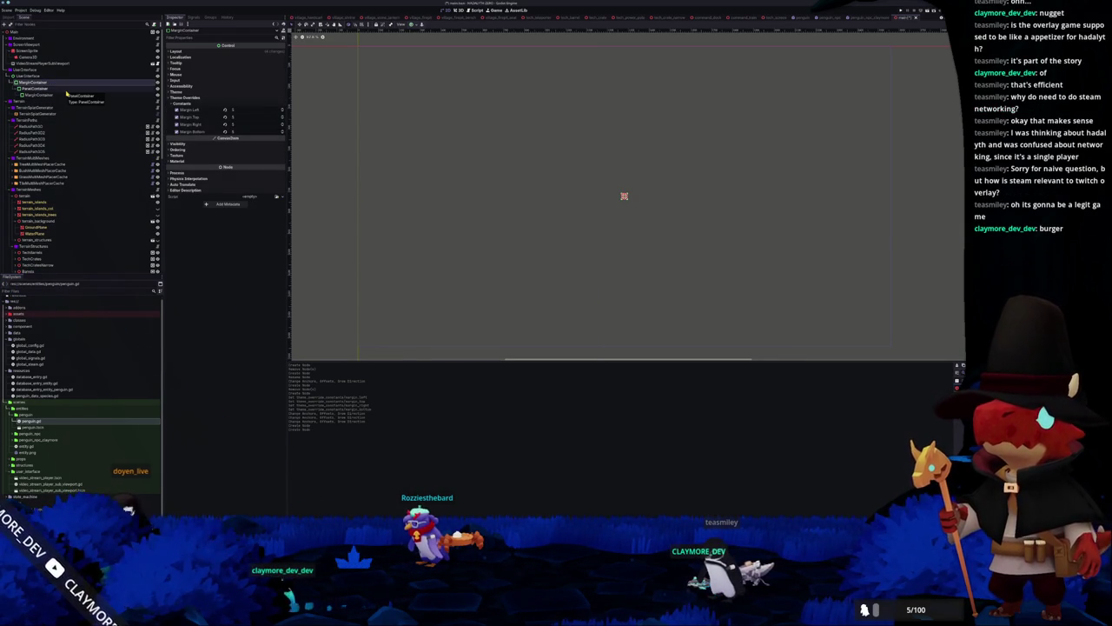
{"action": "left_click", "coordinate": [37, 94]}
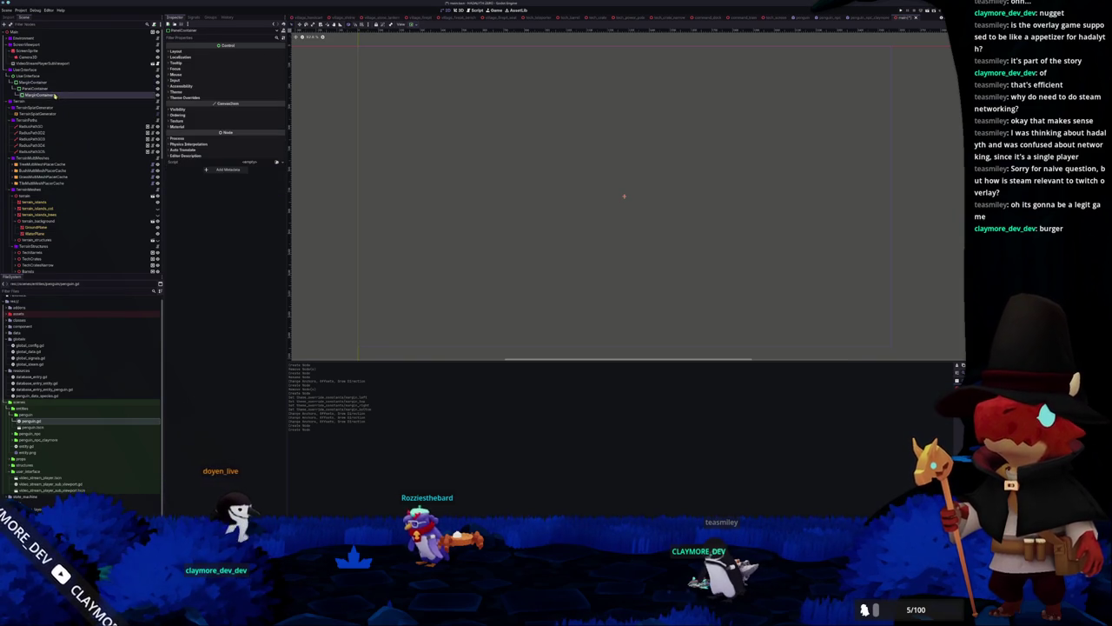
{"action": "type", "text": "5"}
{"action": "key", "text": "Tab"}
{"action": "type", "text": "5"}
{"action": "key", "text": "Tab"}
{"action": "type", "text": "5"}
{"action": "key", "text": "Tab"}
{"action": "type", "text": "5"}
{"action": "key", "text": "Return"}
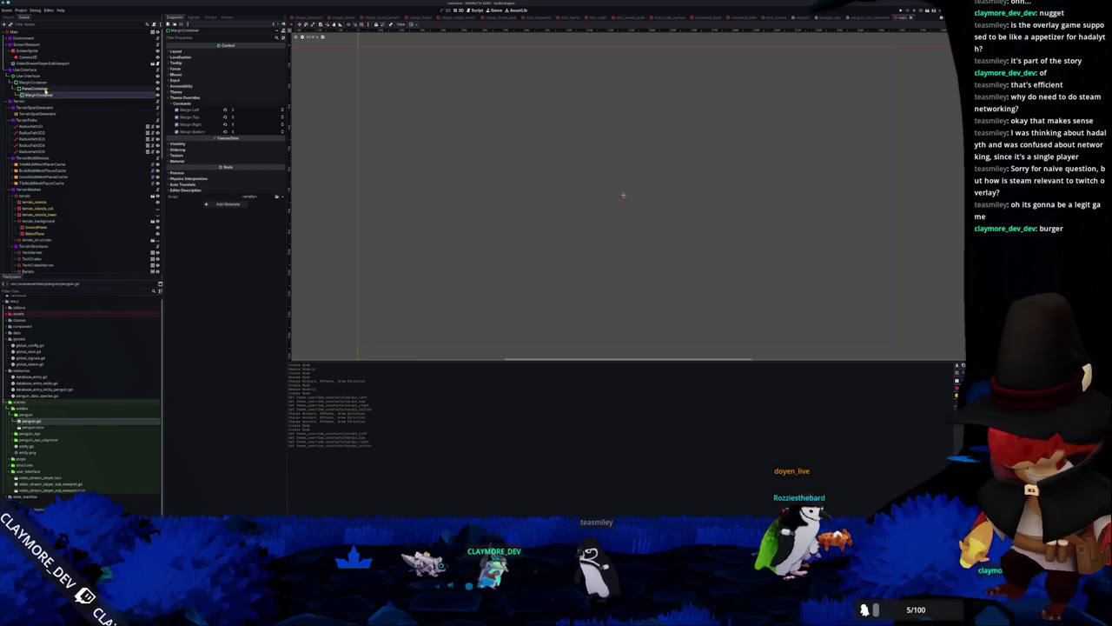
Add a VBoxContainer holding a Label inside the inner MarginContainer
{"action": "right_click", "coordinate": [47, 98]}
{"action": "left_click", "coordinate": [77, 99]}
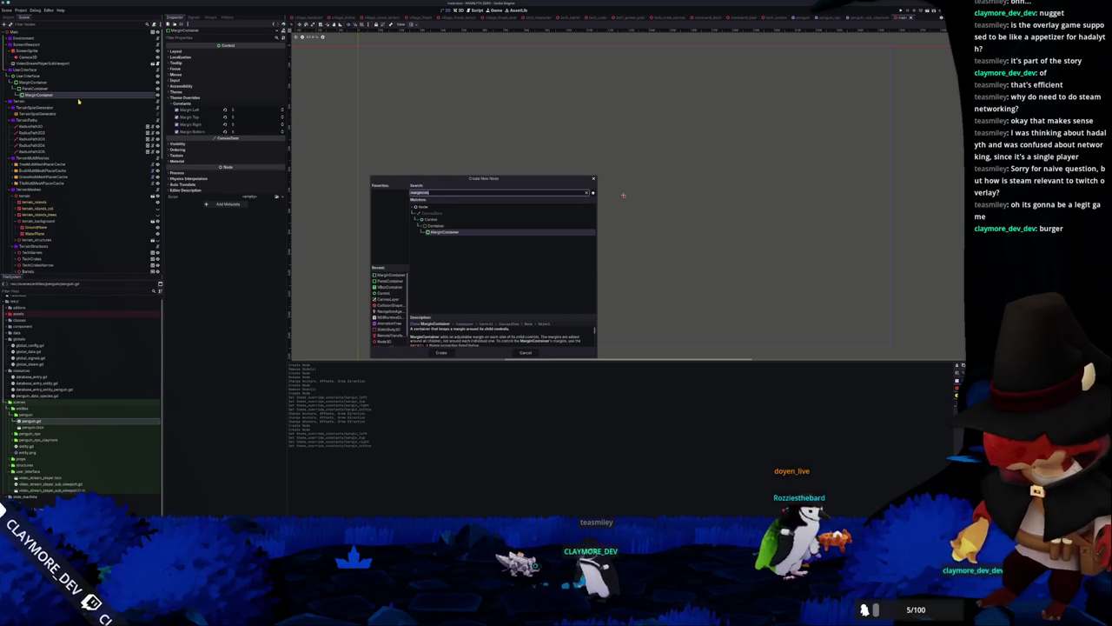
{"action": "type", "text": "vbox"}
{"action": "key", "text": "Return"}
{"action": "key", "text": "ctrl+a"}
{"action": "type", "text": "label"}
{"action": "key", "text": "Return"}
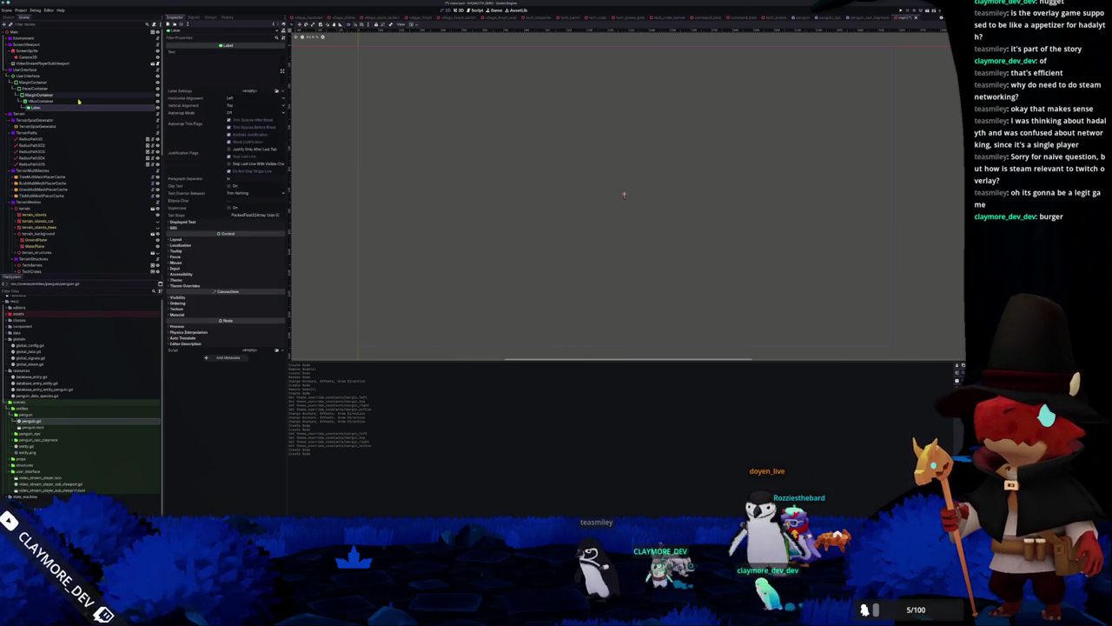
Nest a PanelContainer, MarginContainer and VBoxContainer chain under the VBoxContainer
{"action": "left_click", "coordinate": [64, 102]}
{"action": "key", "text": "ctrl+a"}
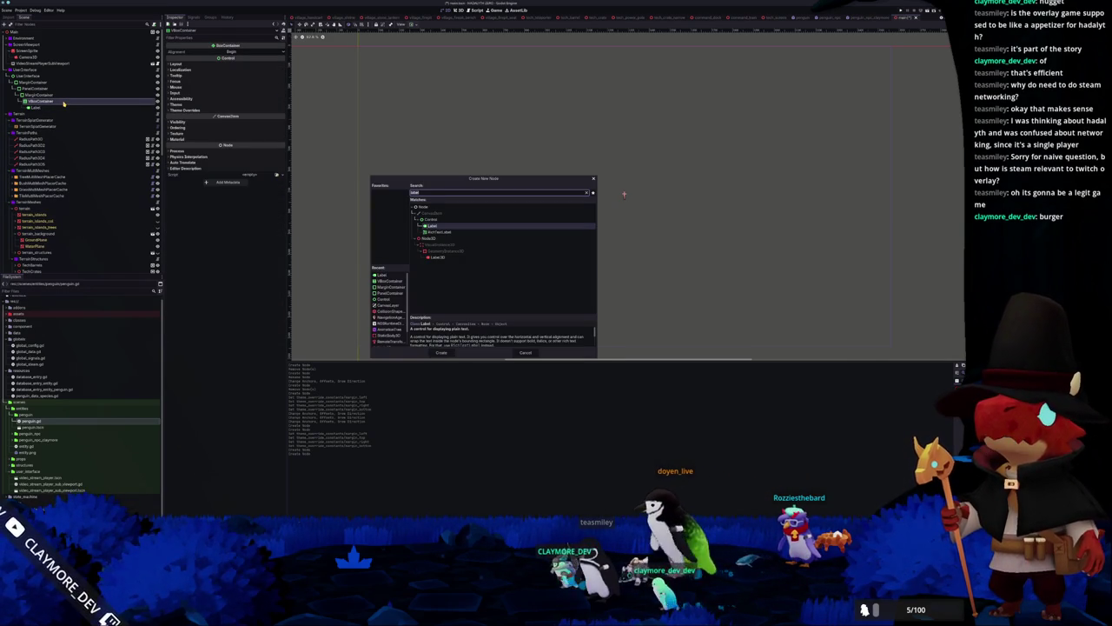
{"action": "type", "text": "panel"}
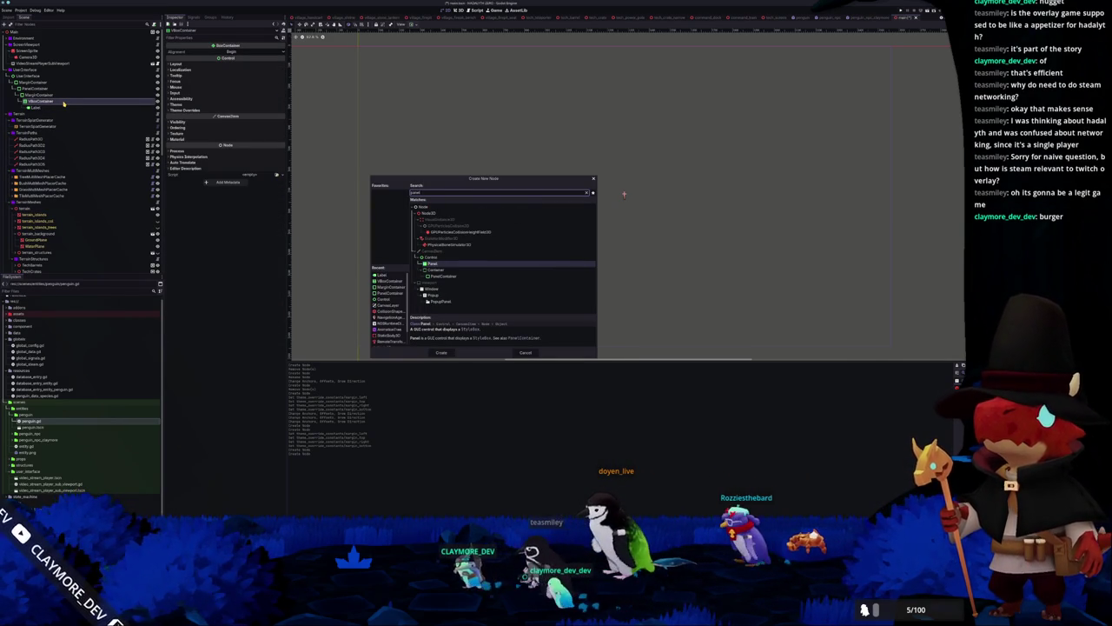
{"action": "key", "text": "Down"}
{"action": "key", "text": "Return"}
{"action": "key", "text": "ctrl+a"}
{"action": "type", "text": "margin"}
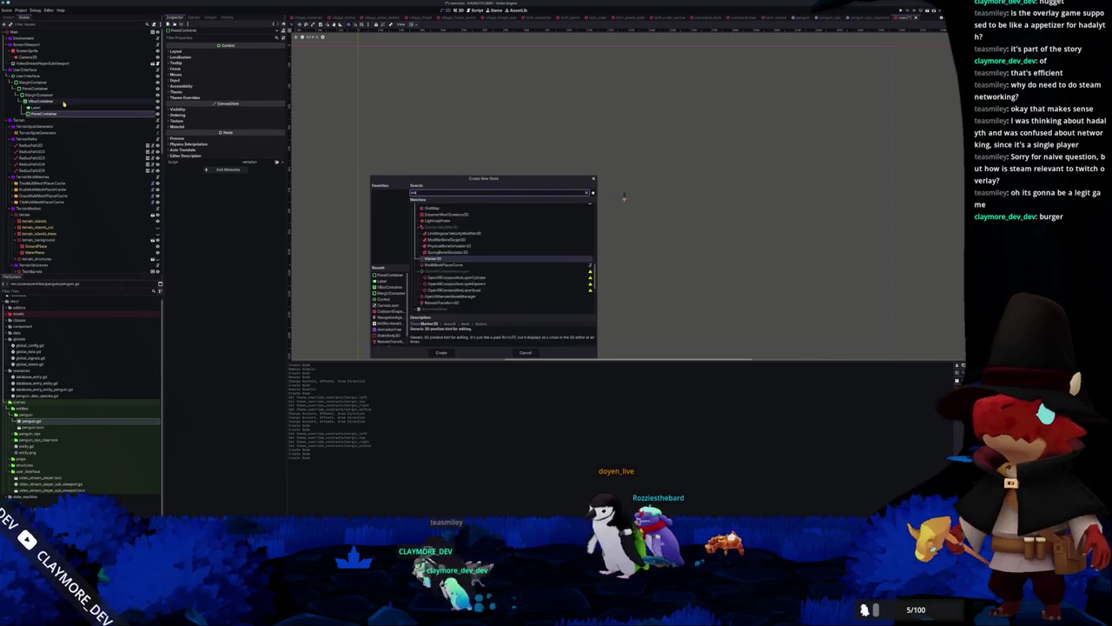
{"action": "key", "text": "Return"}
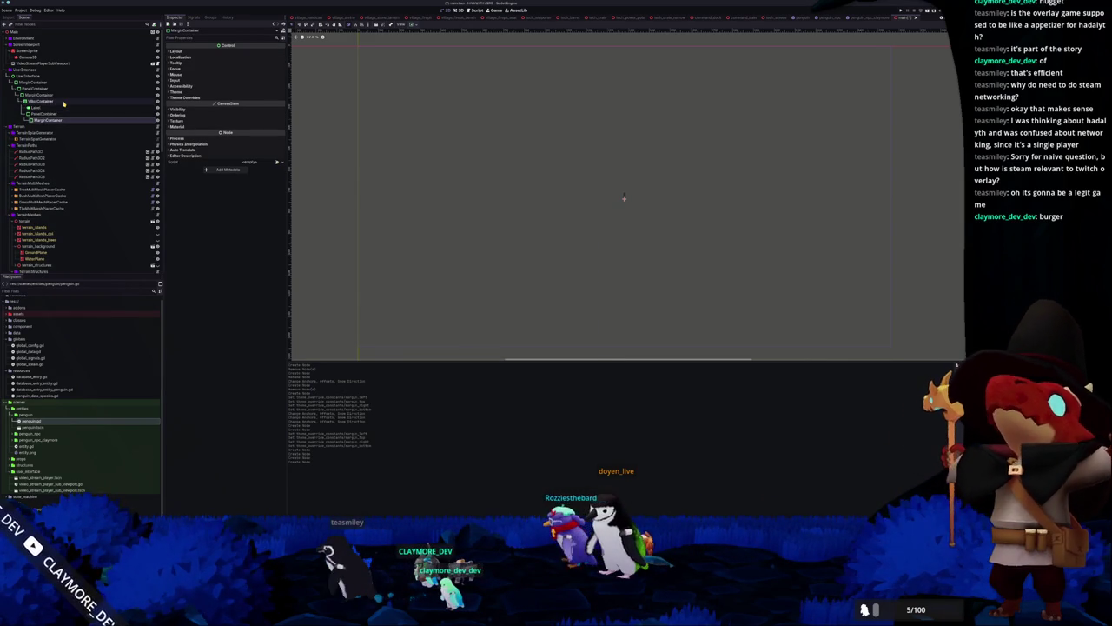
{"action": "key", "text": "ctrl+a"}
{"action": "type", "text": "vbox"}
{"action": "key", "text": "Return"}
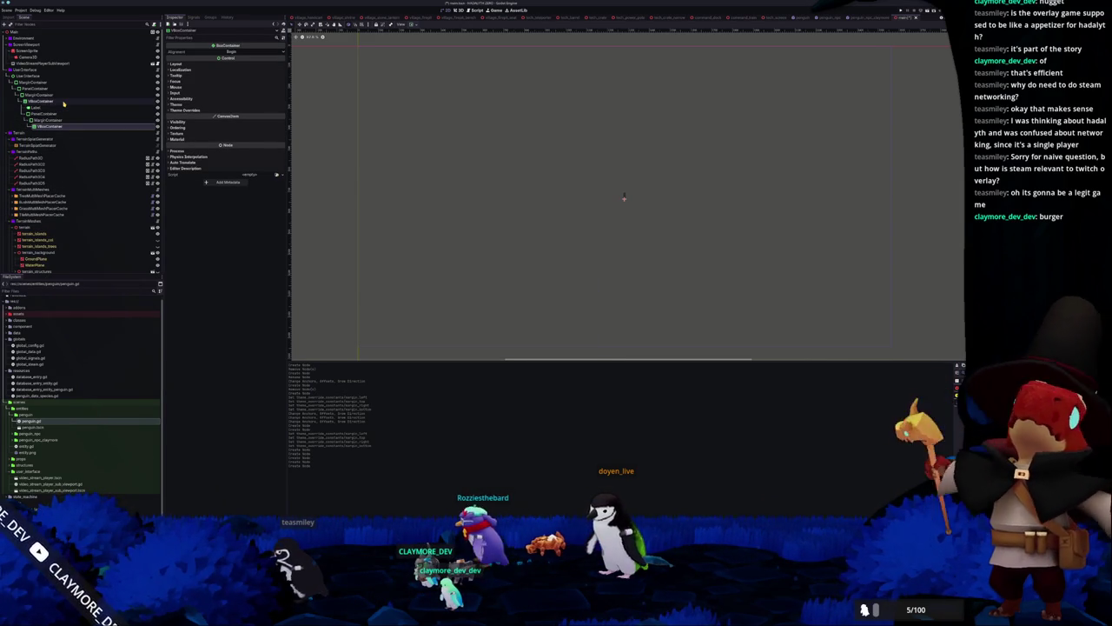
Set the Label's text to 'Main Menu'
{"action": "left_click", "coordinate": [52, 107]}
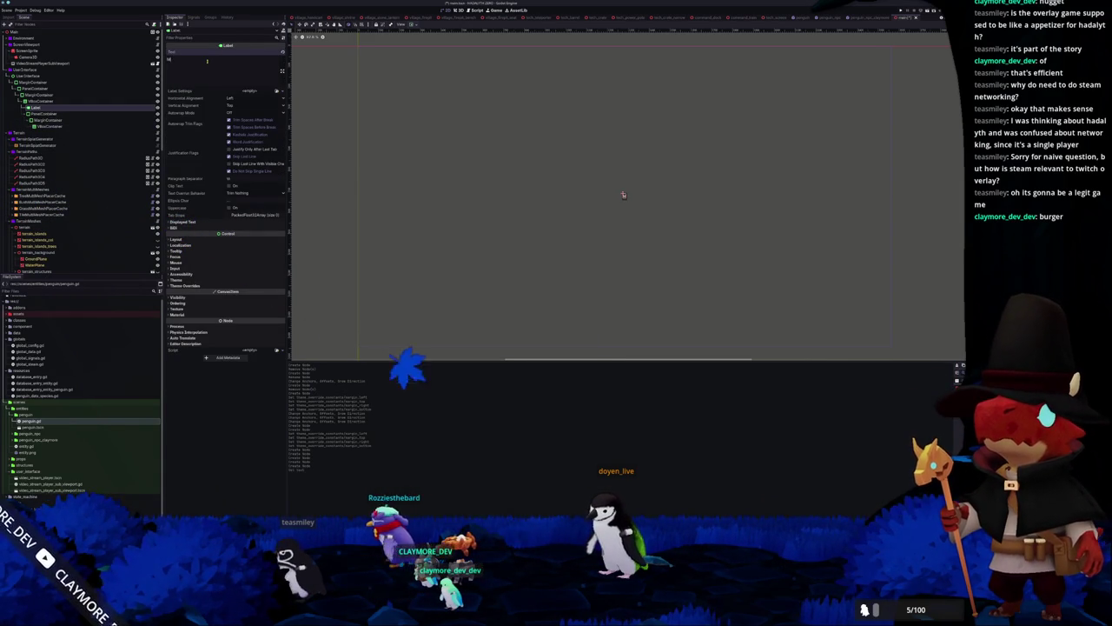
{"action": "type", "text": "Main Menu"}
{"action": "scroll", "coordinate": [546, 193], "scroll_direction": "up", "scroll_amount": 2}
{"action": "left_click", "coordinate": [58, 113]}
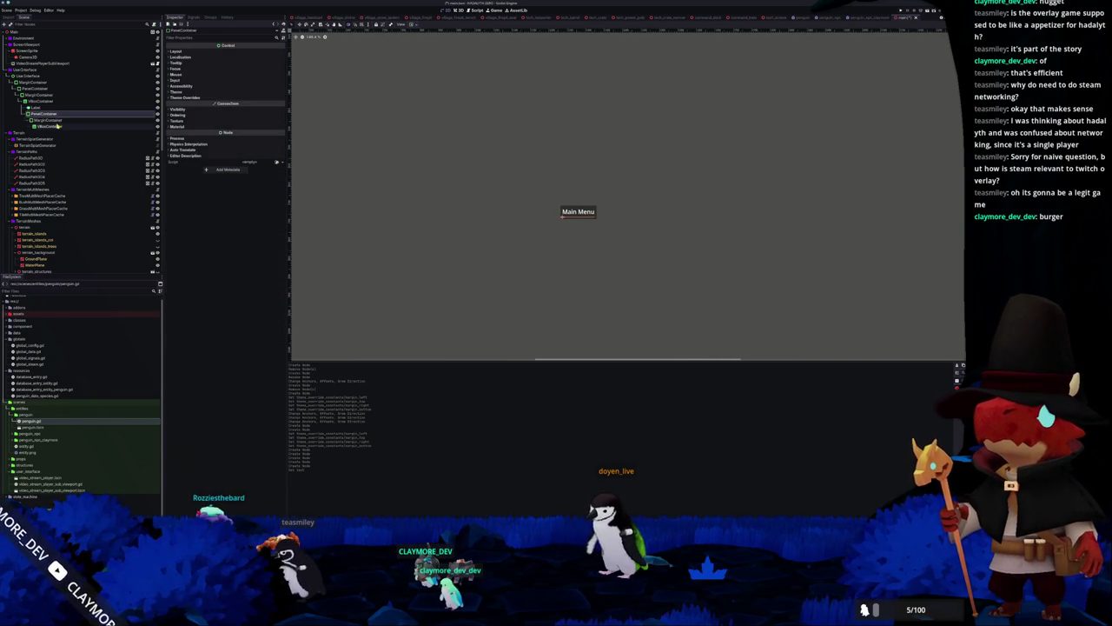
Add a Button labelled 'Play Offline' to the innermost VBoxContainer
{"action": "left_click", "coordinate": [48, 126]}
{"action": "key", "text": "ctrl+a"}
{"action": "type", "text": "button"}
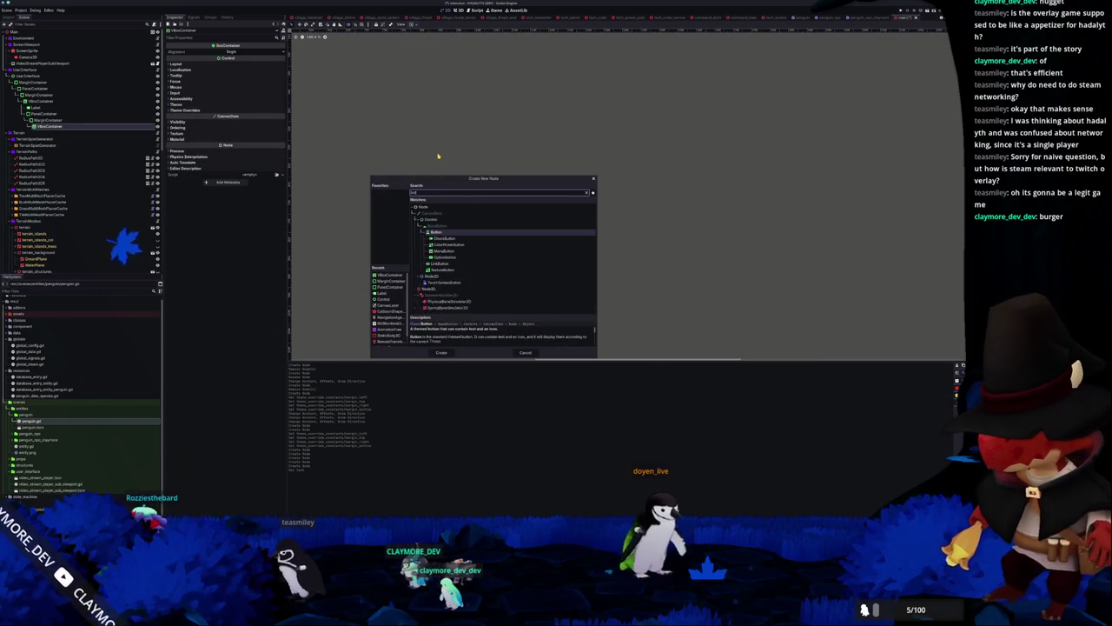
{"action": "key", "text": "Return"}
{"action": "type", "text": "Main Menu"}
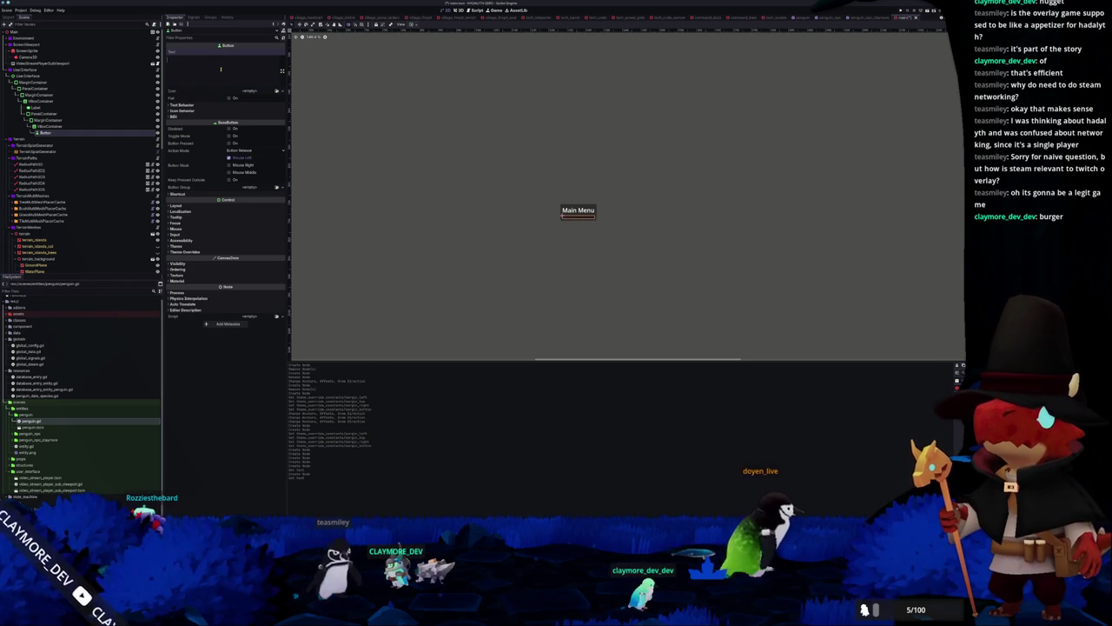
{"action": "type", "text": "PL"}
{"action": "key", "text": "BackSpace"}
{"action": "key", "text": "BackSpace"}
{"action": "key", "text": "BackSpace"}
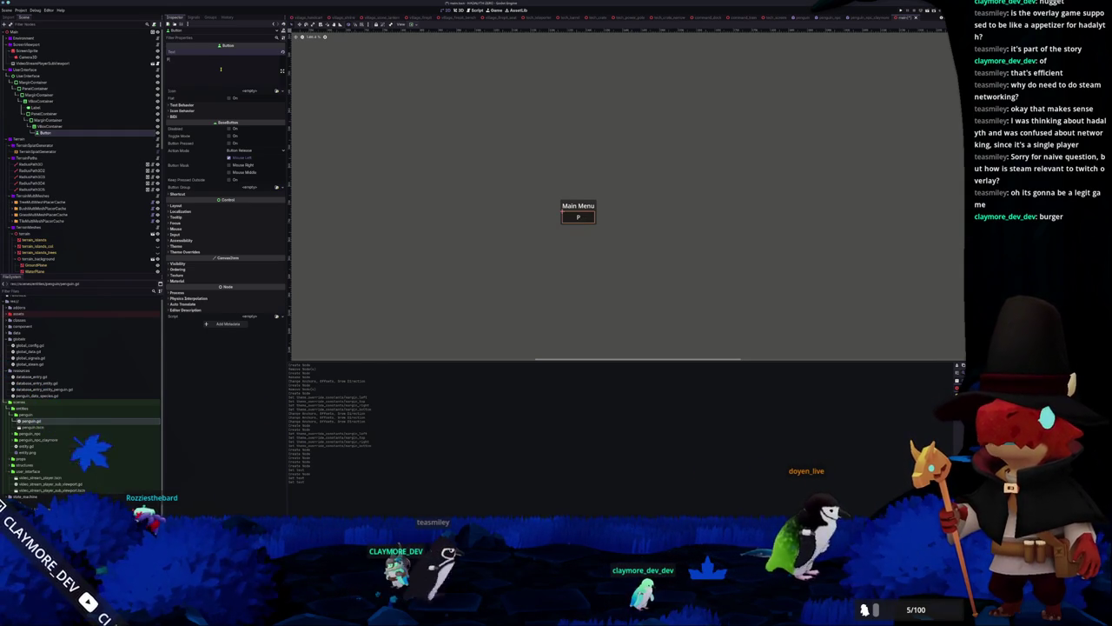
{"action": "type", "text": "e"}
Duplicate the button into 'Create Lobby' and 'Join Lobby' buttons
{"action": "left_click", "coordinate": [55, 133]}
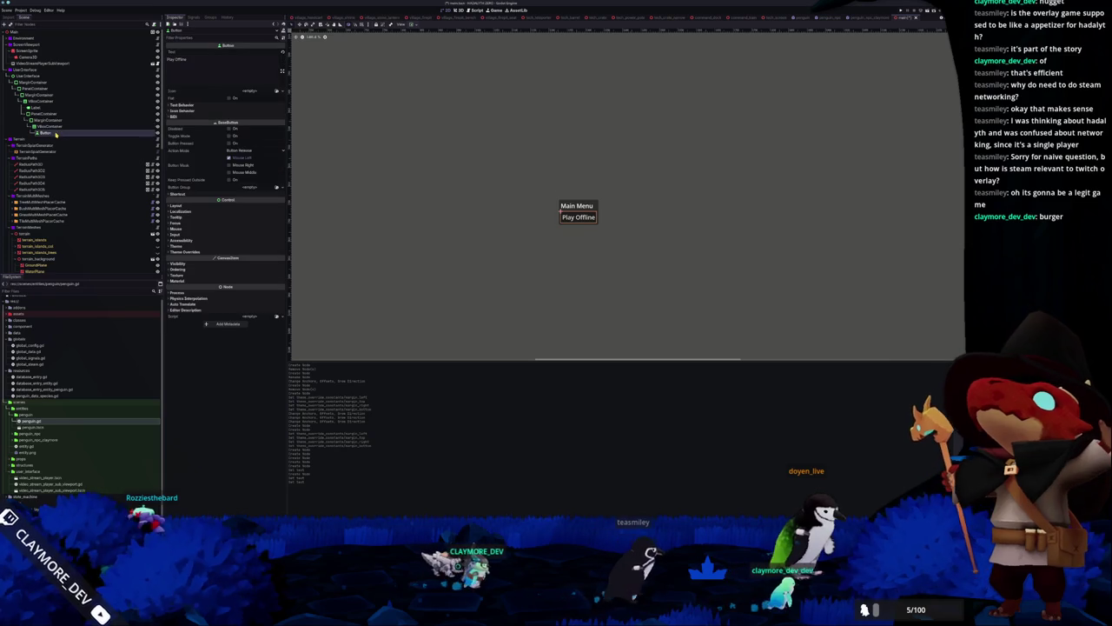
{"action": "key", "text": "ctrl+d"}
{"action": "left_click", "coordinate": [208, 57]}
{"action": "key", "text": "ctrl+a"}
{"action": "type", "text": "Cr"}
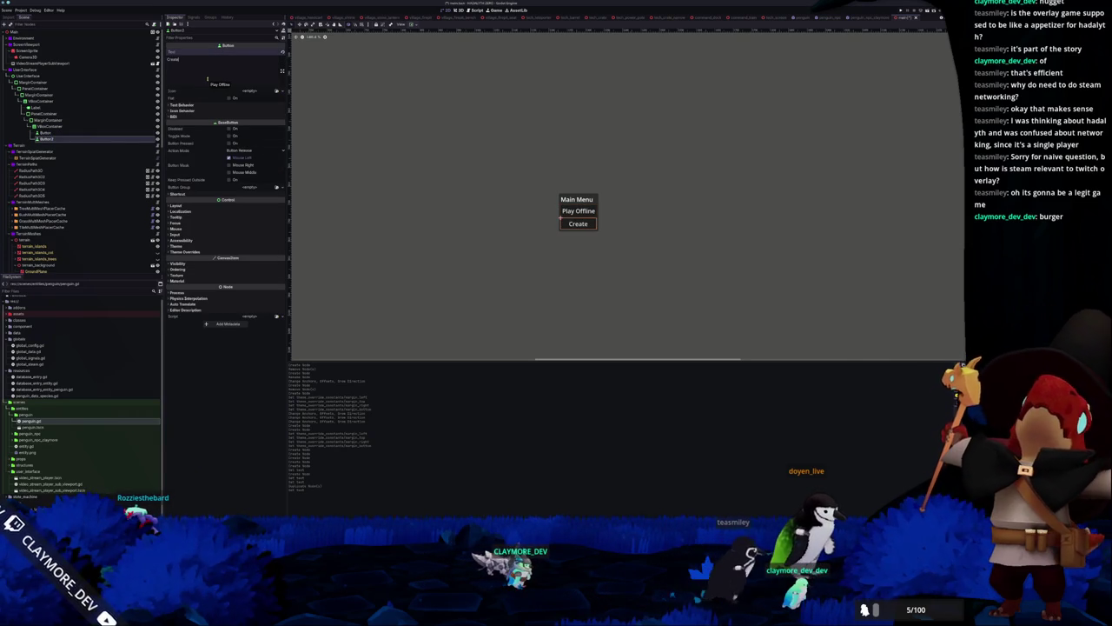
{"action": "type", "text": "y"}
{"action": "left_click", "coordinate": [68, 139]}
{"action": "key", "text": "ctrl+d"}
{"action": "type", "text": "Join Lobby"}
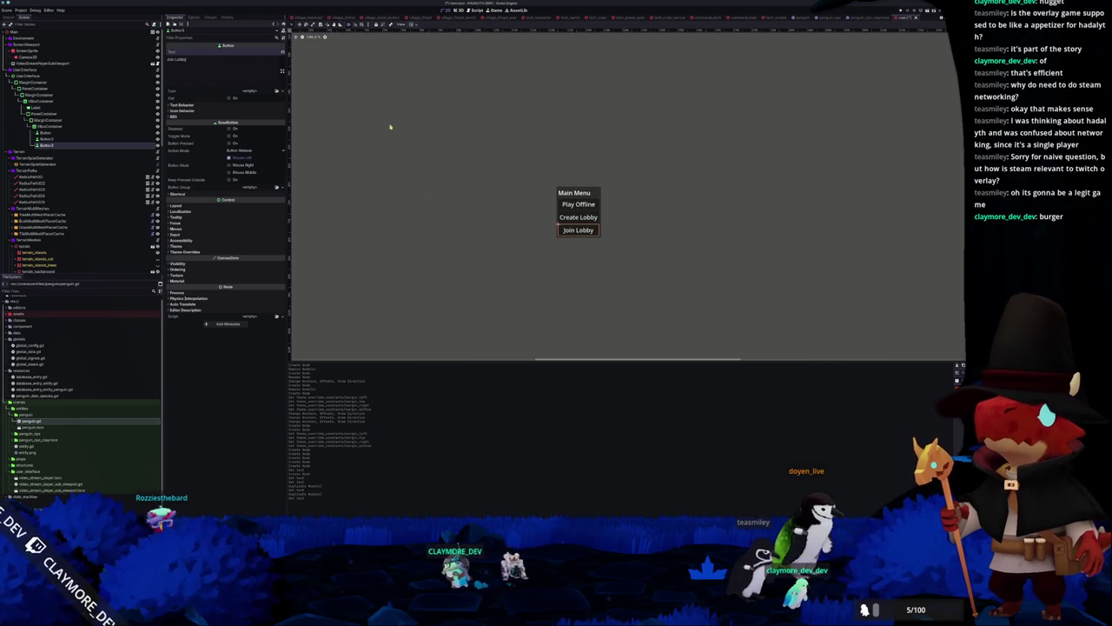
{"action": "left_click", "coordinate": [454, 218]}
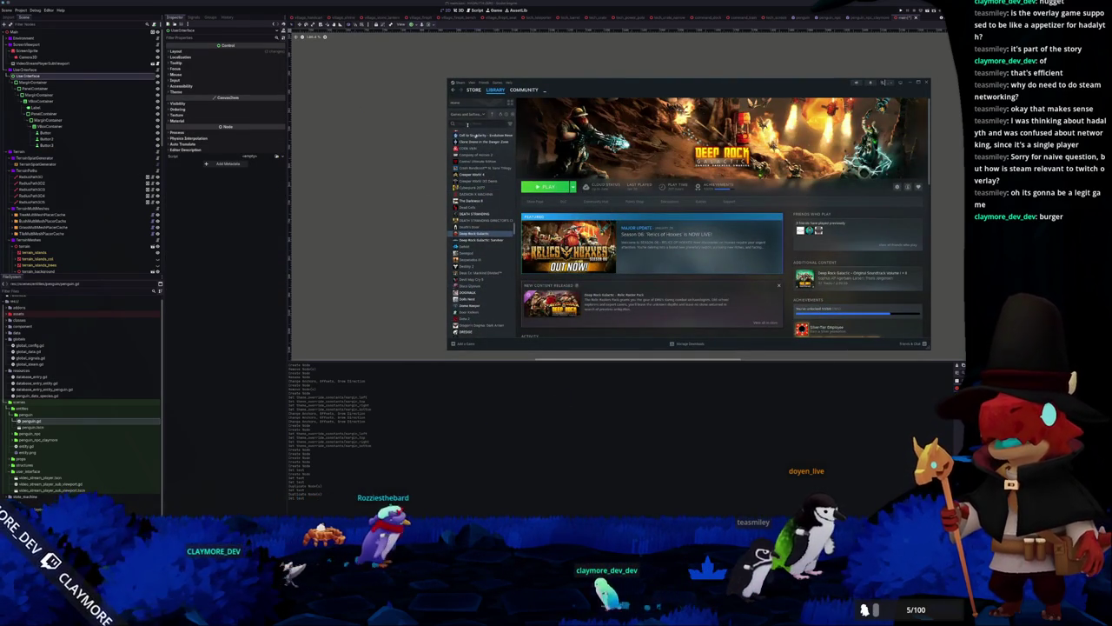
Find Risk of Rain 2 by searching 'risk' in the library and launch it, accepting the EULA
{"action": "scroll", "coordinate": [482, 231], "scroll_direction": "up", "scroll_amount": 5}
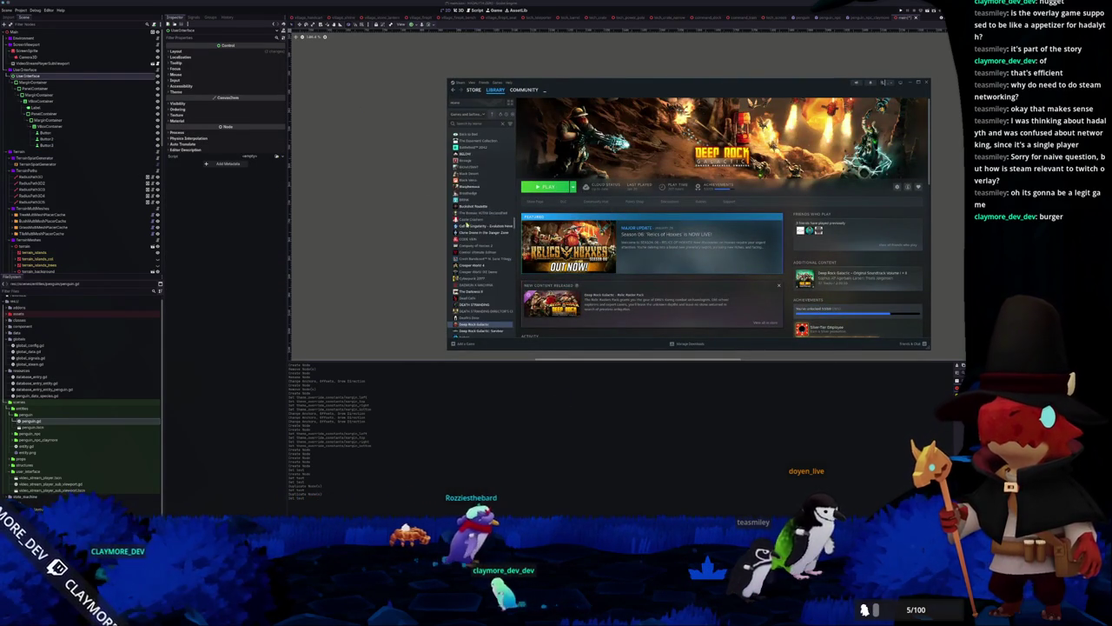
{"action": "type", "text": "risk of"}
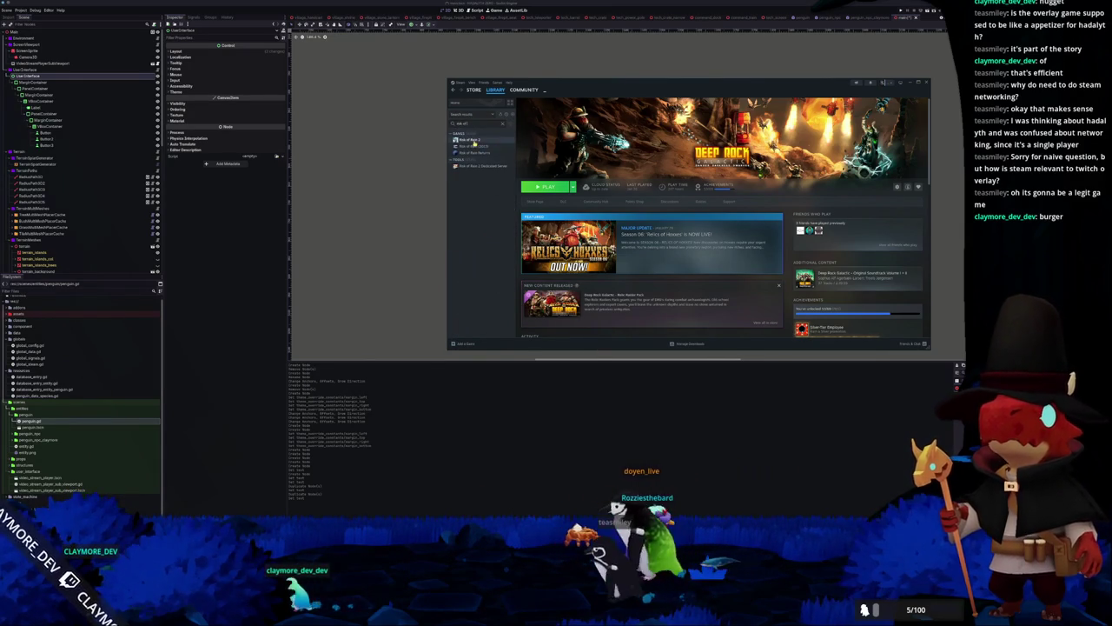
{"action": "left_click", "coordinate": [469, 139]}
{"action": "left_click", "coordinate": [543, 186]}
{"action": "left_click", "coordinate": [714, 296]}
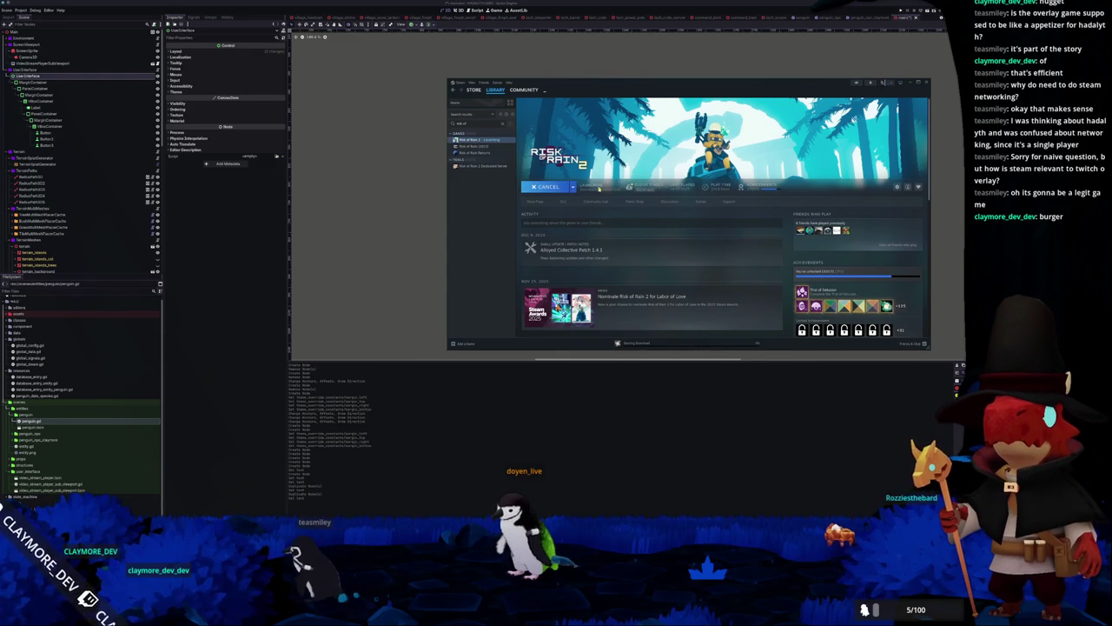
Open the Alloyed Collective expansion's store page from the game's news items
{"action": "scroll", "coordinate": [643, 244], "scroll_direction": "down", "scroll_amount": 3}
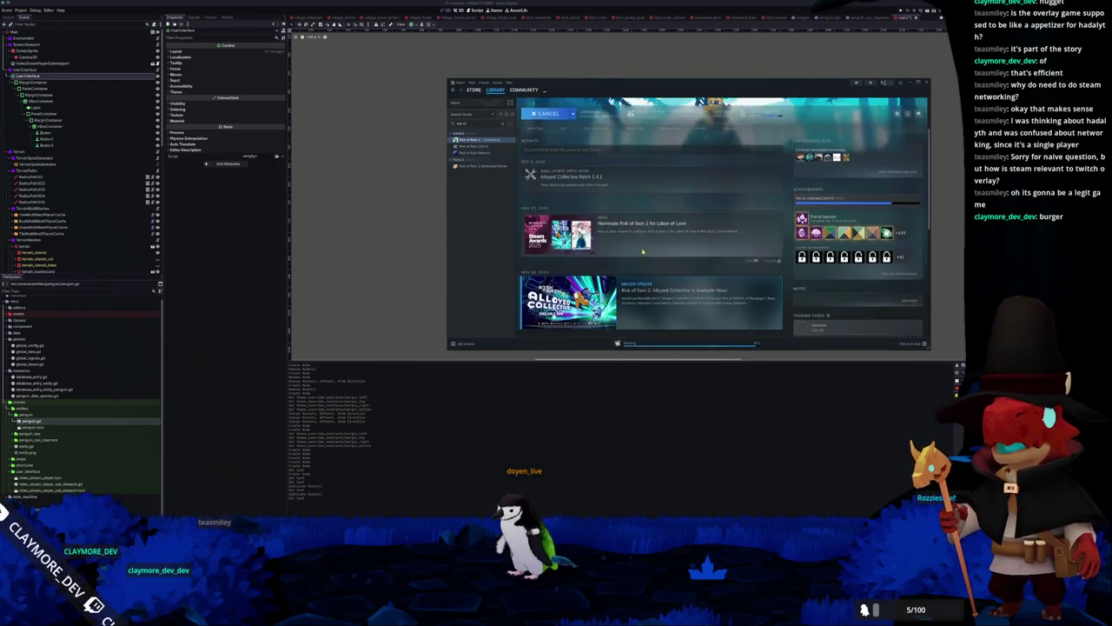
{"action": "scroll", "coordinate": [658, 256], "scroll_direction": "down", "scroll_amount": 1}
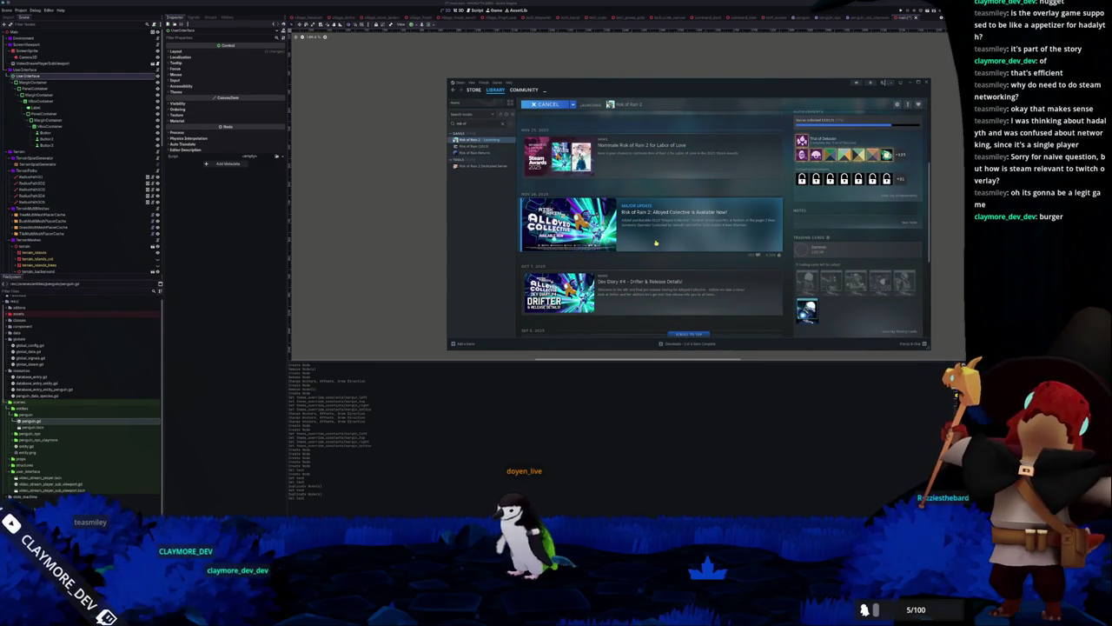
{"action": "left_click", "coordinate": [638, 240]}
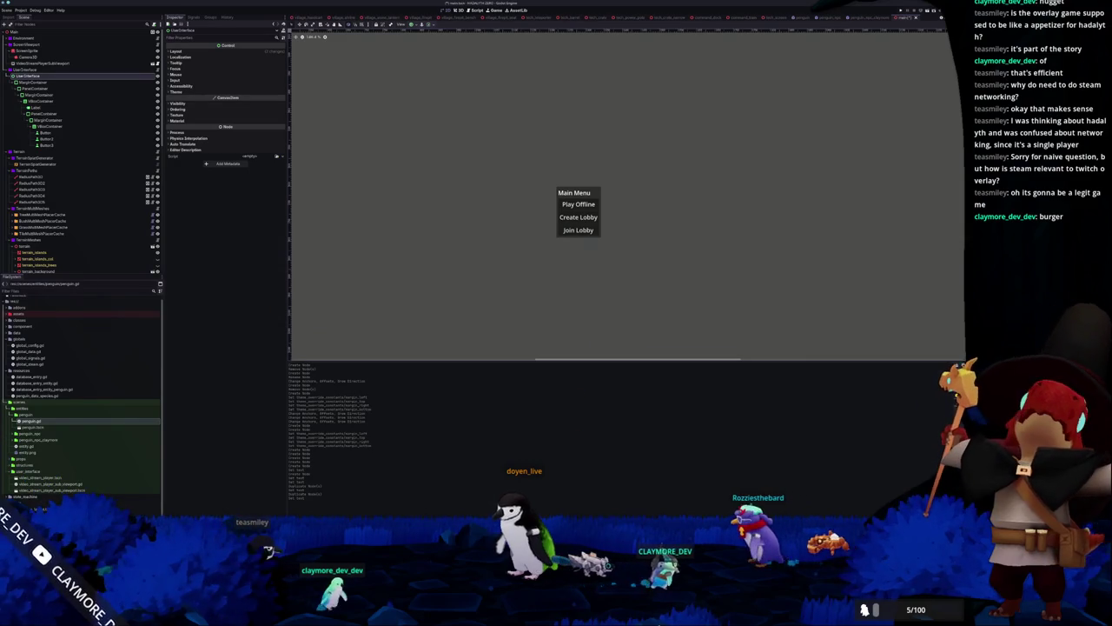
{"action": "scroll", "coordinate": [668, 236], "scroll_direction": "down", "scroll_amount": 5}
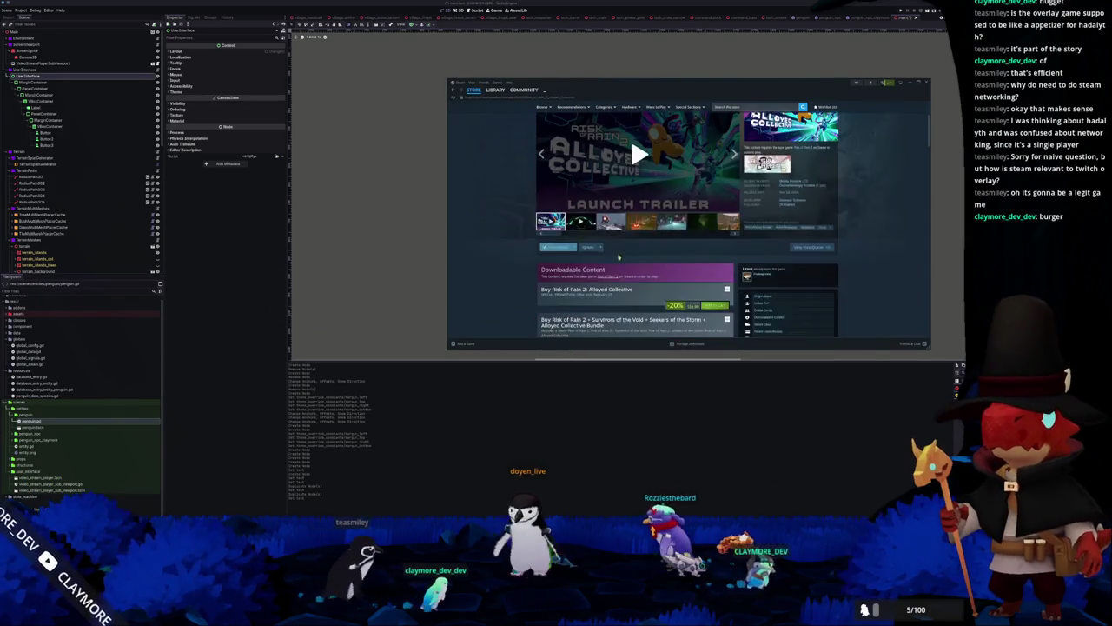
Expand and scroll through the full Alloyed Collective store description, then skip the game's intro
{"action": "scroll", "coordinate": [668, 237], "scroll_direction": "down", "scroll_amount": 5}
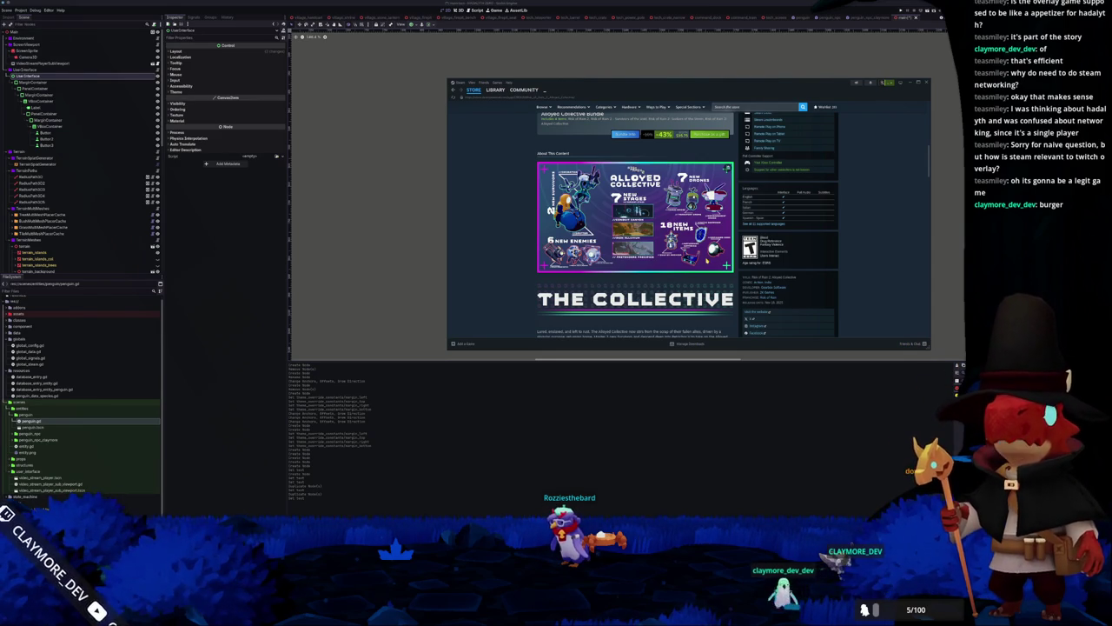
{"action": "scroll", "coordinate": [560, 282], "scroll_direction": "down", "scroll_amount": 3}
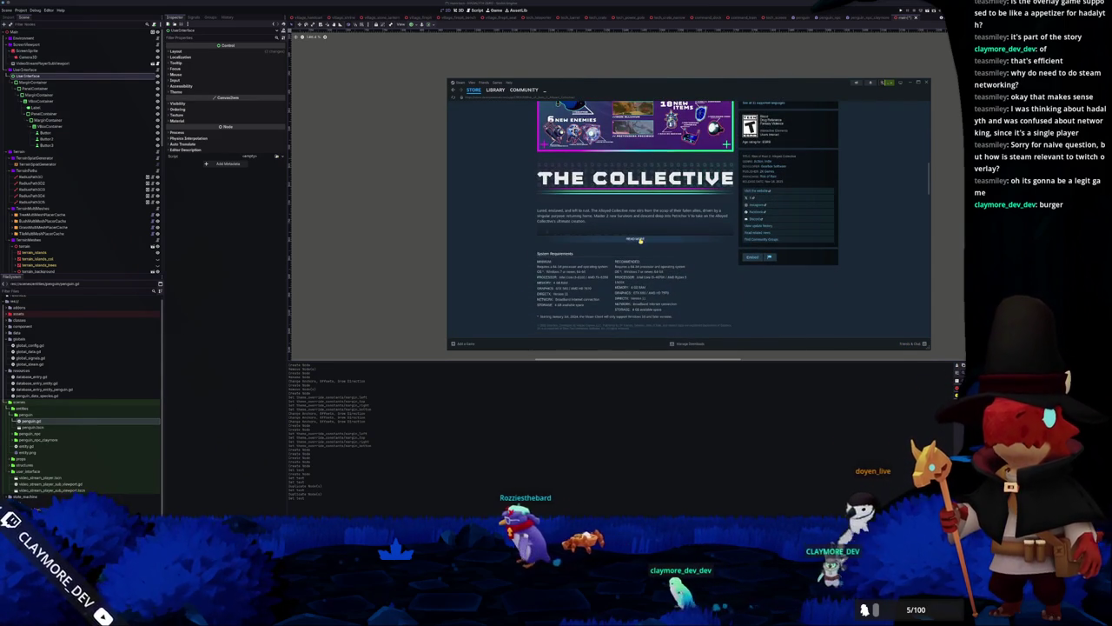
{"action": "left_click", "coordinate": [640, 240]}
{"action": "scroll", "coordinate": [531, 266], "scroll_direction": "down", "scroll_amount": 5}
{"action": "scroll", "coordinate": [531, 267], "scroll_direction": "down", "scroll_amount": 3}
{"action": "scroll", "coordinate": [497, 264], "scroll_direction": "up", "scroll_amount": 2}
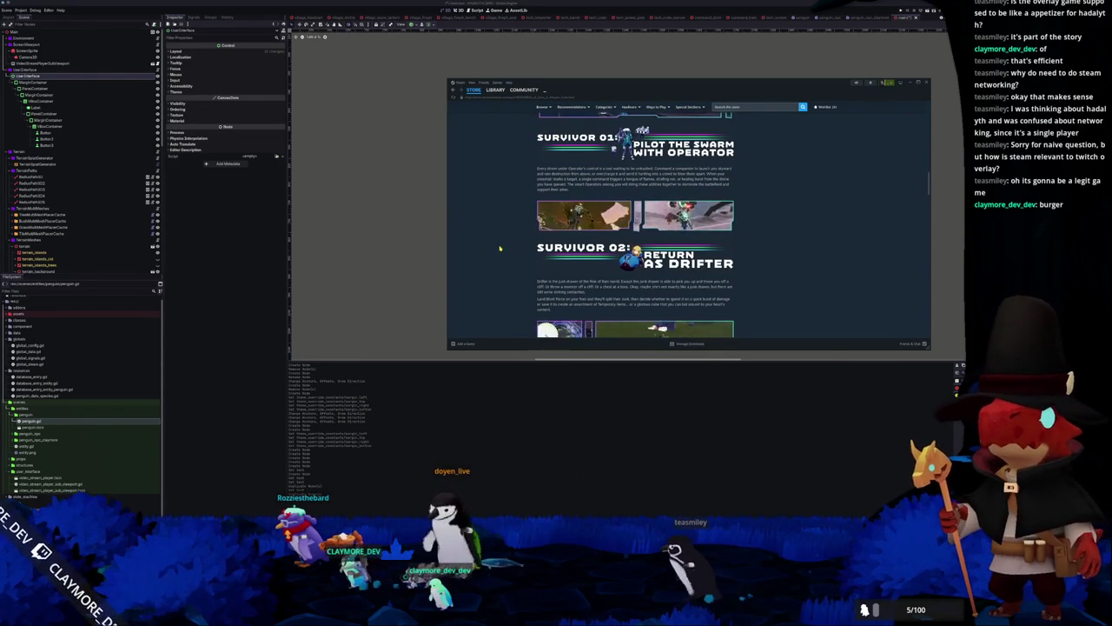
{"action": "scroll", "coordinate": [502, 246], "scroll_direction": "down", "scroll_amount": 5}
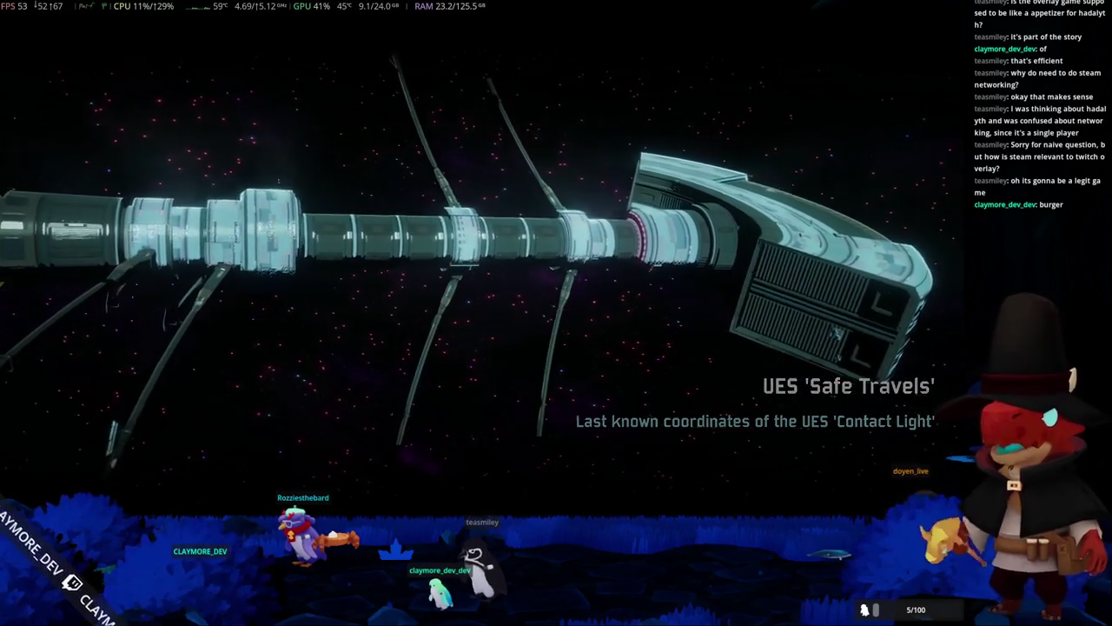
{"action": "left_click", "coordinate": [874, 425]}
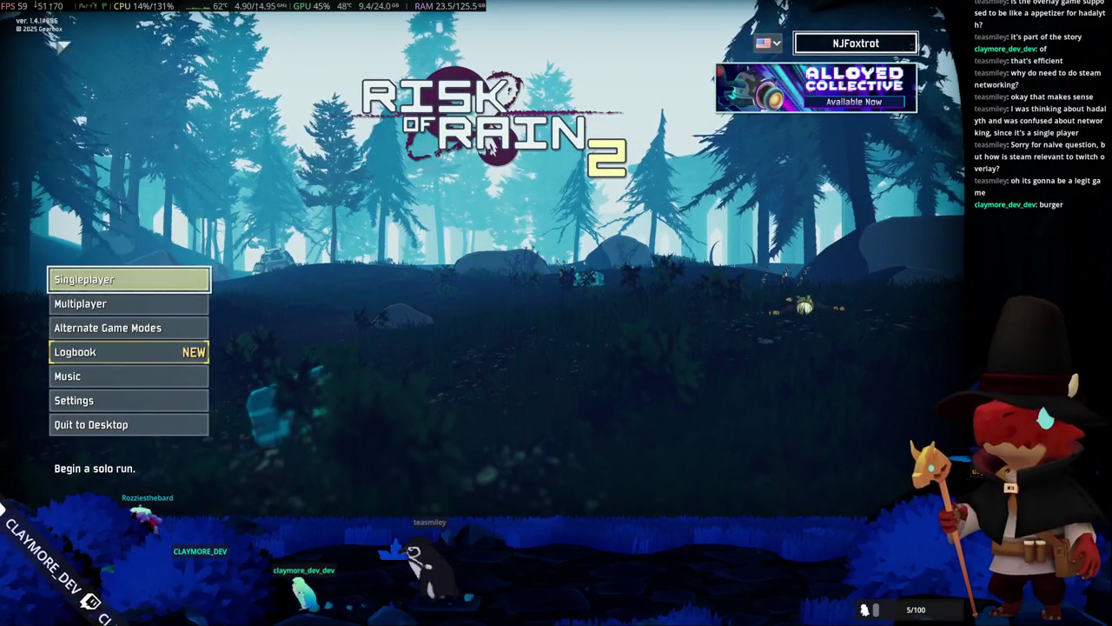
Set Video settings to a 120 FPS limit, Fullscreen off and 2560x1440 resolution, then apply
{"action": "left_click", "coordinate": [124, 400]}
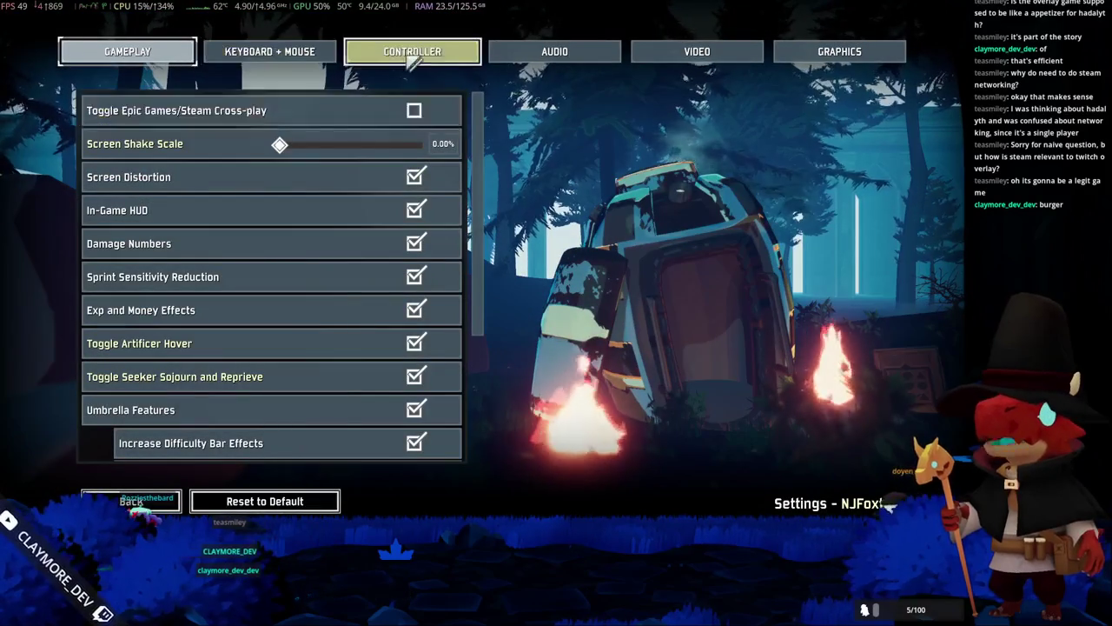
{"action": "left_click", "coordinate": [643, 54]}
{"action": "left_click", "coordinate": [446, 210]}
{"action": "left_click", "coordinate": [446, 211]}
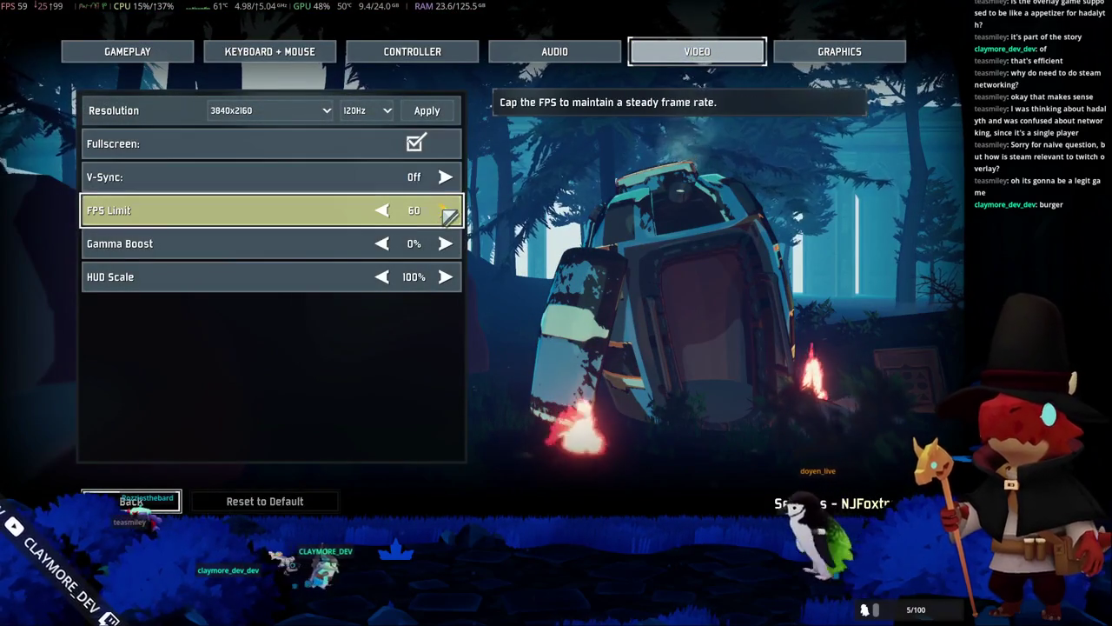
{"action": "left_click", "coordinate": [382, 210]}
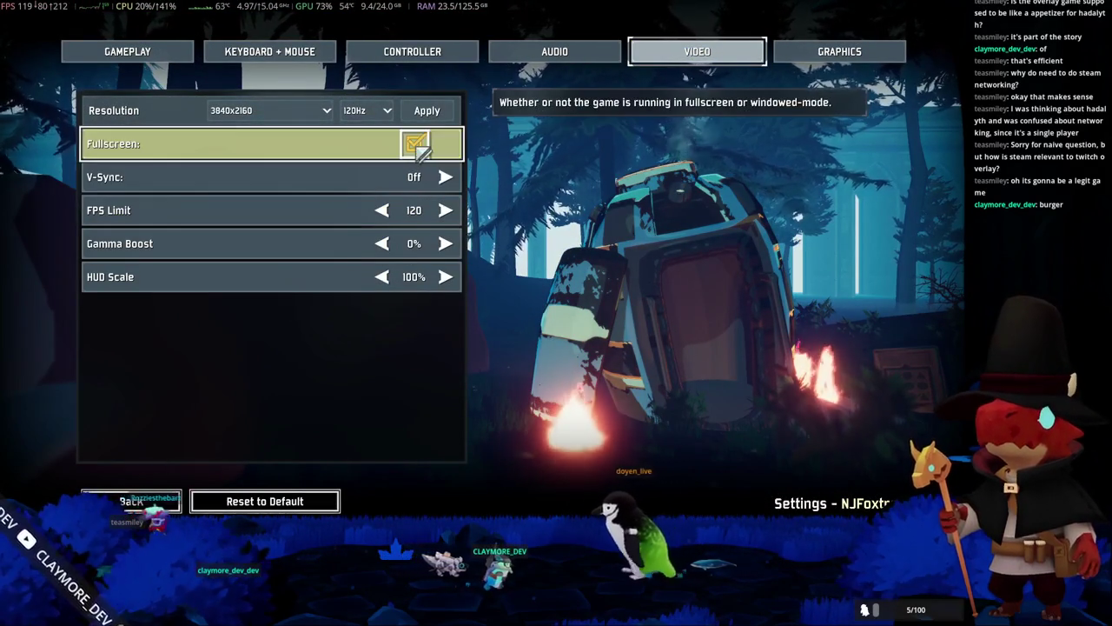
{"action": "left_click", "coordinate": [416, 143]}
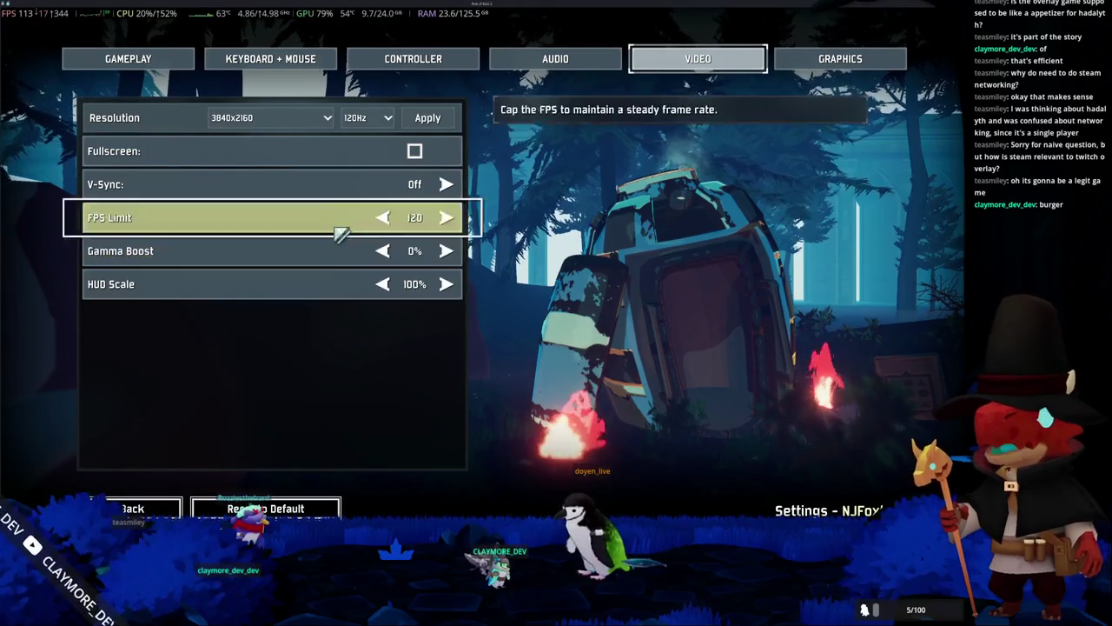
{"action": "left_click", "coordinate": [290, 115]}
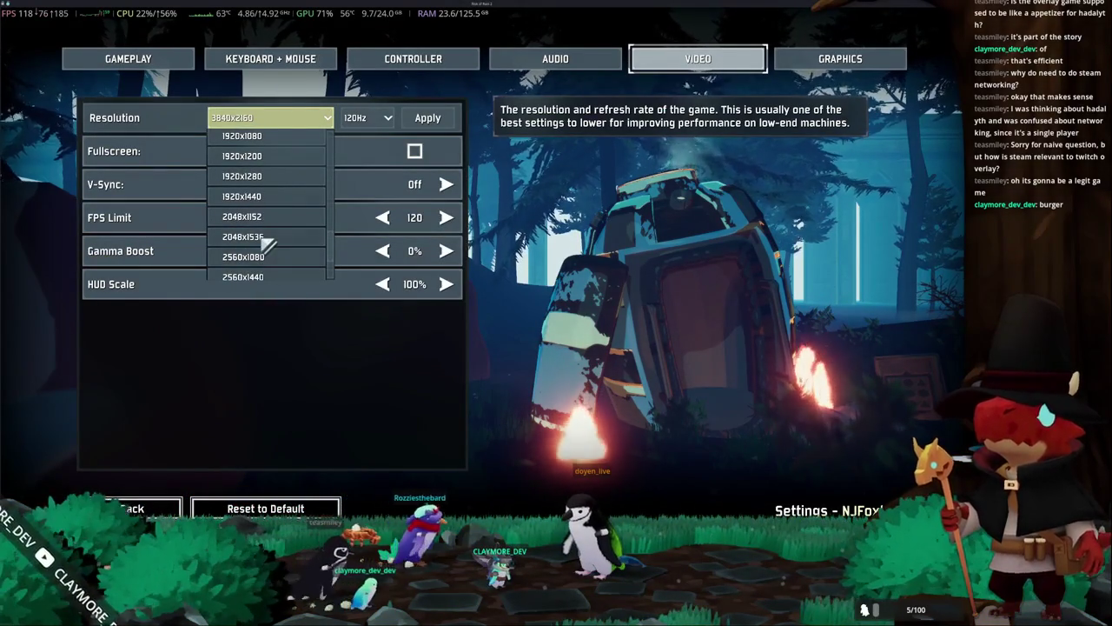
{"action": "left_click", "coordinate": [267, 258]}
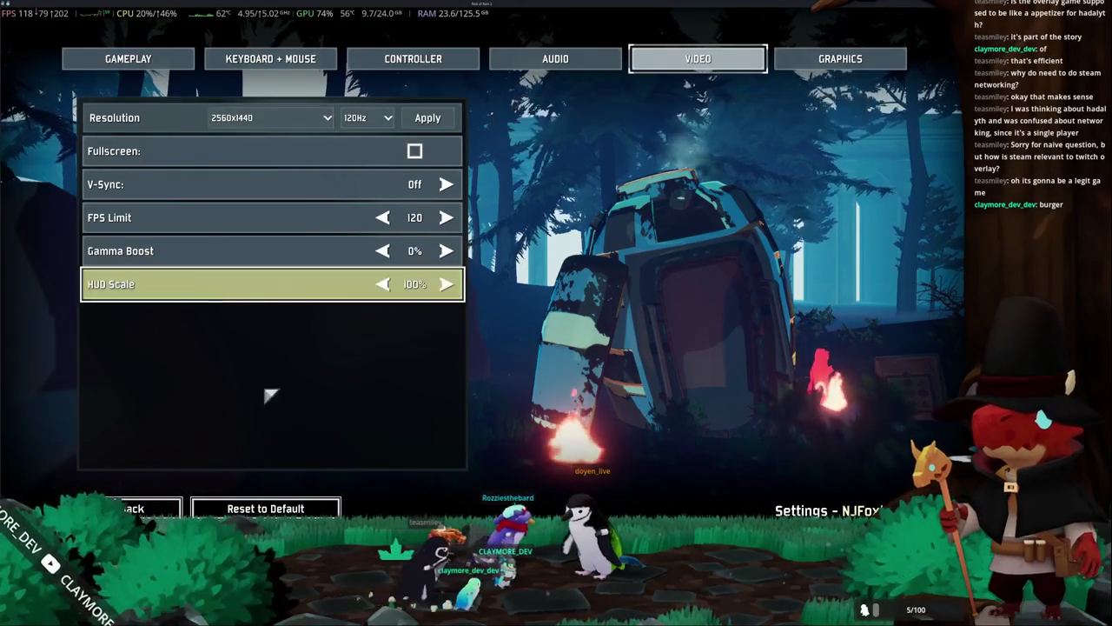
{"action": "left_click", "coordinate": [428, 117]}
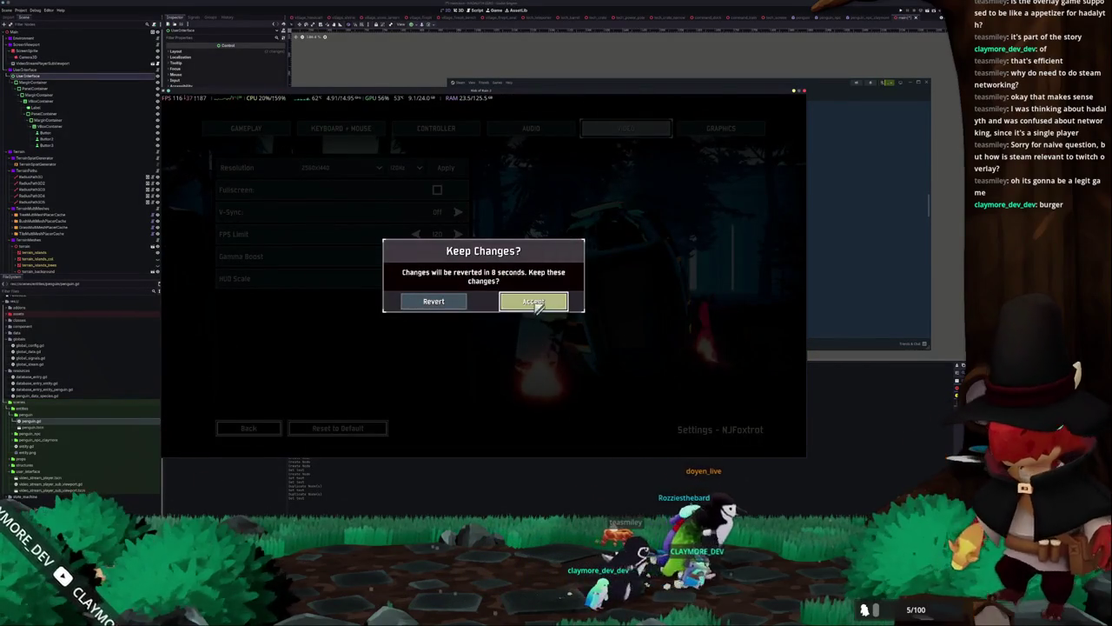
Accept the new display settings, then enable PC cross-play from the Multiplayer menu
{"action": "left_click", "coordinate": [536, 304]}
{"action": "left_click", "coordinate": [246, 428]}
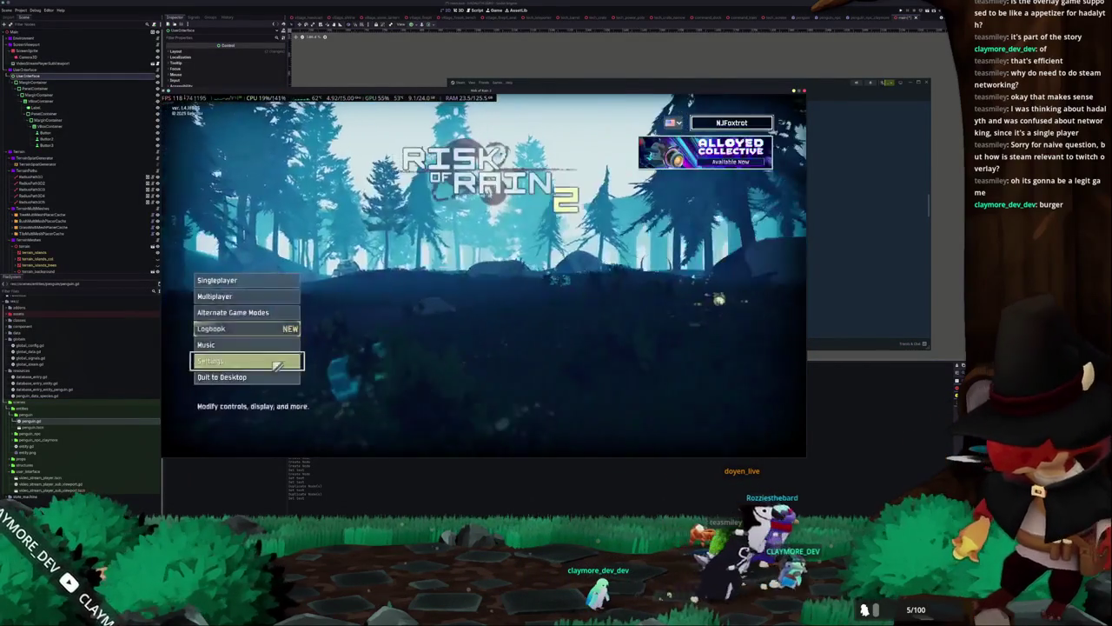
{"action": "left_click", "coordinate": [251, 298]}
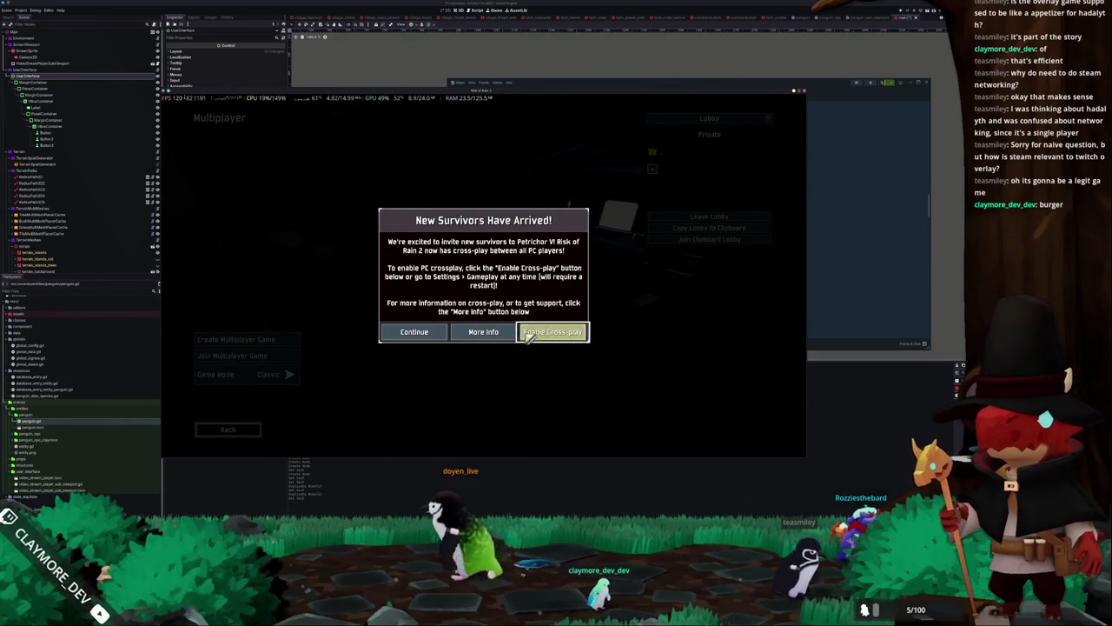
{"action": "left_click", "coordinate": [555, 334]}
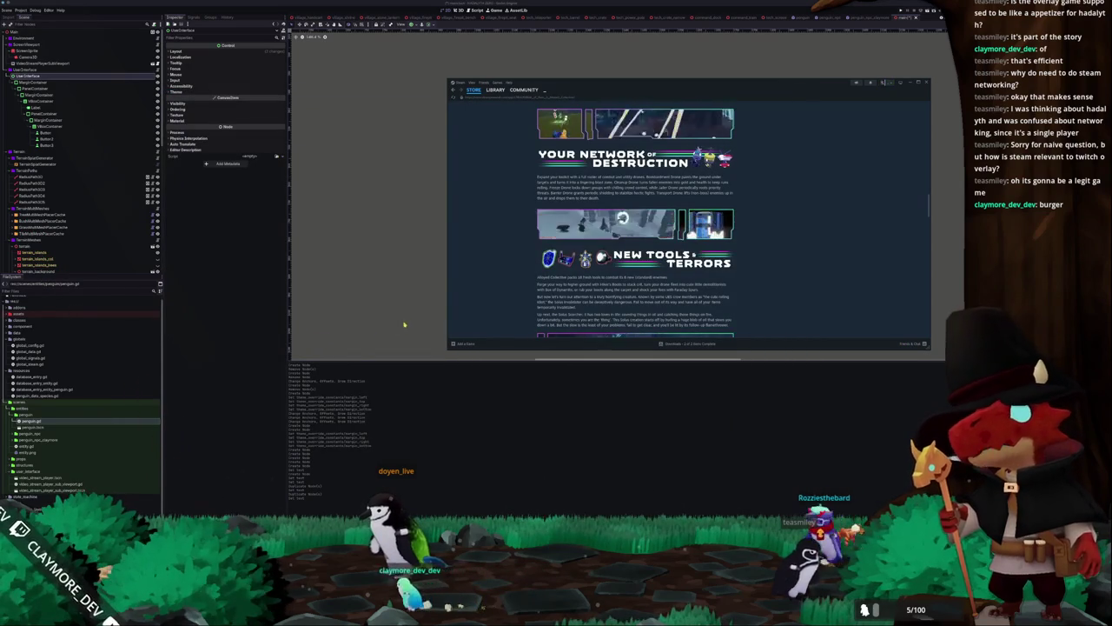
Return to the Steam library and scroll up to the Risk of Rain 2 page
{"action": "left_click", "coordinate": [497, 90]}
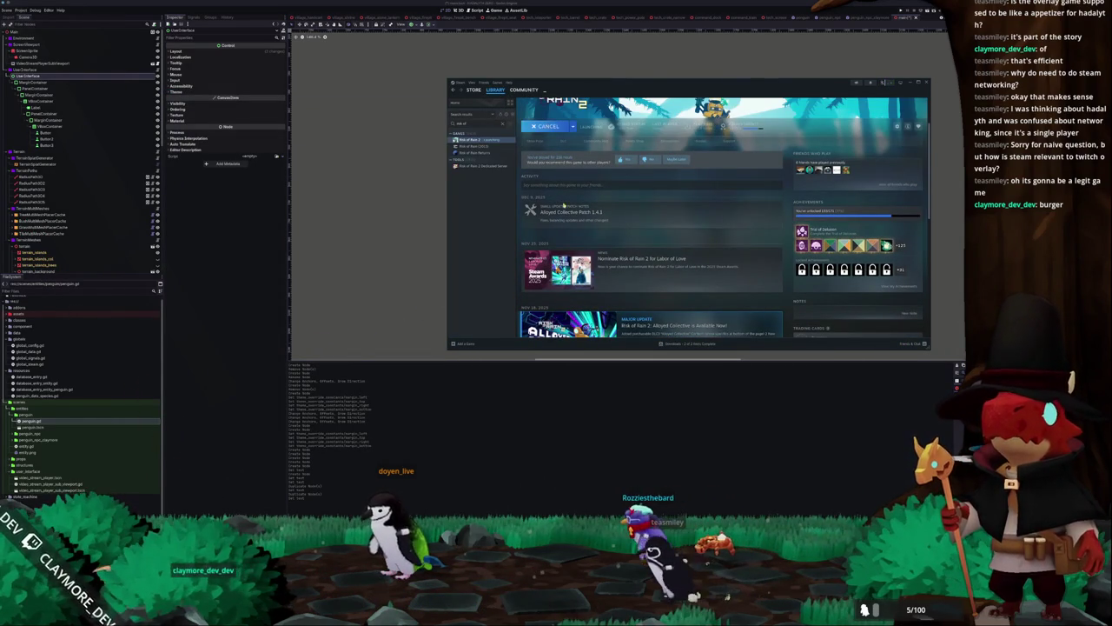
{"action": "scroll", "coordinate": [583, 243], "scroll_direction": "up", "scroll_amount": 2}
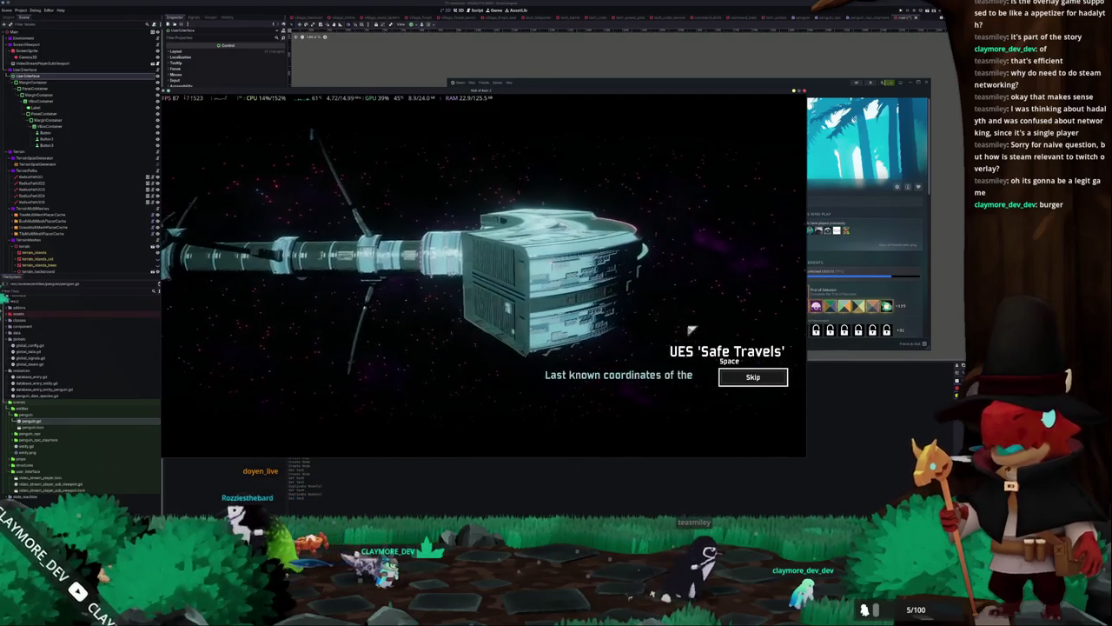
Skip the intro, toggle the Multiplayer Lobby panel, and open Create Multiplayer Game
{"action": "key", "text": "space"}
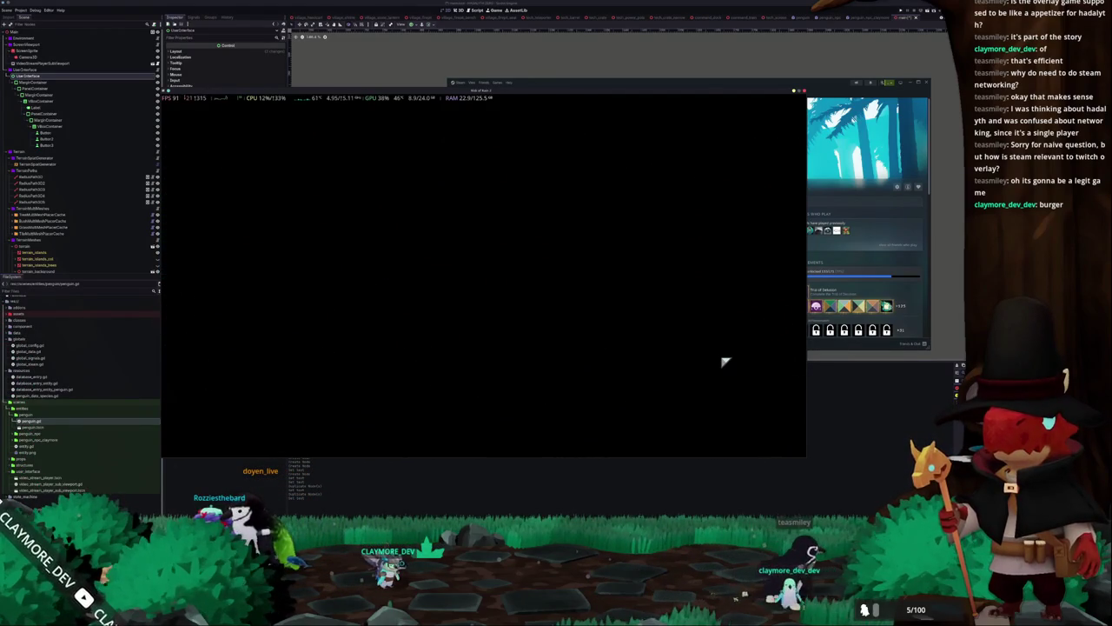
{"action": "left_click", "coordinate": [265, 298]}
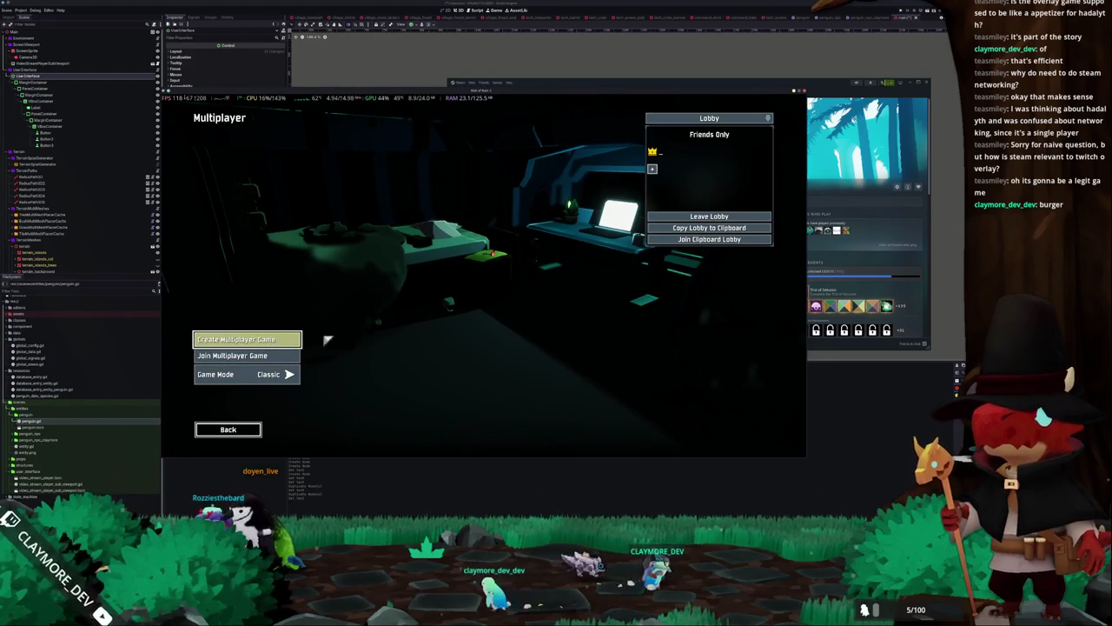
{"action": "left_click", "coordinate": [710, 120]}
{"action": "left_click", "coordinate": [710, 120]}
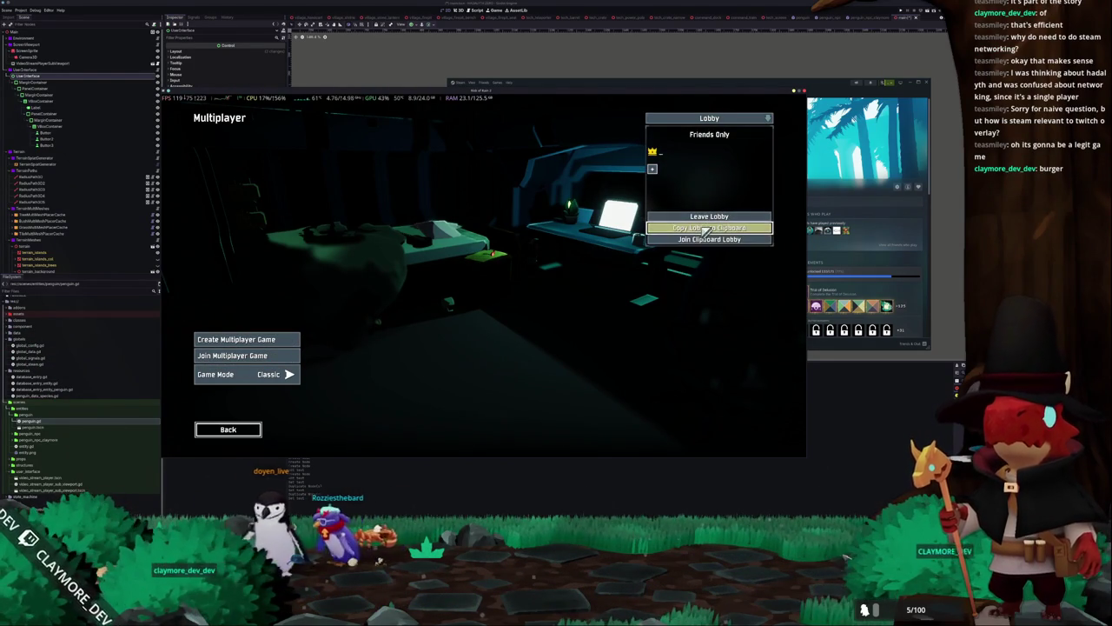
{"action": "left_click", "coordinate": [272, 342]}
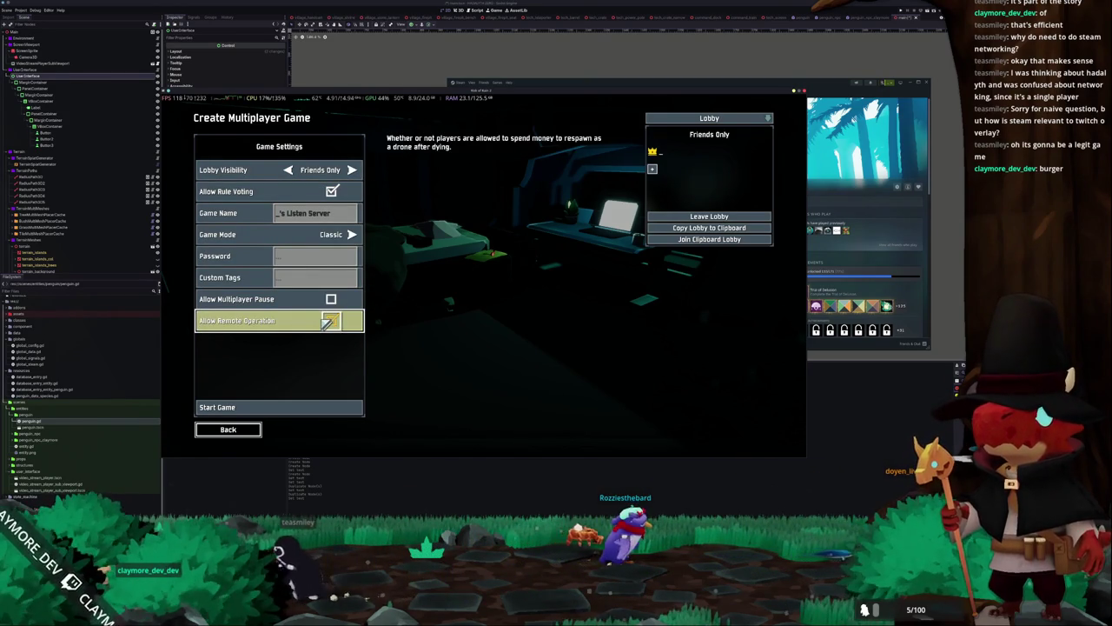
Start a lobby with Allow Remote Operation ticked and copy its lobby ID to the clipboard
{"action": "left_click", "coordinate": [329, 321]}
{"action": "left_click", "coordinate": [293, 405]}
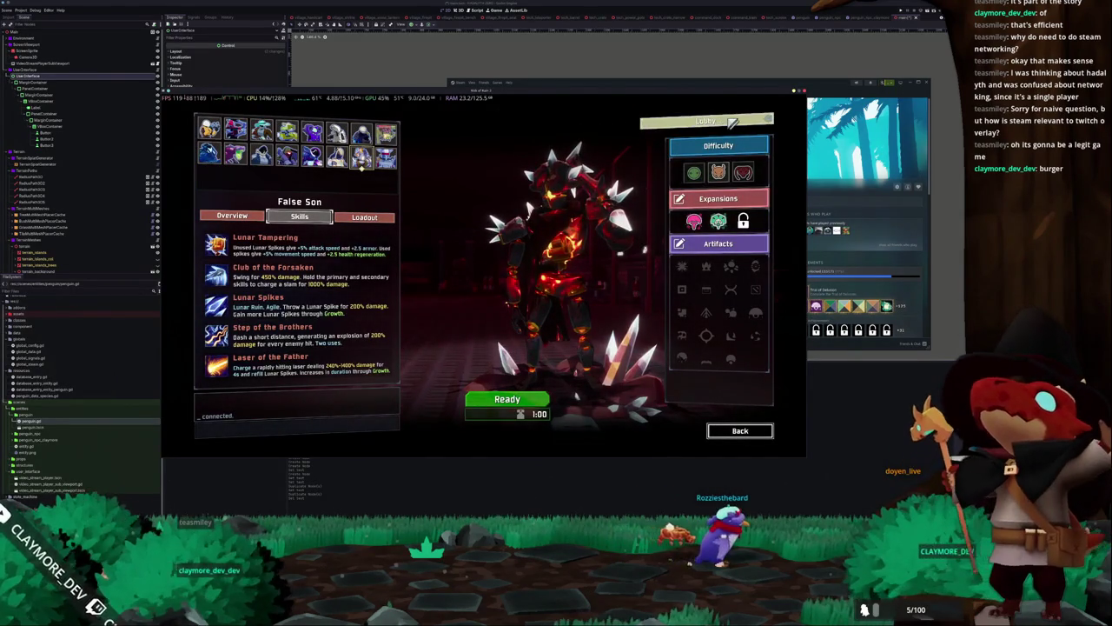
{"action": "left_click", "coordinate": [733, 123]}
{"action": "left_click", "coordinate": [706, 196]}
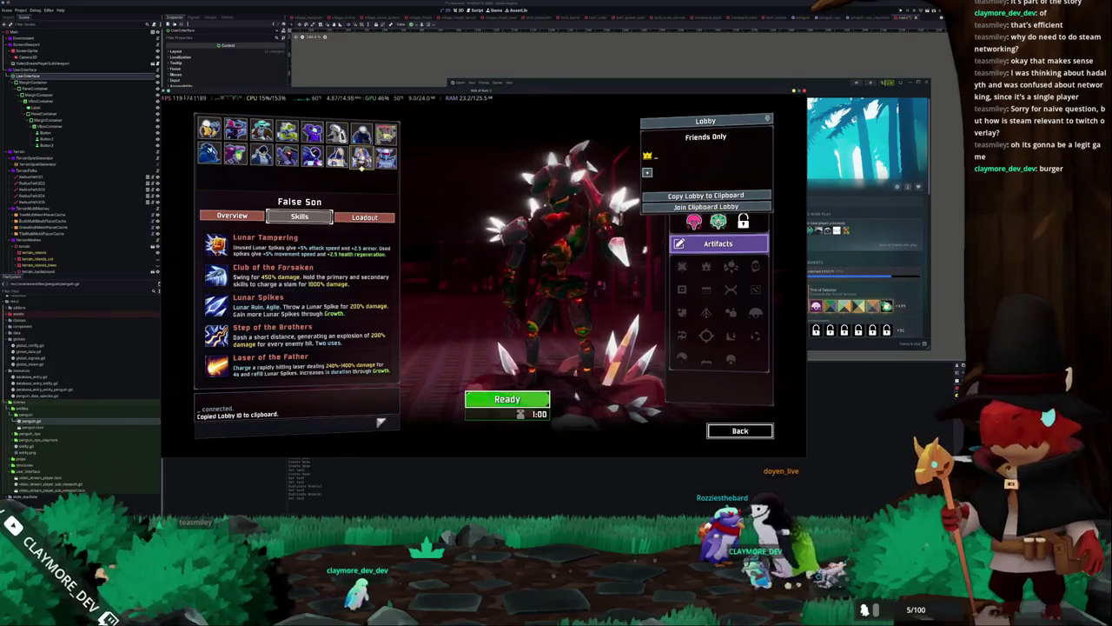
Paste the lobby ID into the lobby chat, clear it, and leave character select
{"action": "left_click", "coordinate": [363, 429]}
{"action": "key", "text": "ctrl+v"}
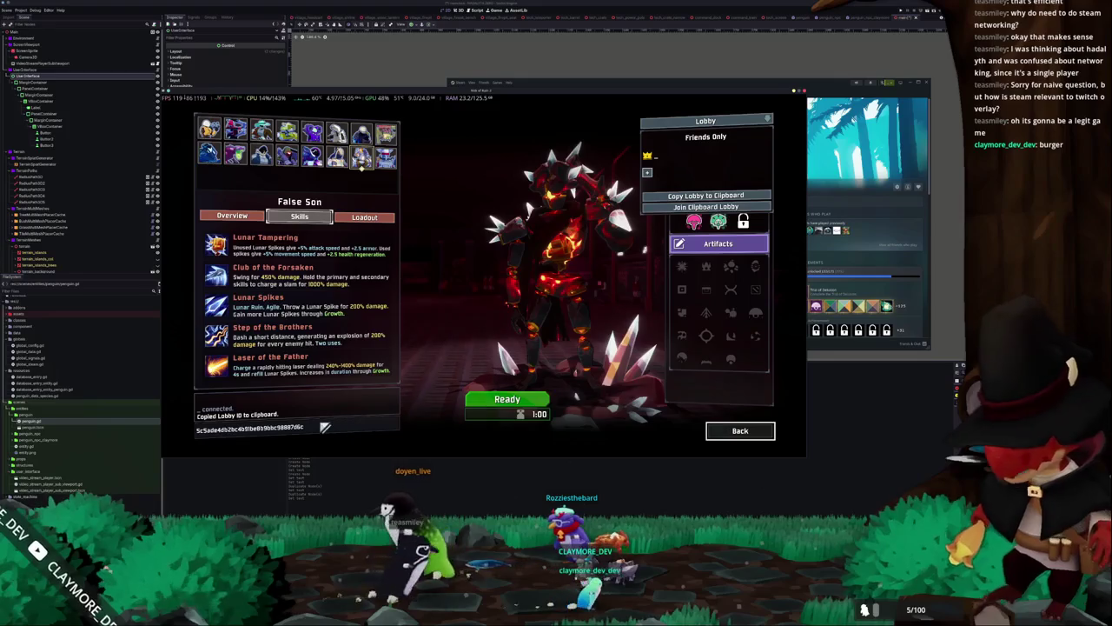
{"action": "key", "text": "Return"}
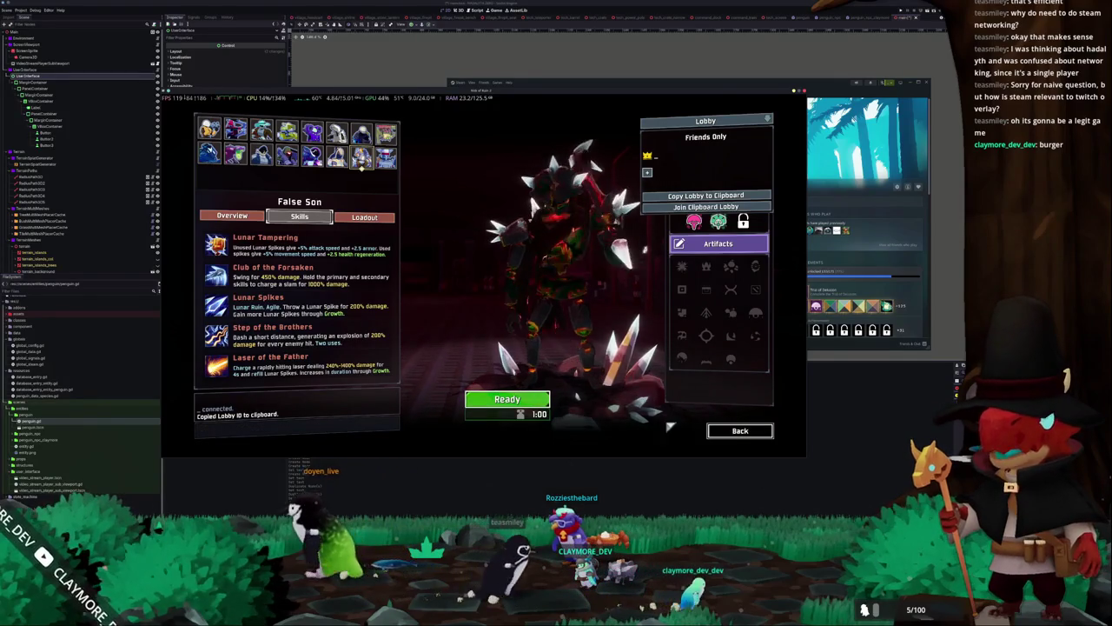
{"action": "left_click", "coordinate": [740, 431]}
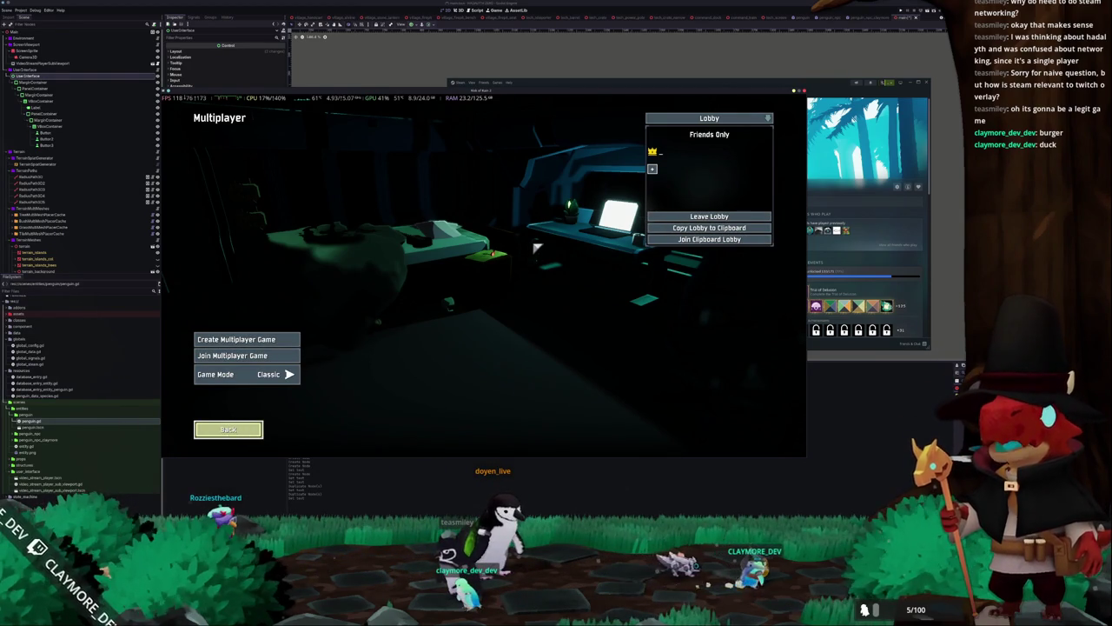
Reopen Create Multiplayer Game settings, copy the lobby ID and test-paste it into the system launcher
{"action": "left_click", "coordinate": [238, 435]}
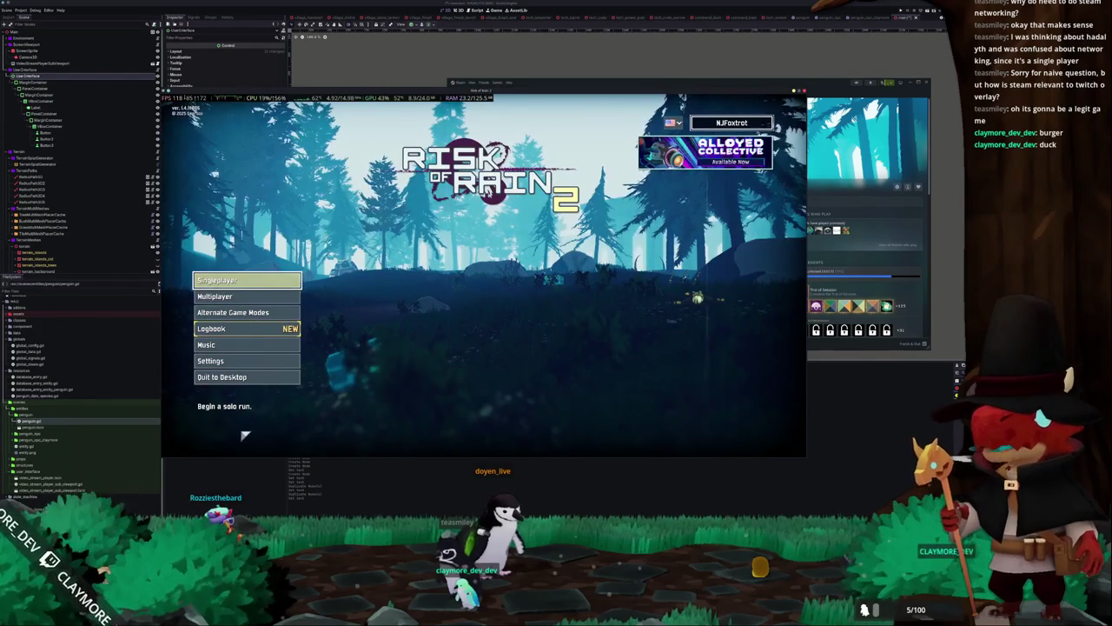
{"action": "left_click", "coordinate": [236, 300]}
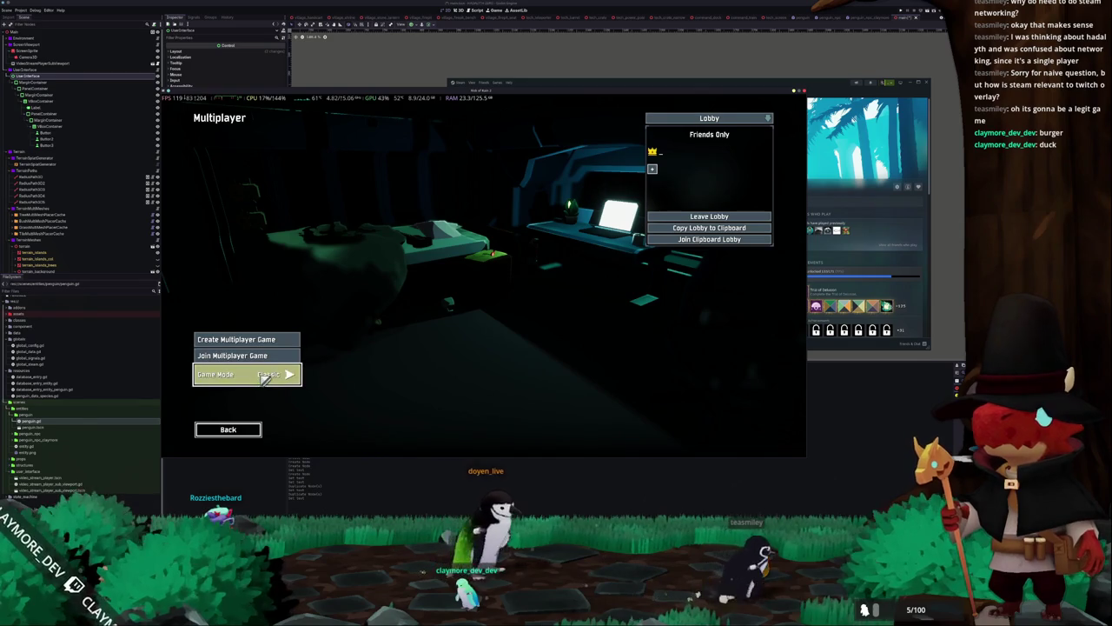
{"action": "left_click", "coordinate": [265, 340]}
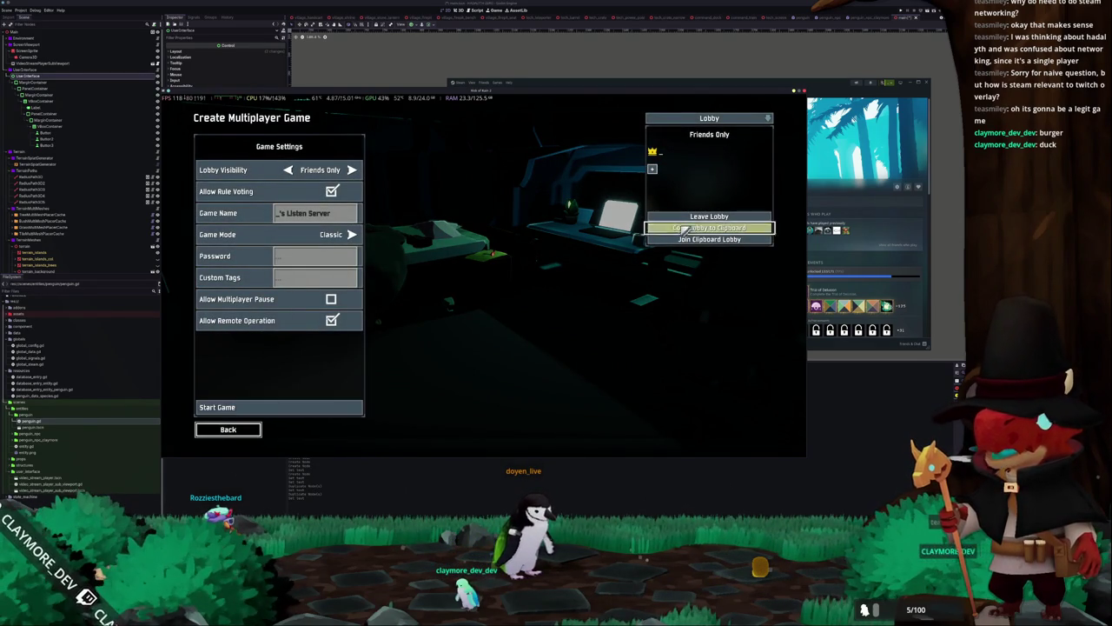
{"action": "left_click", "coordinate": [256, 413]}
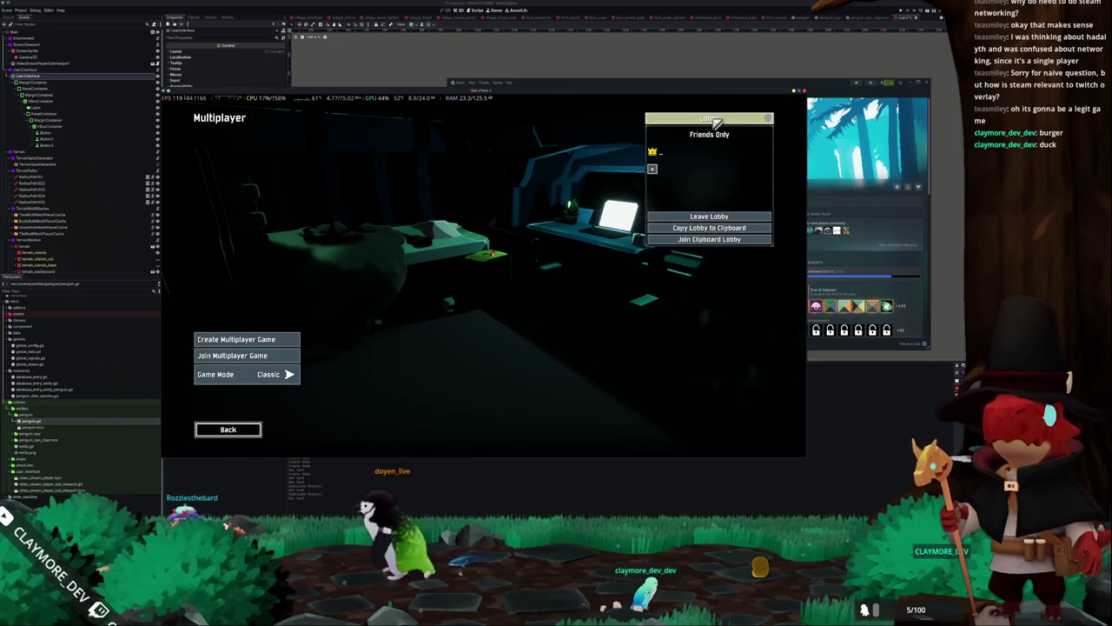
{"action": "left_click", "coordinate": [277, 339]}
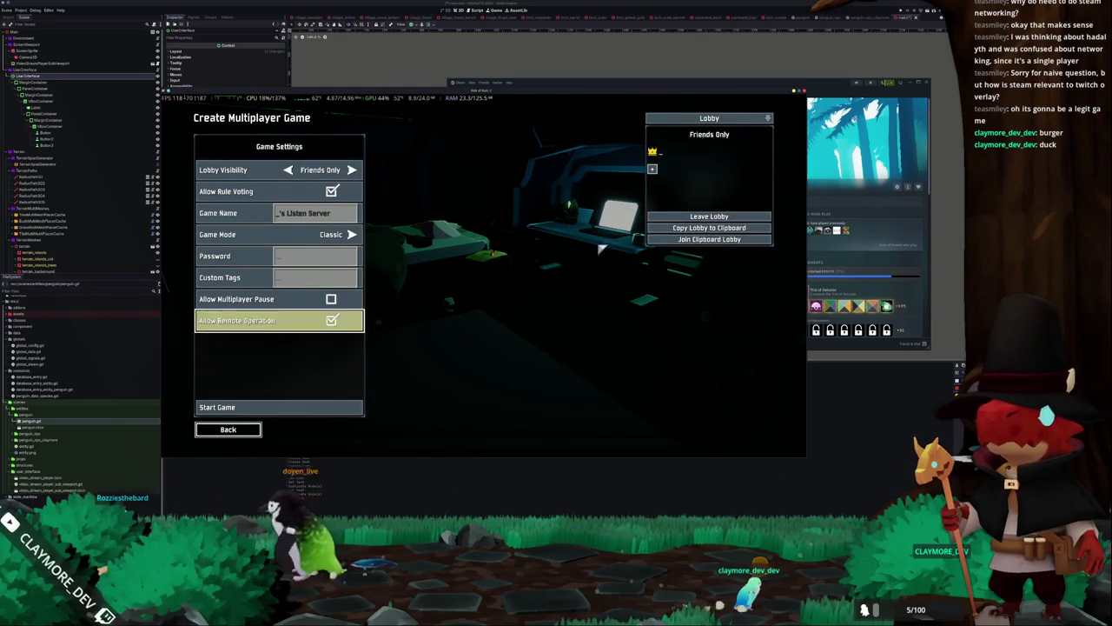
{"action": "left_click", "coordinate": [691, 229]}
{"action": "key", "text": "super"}
{"action": "key", "text": "ctrl+v"}
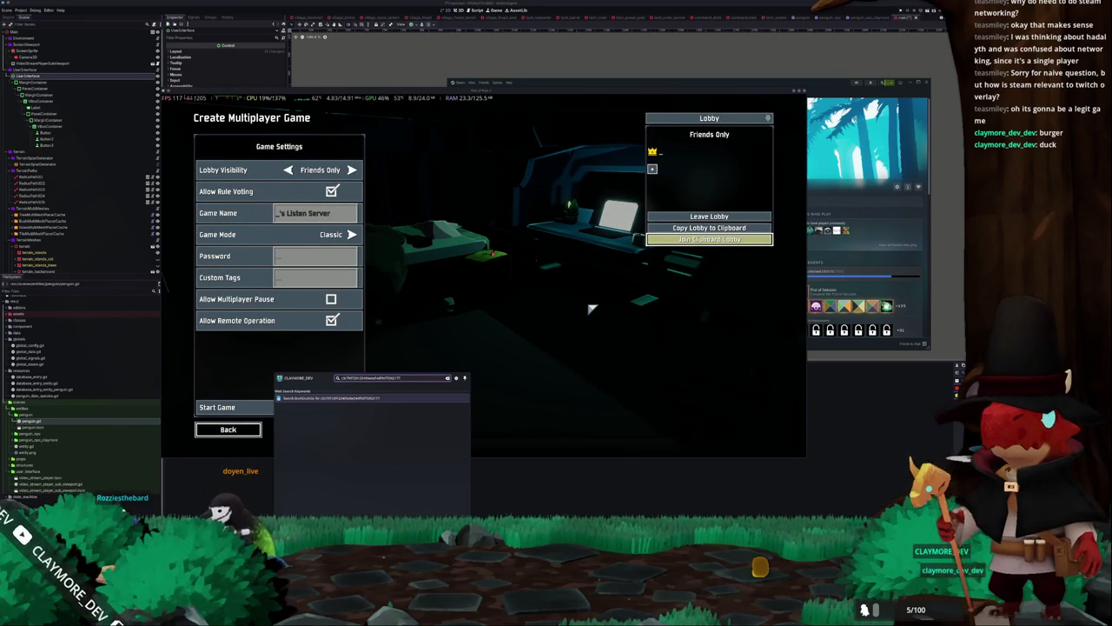
{"action": "key", "text": "Escape"}
Glance at the Steam window, then go from the main menu through Multiplayer to the Game Browser
{"action": "left_click", "coordinate": [228, 429]}
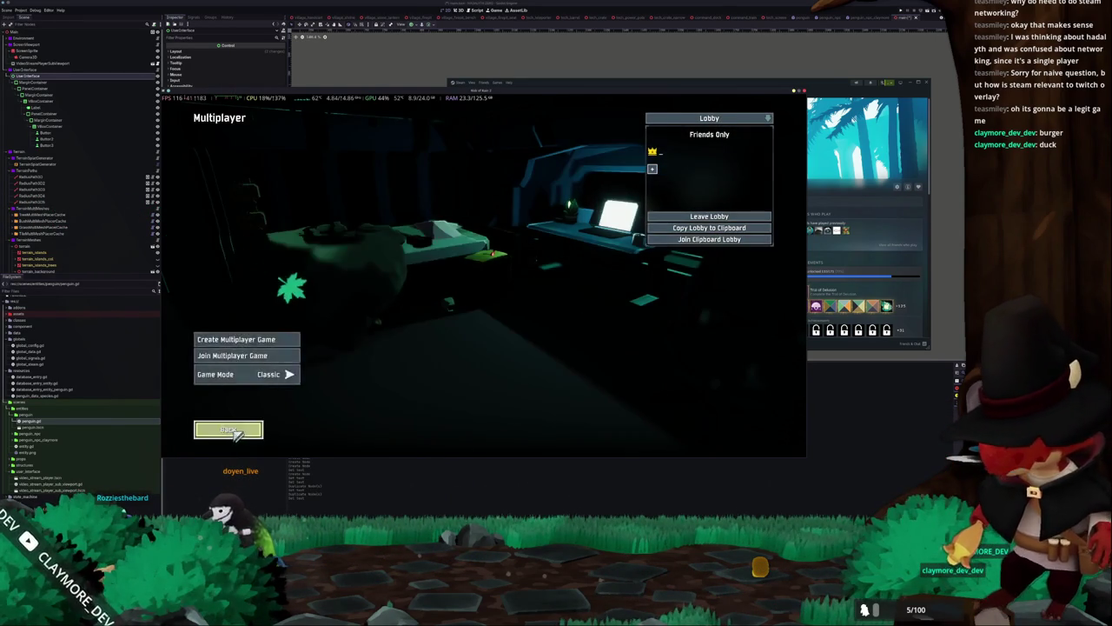
{"action": "left_click", "coordinate": [233, 430]}
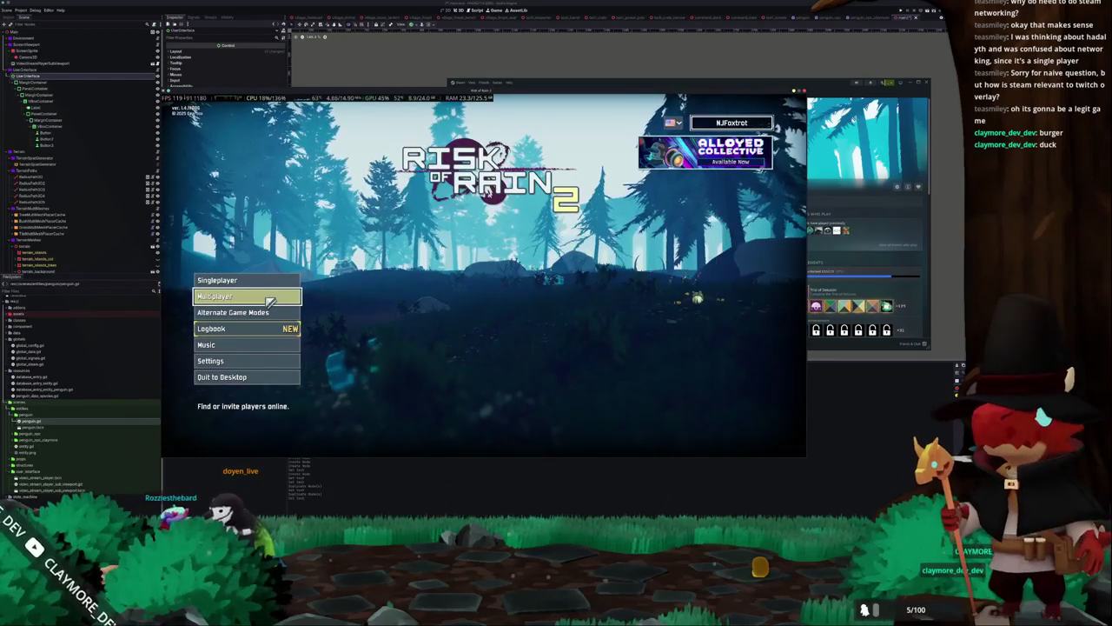
{"action": "left_click", "coordinate": [270, 300]}
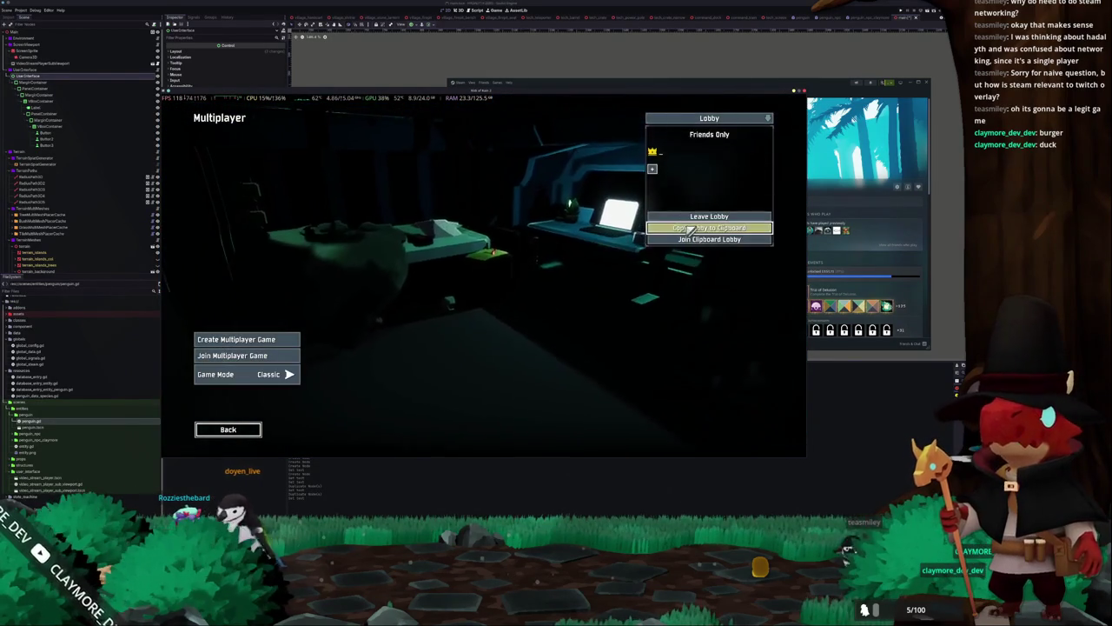
{"action": "key", "text": "alt+Tab"}
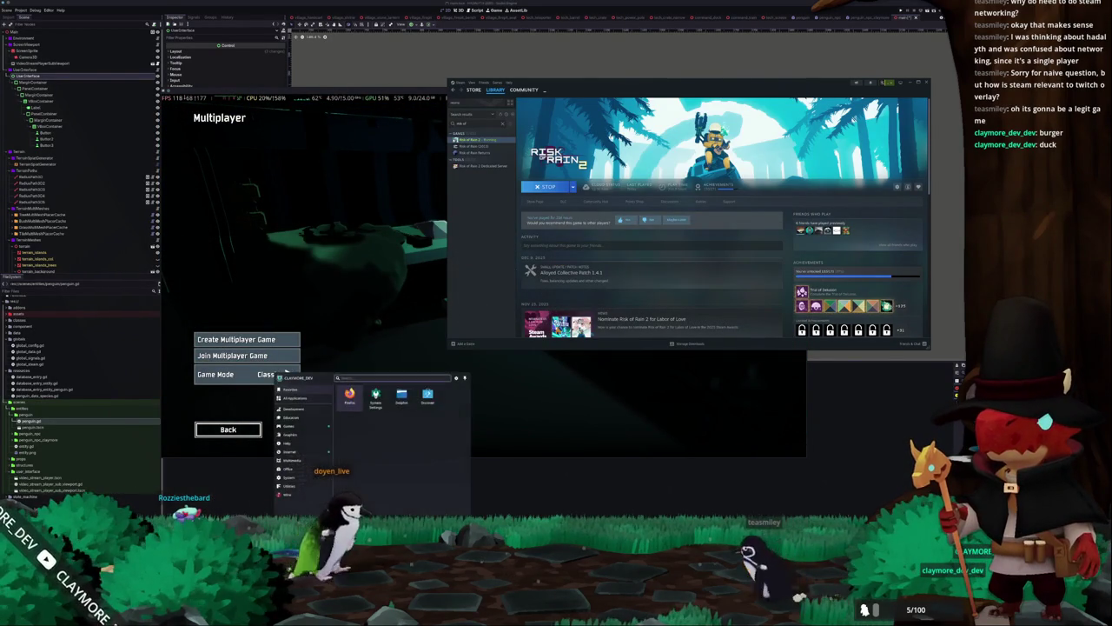
{"action": "key", "text": "alt+Tab"}
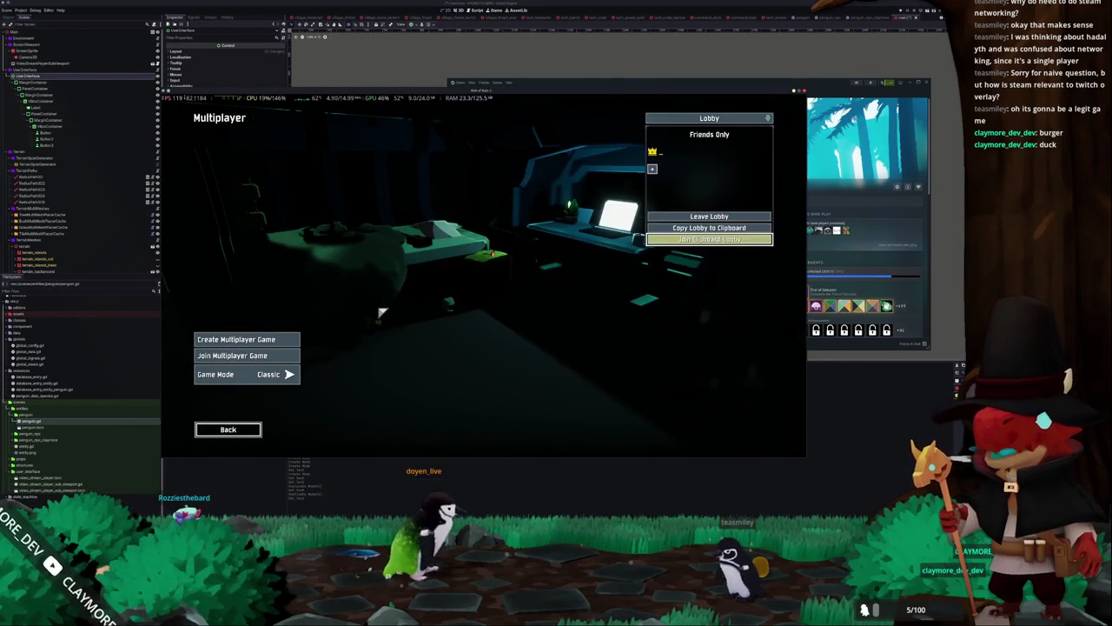
{"action": "left_click", "coordinate": [228, 429]}
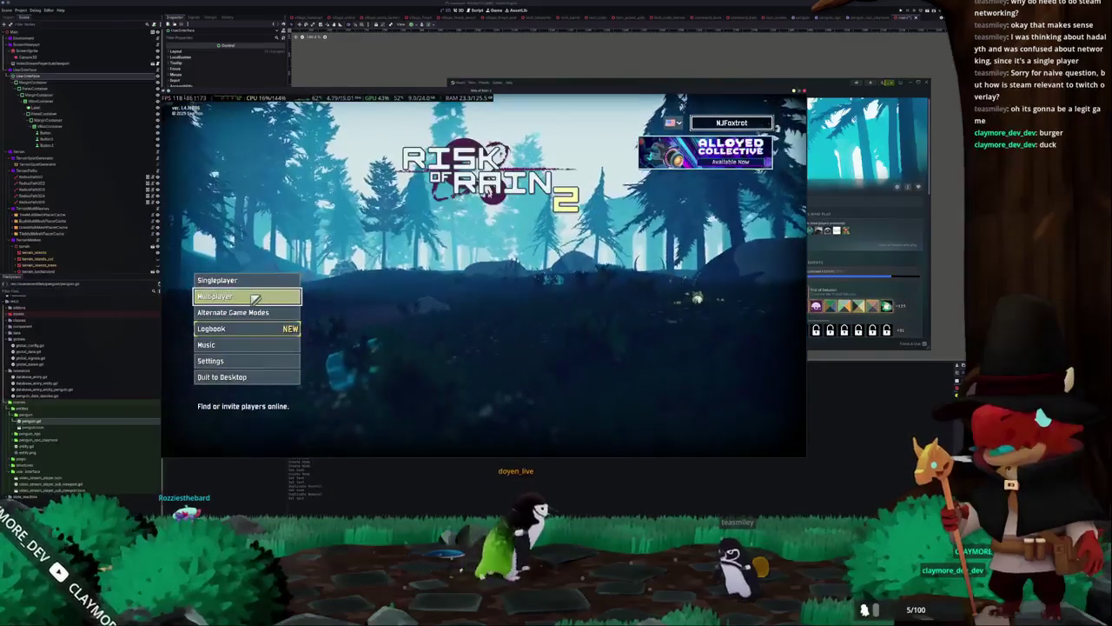
{"action": "left_click", "coordinate": [252, 297]}
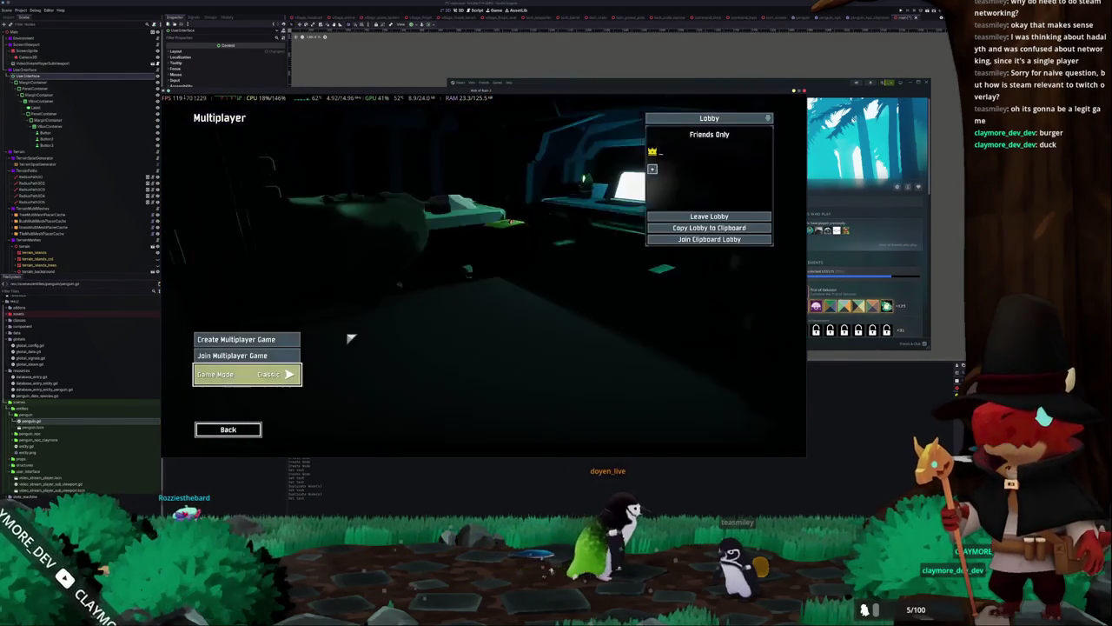
{"action": "left_click", "coordinate": [236, 432]}
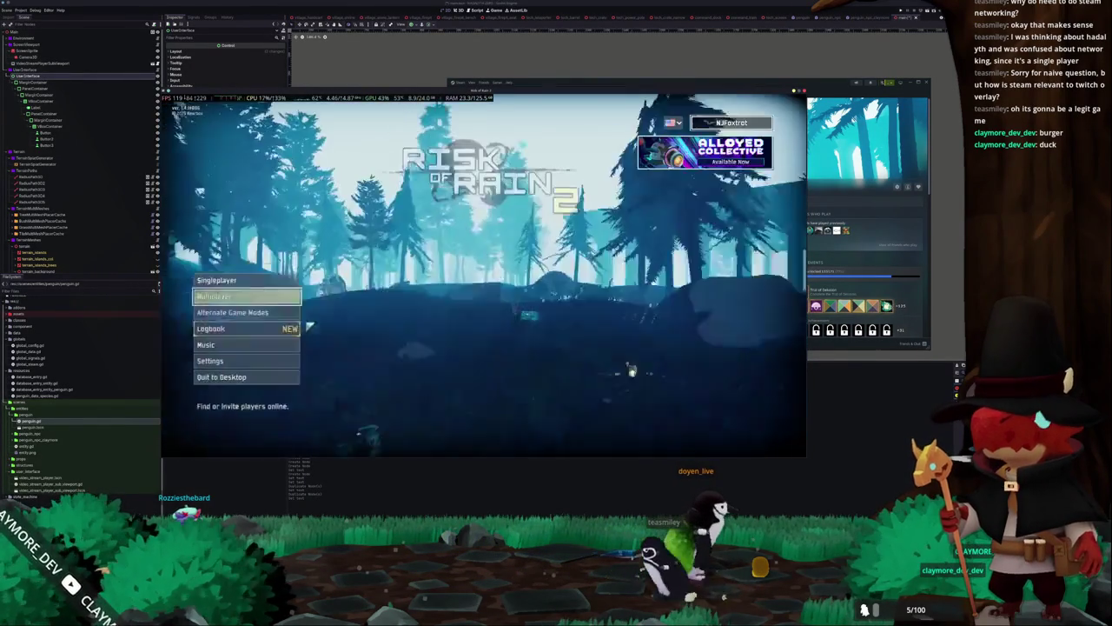
{"action": "left_click", "coordinate": [276, 300]}
{"action": "left_click", "coordinate": [261, 355]}
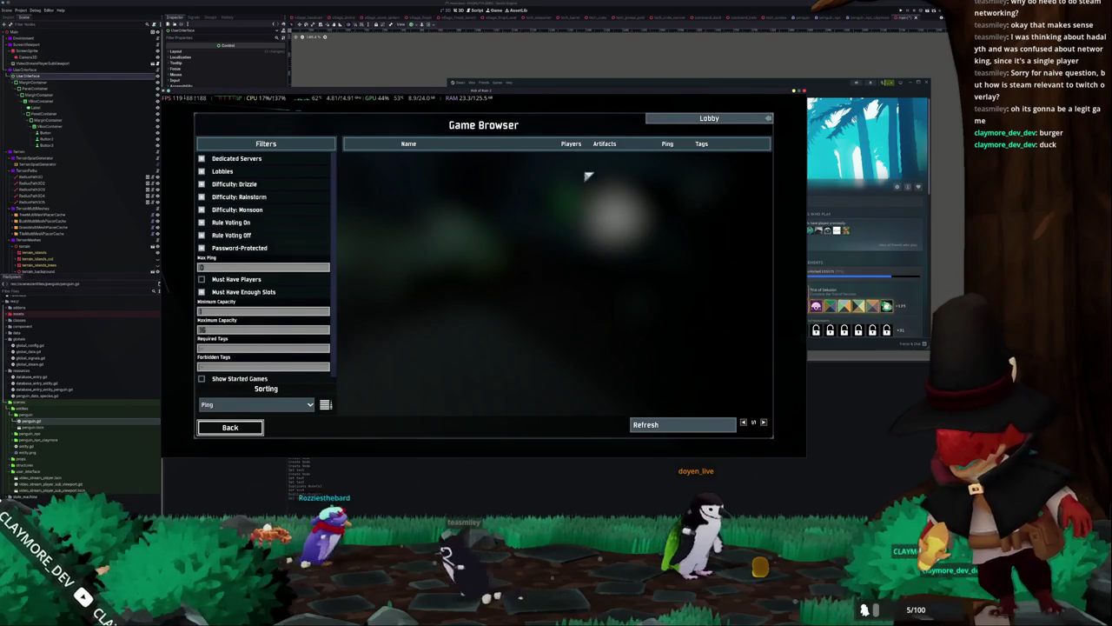
Refresh the game list, close the browser, and briefly view the Create Multiplayer Game settings
{"action": "left_click", "coordinate": [683, 427]}
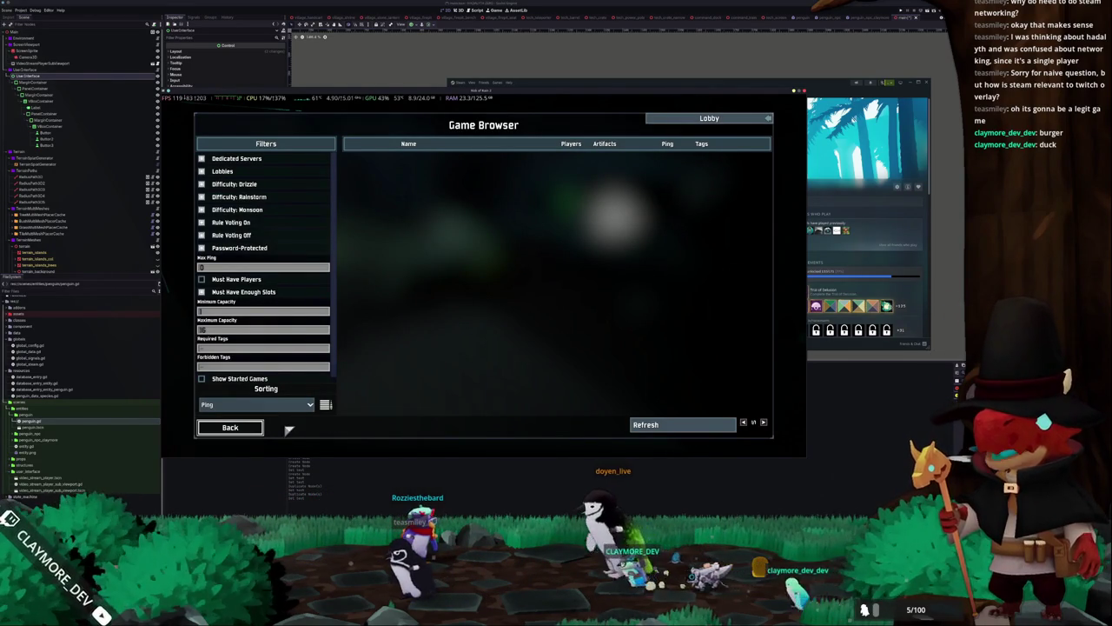
{"action": "left_click", "coordinate": [233, 426]}
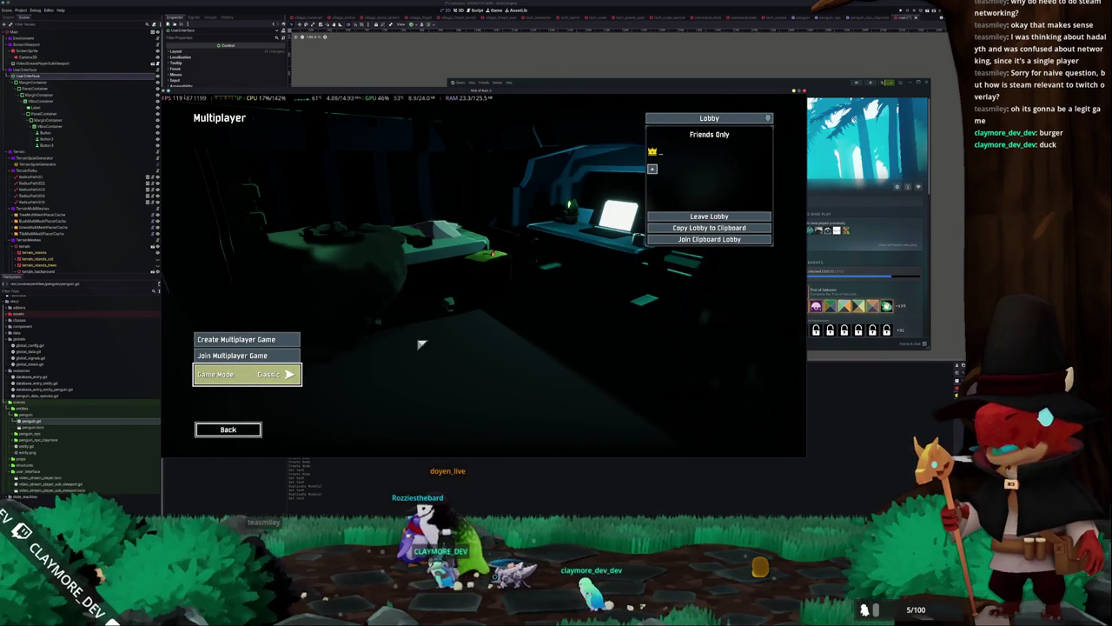
{"action": "key", "text": "Up"}
{"action": "key", "text": "Up"}
{"action": "key", "text": "Return"}
{"action": "key", "text": "Down"}
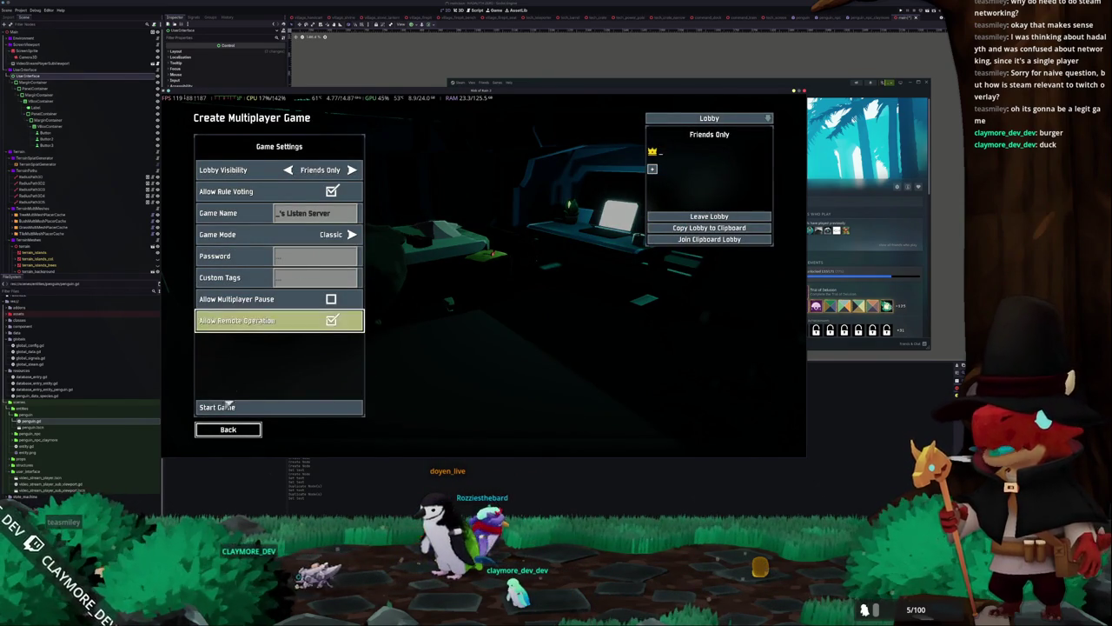
{"action": "left_click", "coordinate": [226, 429]}
Switch back and forth between the Multiplayer screen and the main menu several times
{"action": "left_click", "coordinate": [224, 432]}
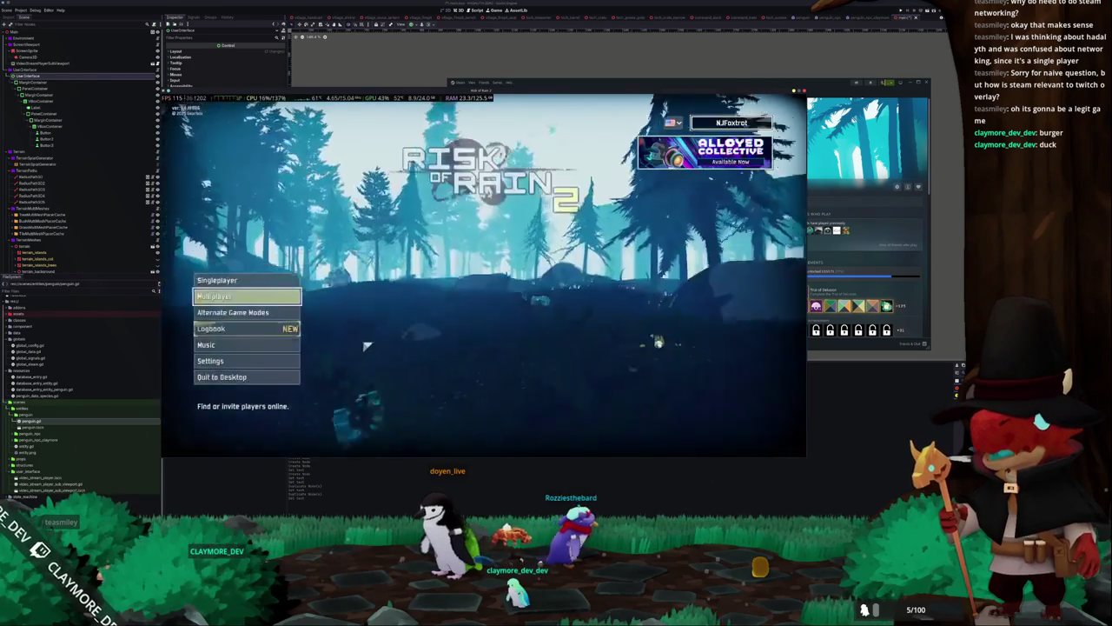
{"action": "left_click", "coordinate": [261, 300]}
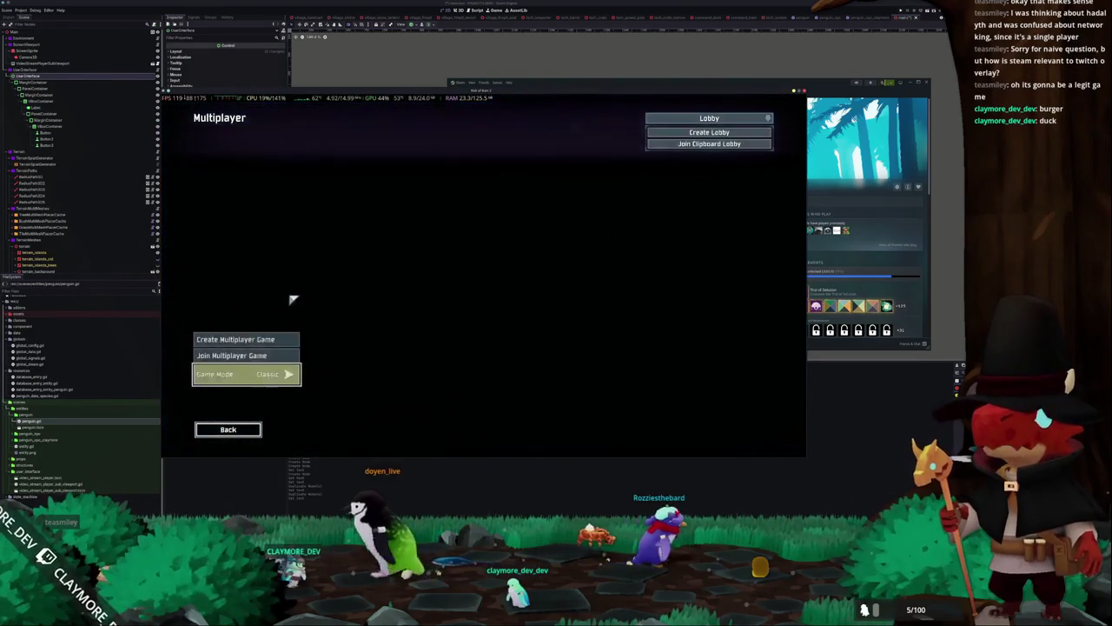
{"action": "left_click", "coordinate": [239, 430]}
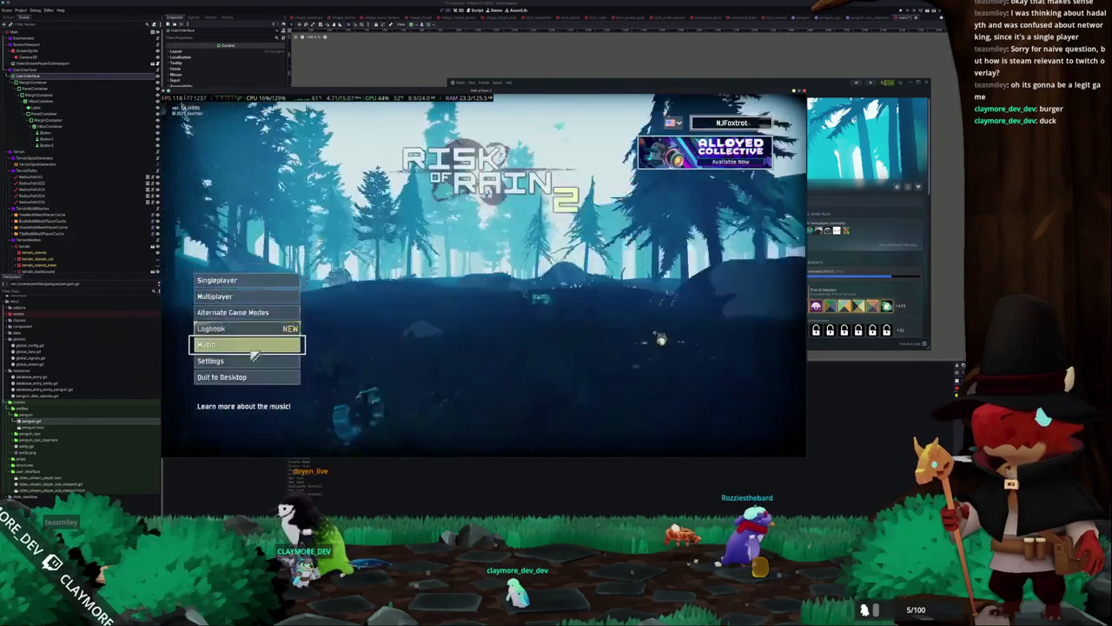
{"action": "left_click", "coordinate": [249, 299]}
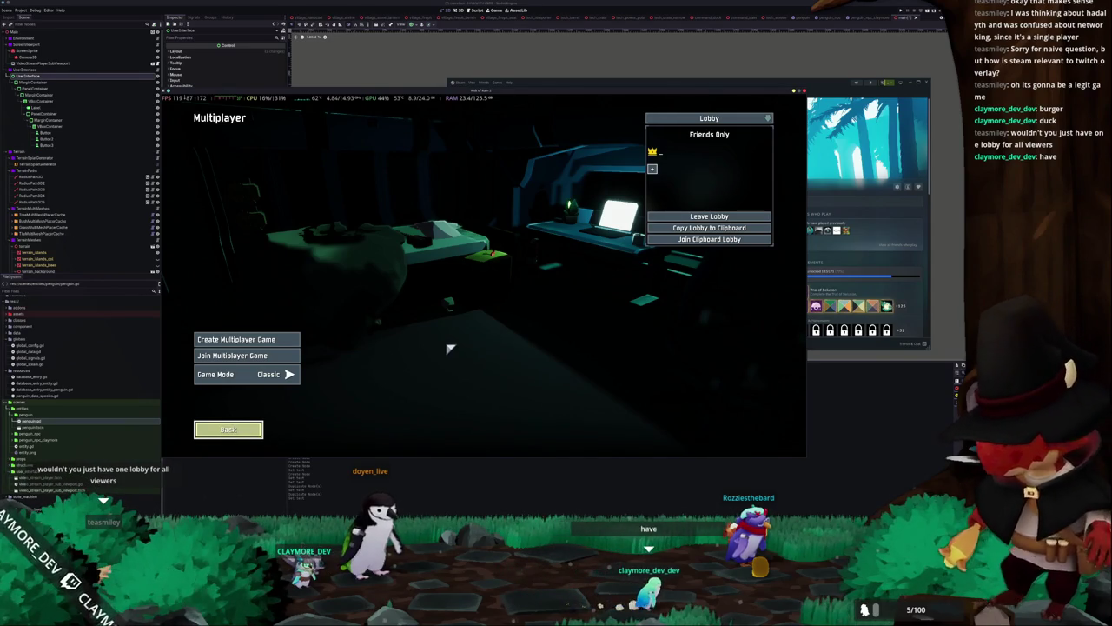
{"action": "left_click", "coordinate": [232, 429]}
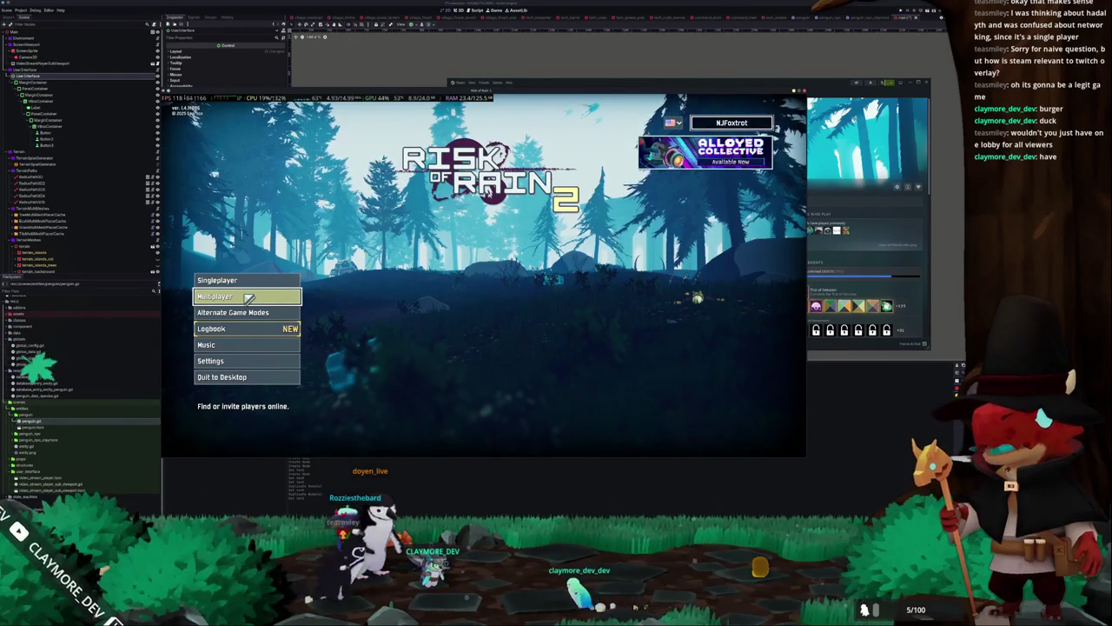
{"action": "left_click", "coordinate": [249, 297]}
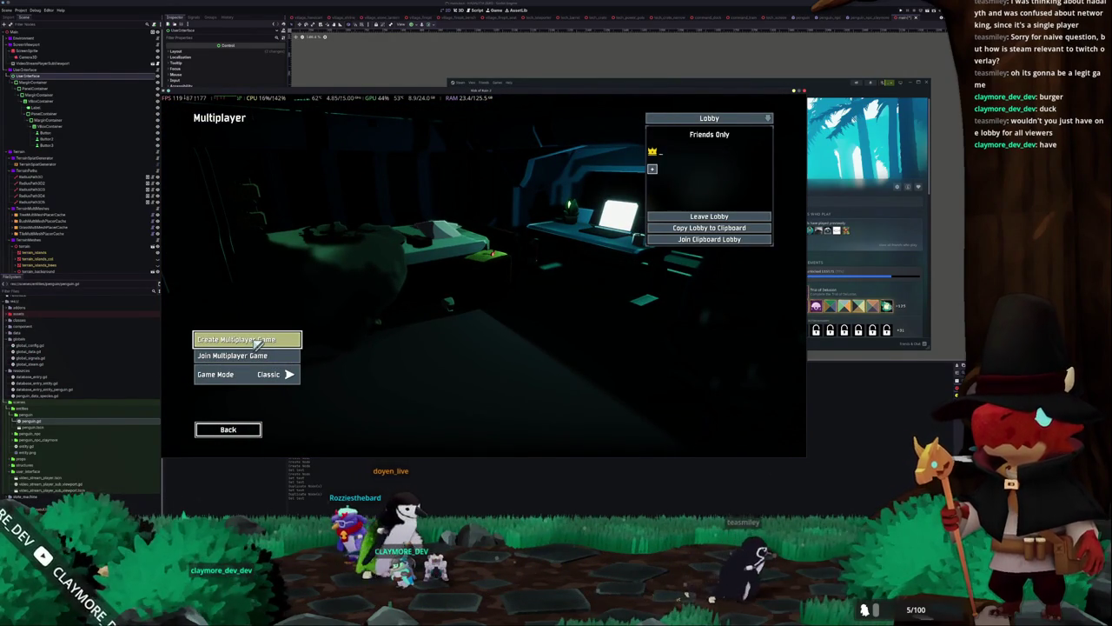
{"action": "left_click", "coordinate": [239, 432]}
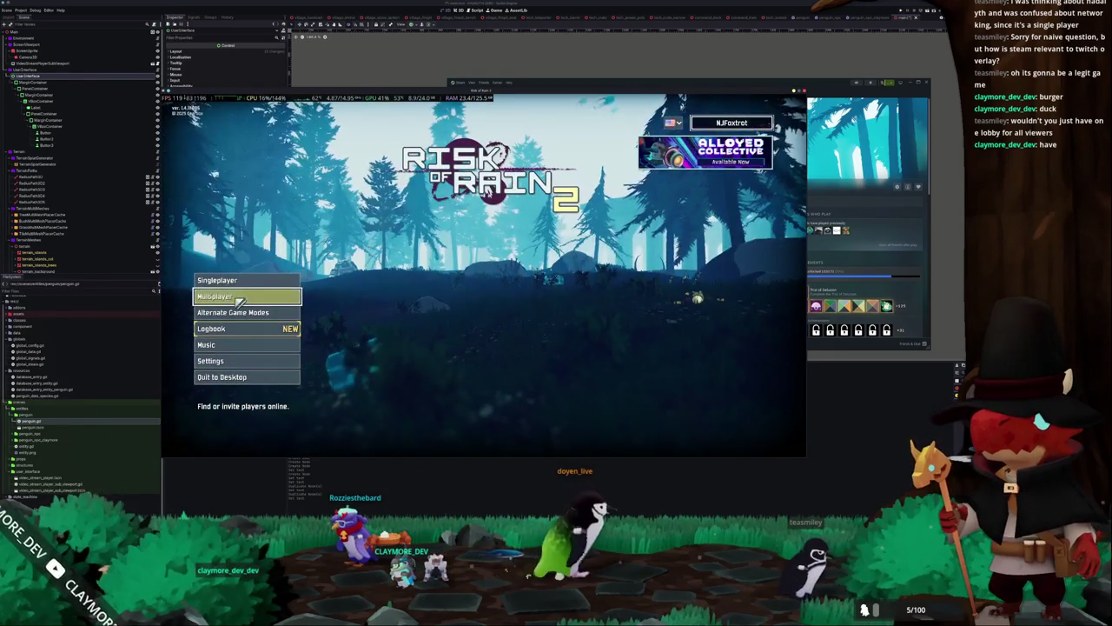
{"action": "left_click", "coordinate": [233, 297]}
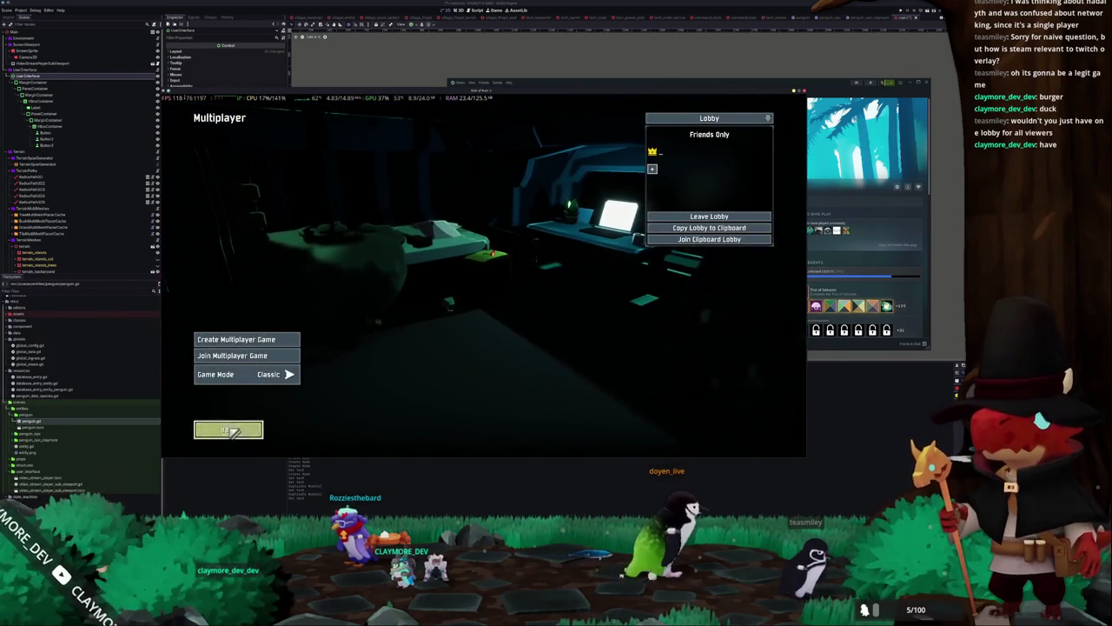
{"action": "left_click", "coordinate": [235, 431]}
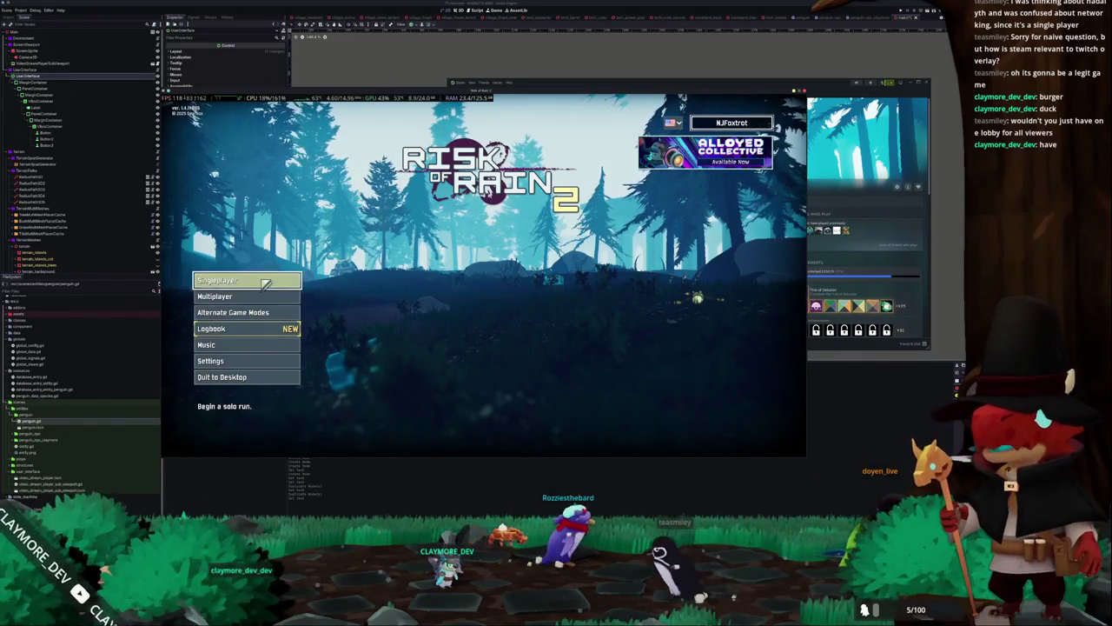
Open Singleplayer character select, back out, and close the game to return to Godot
{"action": "left_click", "coordinate": [271, 283]}
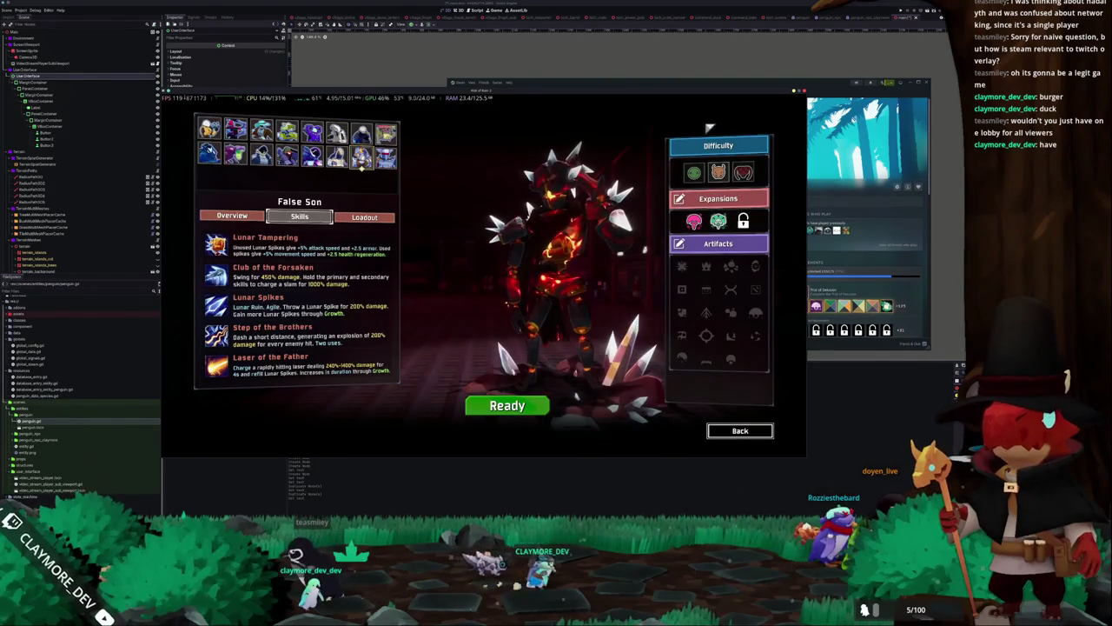
{"action": "left_click", "coordinate": [732, 432]}
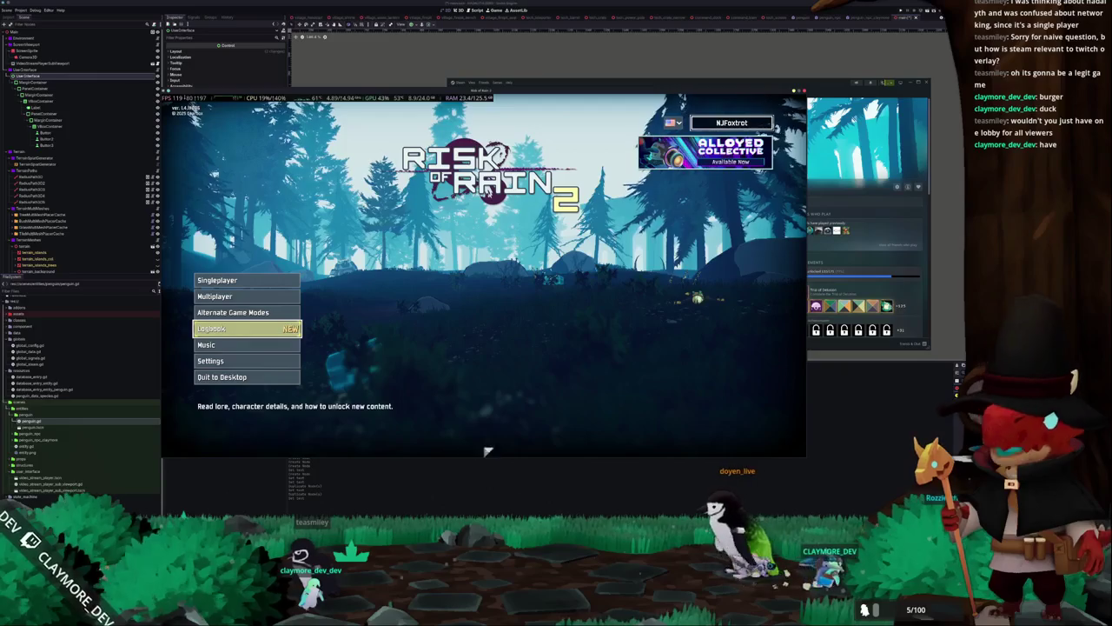
{"action": "left_click", "coordinate": [458, 458]}
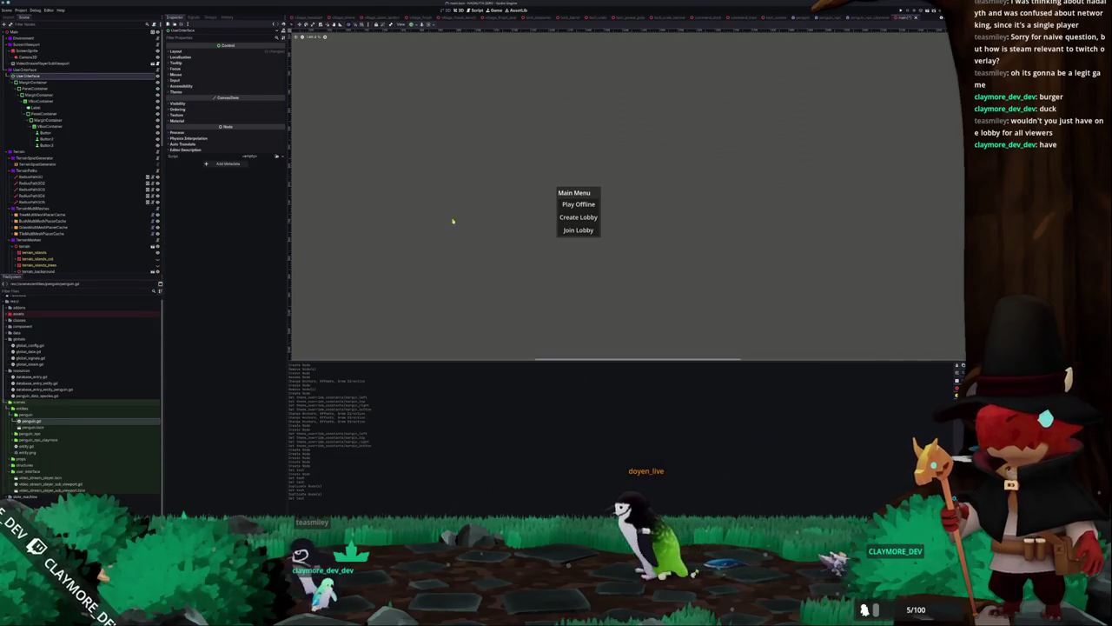
Start attaching a script to UserInterface, cancel the dialog, and select the MarginContainer node
{"action": "scroll", "coordinate": [491, 189], "scroll_direction": "down", "scroll_amount": 1}
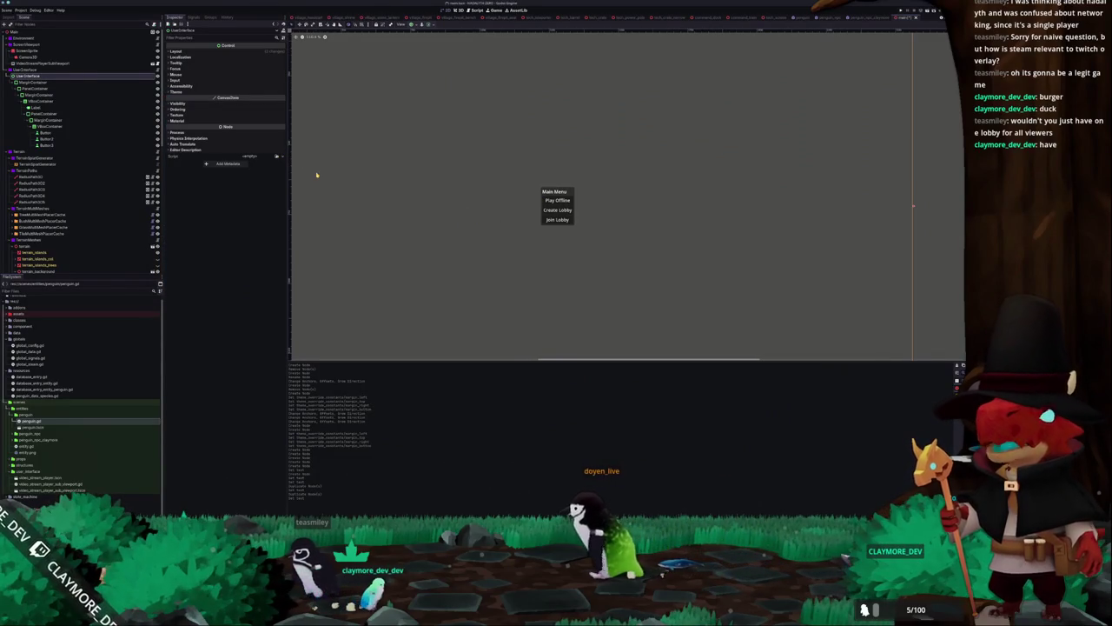
{"action": "right_click", "coordinate": [119, 76]}
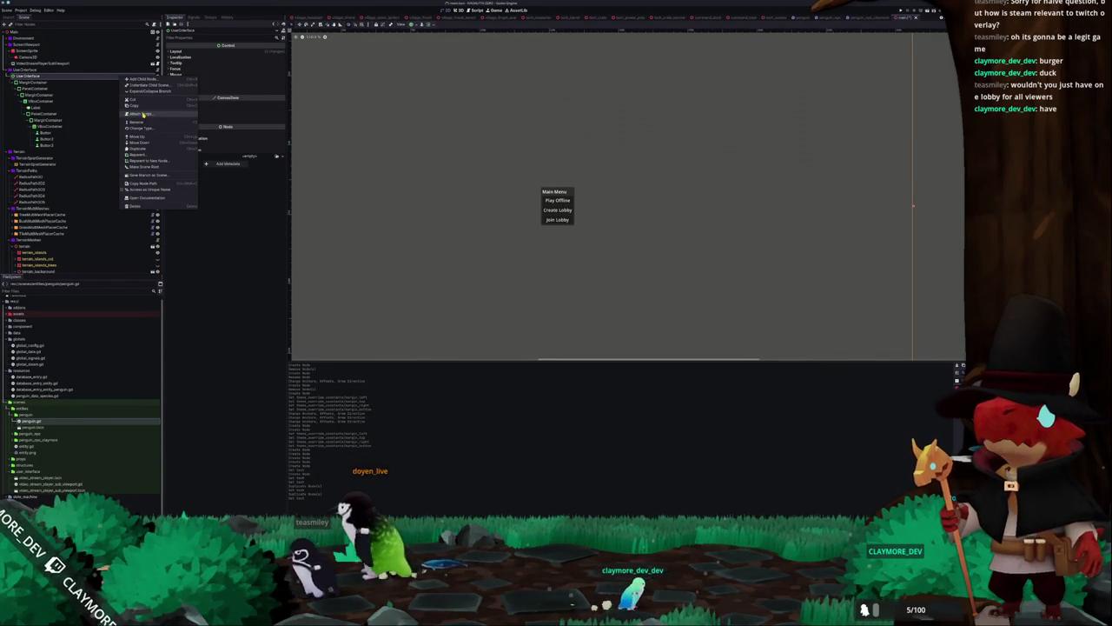
{"action": "left_click", "coordinate": [143, 115]}
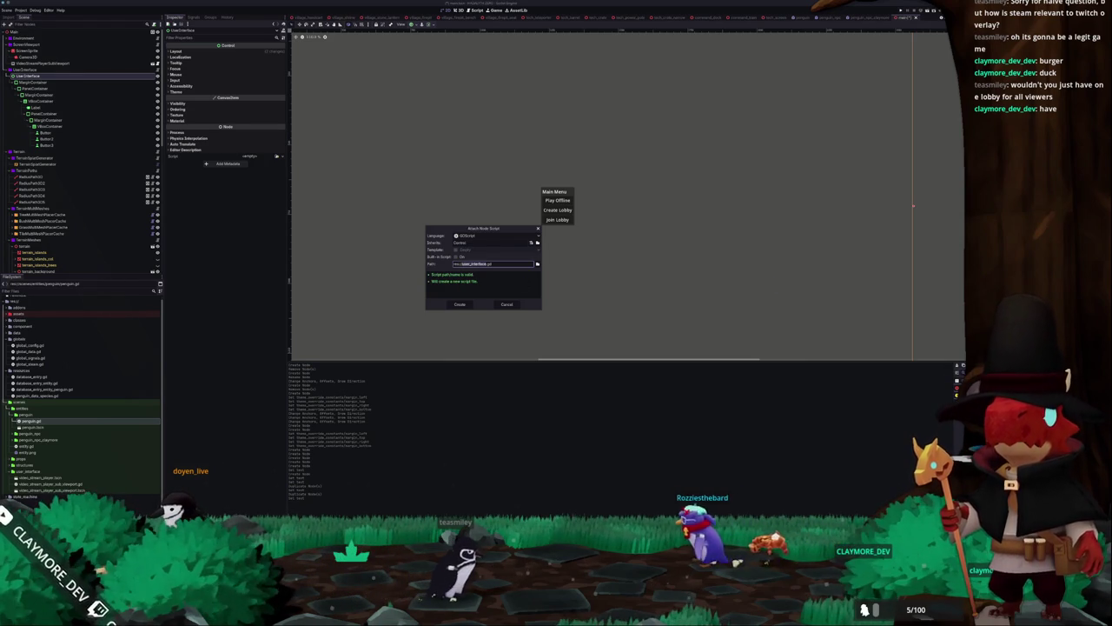
{"action": "left_click", "coordinate": [474, 263]}
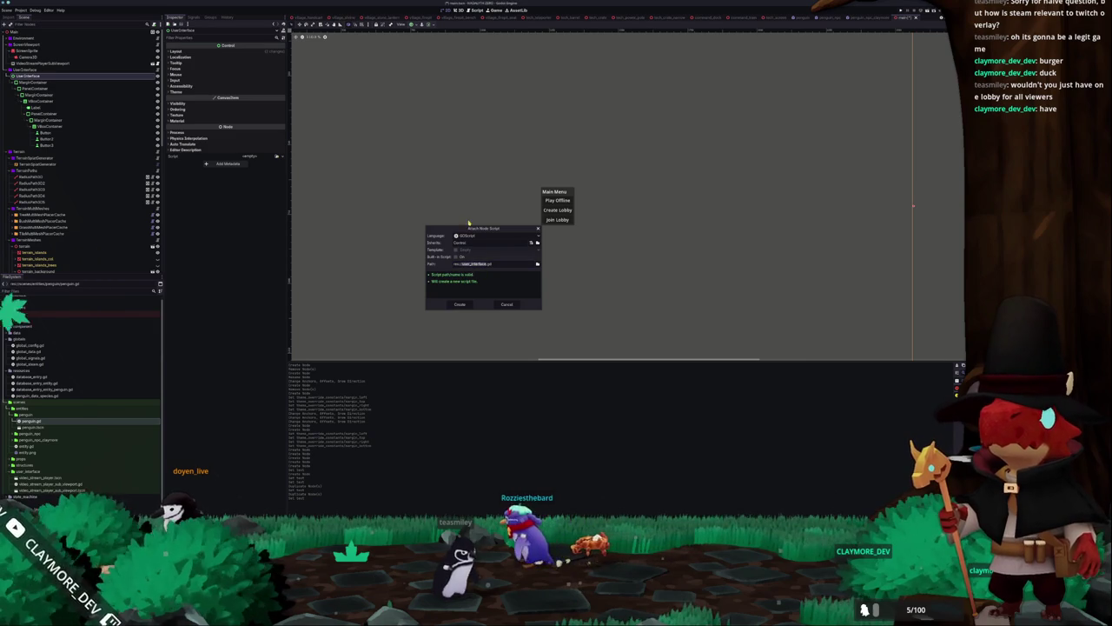
{"action": "left_click_drag", "start_coordinate": [483, 228], "coordinate": [402, 173]}
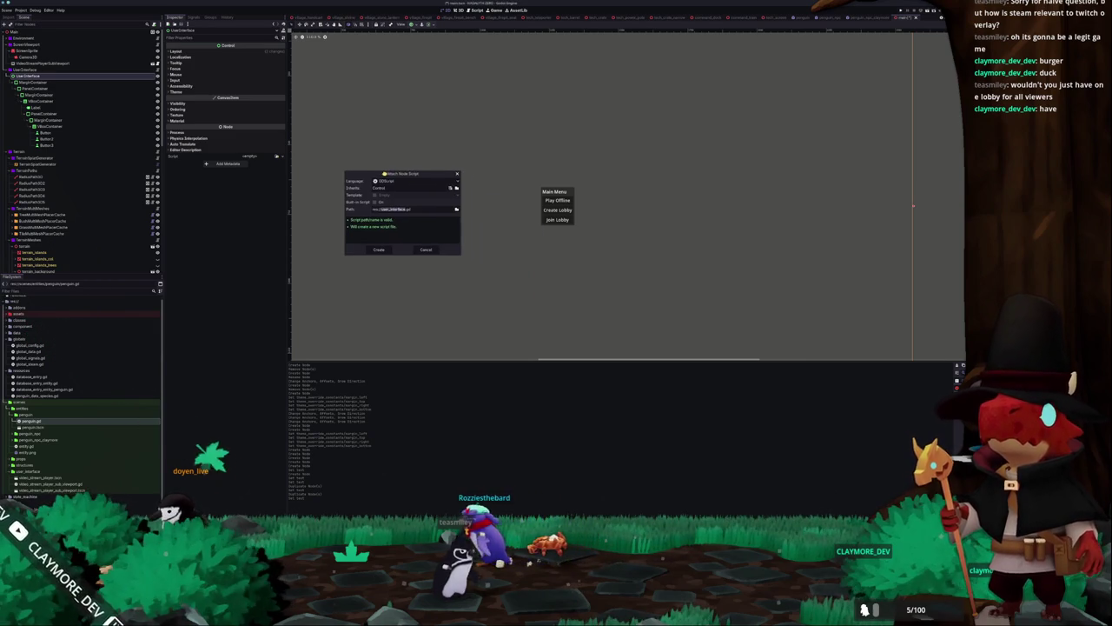
{"action": "left_click", "coordinate": [423, 250]}
{"action": "scroll", "coordinate": [492, 240], "scroll_direction": "down", "scroll_amount": 3}
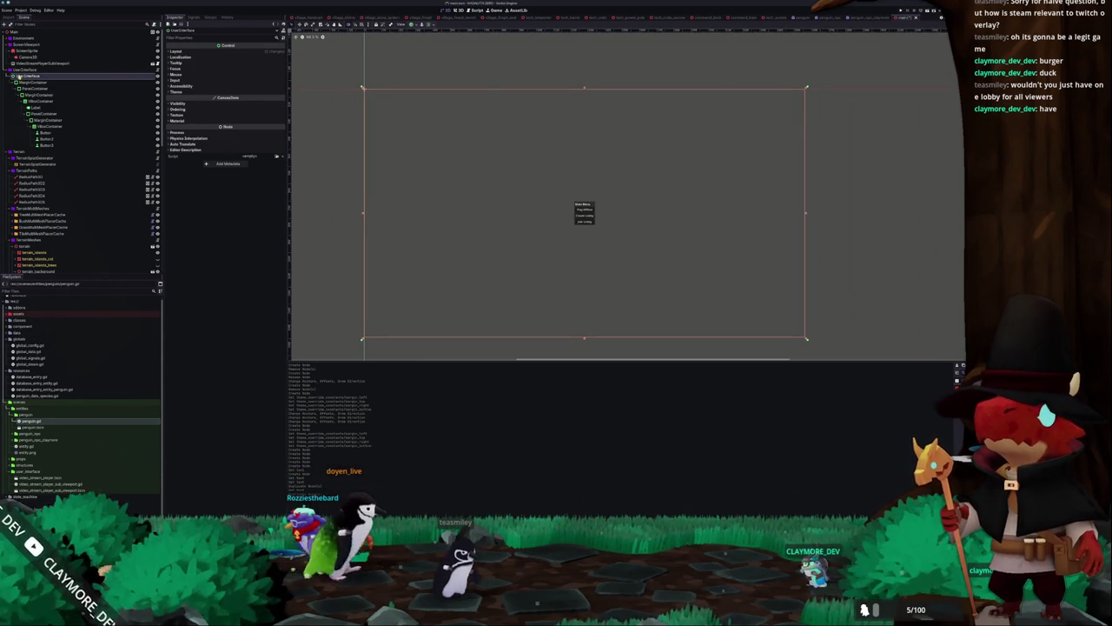
{"action": "left_click", "coordinate": [41, 82]}
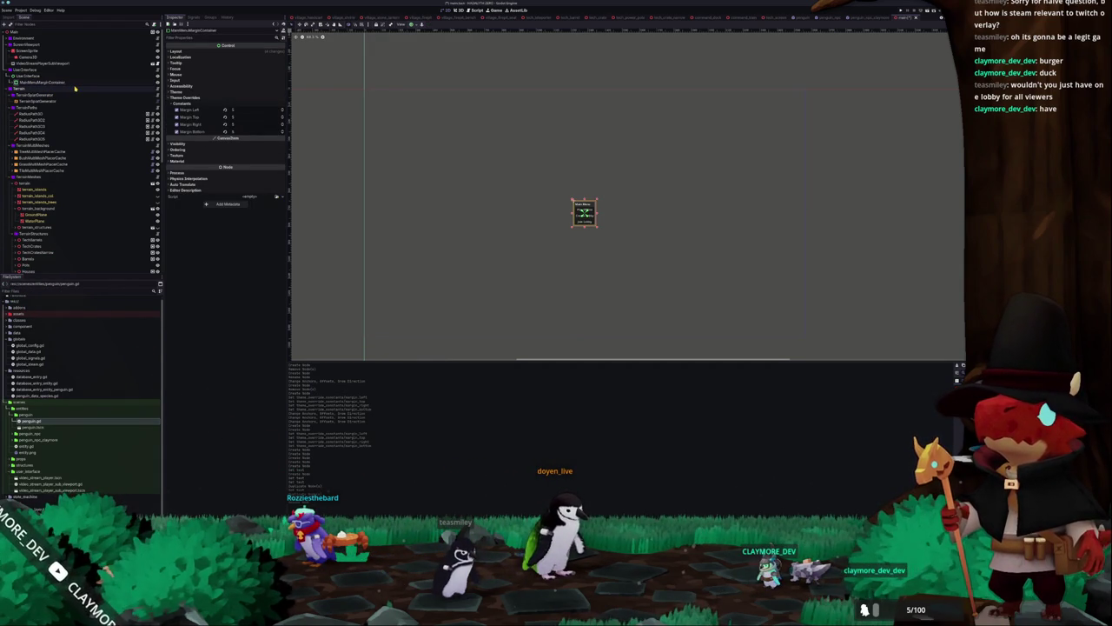
Rename the container node to MainMenu and relabel the Play Offline button Singleplayer
{"action": "key", "text": "BackSpace"}
{"action": "key", "text": "BackSpace"}
{"action": "key", "text": "BackSpace"}
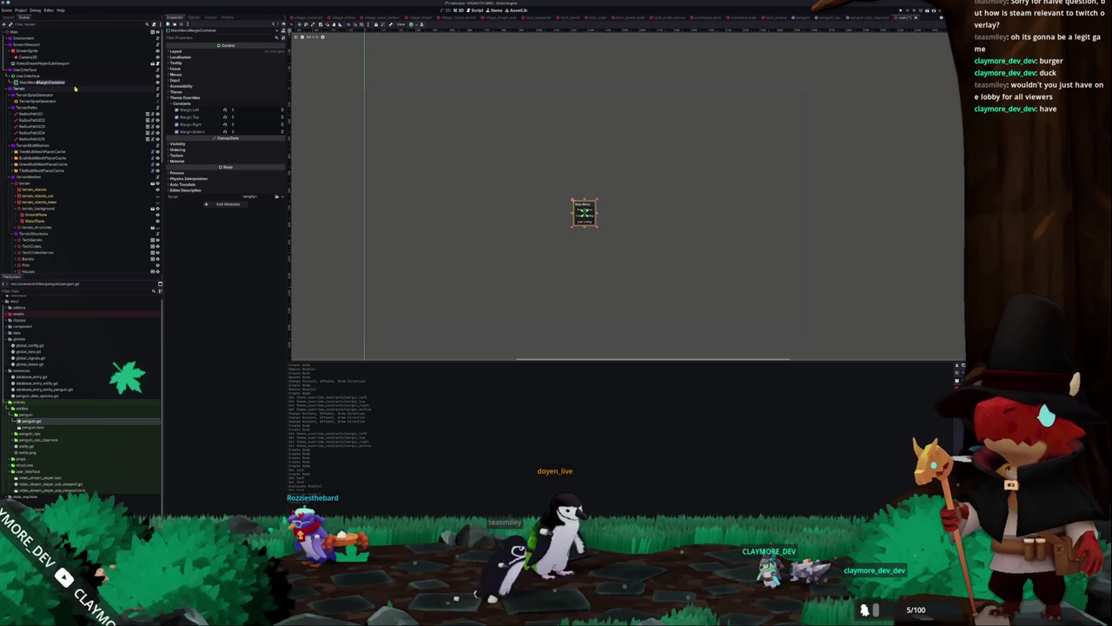
{"action": "key", "text": "Return"}
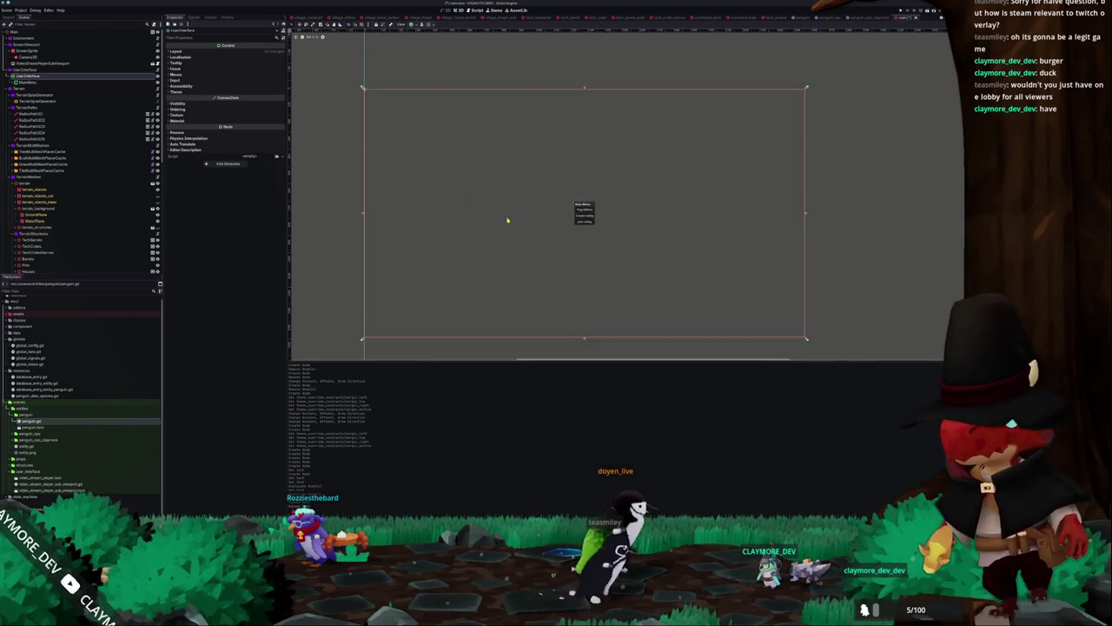
{"action": "scroll", "coordinate": [509, 218], "scroll_direction": "up", "scroll_amount": 2}
{"action": "left_click", "coordinate": [628, 215]}
{"action": "scroll", "coordinate": [521, 230], "scroll_direction": "right", "scroll_amount": 2}
{"action": "left_click", "coordinate": [45, 144], "text": "shift"}
{"action": "left_click", "coordinate": [45, 132]}
{"action": "triple_click", "coordinate": [191, 59]}
{"action": "type", "text": "Single"}
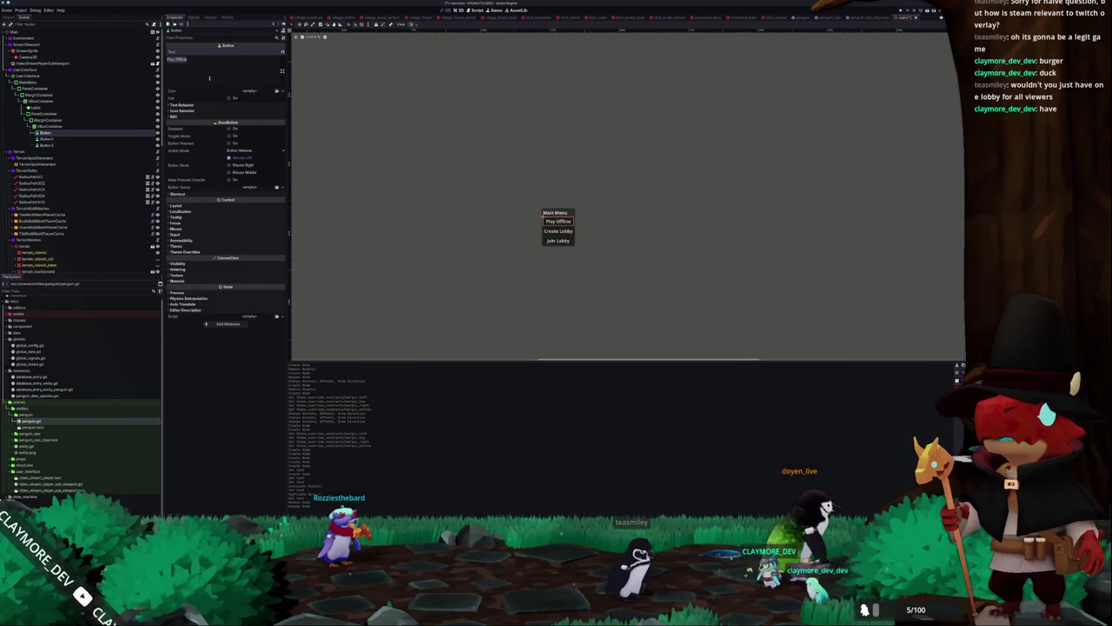
{"action": "type", "text": "player"}
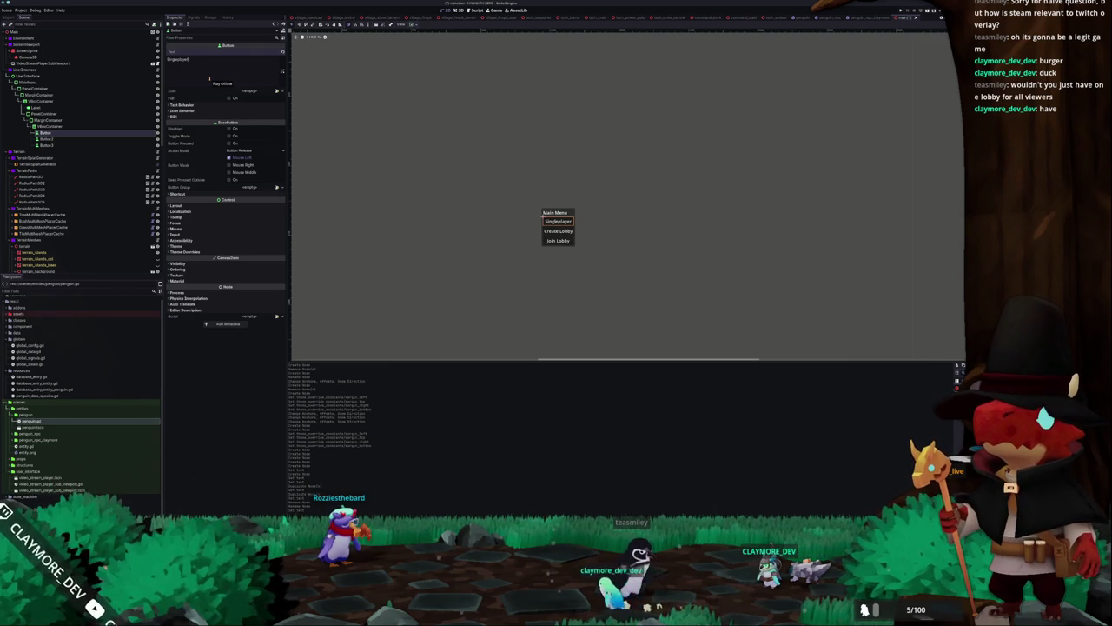
Relabel Create Lobby as Multiplayer and Join Lobby as Settings
{"action": "left_click", "coordinate": [45, 138]}
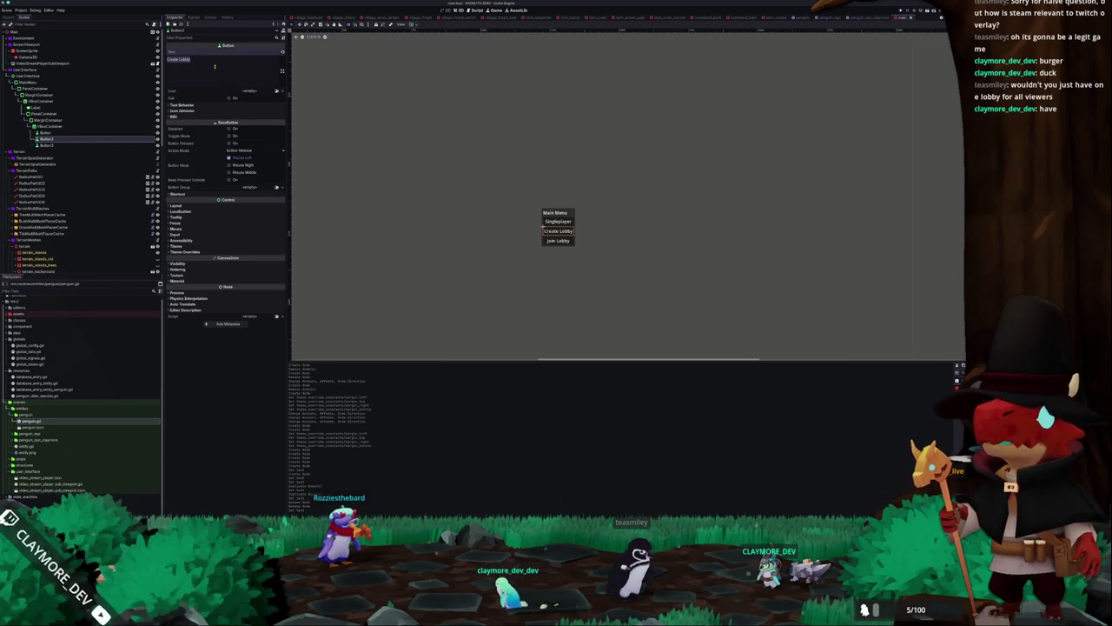
{"action": "type", "text": "Multiplayer"}
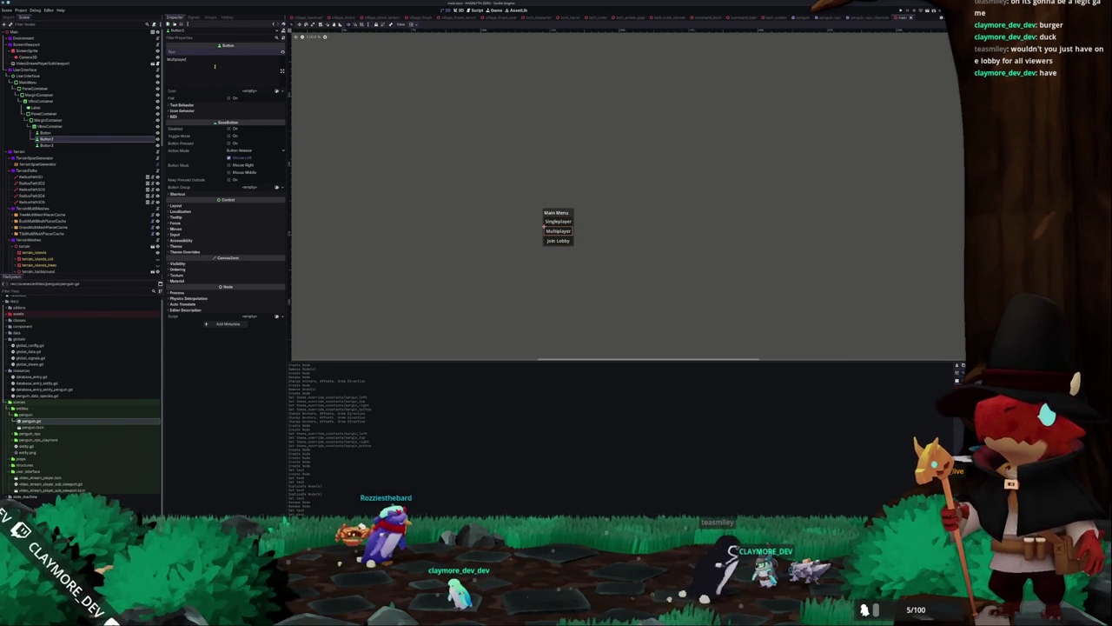
{"action": "left_click", "coordinate": [45, 144]}
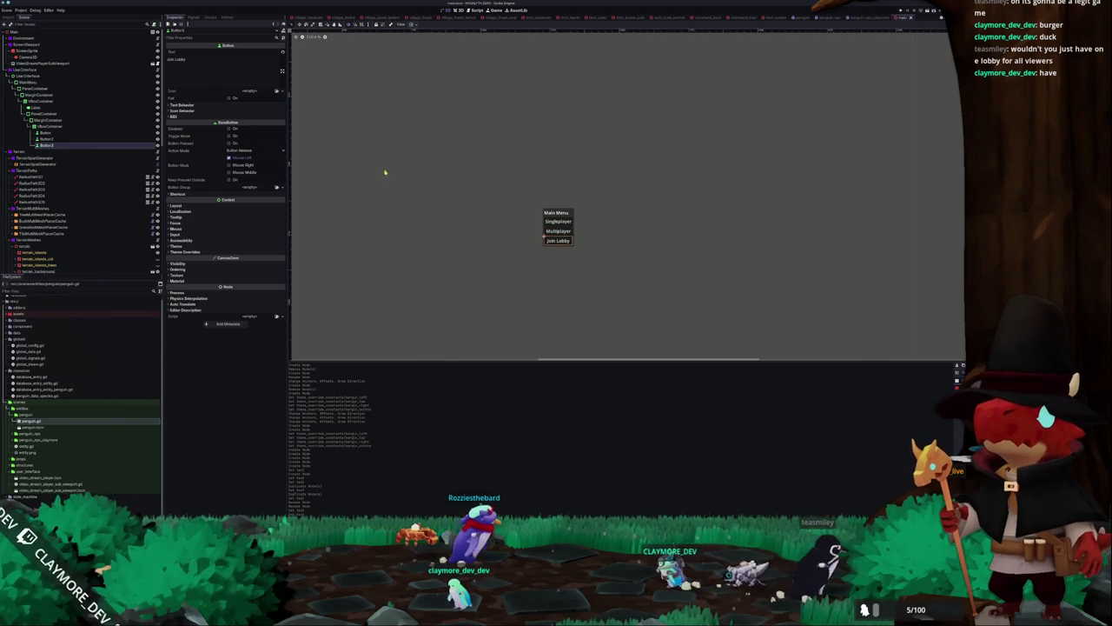
{"action": "left_click", "coordinate": [213, 65]}
{"action": "type", "text": "Settings"}
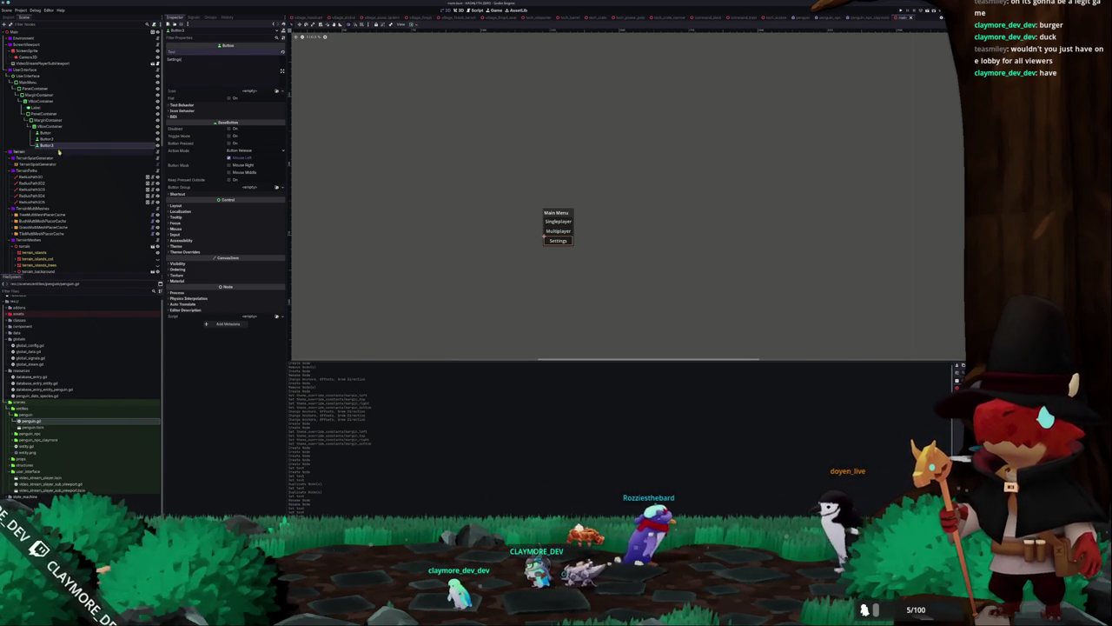
Duplicate the Settings button, label the copy 'Quit to Desktop', and view the menu mockup
{"action": "left_click", "coordinate": [45, 145]}
{"action": "key", "text": "ctrl+d"}
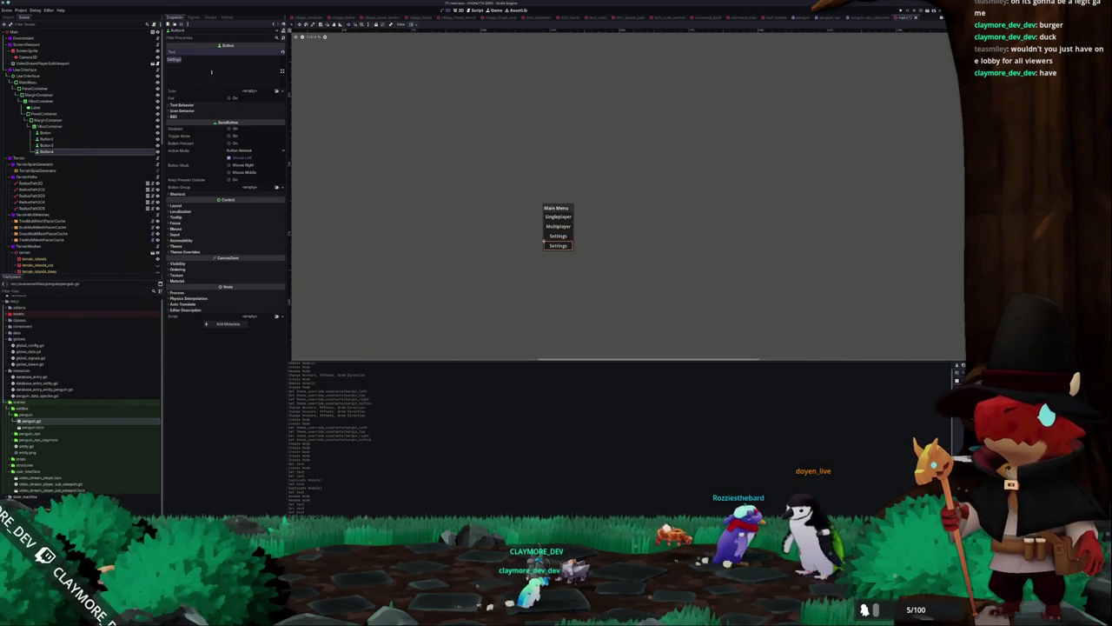
{"action": "type", "text": "Exit to D"}
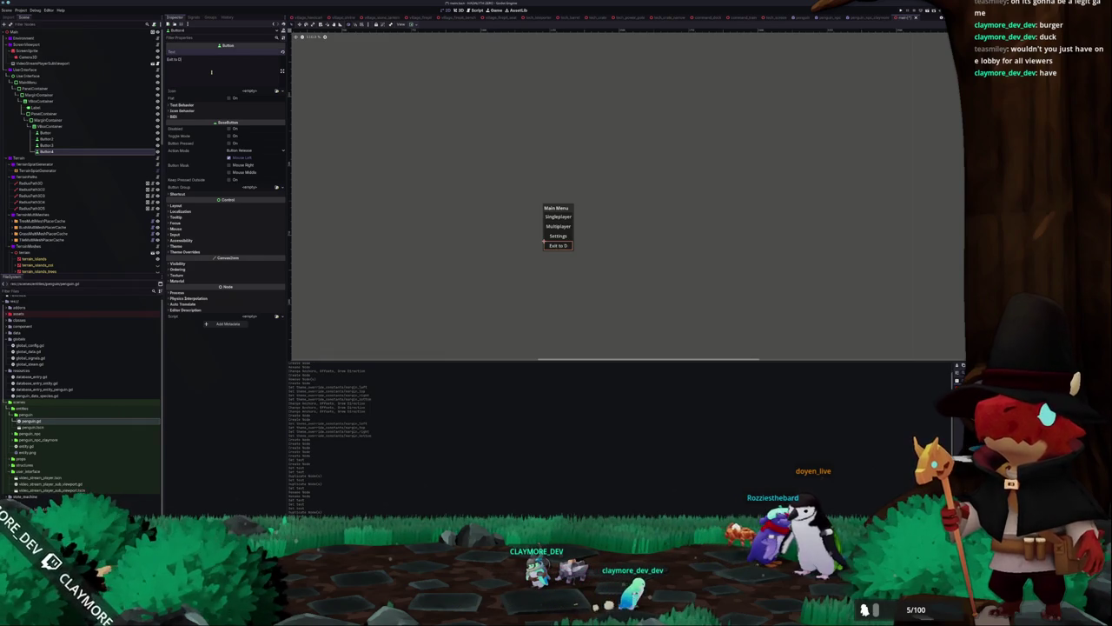
{"action": "type", "text": "esktop"}
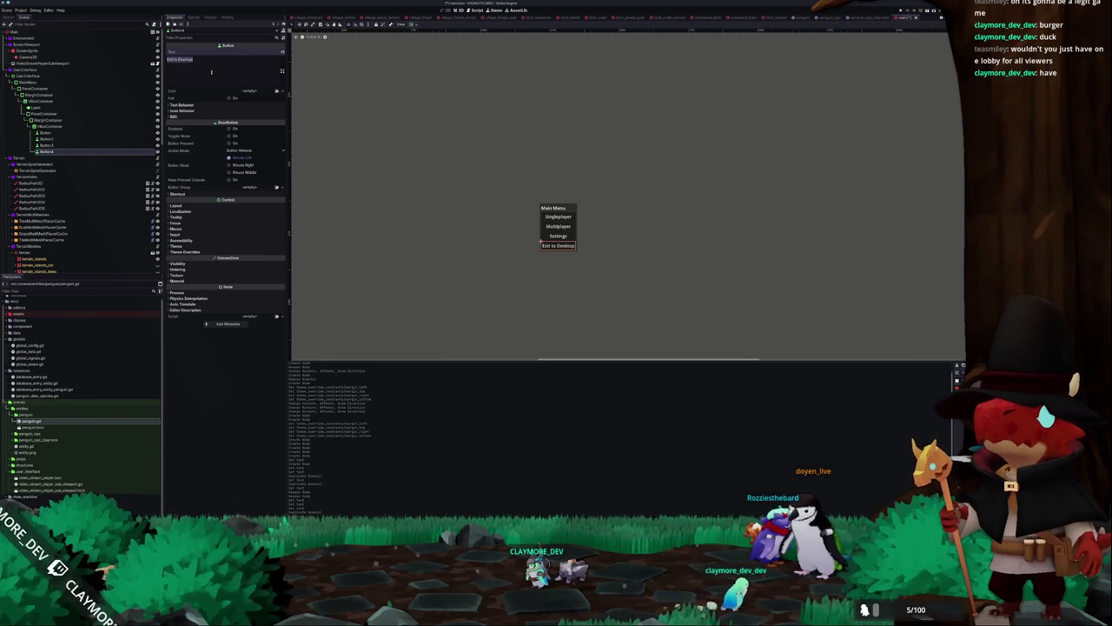
{"action": "type", "text": "Q"}
{"action": "type", "text": " to Desktop"}
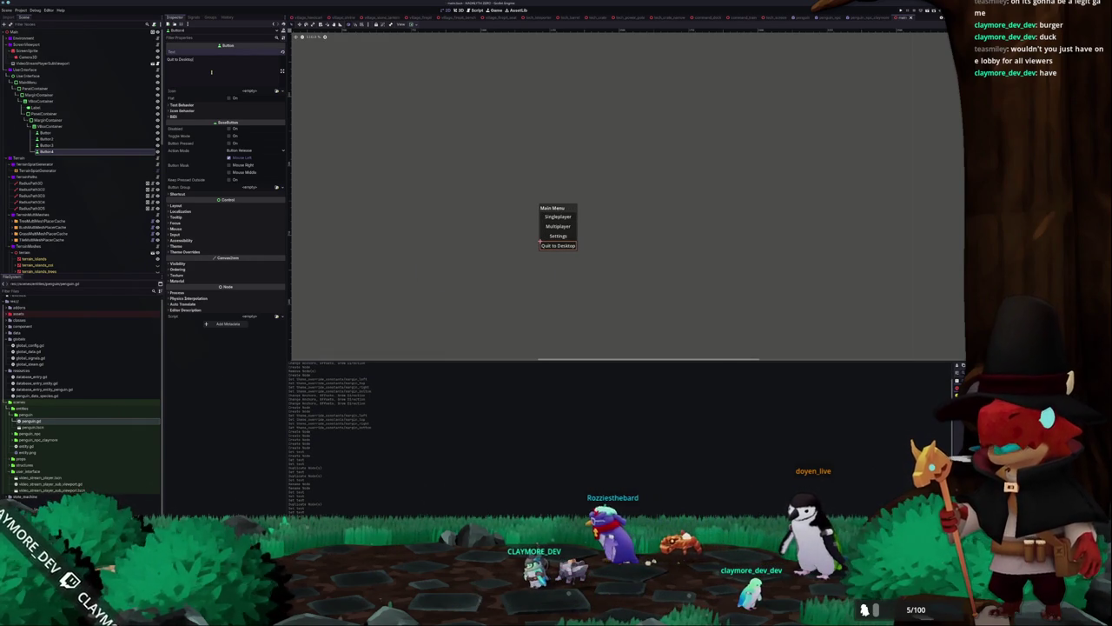
{"action": "scroll", "coordinate": [446, 243], "scroll_direction": "up", "scroll_amount": 1}
{"action": "mouse_move", "coordinate": [502, 233]}
{"action": "left_mouse_down"}
{"action": "mouse_move", "coordinate": [423, 269]}
{"action": "mouse_move", "coordinate": [528, 248]}
{"action": "left_mouse_up"}
Step through the new menu Button nodes, checking Singleplayer and Multiplayer in turn
{"action": "left_click", "coordinate": [545, 240]}
{"action": "left_click", "coordinate": [547, 226]}
{"action": "left_click", "coordinate": [547, 213]}
{"action": "left_click", "coordinate": [548, 200]}
{"action": "left_click", "coordinate": [548, 214]}
{"action": "left_click", "coordinate": [547, 226]}
{"action": "left_click", "coordinate": [547, 239]}
{"action": "left_click", "coordinate": [548, 226]}
{"action": "left_click", "coordinate": [547, 214]}
{"action": "left_click", "coordinate": [548, 201]}
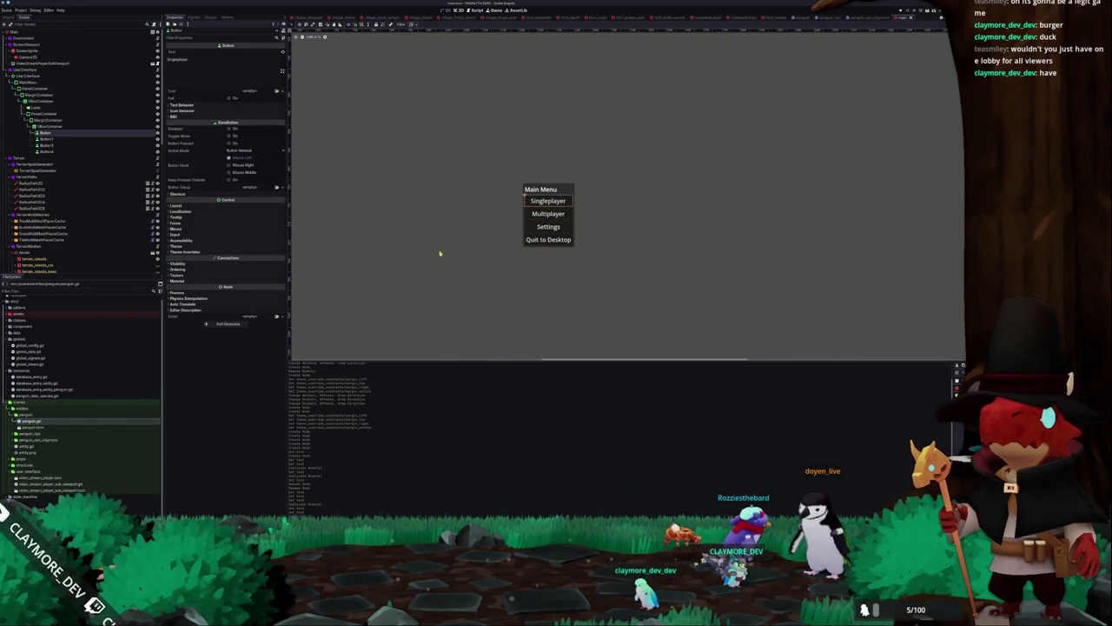
{"action": "left_click", "coordinate": [94, 140]}
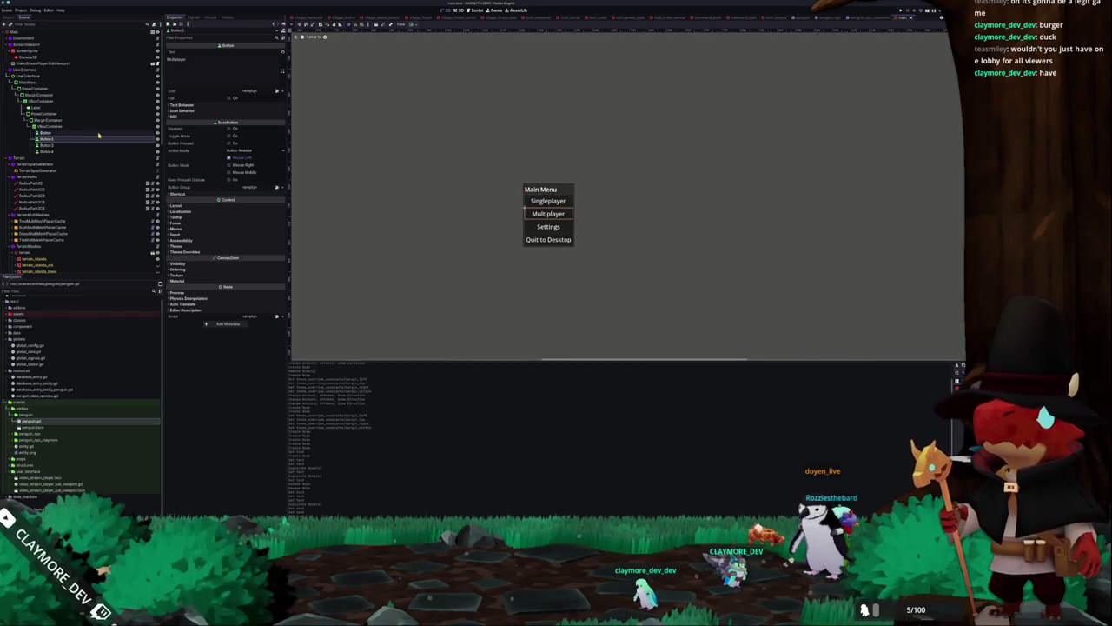
{"action": "left_click", "coordinate": [99, 135]}
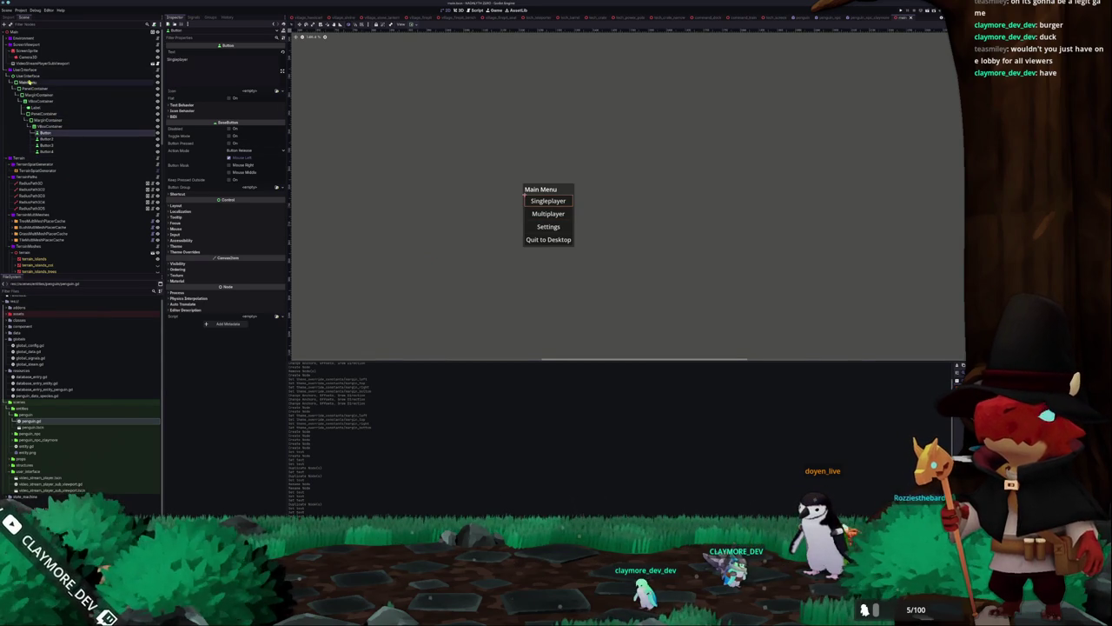
Select the user_interface folder and VideoStreamPlayerSubViewport node, then ScreenSprite in the 3D island scene
{"action": "left_click", "coordinate": [39, 473]}
{"action": "scroll", "coordinate": [39, 472], "scroll_direction": "down", "scroll_amount": 1}
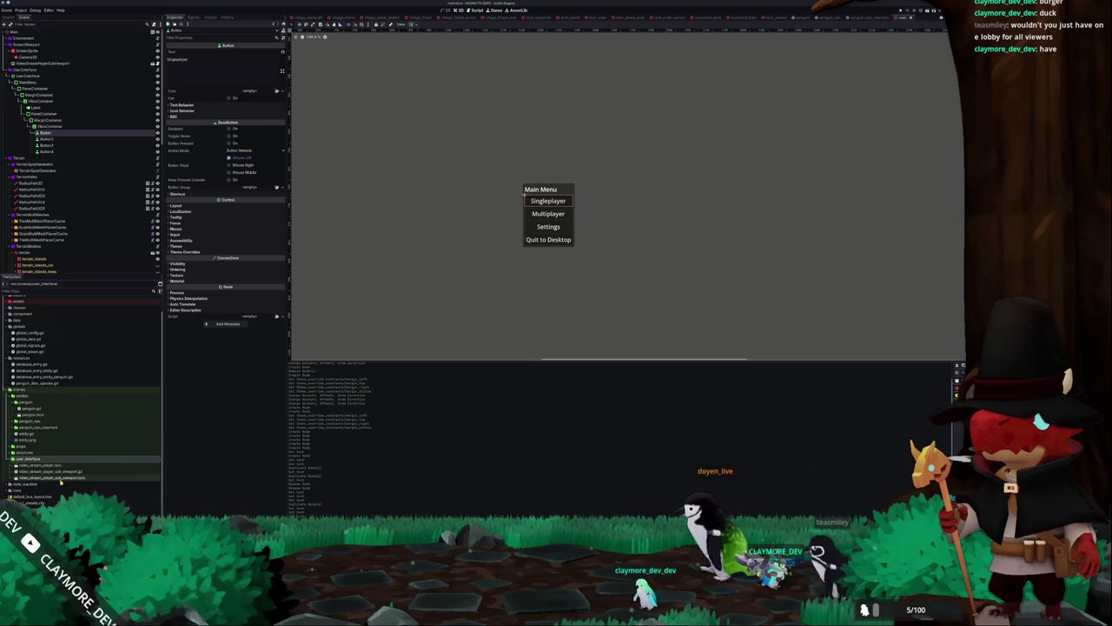
{"action": "left_click", "coordinate": [44, 64]}
{"action": "key", "text": "ctrl+F2"}
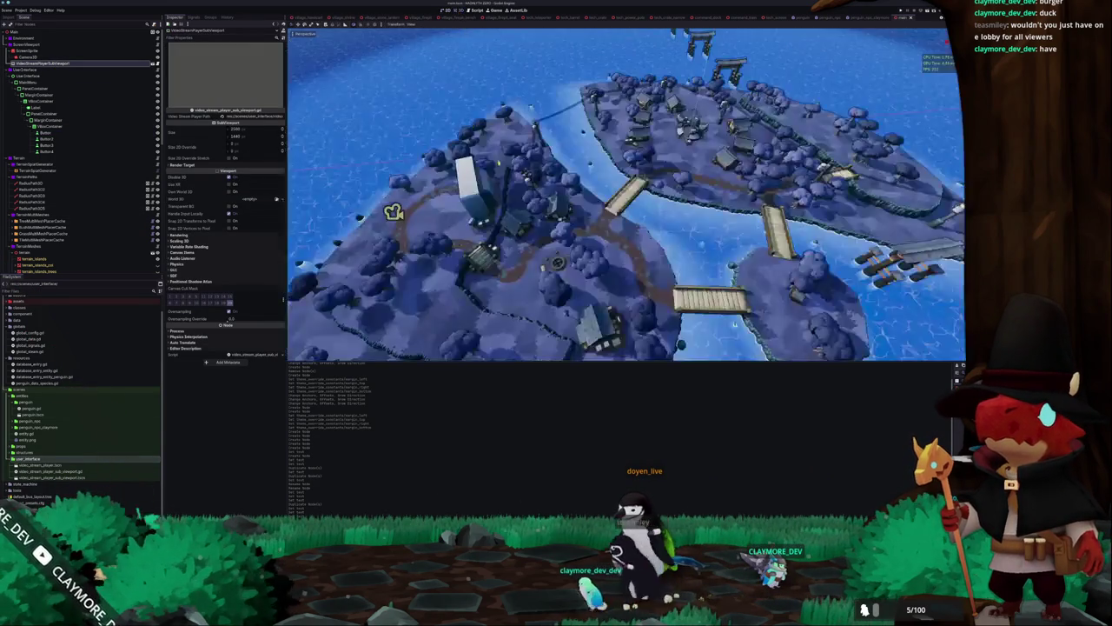
{"action": "left_click", "coordinate": [560, 158]}
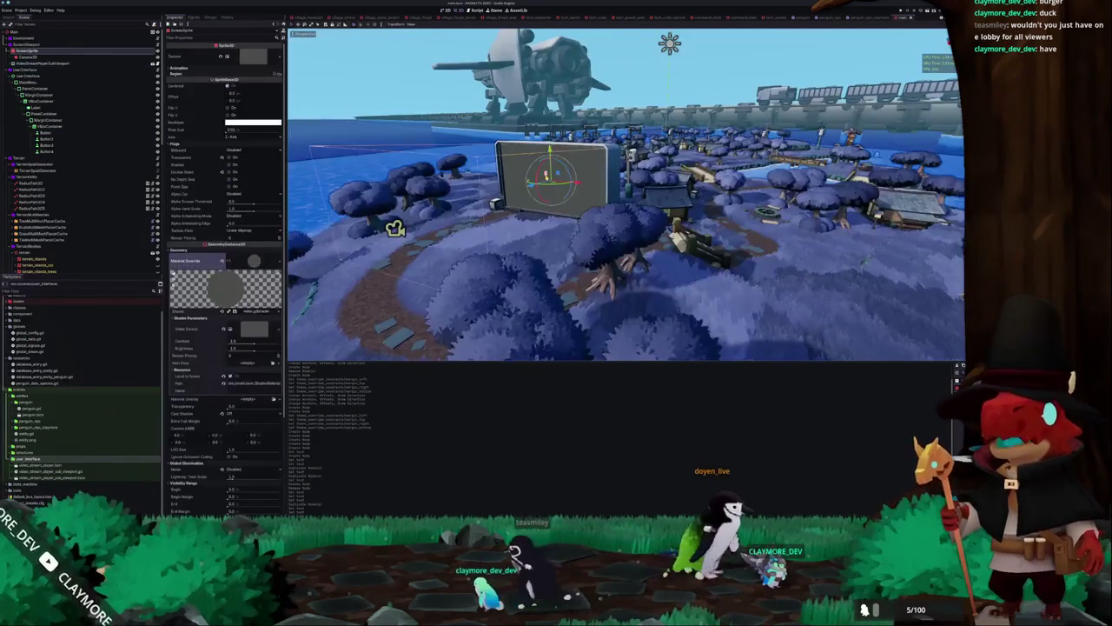
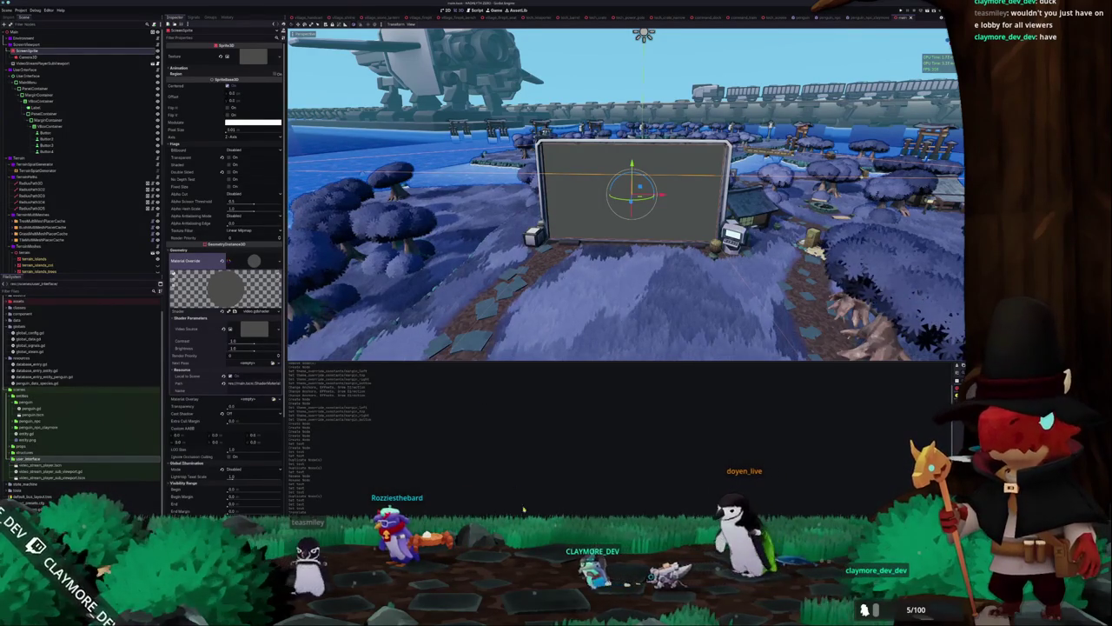
Test-run the game with F5, stop it with F8, and return to the 2D view with MainMenu selected
{"action": "key", "text": "F5"}
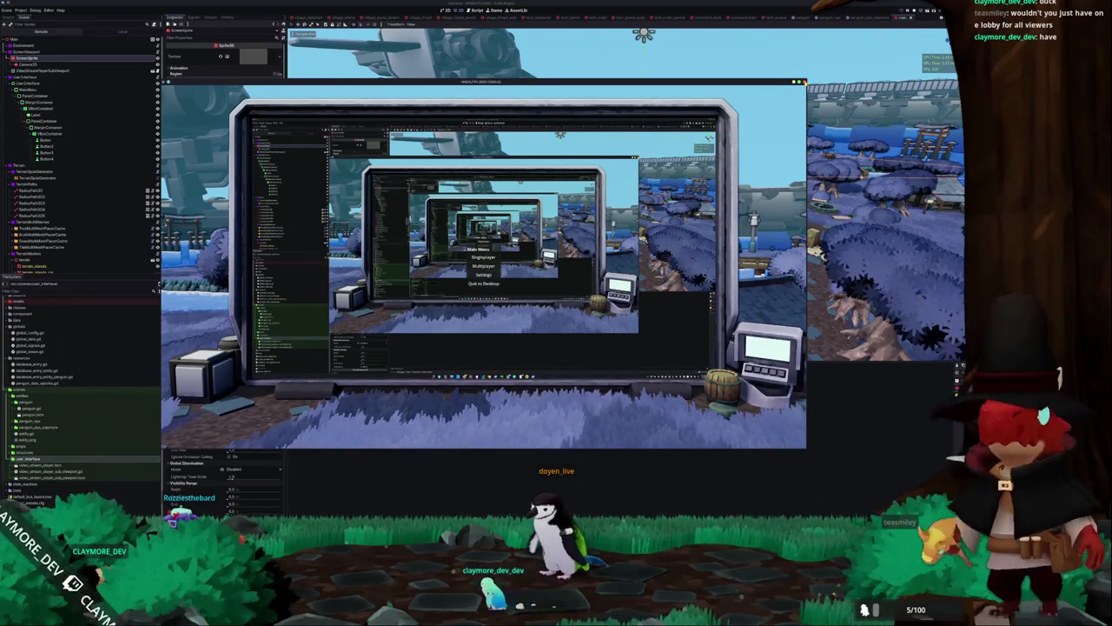
{"action": "key", "text": "F8"}
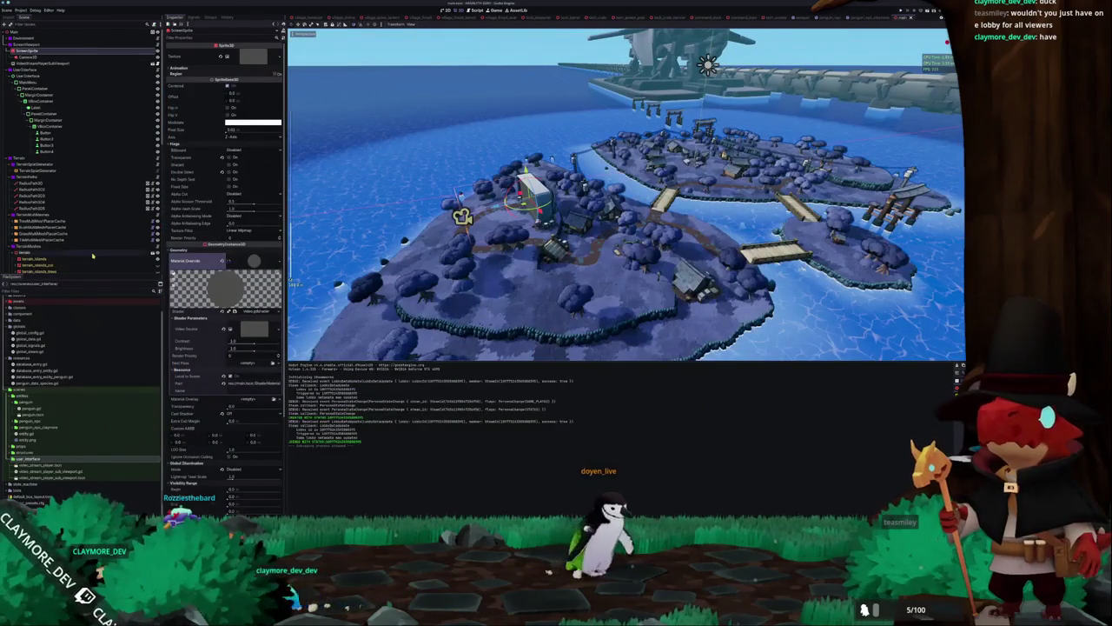
{"action": "left_click", "coordinate": [43, 131]}
{"action": "left_click", "coordinate": [33, 82]}
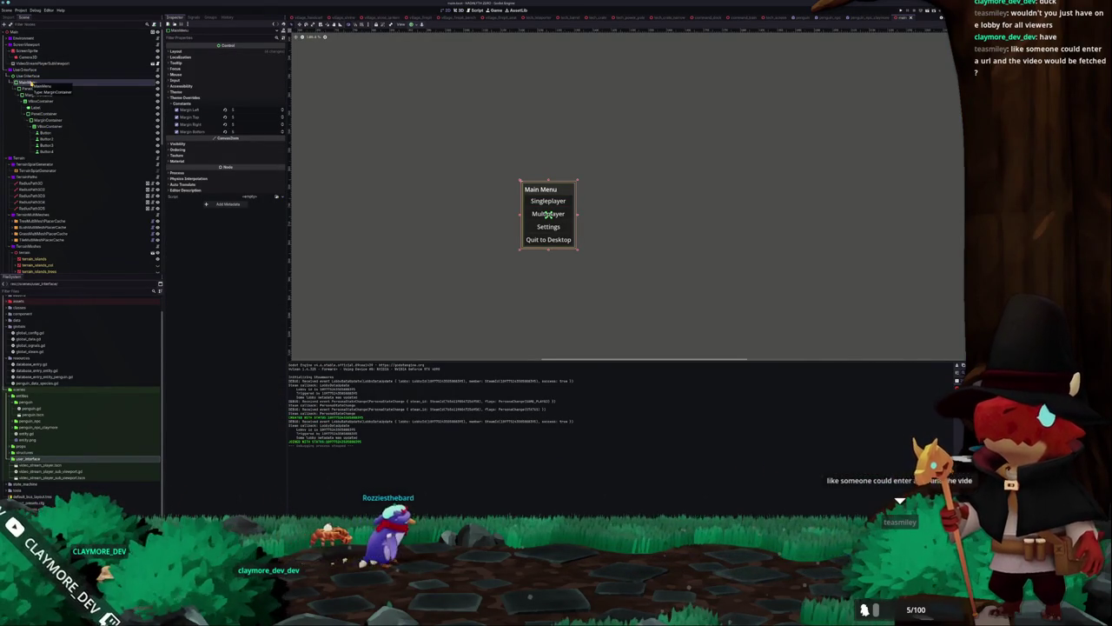
{"action": "scroll", "coordinate": [502, 226], "scroll_direction": "down", "scroll_amount": 5}
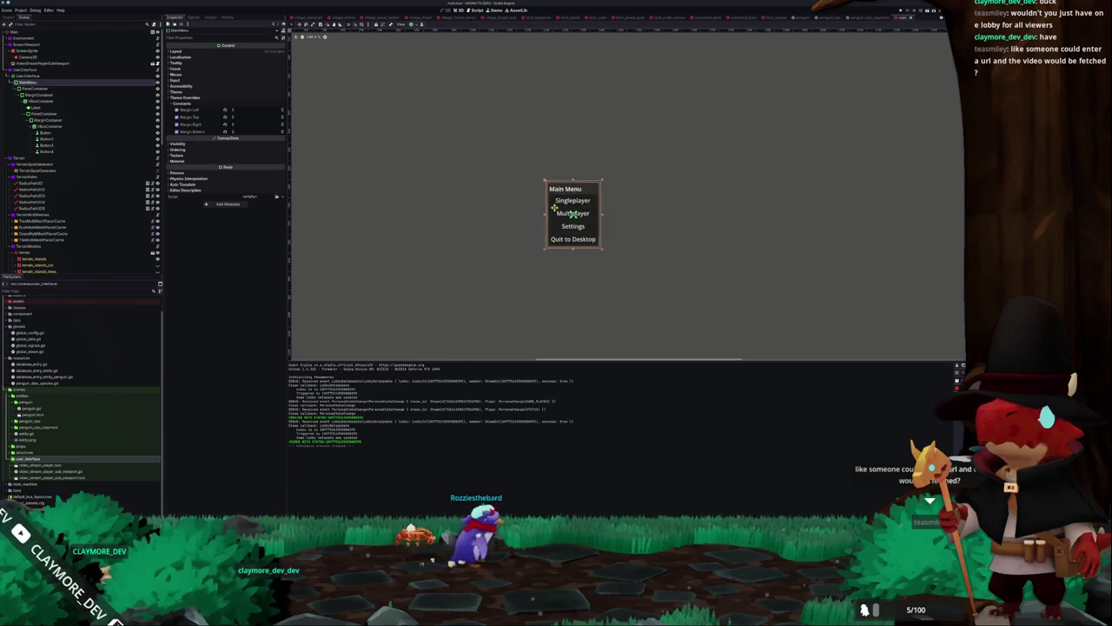
{"action": "left_click", "coordinate": [496, 264]}
{"action": "scroll", "coordinate": [488, 273], "scroll_direction": "down", "scroll_amount": 2}
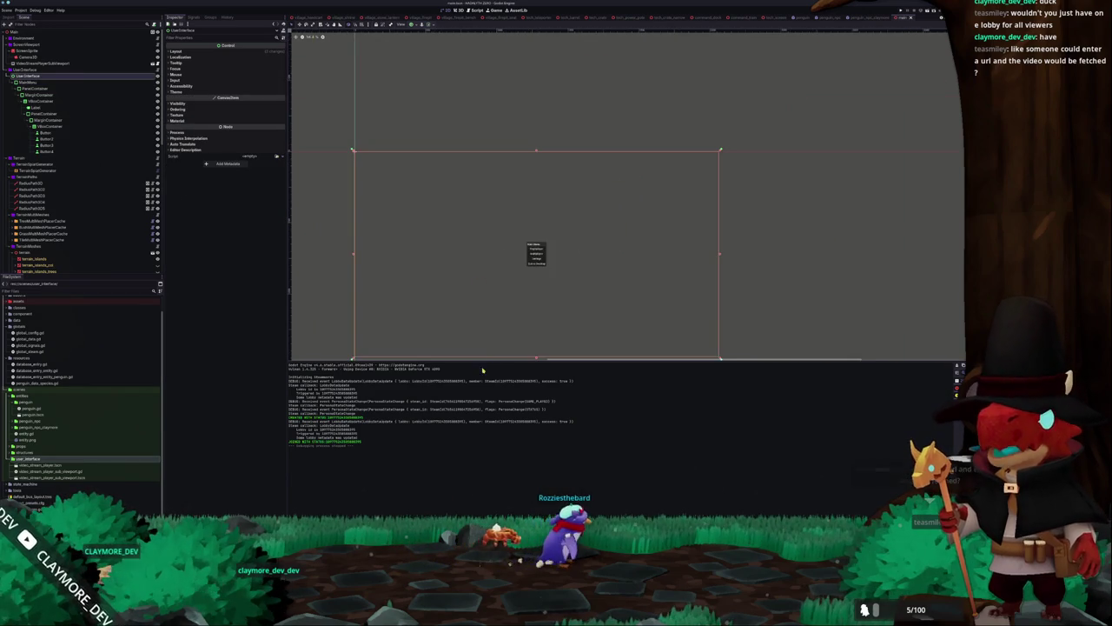
{"action": "left_click", "coordinate": [520, 348]}
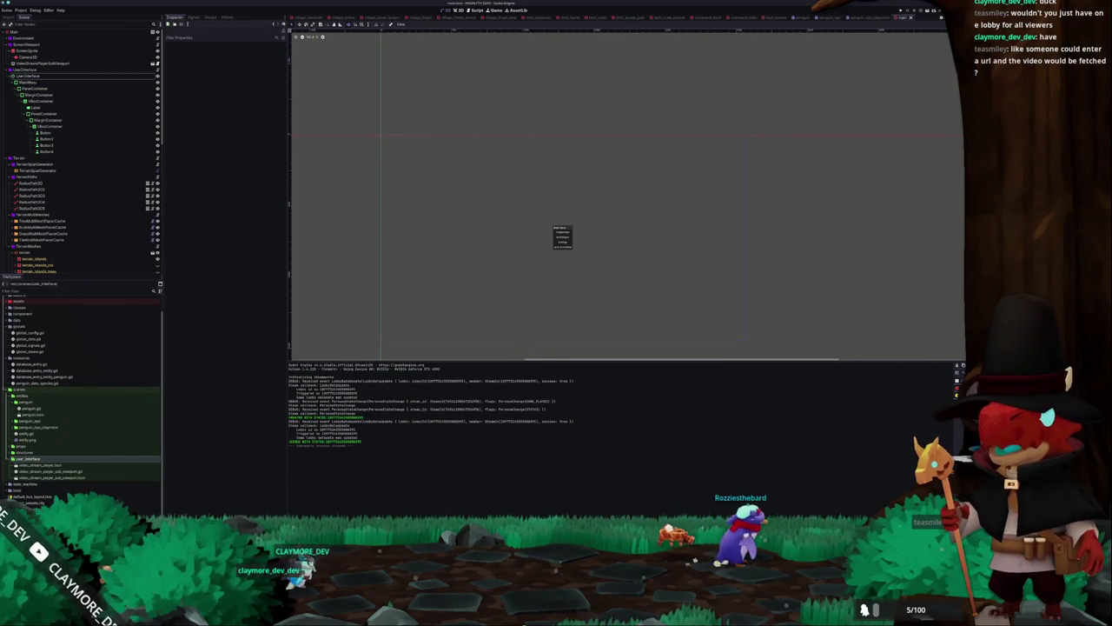
{"action": "mouse_move", "coordinate": [999, 226]}
{"action": "left_mouse_down"}
{"action": "mouse_move", "coordinate": [677, 221]}
{"action": "mouse_move", "coordinate": [486, 176]}
{"action": "mouse_move", "coordinate": [304, 105]}
{"action": "mouse_move", "coordinate": [295, 77]}
{"action": "left_mouse_up"}
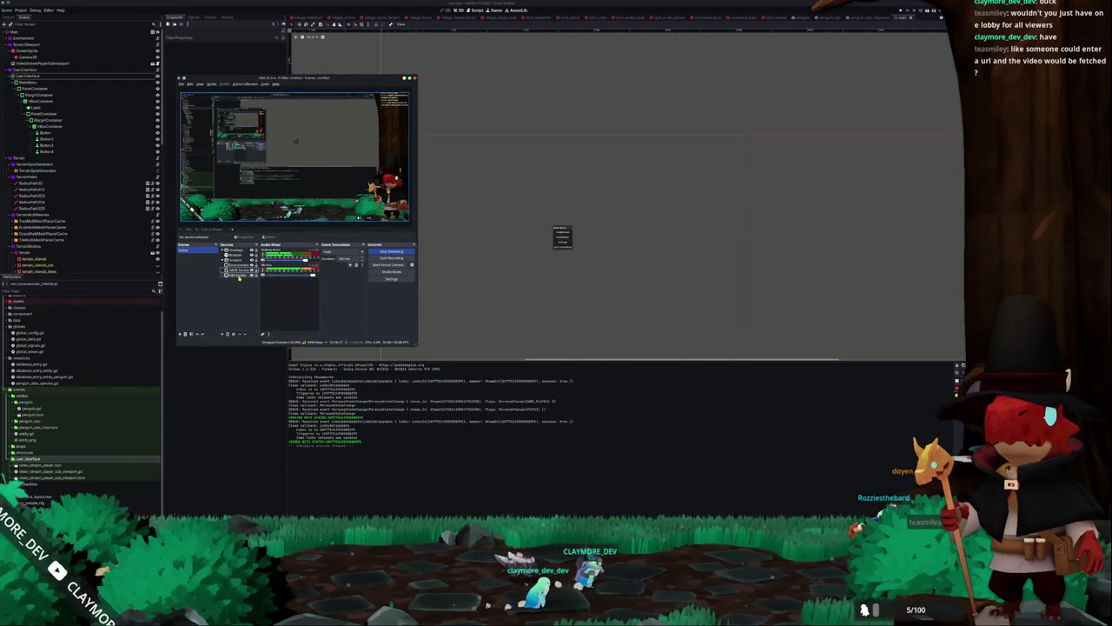
Inspect the NDI Sender source's properties in OBS, cancel without changes, and minimise OBS back to Godot
{"action": "left_click", "coordinate": [235, 274]}
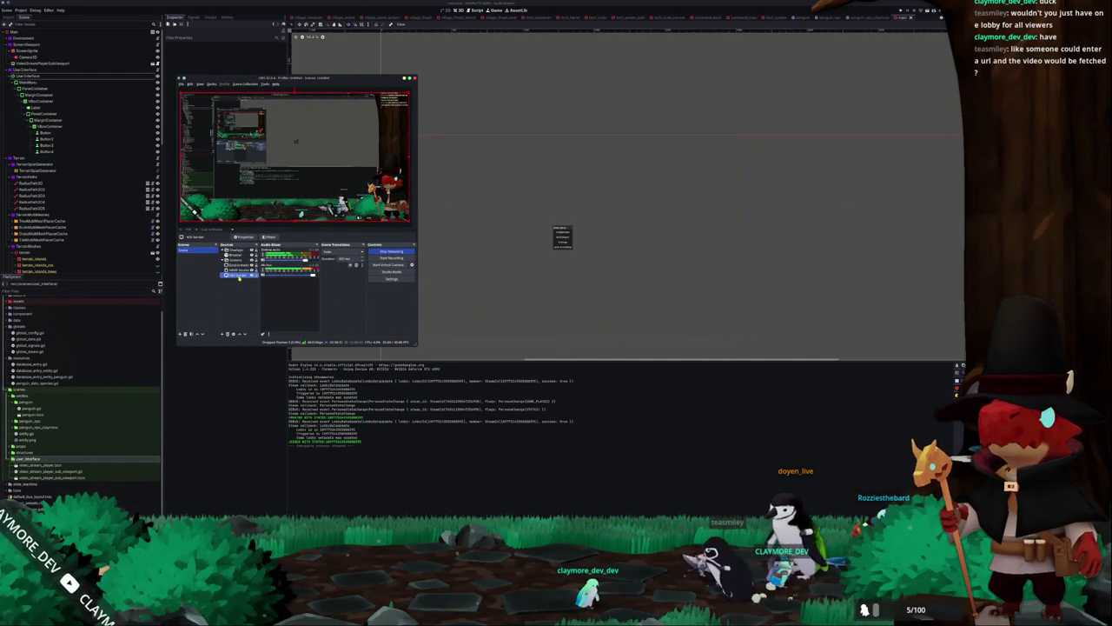
{"action": "double_click", "coordinate": [239, 276]}
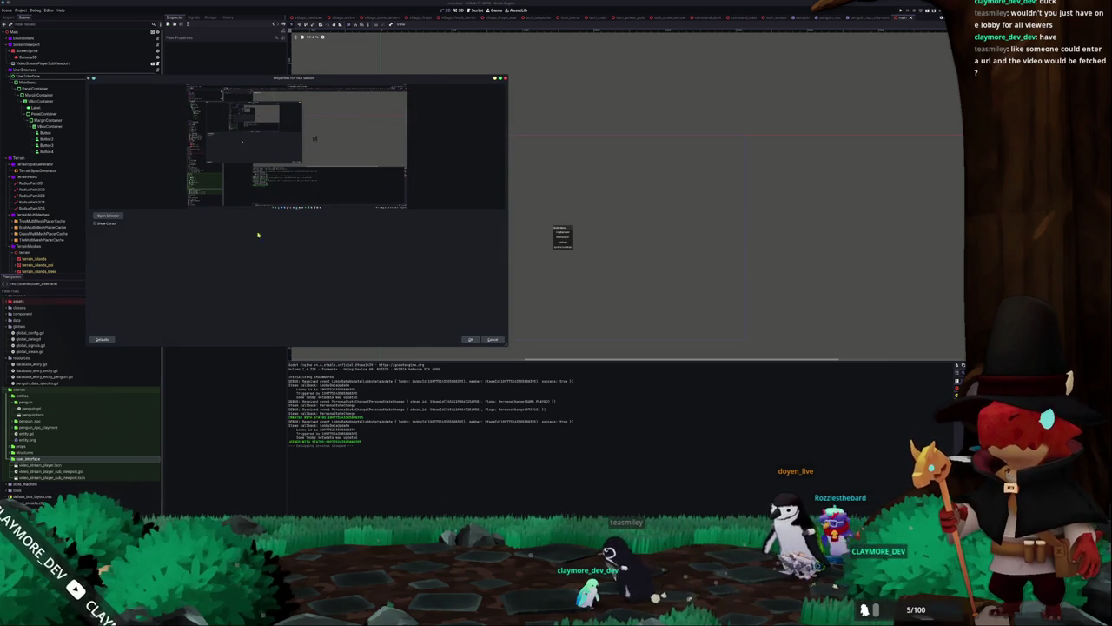
{"action": "left_click", "coordinate": [493, 340]}
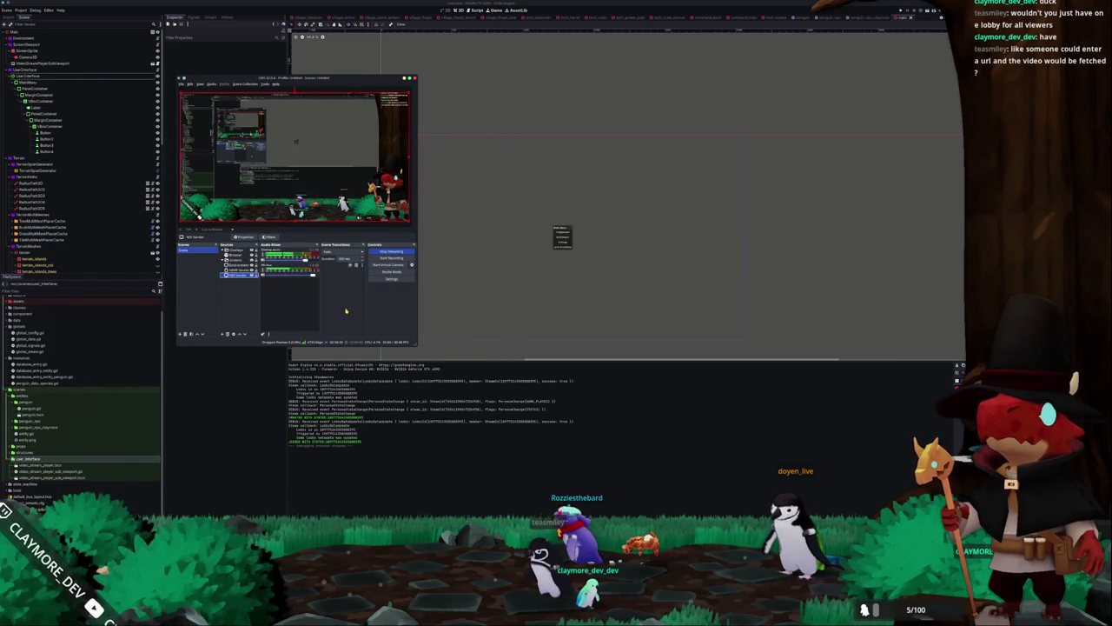
{"action": "left_click", "coordinate": [345, 459]}
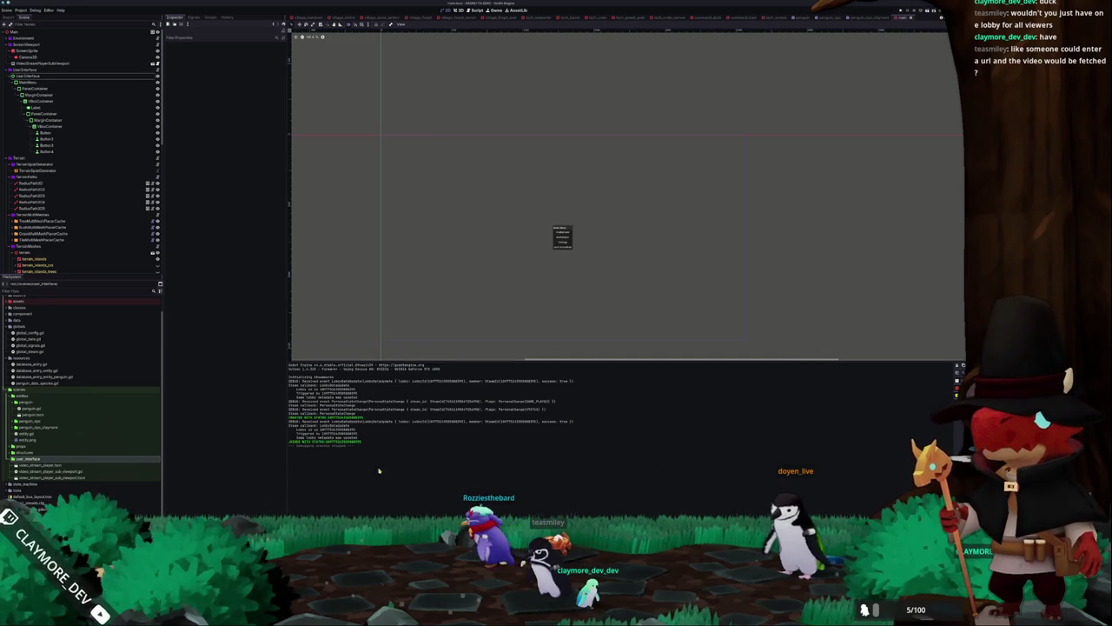
{"action": "left_click", "coordinate": [44, 63]}
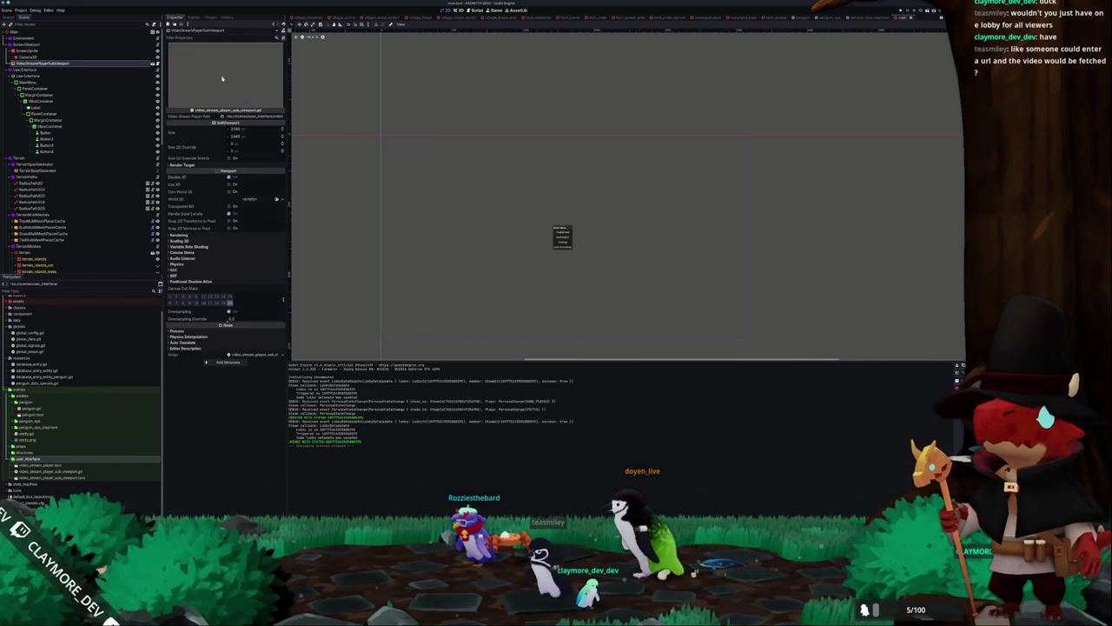
{"action": "scroll", "coordinate": [451, 240], "scroll_direction": "down", "scroll_amount": 1}
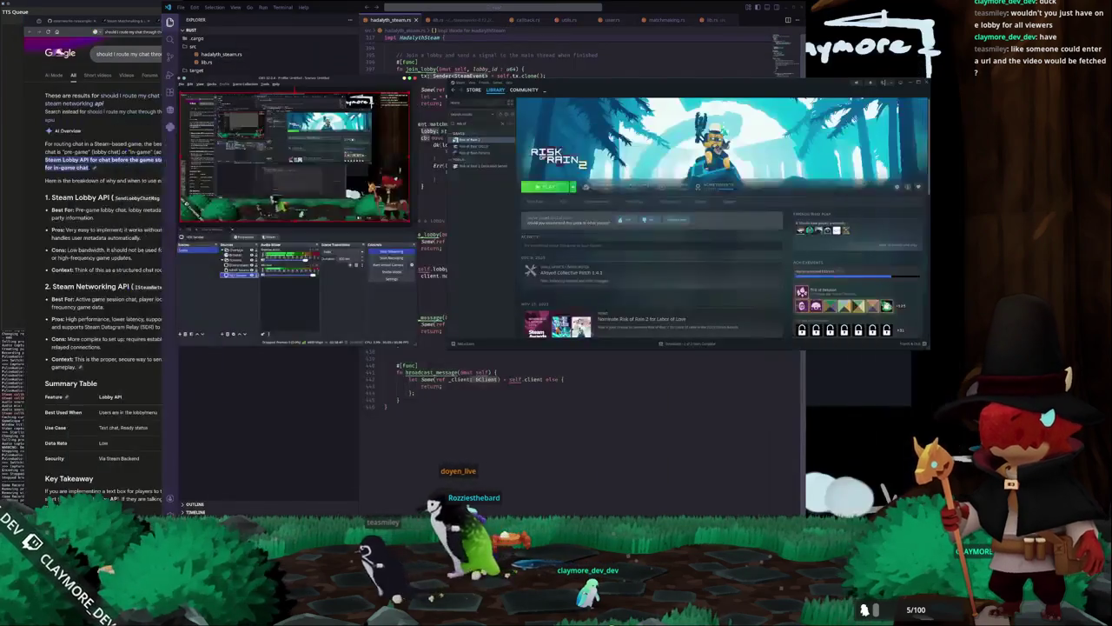
{"action": "scroll", "coordinate": [480, 257], "scroll_direction": "up", "scroll_amount": 1}
{"action": "scroll", "coordinate": [529, 226], "scroll_direction": "up", "scroll_amount": 1}
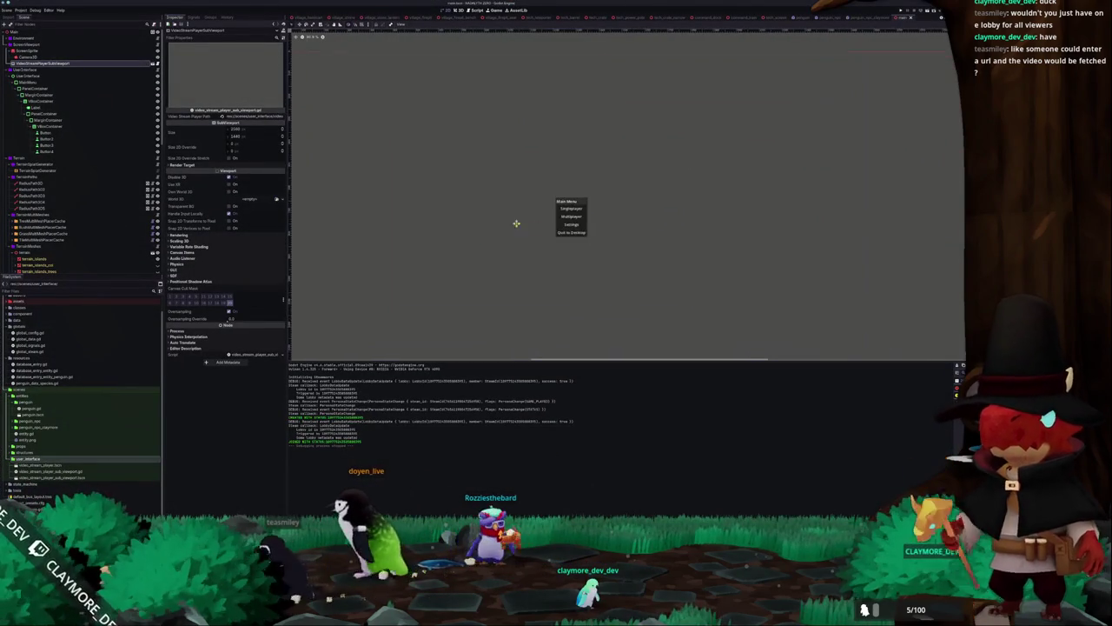
{"action": "left_click", "coordinate": [554, 201]}
{"action": "scroll", "coordinate": [550, 227], "scroll_direction": "up", "scroll_amount": 1}
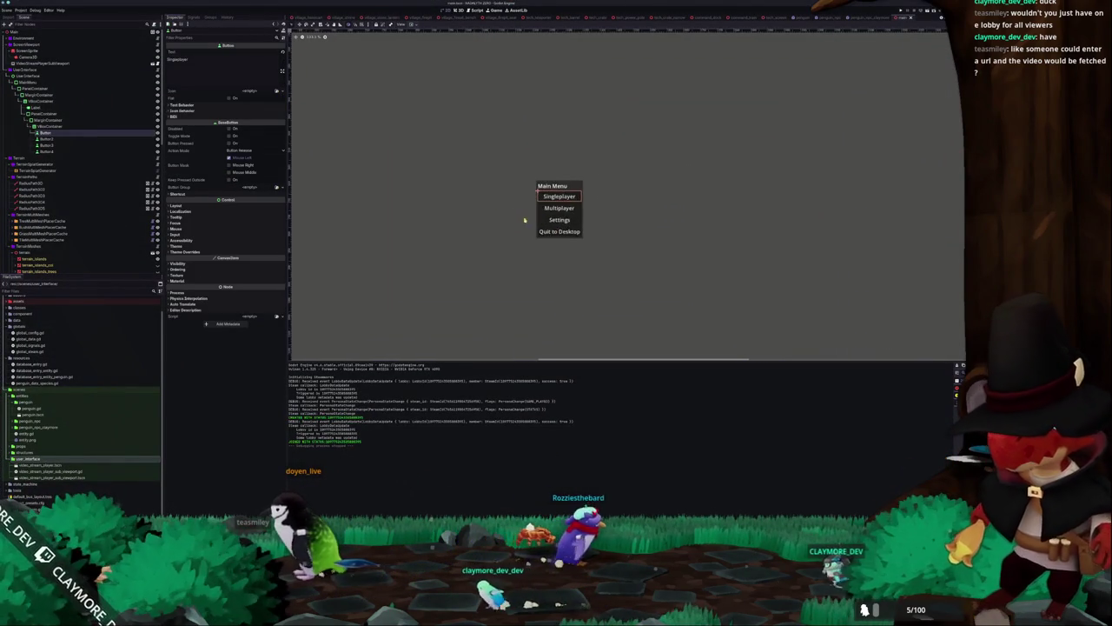
{"action": "scroll", "coordinate": [492, 224], "scroll_direction": "up", "scroll_amount": 1}
{"action": "scroll", "coordinate": [507, 195], "scroll_direction": "up", "scroll_amount": 1}
{"action": "scroll", "coordinate": [496, 194], "scroll_direction": "down", "scroll_amount": 2}
{"action": "mouse_move", "coordinate": [496, 193]}
{"action": "left_mouse_down"}
{"action": "mouse_move", "coordinate": [529, 216]}
{"action": "mouse_move", "coordinate": [542, 206]}
{"action": "mouse_move", "coordinate": [536, 186]}
{"action": "mouse_move", "coordinate": [524, 208]}
{"action": "mouse_move", "coordinate": [563, 203]}
{"action": "mouse_move", "coordinate": [521, 203]}
{"action": "mouse_move", "coordinate": [547, 201]}
{"action": "mouse_move", "coordinate": [527, 209]}
{"action": "mouse_move", "coordinate": [545, 223]}
{"action": "left_mouse_up"}
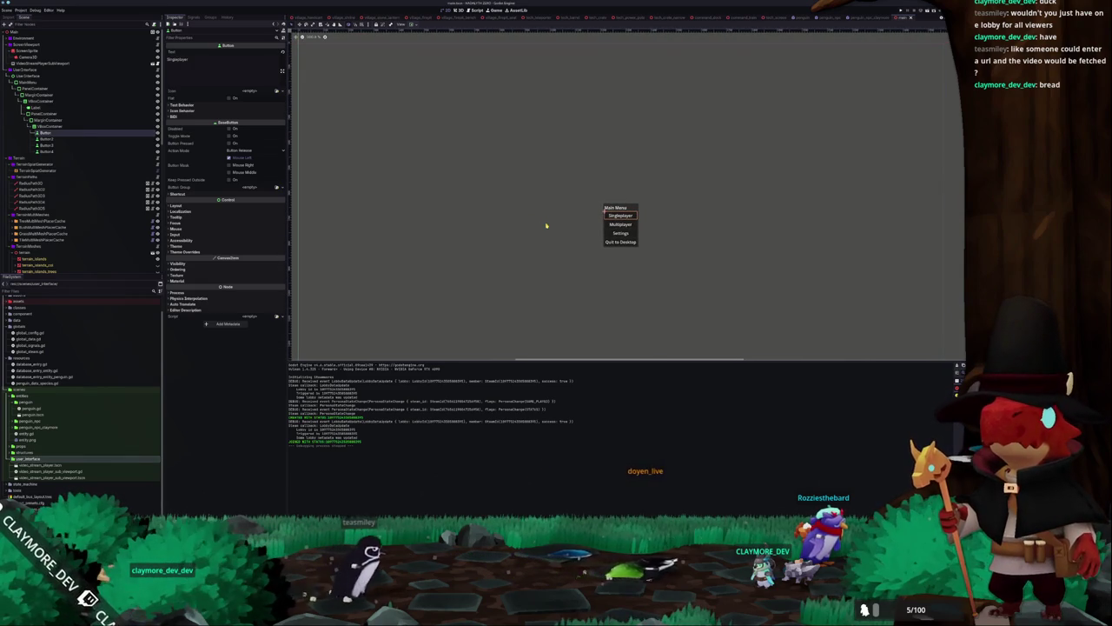
Rename the first button nodes SingleplayerButton and MultiplayerButton, moving down to the Settings button
{"action": "left_click", "coordinate": [62, 139]}
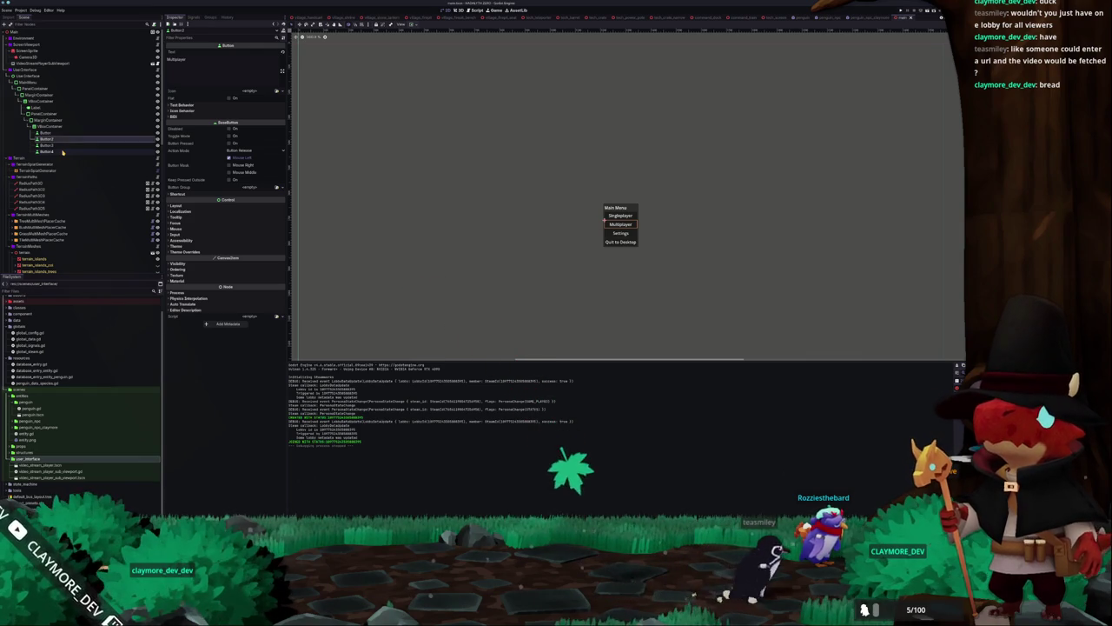
{"action": "key", "text": "Up"}
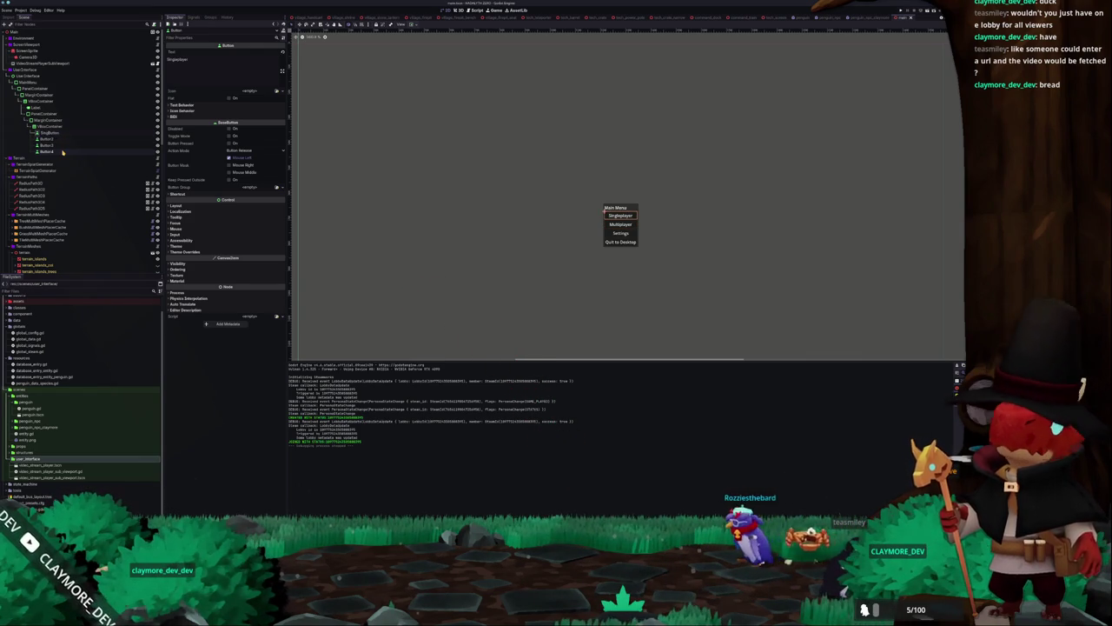
{"action": "key", "text": "Return"}
{"action": "key", "text": "Down"}
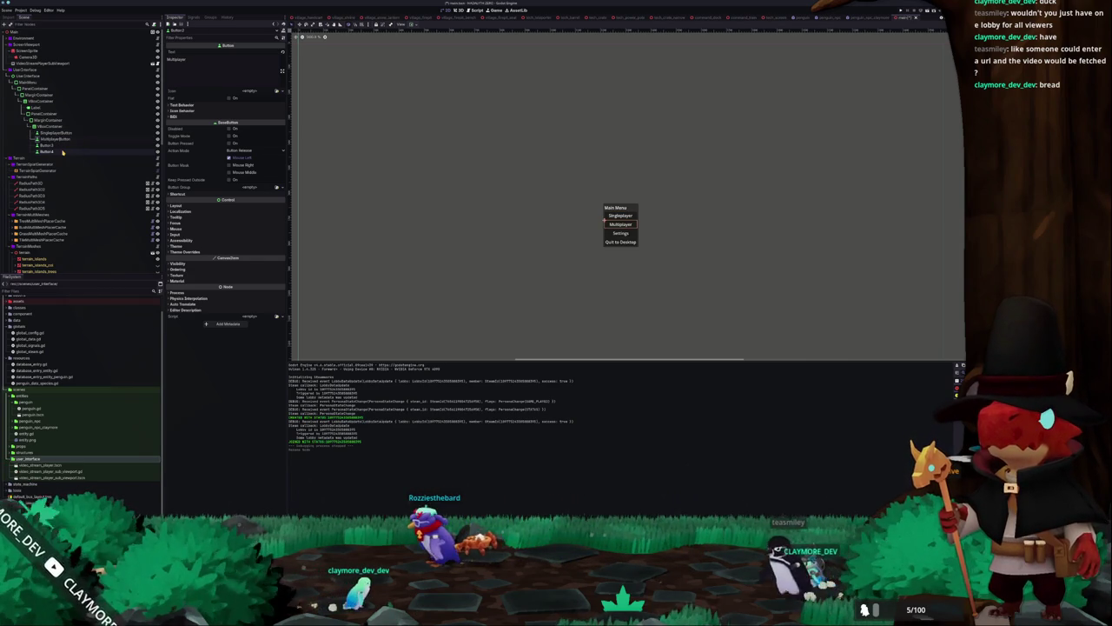
{"action": "key", "text": "Down"}
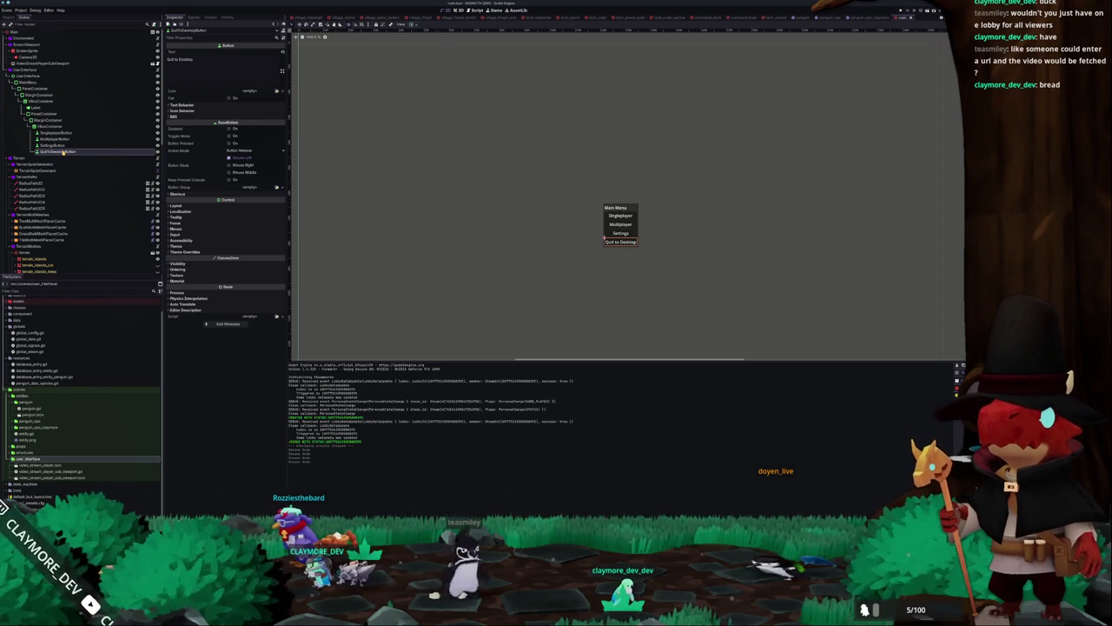
Check the renamed SettingsButton, SingleplayerButton and MultiplayerButton nodes in the Scene dock
{"action": "left_click", "coordinate": [65, 145]}
{"action": "left_click", "coordinate": [54, 139]}
{"action": "left_click", "coordinate": [54, 133]}
{"action": "left_click", "coordinate": [53, 139]}
{"action": "scroll", "coordinate": [461, 178], "scroll_direction": "up", "scroll_amount": 2}
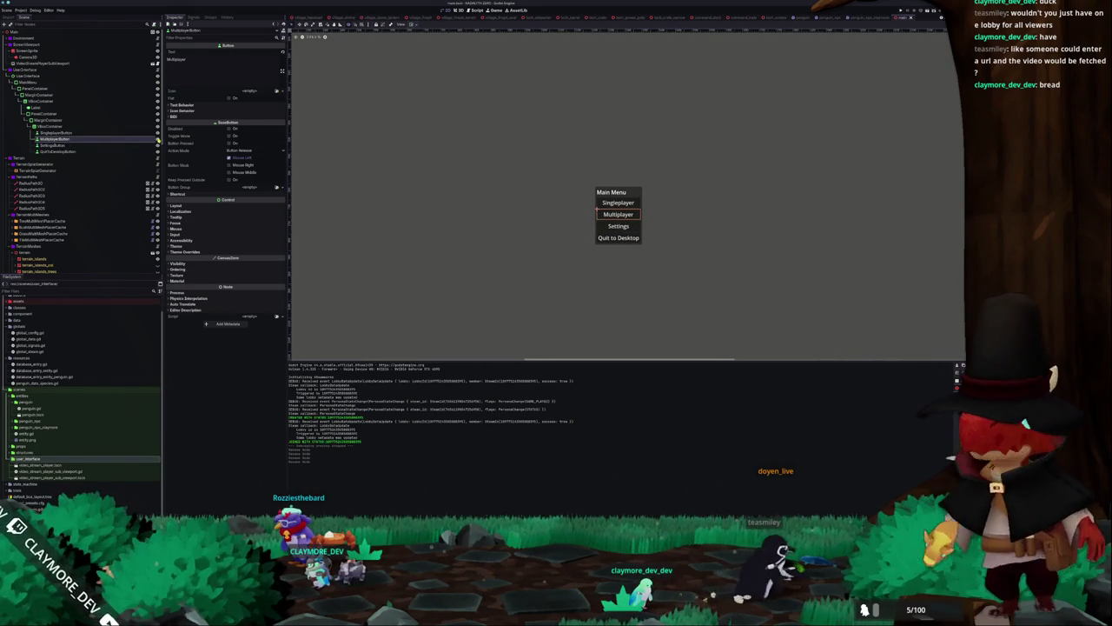
Duplicate MultiplayerButton, unhide the copies, and label them CreateLobbyButton and JoinLobbyButton
{"action": "left_click", "coordinate": [157, 139]}
{"action": "key", "text": "ctrl+d"}
{"action": "key", "text": "ctrl+d"}
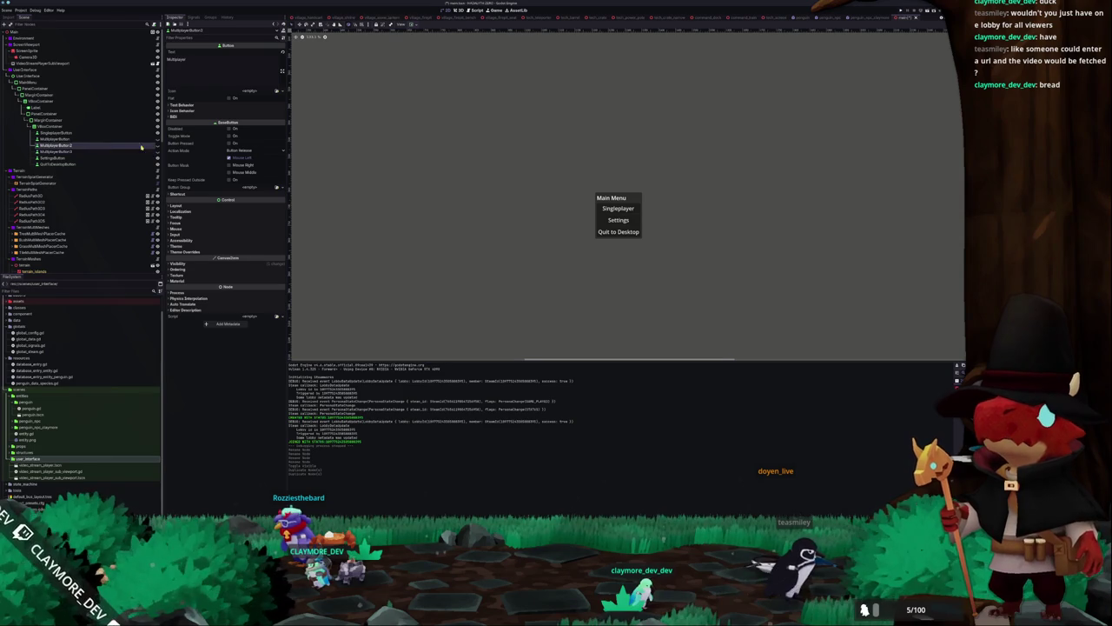
{"action": "left_click", "coordinate": [157, 145]}
{"action": "left_click", "coordinate": [157, 151]}
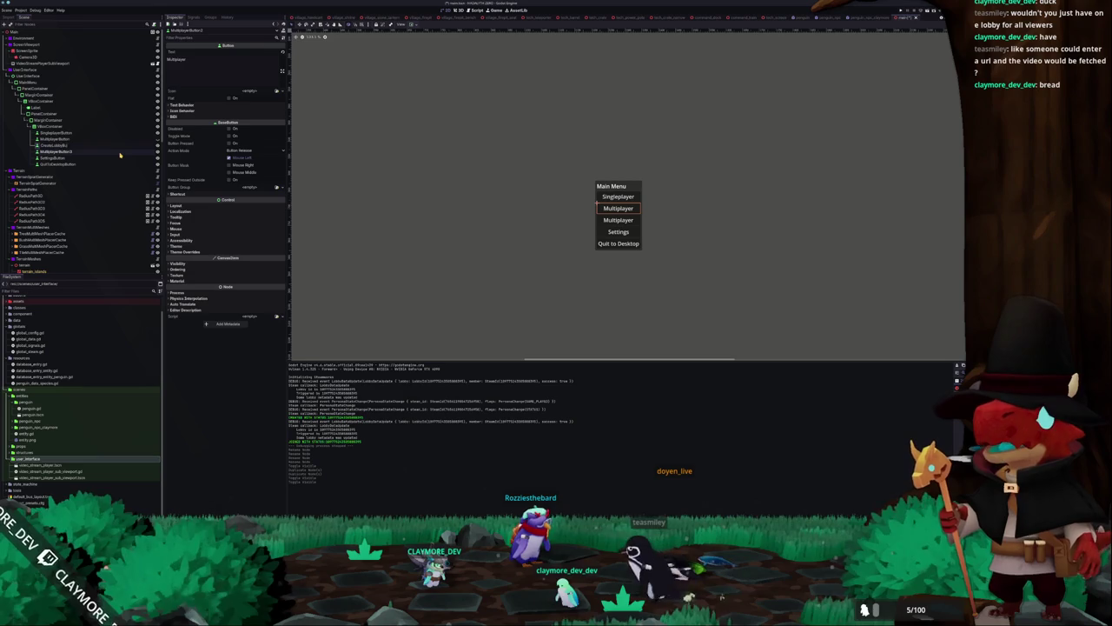
{"action": "left_click", "coordinate": [120, 153]}
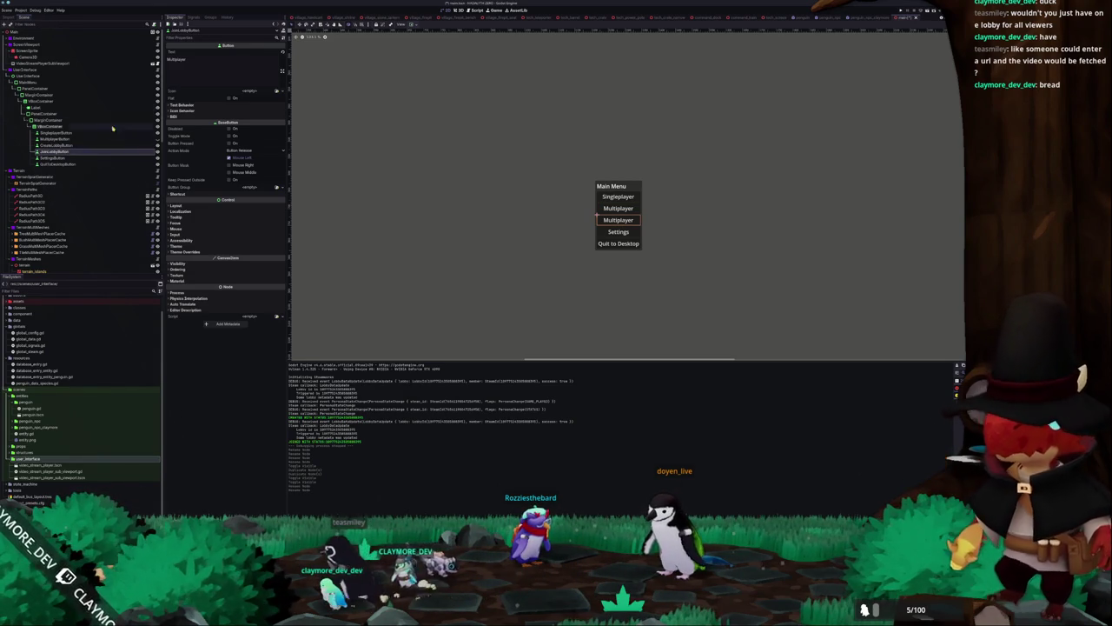
{"action": "left_click", "coordinate": [91, 145]}
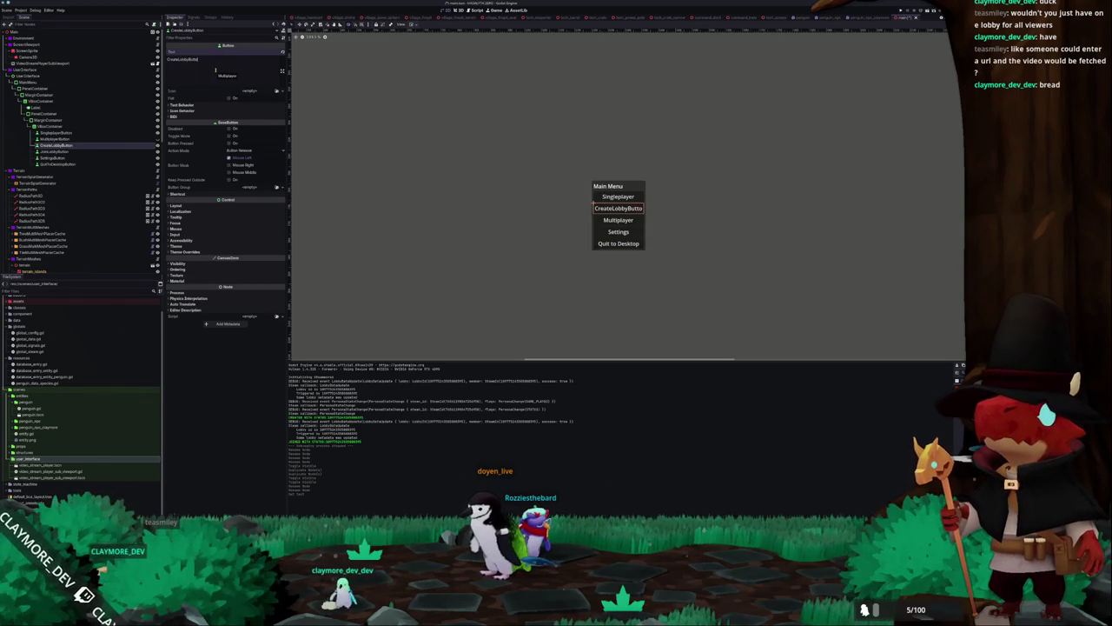
{"action": "key", "text": "Down"}
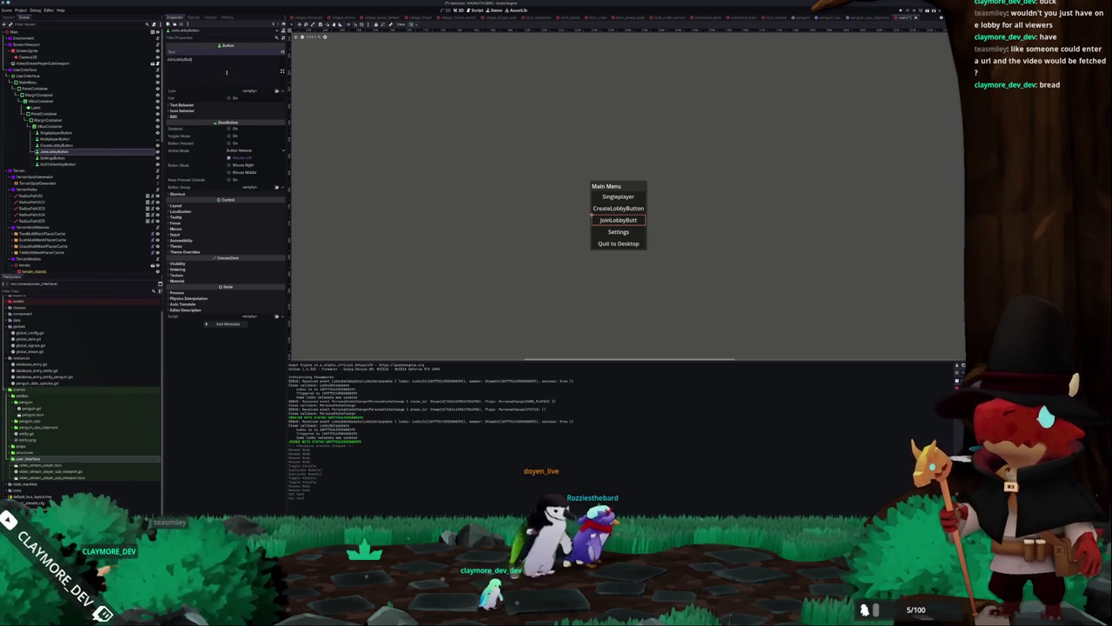
{"action": "left_click", "coordinate": [53, 76]}
Save the UserInterface branch as its own scene in the scenes/user_interface folder
{"action": "right_click", "coordinate": [53, 77]}
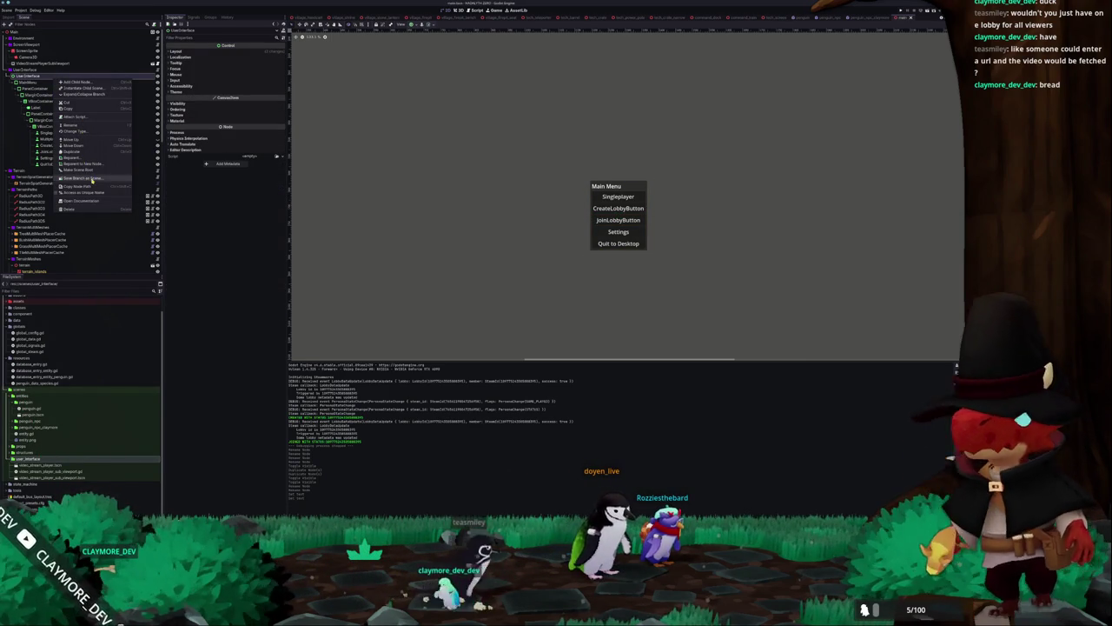
{"action": "left_click", "coordinate": [87, 179]}
{"action": "double_click", "coordinate": [401, 230]}
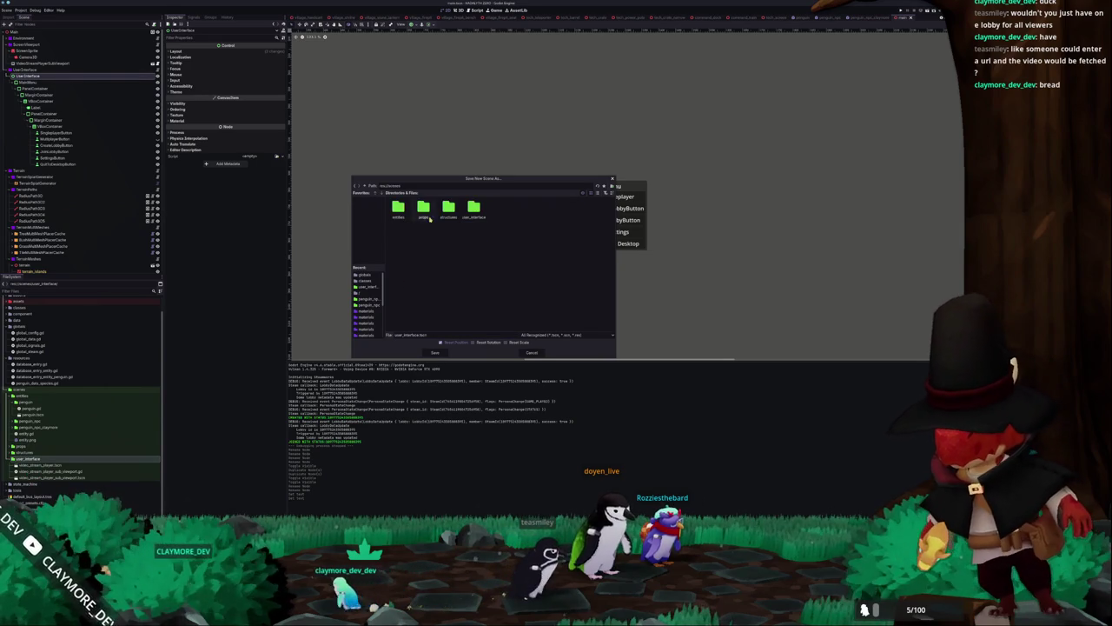
{"action": "double_click", "coordinate": [473, 208]}
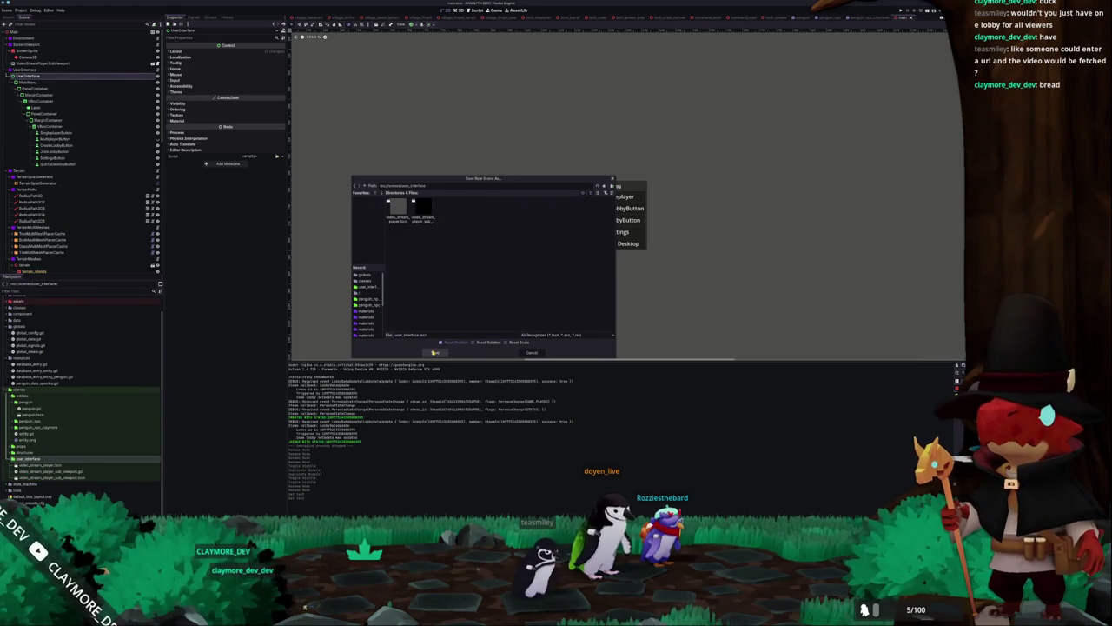
{"action": "left_click", "coordinate": [433, 353]}
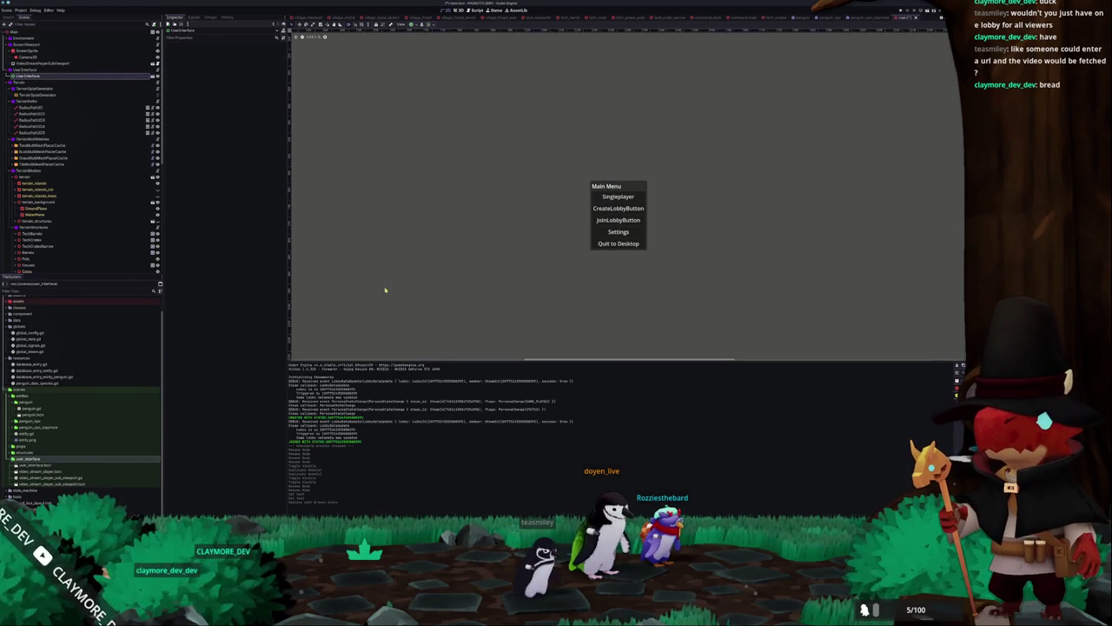
Open the saved user_interface scene and bring up the UserInterface root node's actions
{"action": "left_click", "coordinate": [154, 77]}
{"action": "left_click", "coordinate": [49, 31]}
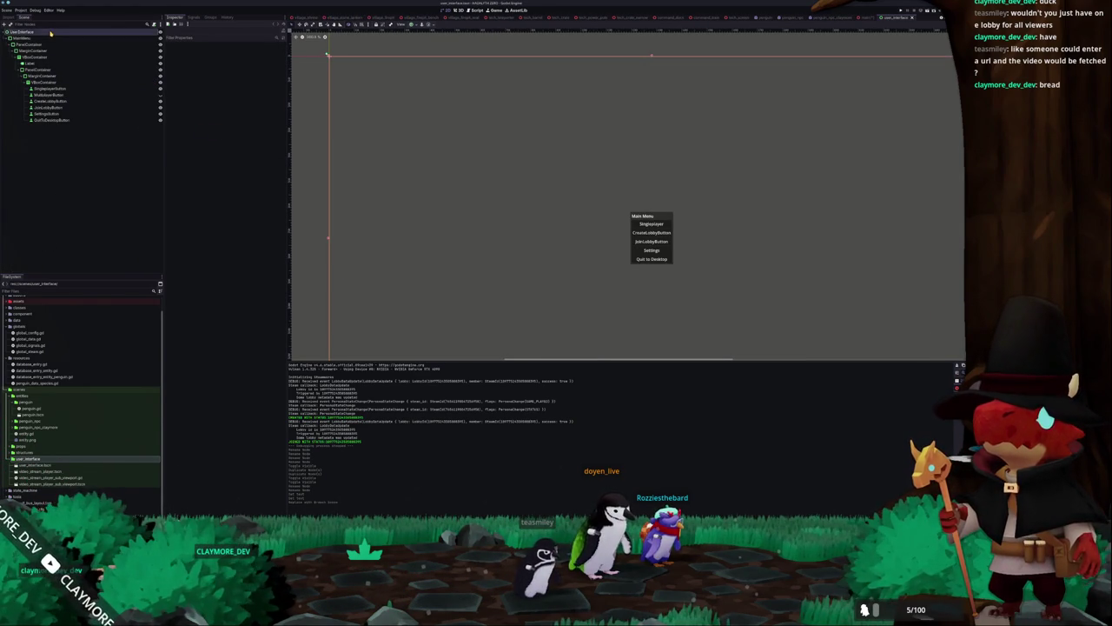
{"action": "scroll", "coordinate": [409, 155], "scroll_direction": "down", "scroll_amount": 2}
{"action": "scroll", "coordinate": [413, 162], "scroll_direction": "up", "scroll_amount": 1}
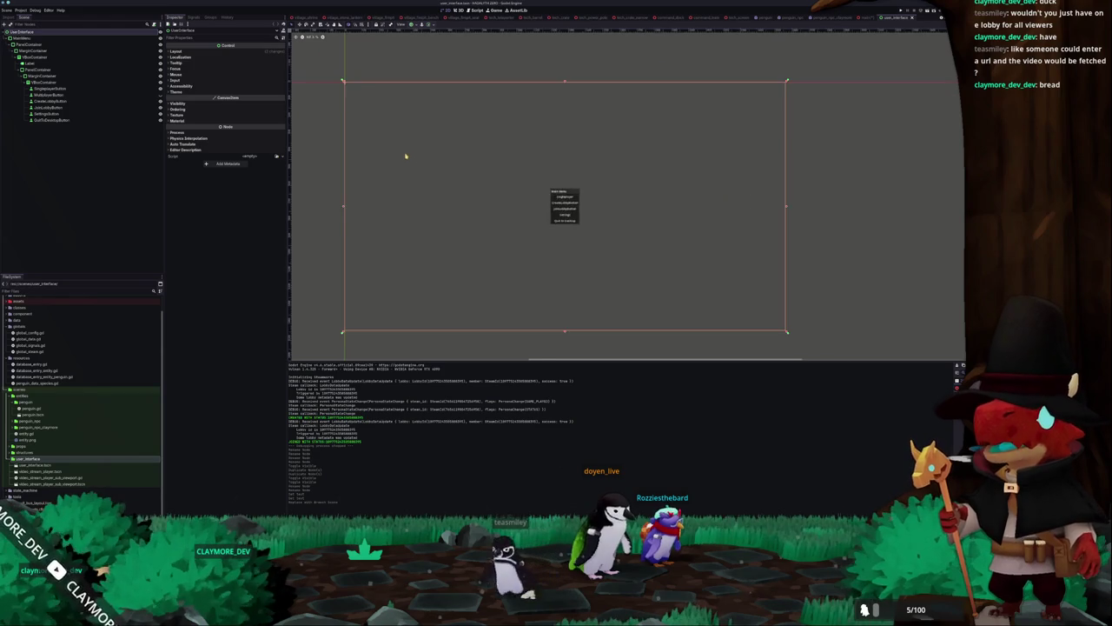
{"action": "scroll", "coordinate": [340, 88], "scroll_direction": "down", "scroll_amount": 1}
{"action": "right_click", "coordinate": [54, 34]}
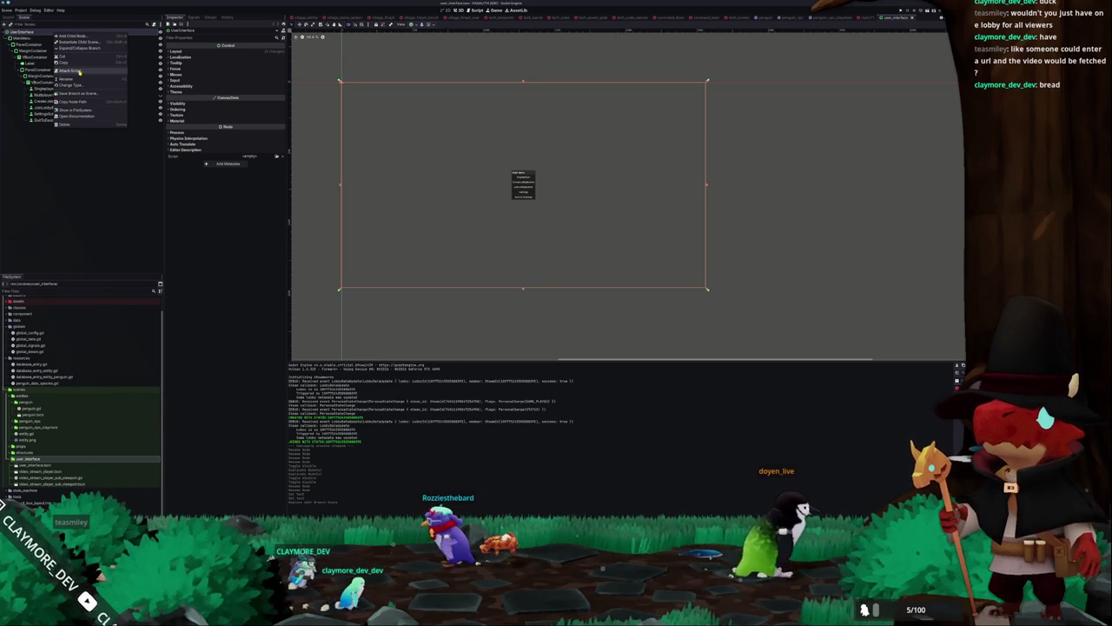
Attach a new user_interface.gd script to UserInterface and add class_name UserInterface externally
{"action": "left_click", "coordinate": [79, 71]}
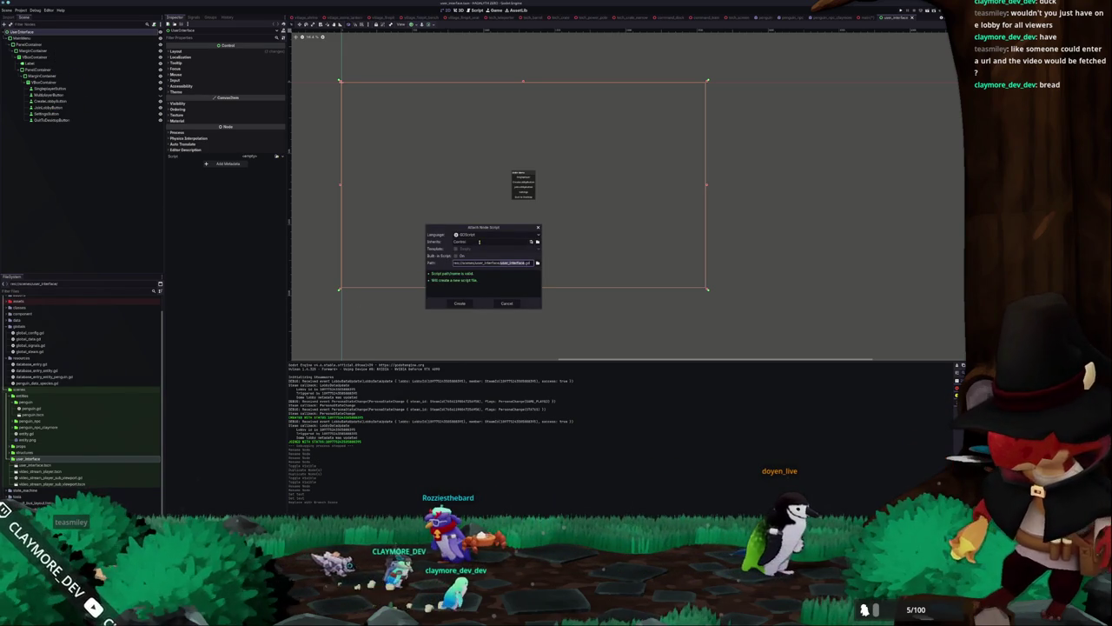
{"action": "left_click", "coordinate": [460, 304]}
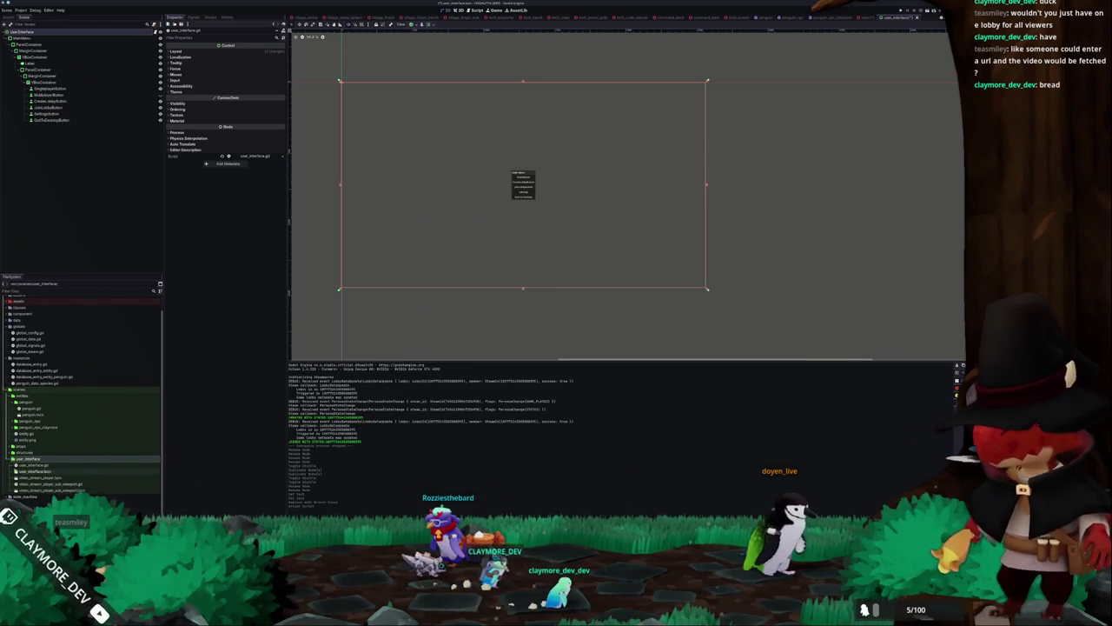
{"action": "left_click", "coordinate": [36, 465]}
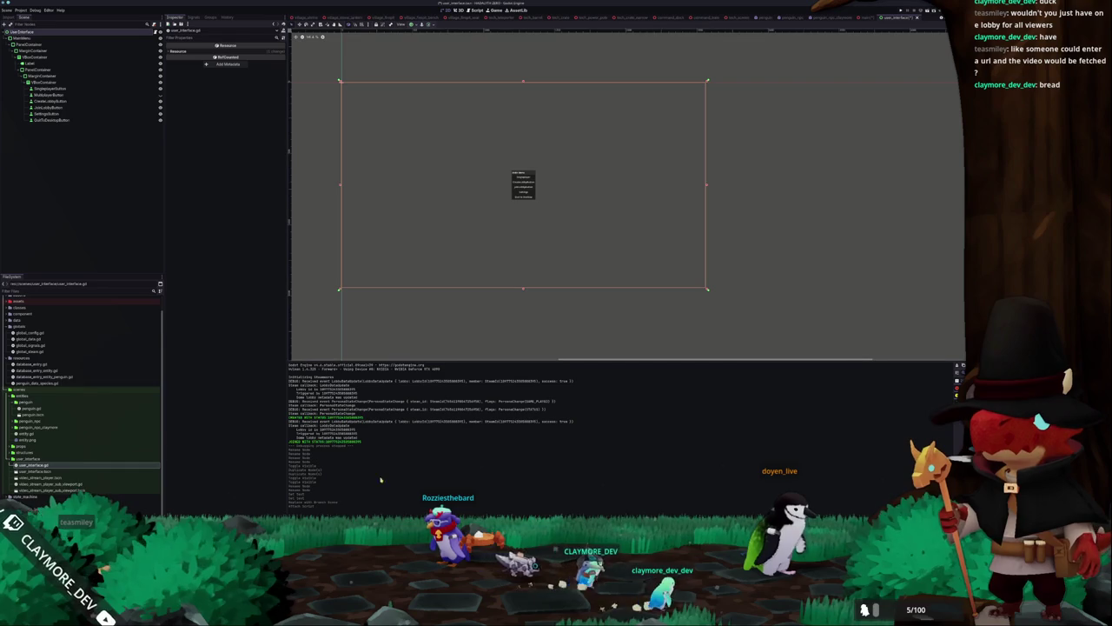
{"action": "key", "text": "alt+Tab"}
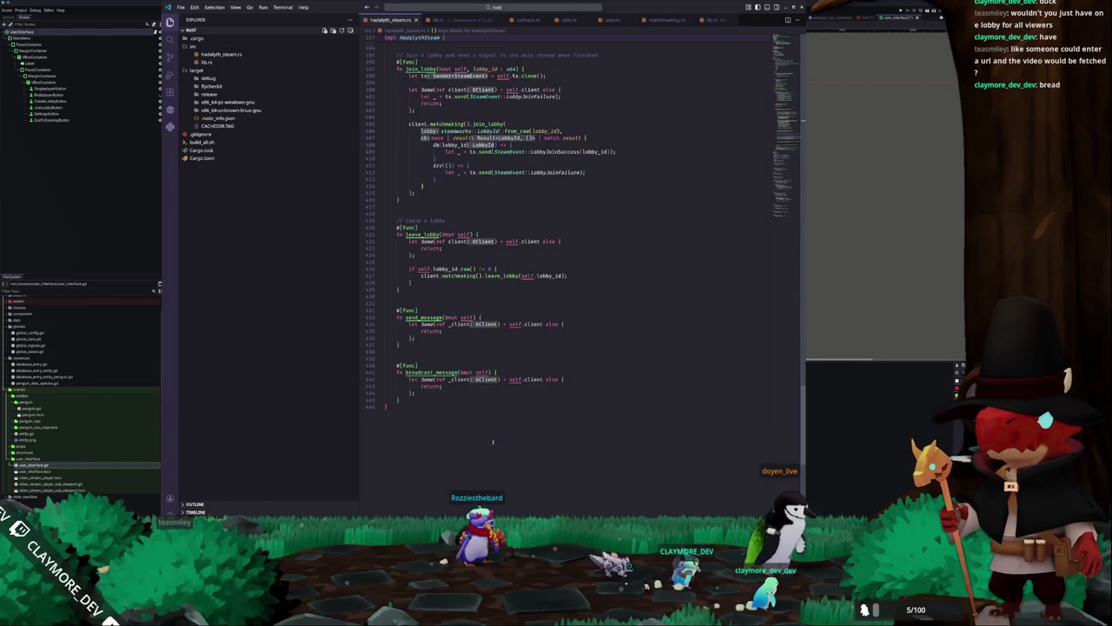
{"action": "type", "text": "class_name UserInterface"}
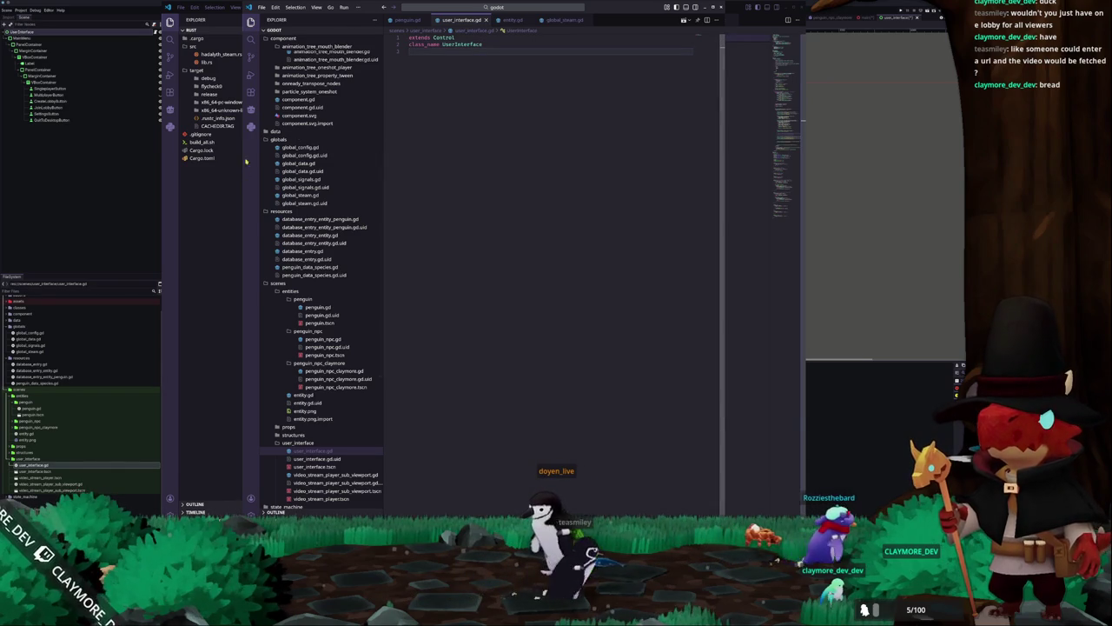
Back in Godot, reselect the UserInterface root node and dismiss its actions menu
{"action": "left_click", "coordinate": [88, 197]}
{"action": "left_click", "coordinate": [45, 51]}
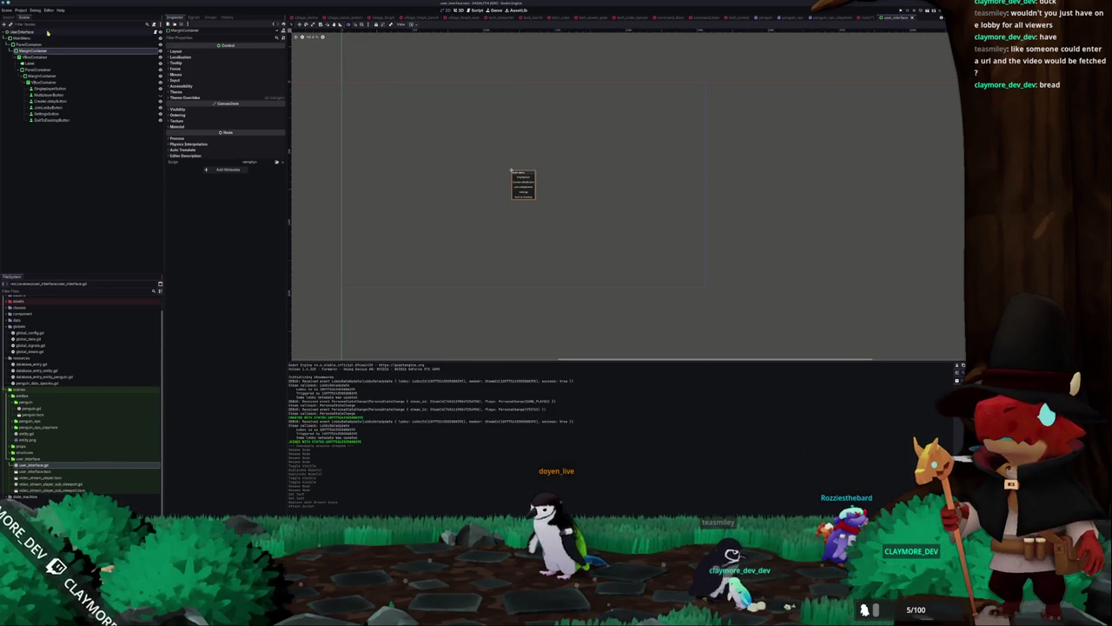
{"action": "left_click", "coordinate": [47, 32]}
{"action": "right_click", "coordinate": [44, 34]}
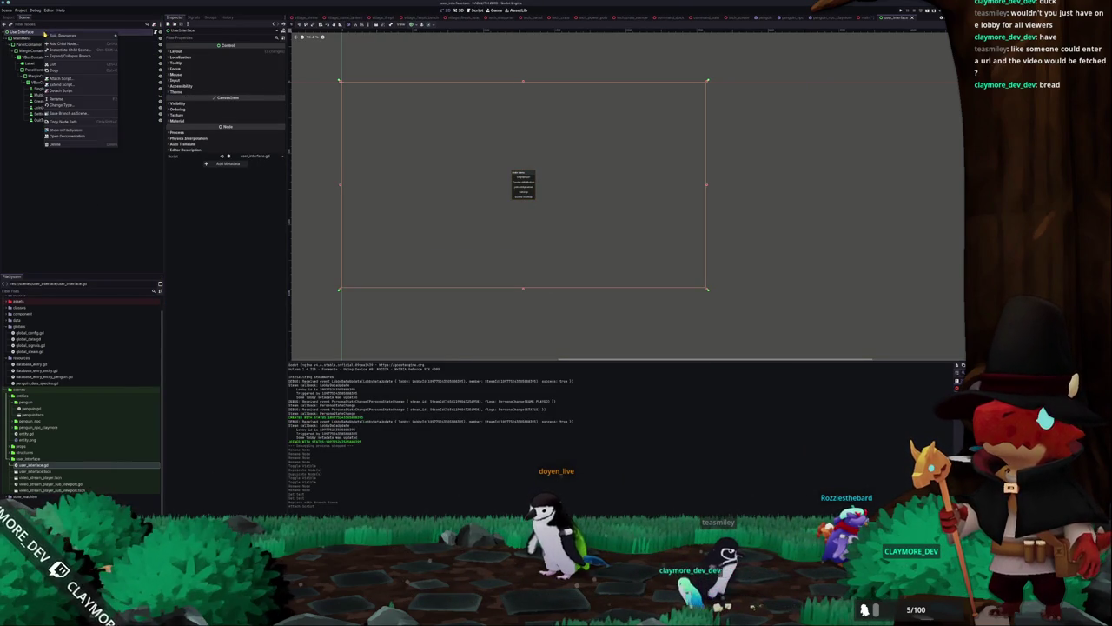
{"action": "left_click", "coordinate": [41, 466]}
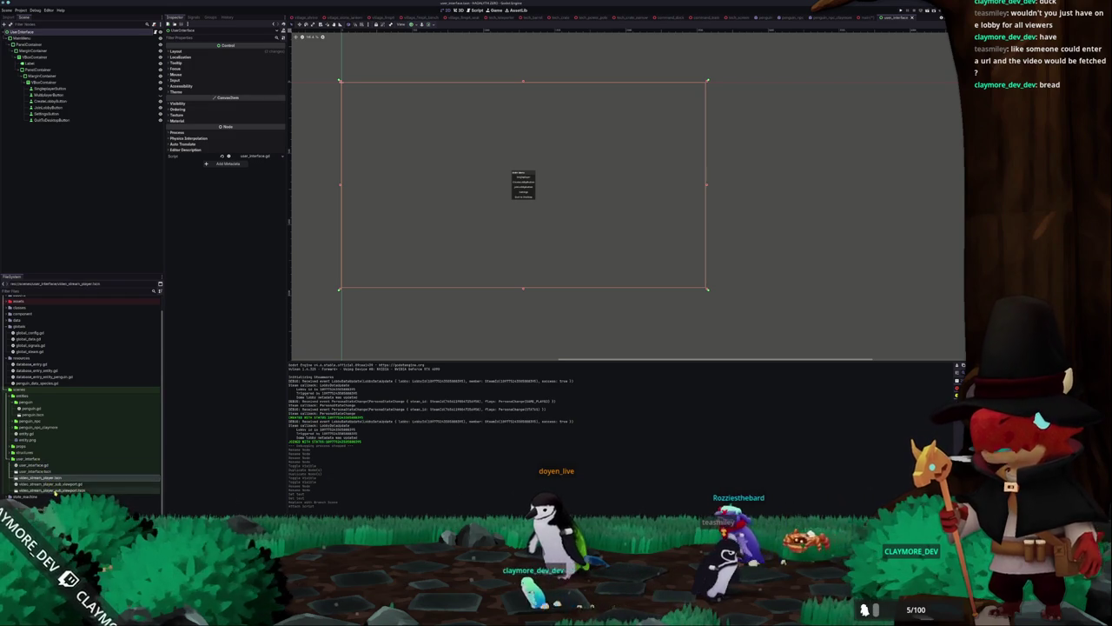
Create a new folder inside scenes and a subfolder named 'video_stream_player'
{"action": "scroll", "coordinate": [53, 490], "scroll_direction": "down", "scroll_amount": 1}
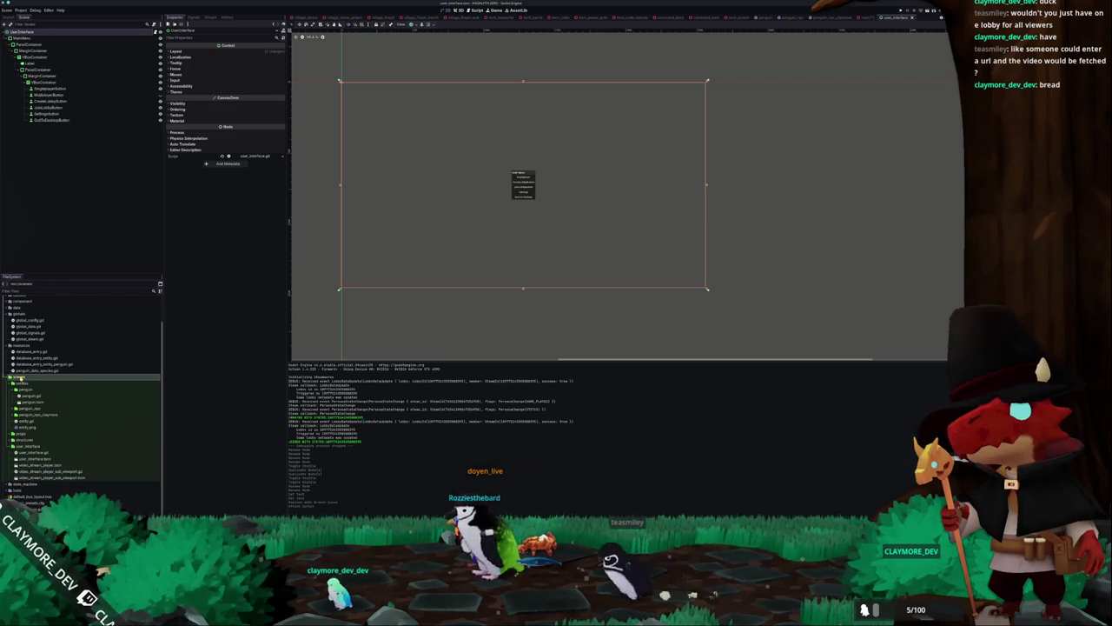
{"action": "right_click", "coordinate": [19, 377]}
{"action": "left_click", "coordinate": [104, 395]}
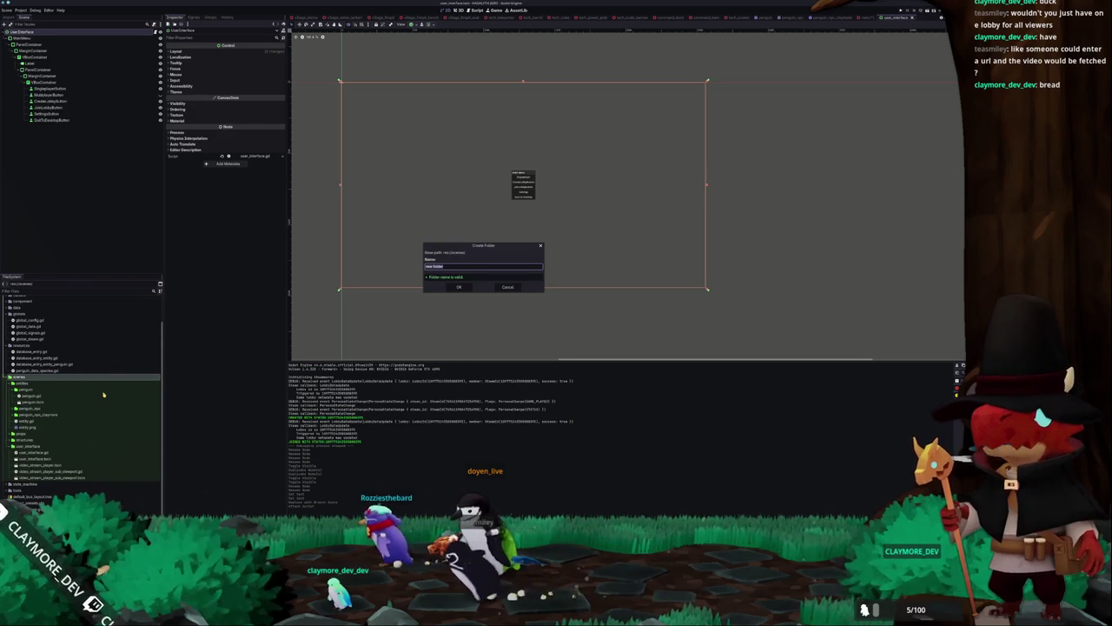
{"action": "key", "text": "Return"}
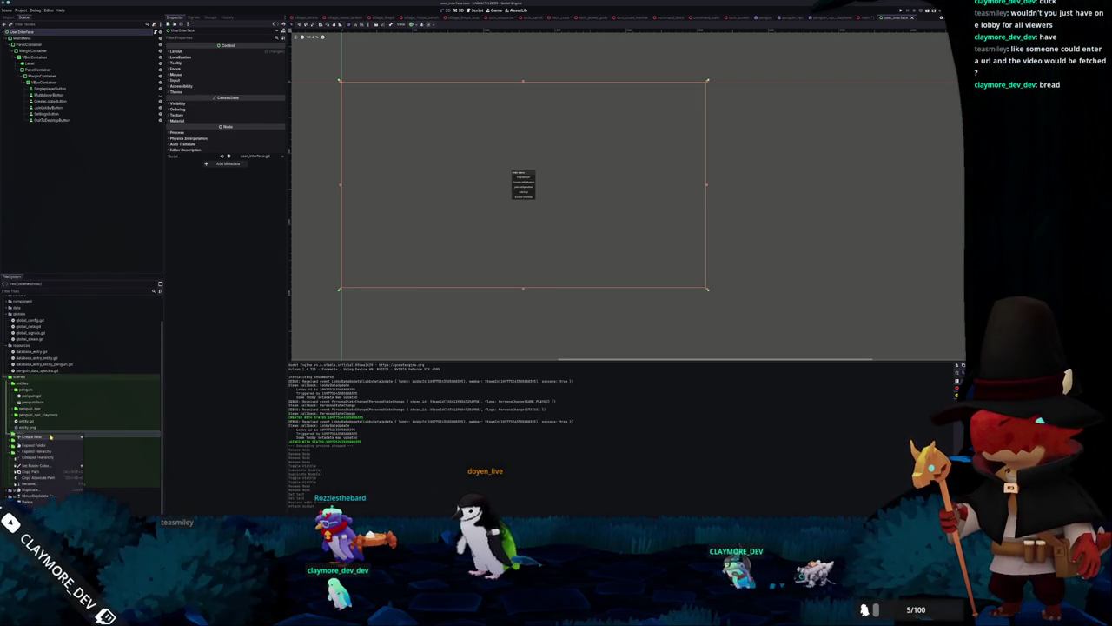
{"action": "right_click", "coordinate": [87, 433]}
{"action": "left_click", "coordinate": [95, 441]}
{"action": "type", "text": "video_stream_player"}
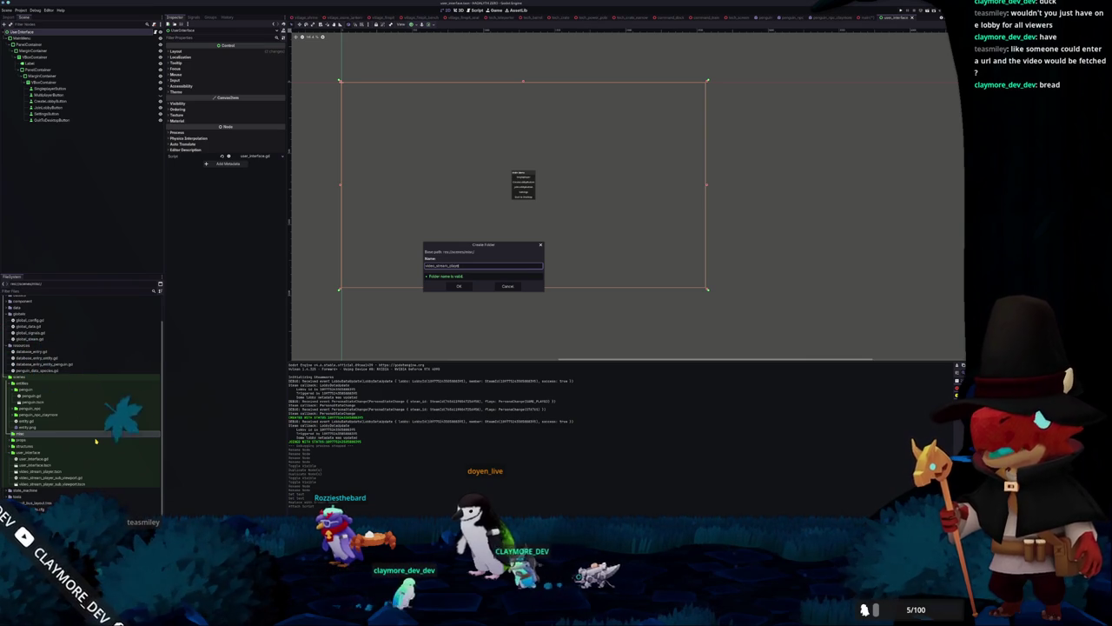
{"action": "key", "text": "Return"}
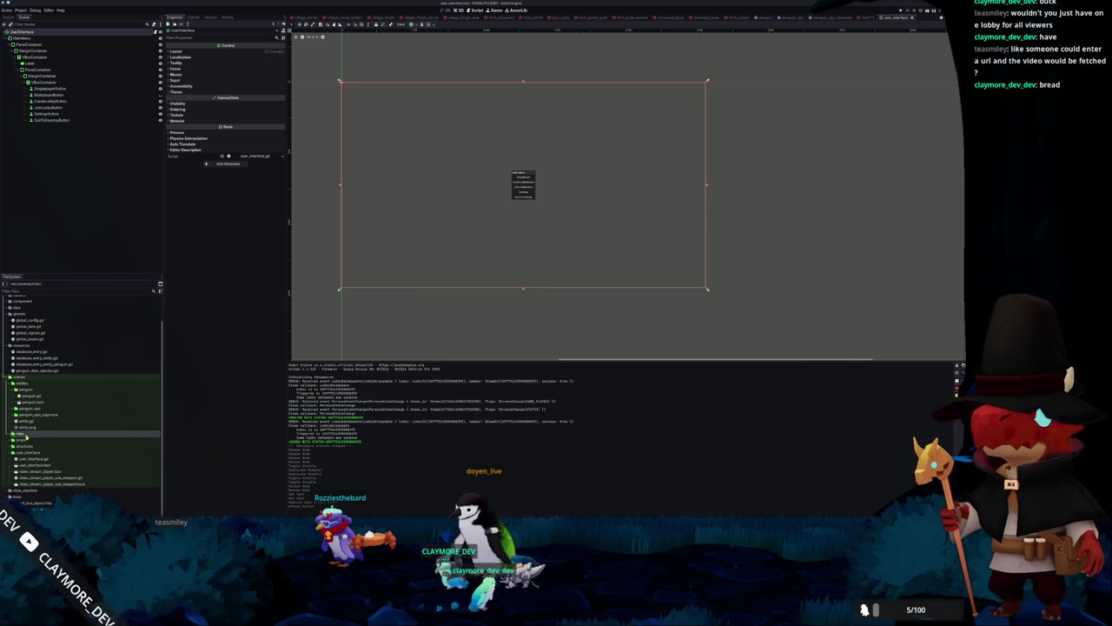
Move the three video_stream_player files into the new folder and expand it
{"action": "left_click", "coordinate": [52, 477]}
{"action": "left_click", "coordinate": [52, 489], "text": "shift"}
{"action": "mouse_move", "coordinate": [53, 483]}
{"action": "left_mouse_down"}
{"action": "mouse_move", "coordinate": [61, 467]}
{"action": "mouse_move", "coordinate": [37, 440]}
{"action": "left_mouse_up"}
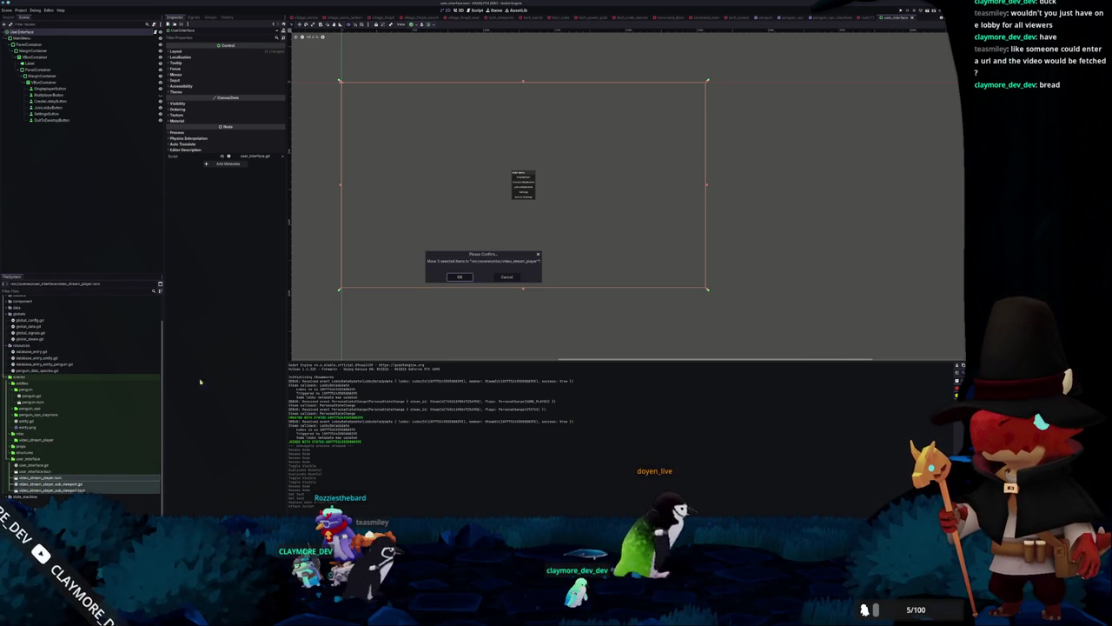
{"action": "left_click", "coordinate": [461, 276]}
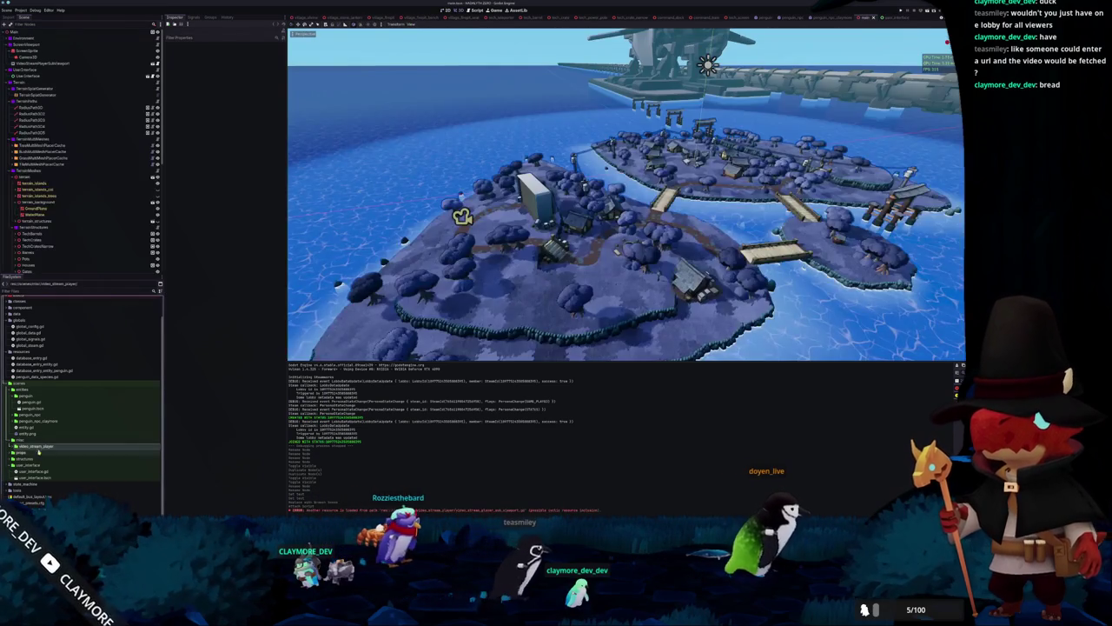
{"action": "double_click", "coordinate": [86, 445]}
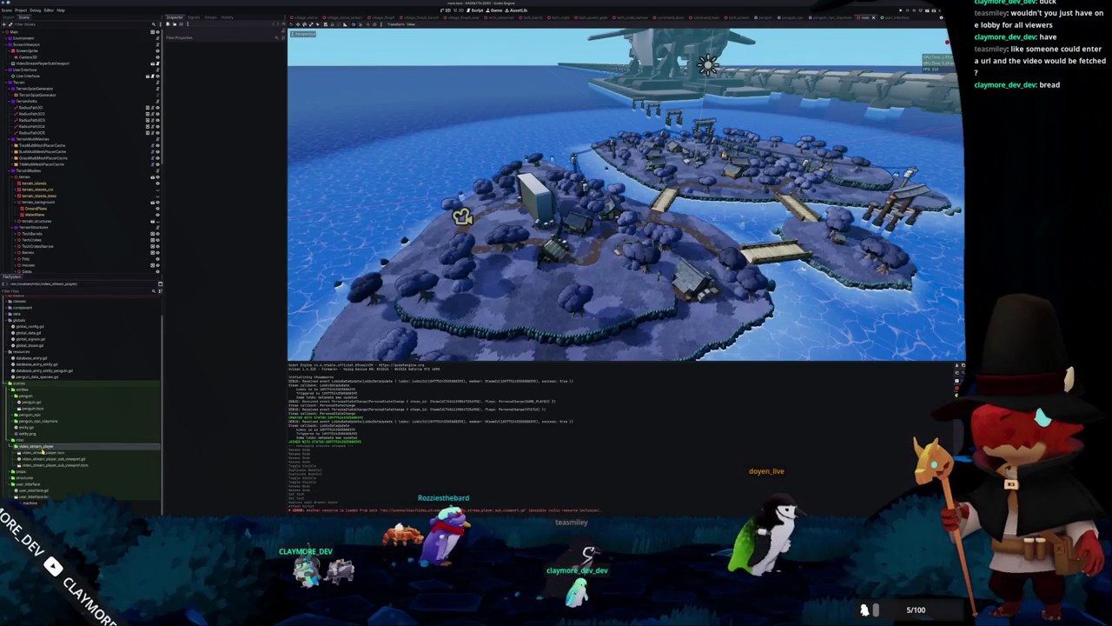
Open video_stream_player.tscn and video_stream_player_sub_viewport.tscn to verify them after the move
{"action": "double_click", "coordinate": [30, 453]}
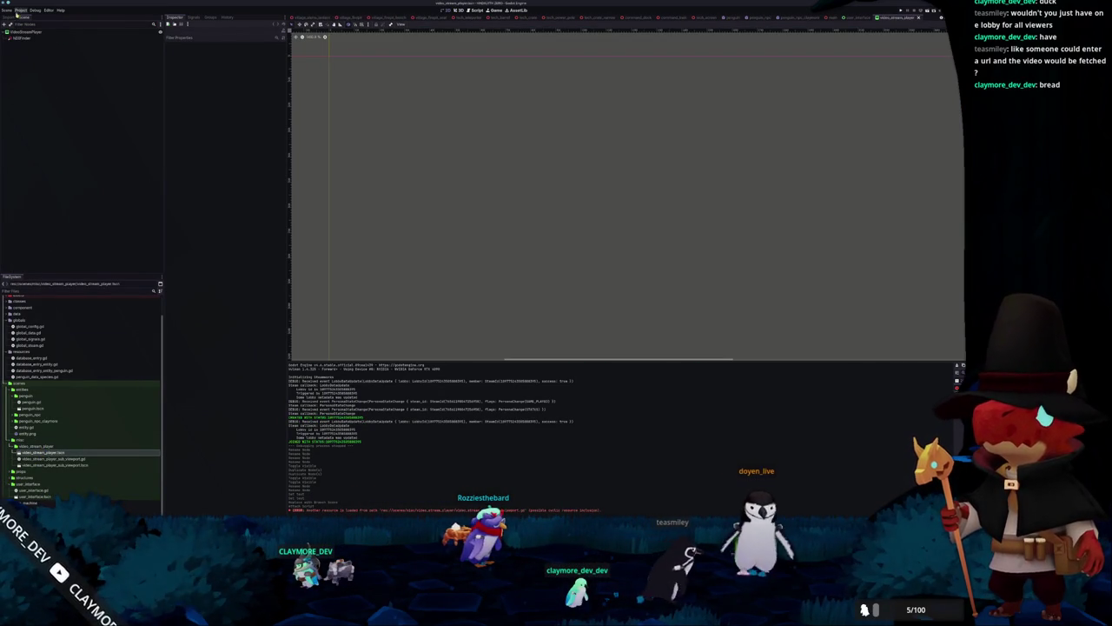
{"action": "left_click", "coordinate": [26, 32]}
{"action": "double_click", "coordinate": [61, 465]}
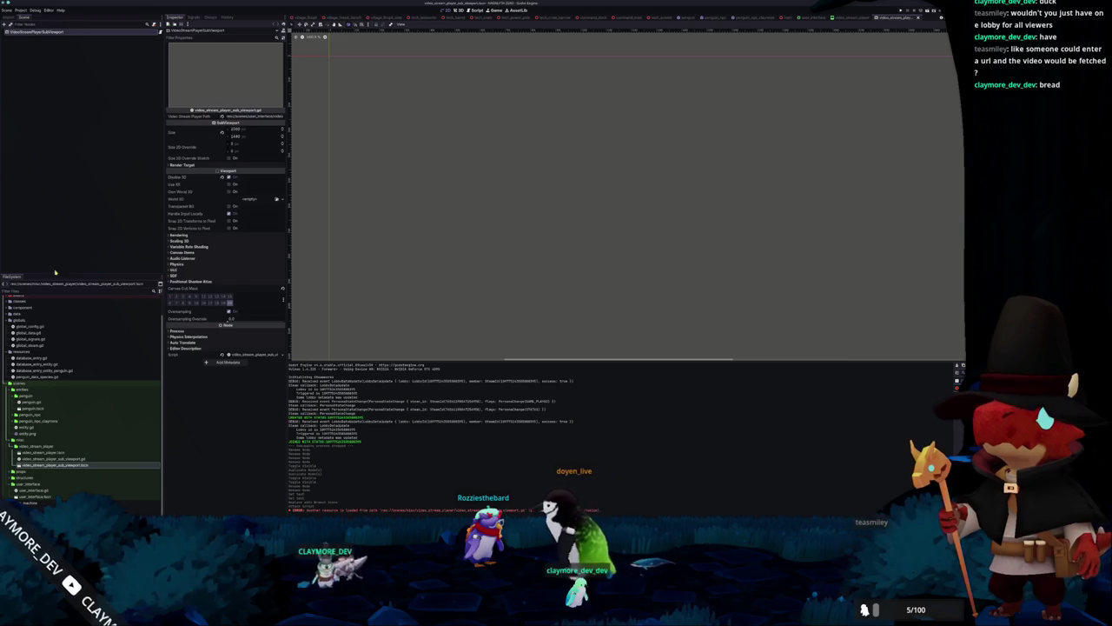
{"action": "right_click", "coordinate": [44, 453]}
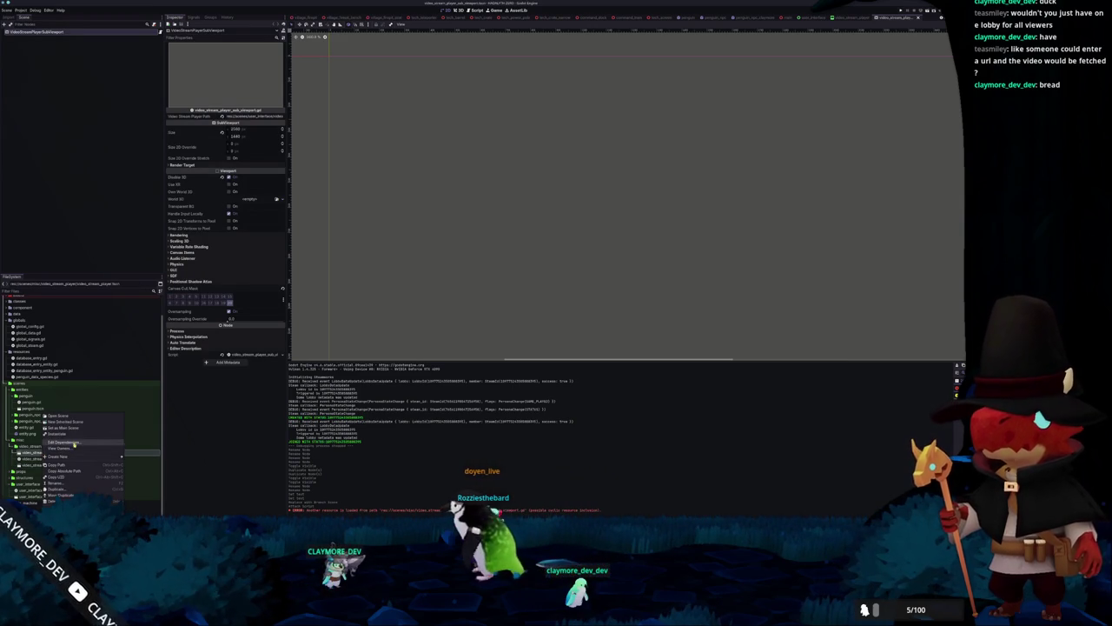
{"action": "left_click", "coordinate": [65, 470]}
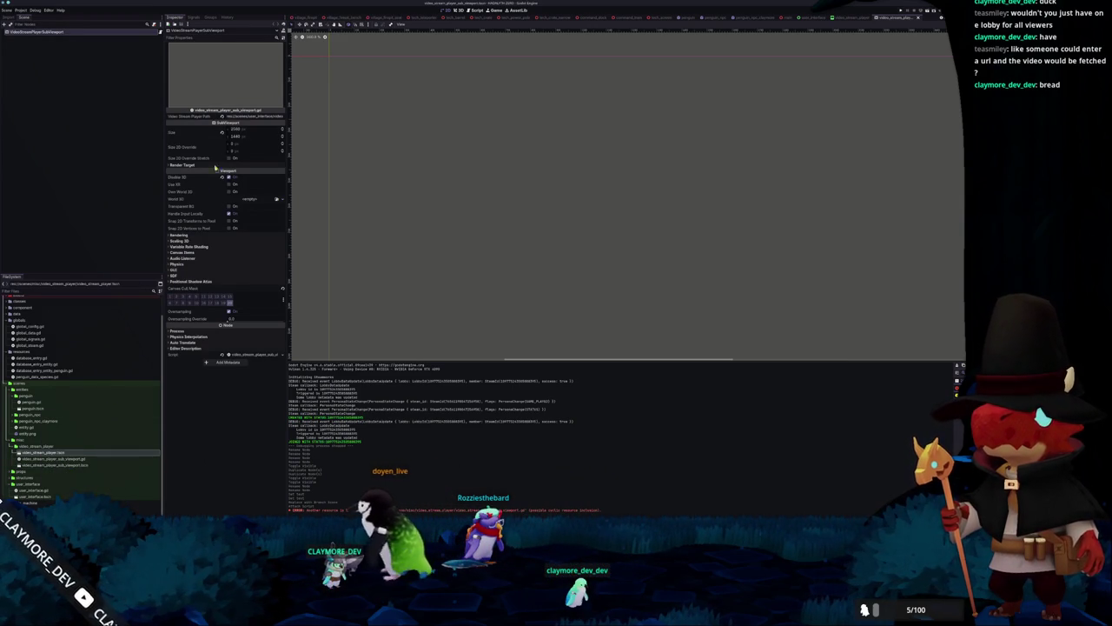
{"action": "left_click", "coordinate": [114, 154]}
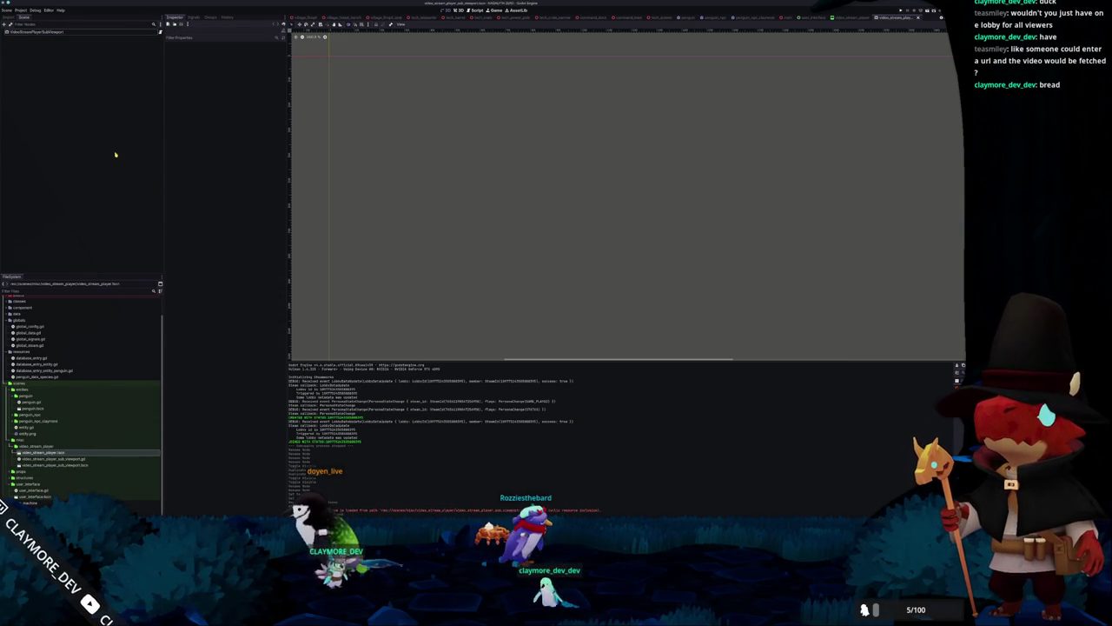
Return to user_interface.tscn and run the project
{"action": "double_click", "coordinate": [31, 496]}
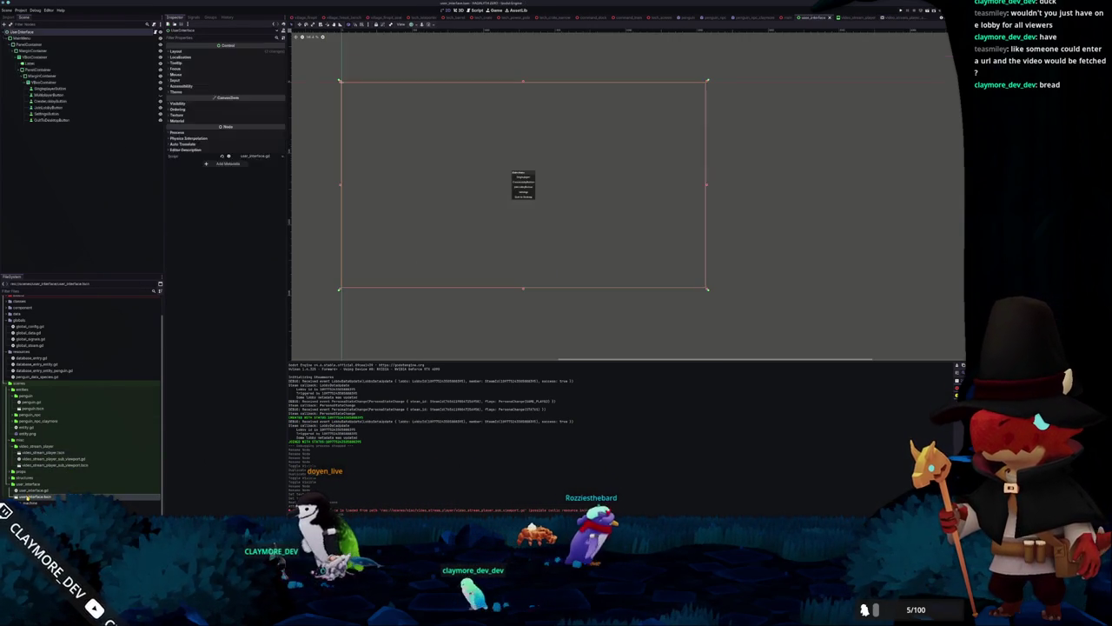
{"action": "left_click", "coordinate": [79, 170]}
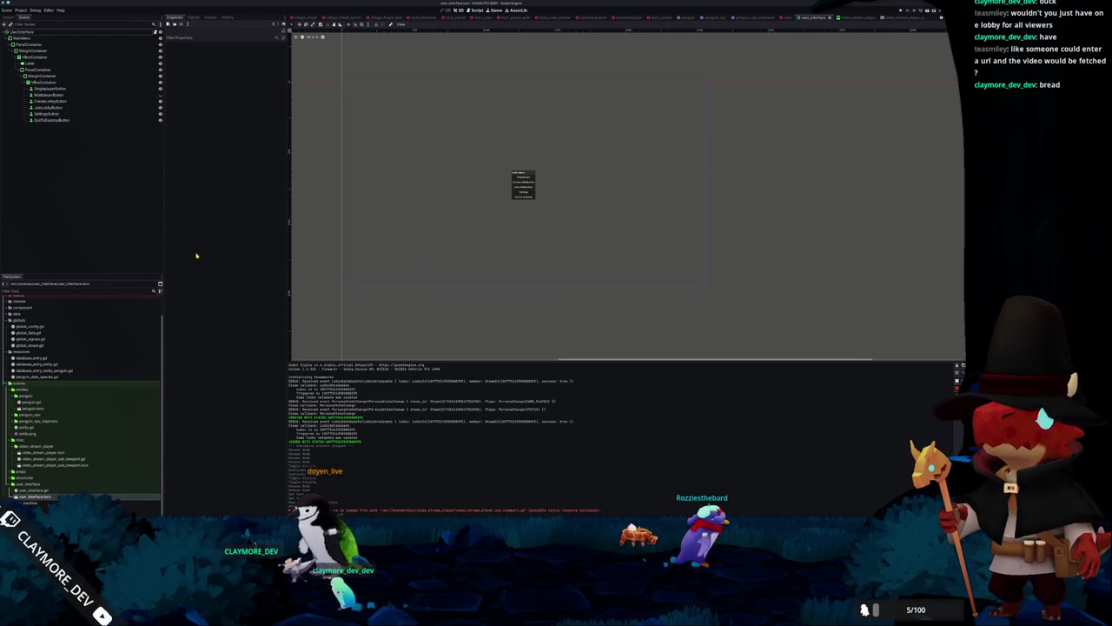
{"action": "key", "text": "F5"}
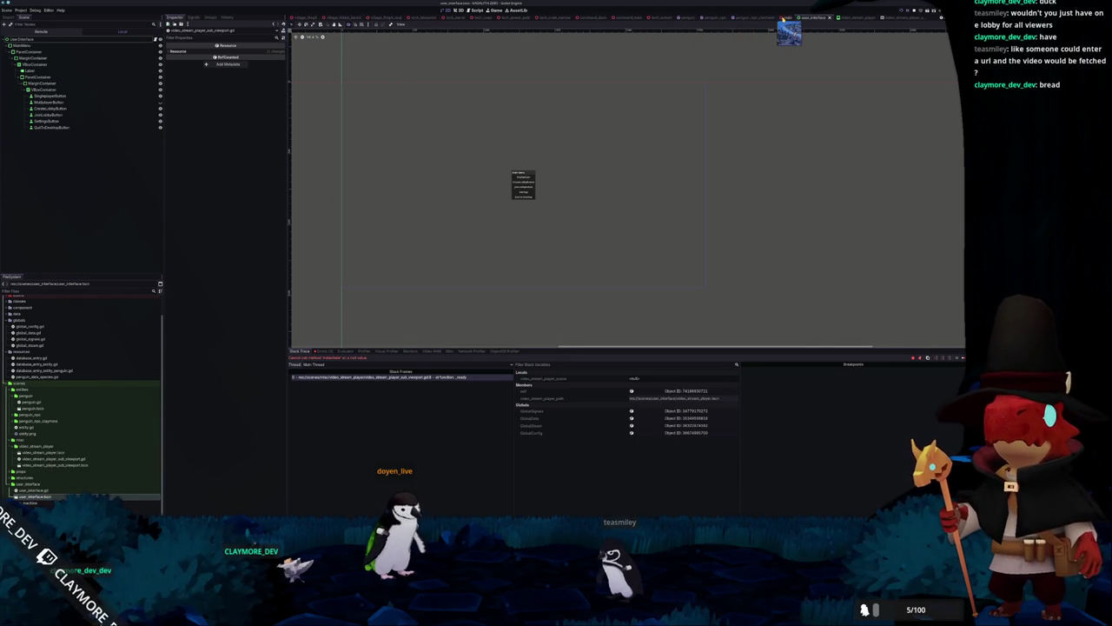
After the debugger error, stop and rerun the game, close it, and return to the UserInterface scene
{"action": "left_click", "coordinate": [789, 18]}
{"action": "left_click", "coordinate": [39, 70]}
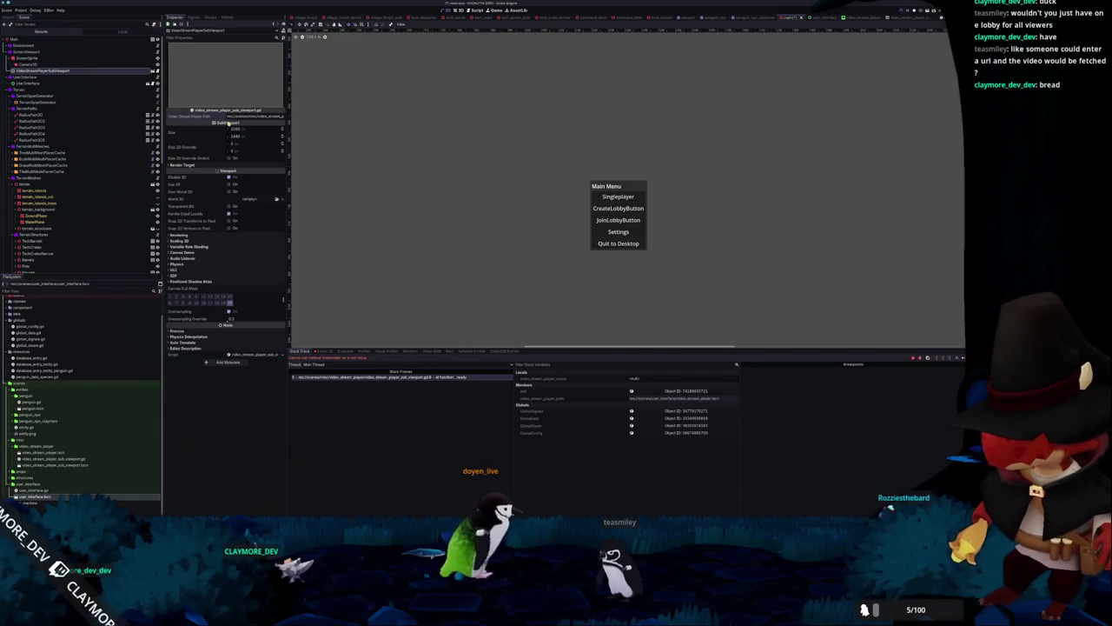
{"action": "key", "text": "F8"}
{"action": "key", "text": "F5"}
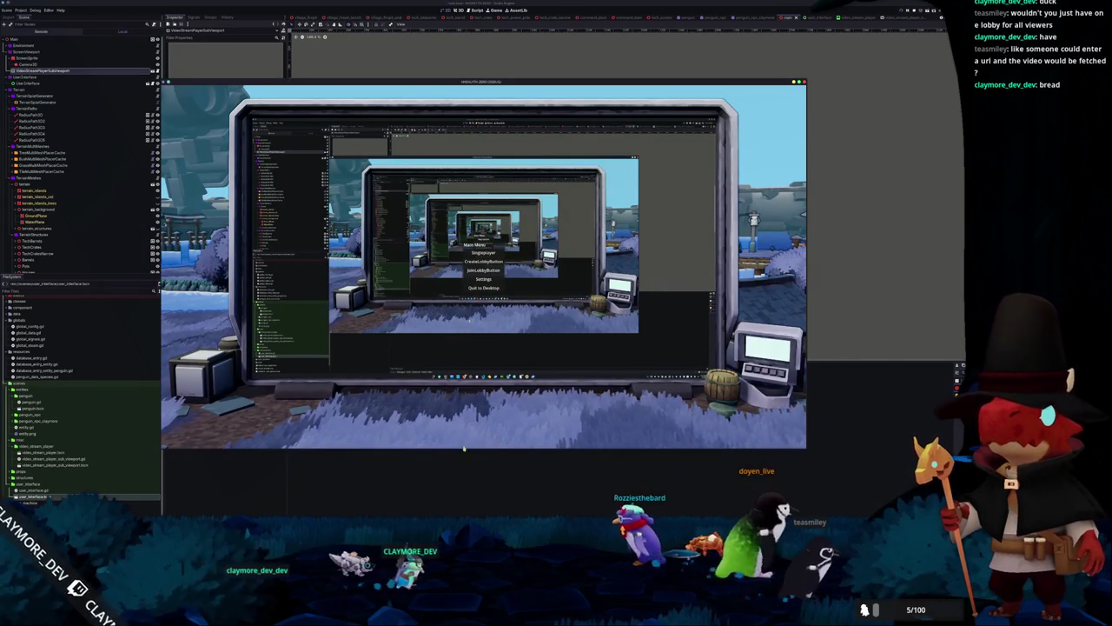
{"action": "left_click", "coordinate": [803, 81]}
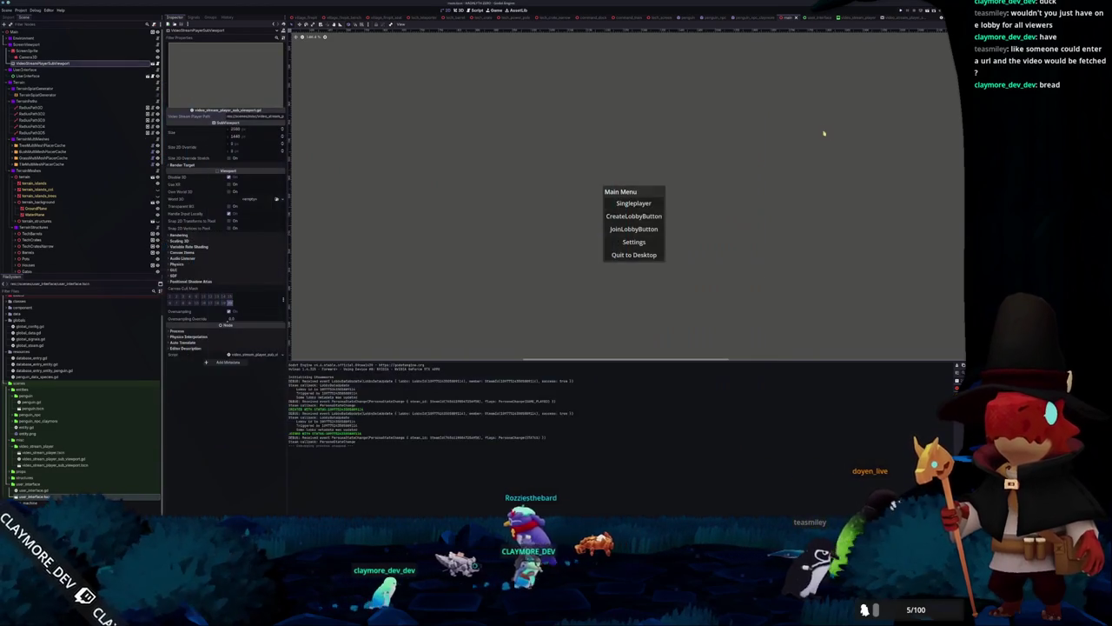
{"action": "left_click", "coordinate": [895, 17]}
{"action": "left_click", "coordinate": [810, 17]}
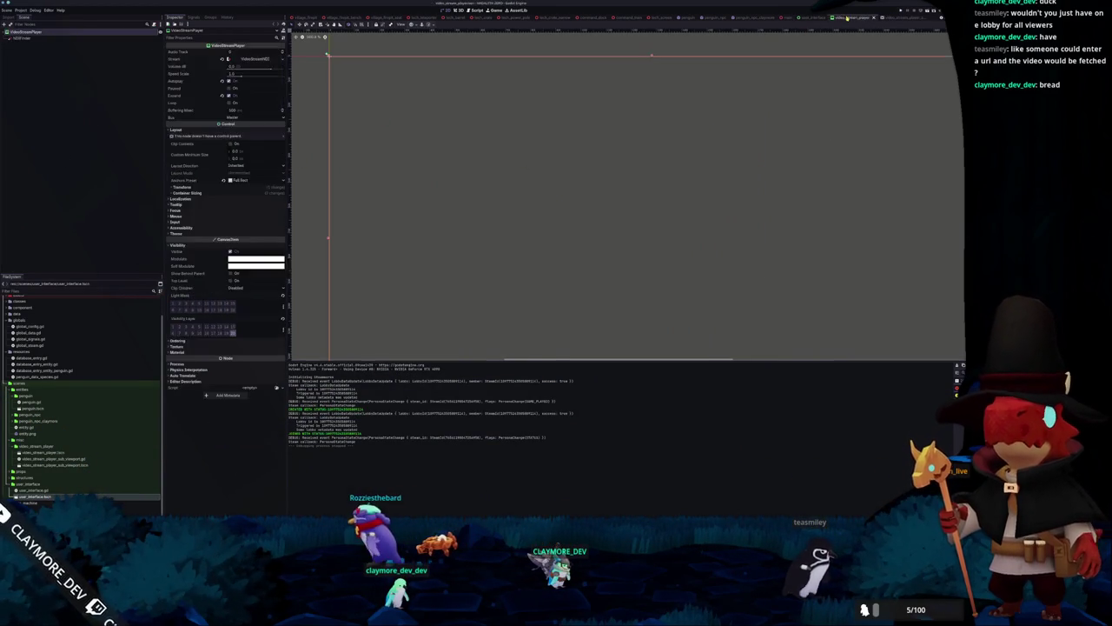
{"action": "left_click", "coordinate": [22, 31]}
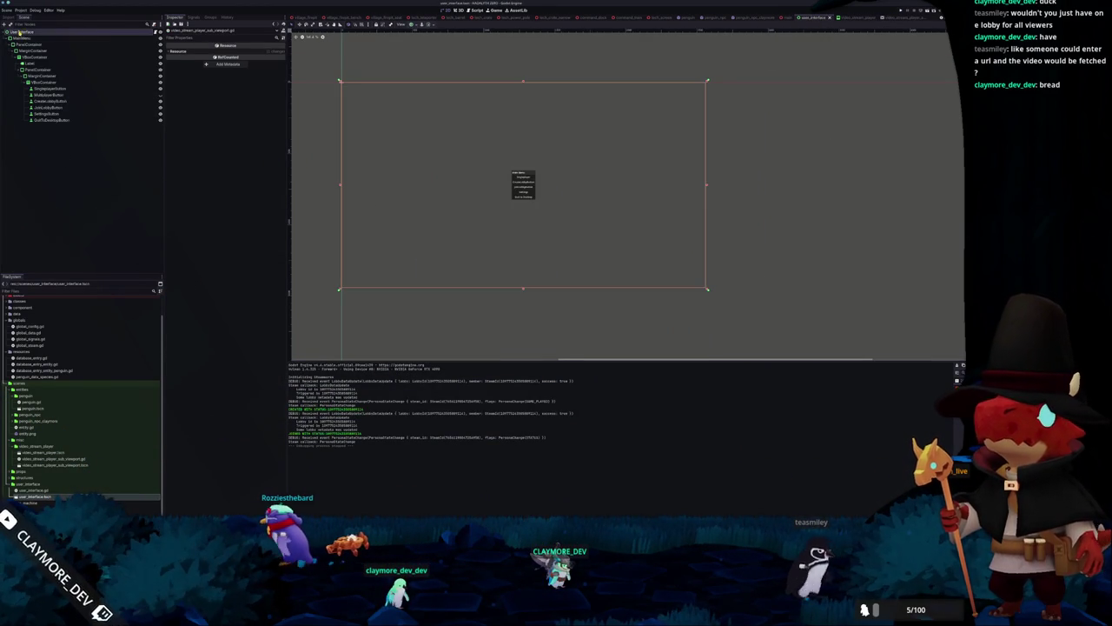
Add a StateMachine child node to UserInterface
{"action": "key", "text": "ctrl+a"}
{"action": "type", "text": "statemachine"}
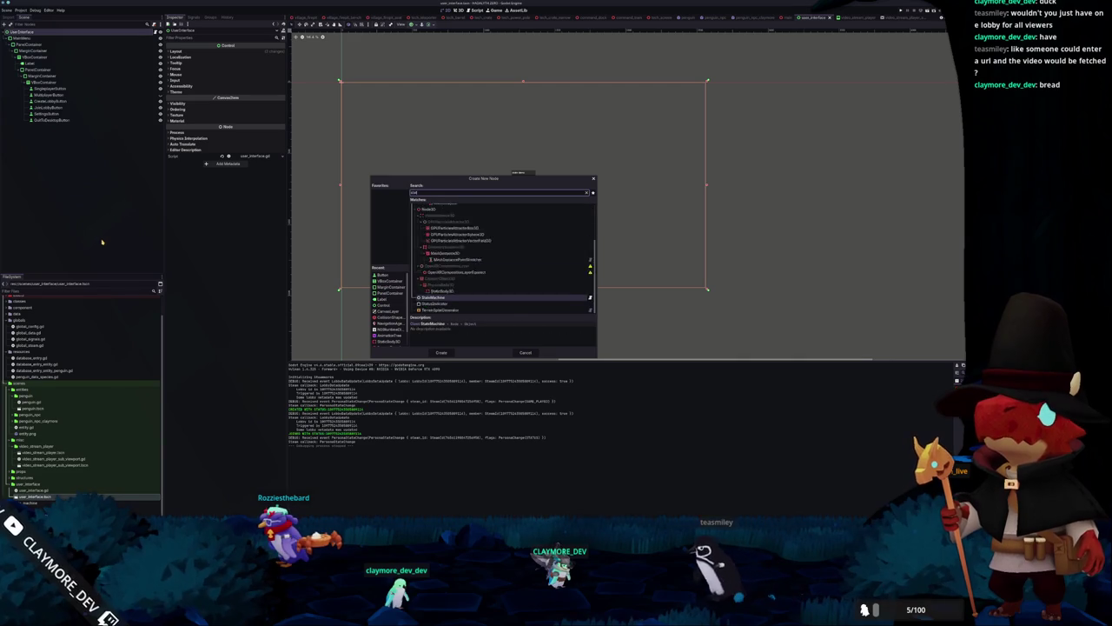
{"action": "left_click", "coordinate": [440, 352]}
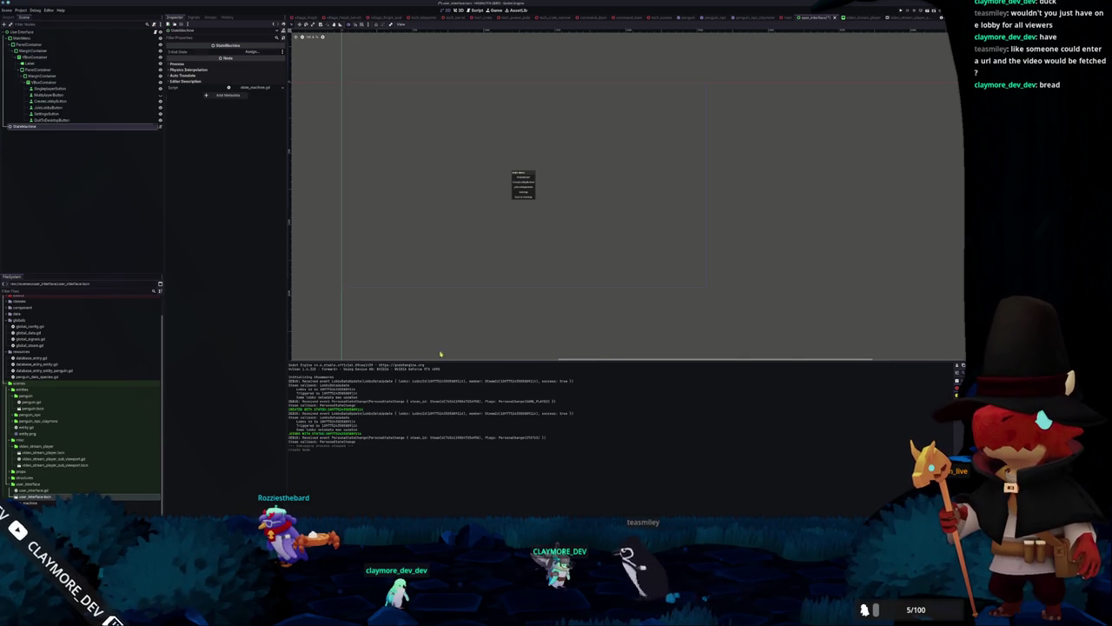
Extend its script as user_interface_state_machine.gd and declare class_name UserInterfaceStateMachine
{"action": "right_click", "coordinate": [83, 128]}
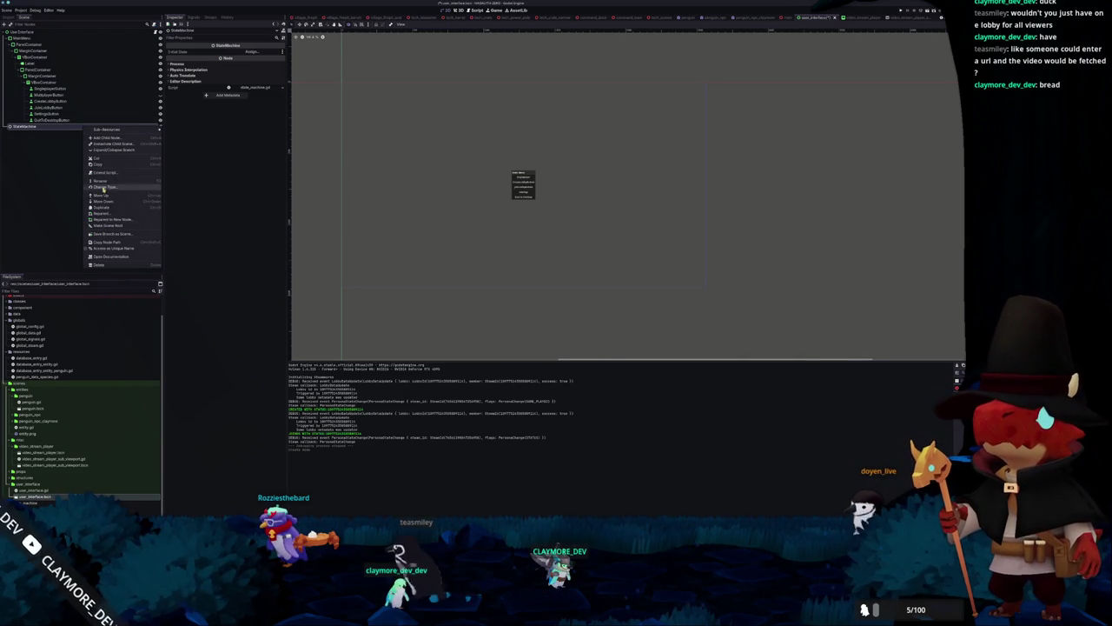
{"action": "left_click", "coordinate": [103, 174]}
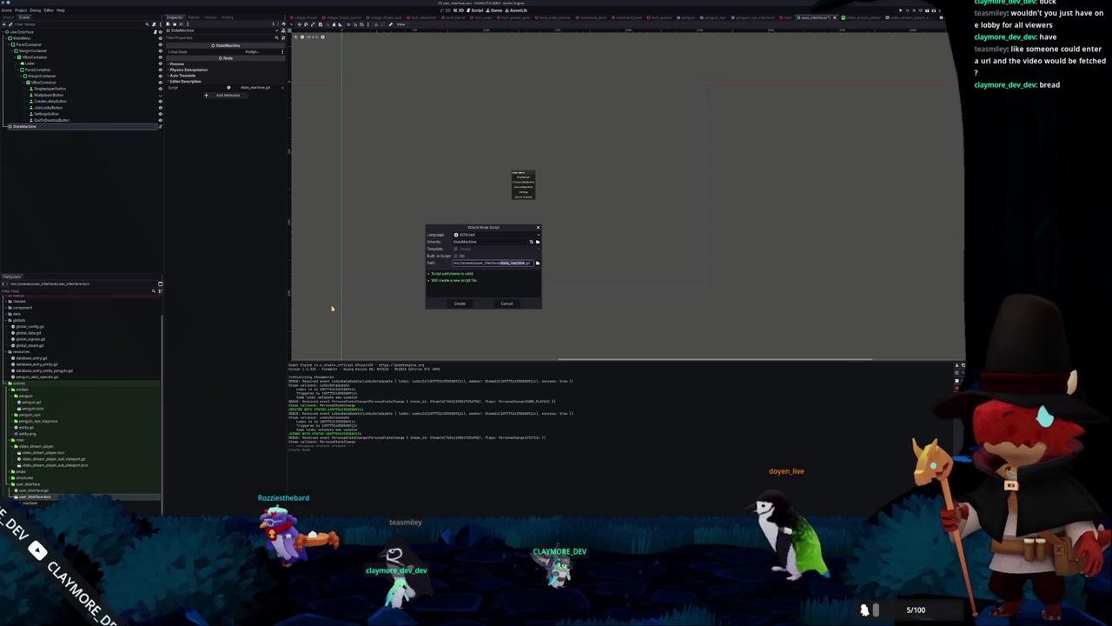
{"action": "key", "text": "Left"}
{"action": "type", "text": "user_interface_"}
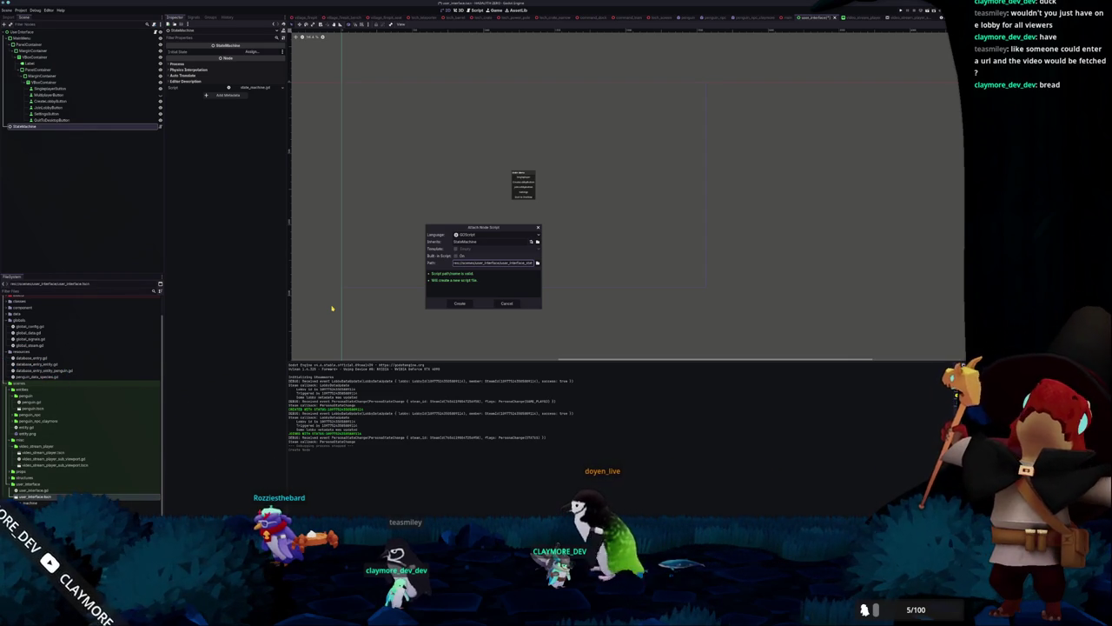
{"action": "left_click", "coordinate": [461, 304]}
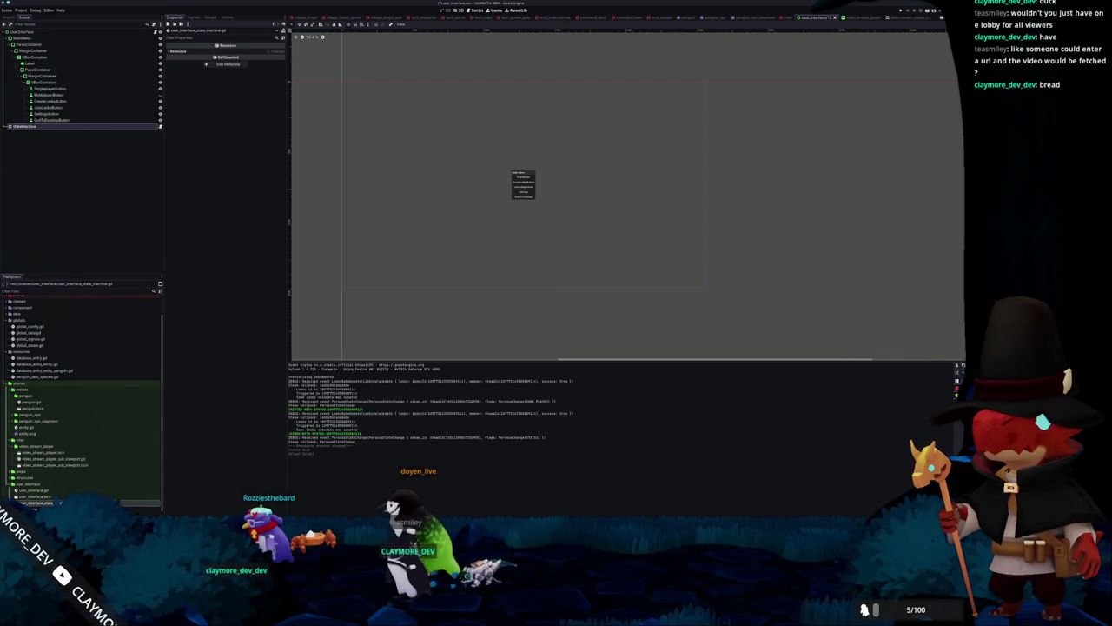
{"action": "type", "text": "class_name "}
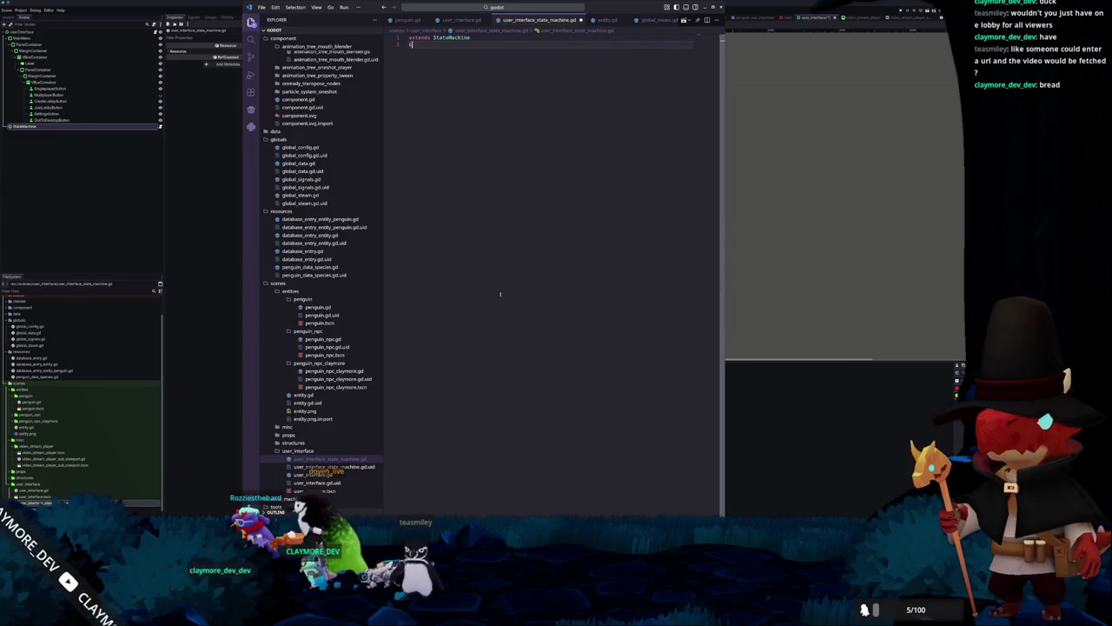
{"action": "type", "text": "User"}
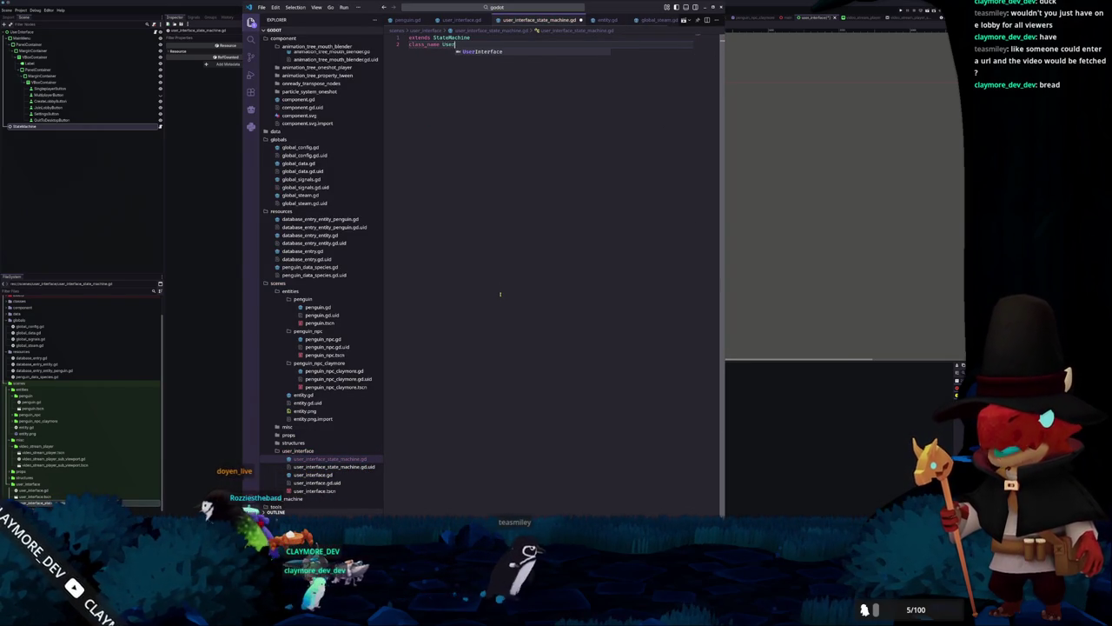
{"action": "type", "text": "InterfaceStateMachine"}
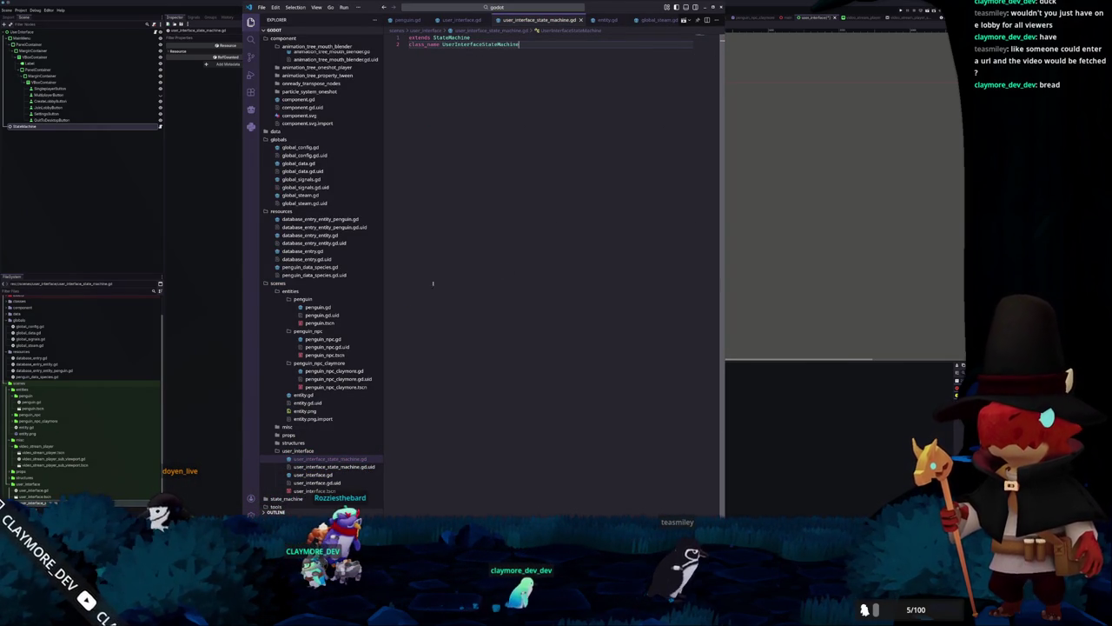
Create a new folder named 'states' under user_interface in the Explorer
{"action": "scroll", "coordinate": [321, 261], "scroll_direction": "down", "scroll_amount": 2}
{"action": "right_click", "coordinate": [318, 249]}
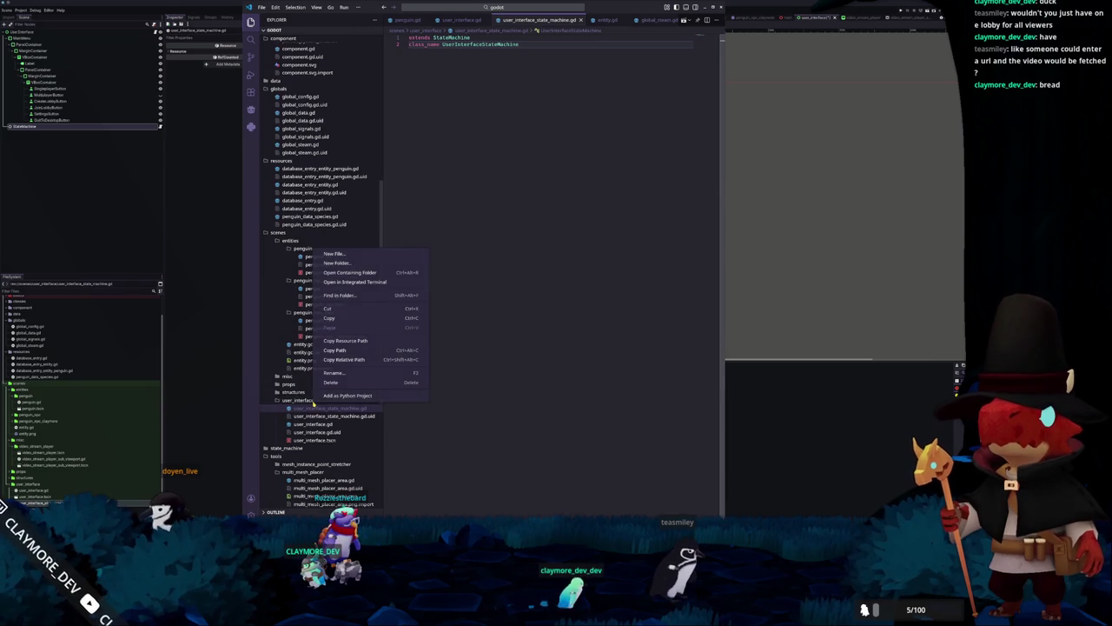
{"action": "left_click", "coordinate": [345, 263]}
{"action": "type", "text": "states"}
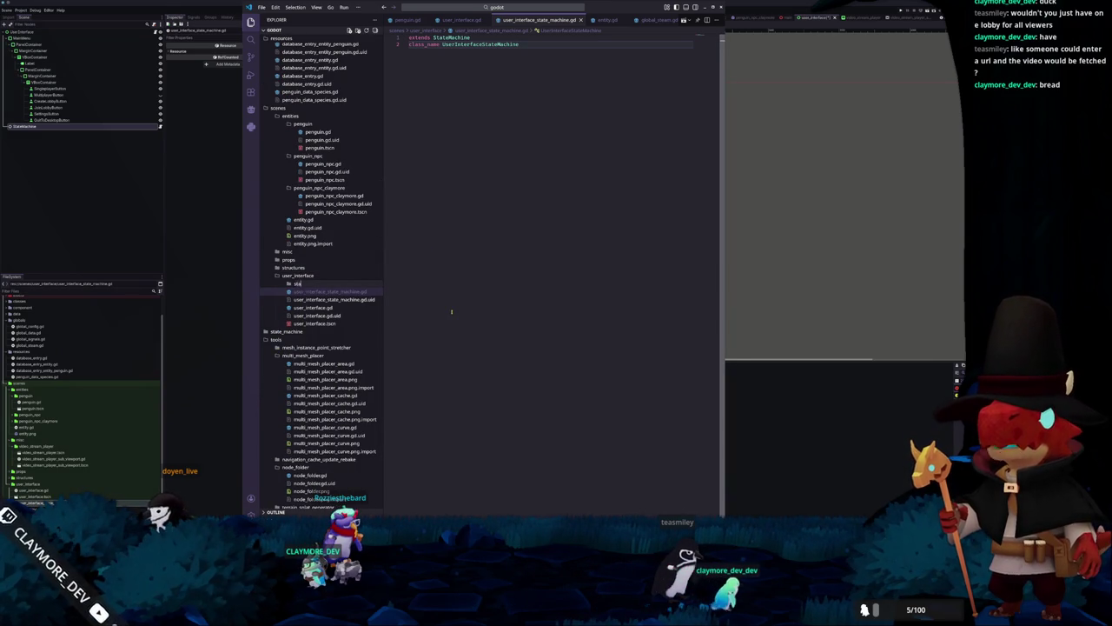
{"action": "key", "text": "Return"}
Expand the state_machine folder to reach state_machine.gd
{"action": "left_click", "coordinate": [504, 213]}
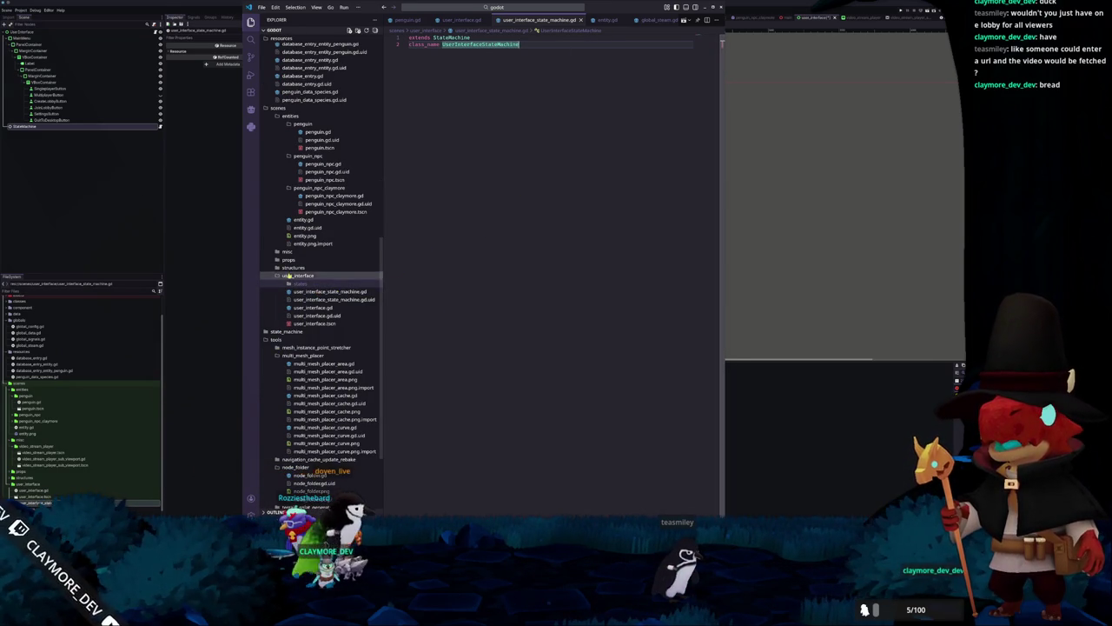
{"action": "scroll", "coordinate": [289, 337], "scroll_direction": "down", "scroll_amount": 2}
{"action": "left_click", "coordinate": [287, 279]}
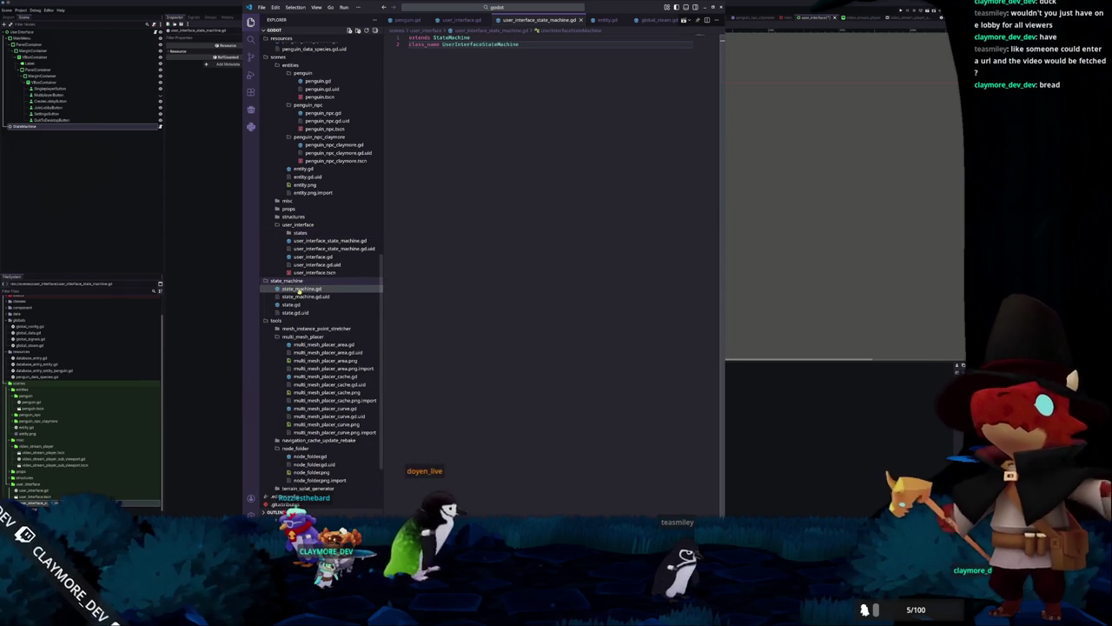
{"action": "left_click", "coordinate": [304, 288]}
{"action": "left_click", "coordinate": [420, 124]}
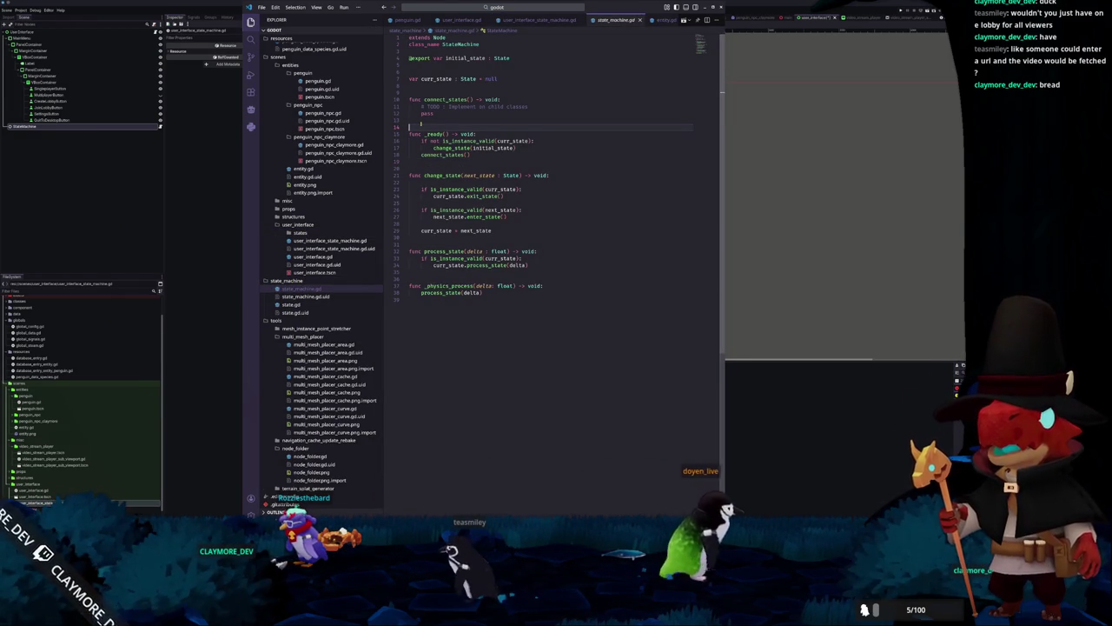
{"action": "left_click", "coordinate": [409, 148]}
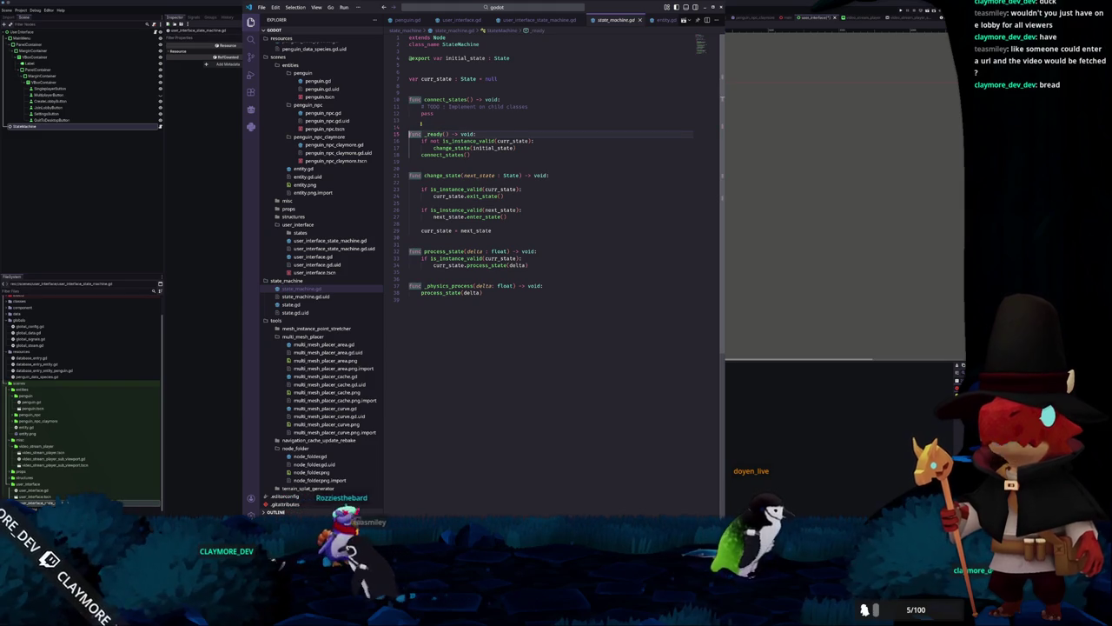
{"action": "key", "text": "Down"}
{"action": "key", "text": "Down"}
{"action": "key", "text": "Down"}
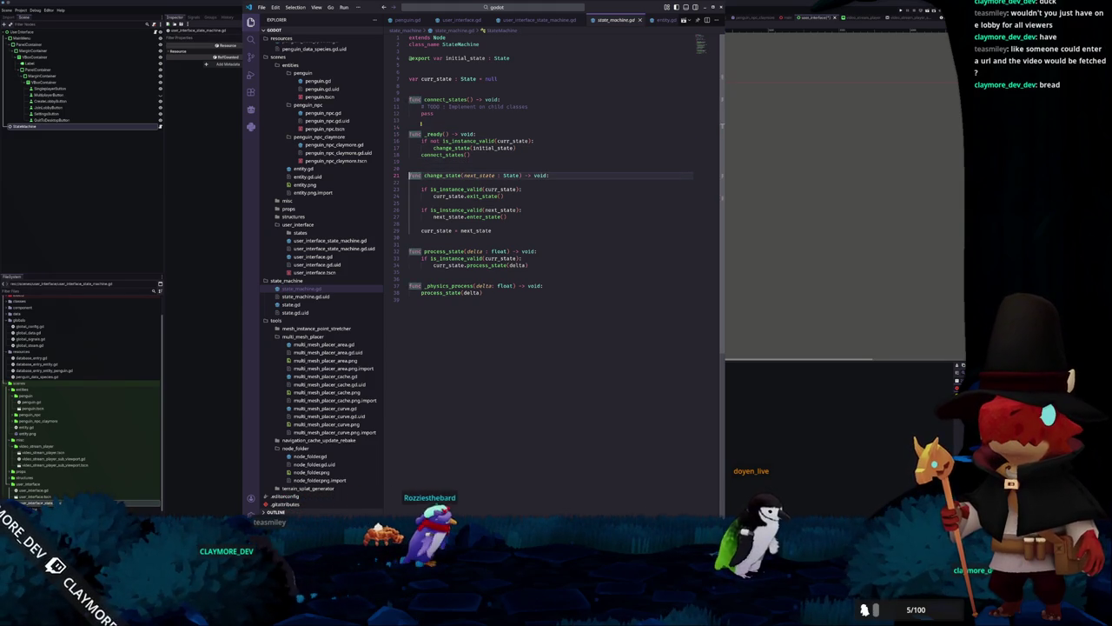
{"action": "key", "text": "Down"}
{"action": "key", "text": "Down"}
{"action": "key", "text": "Down"}
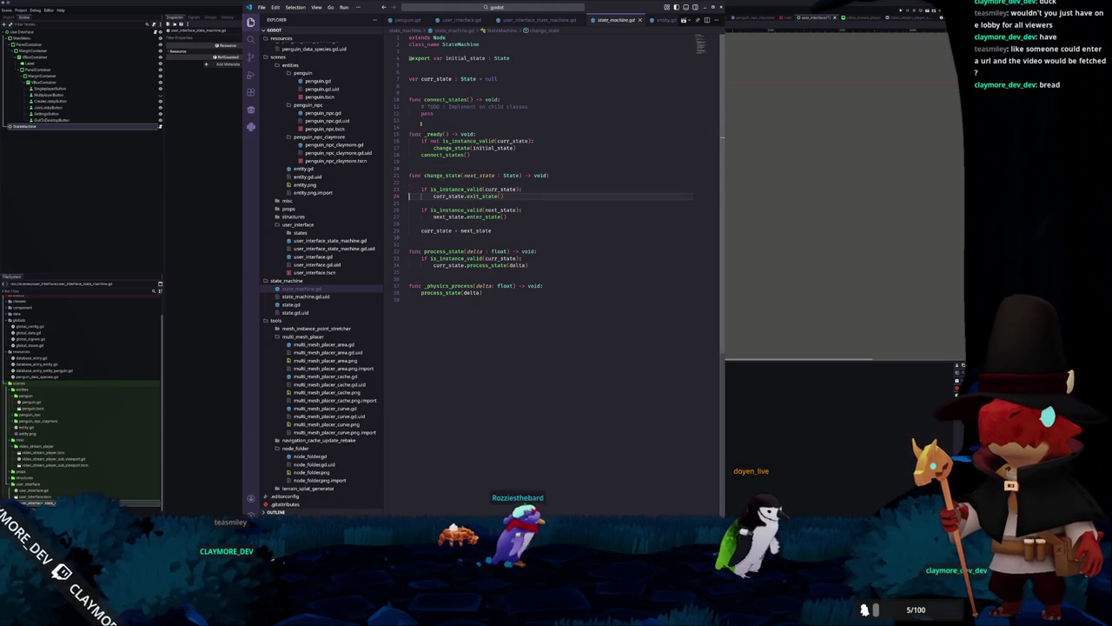
{"action": "key", "text": "Down"}
{"action": "key", "text": "Down"}
{"action": "key", "text": "Down"}
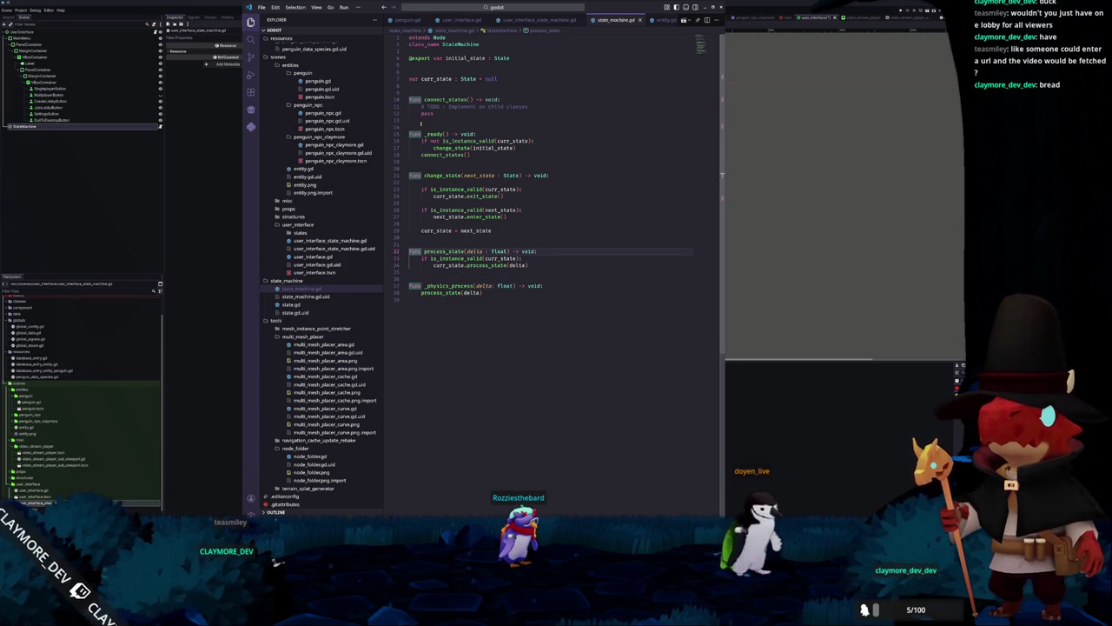
{"action": "key", "text": "Up"}
{"action": "key", "text": "Up"}
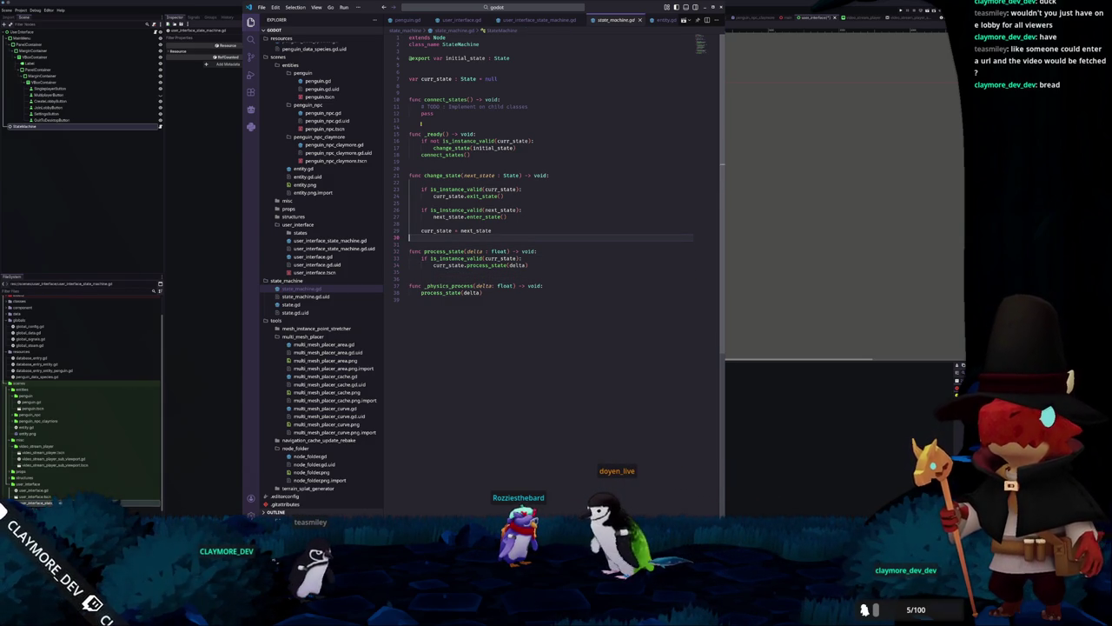
{"action": "key", "text": "Up"}
{"action": "key", "text": "Up"}
{"action": "key", "text": "Up"}
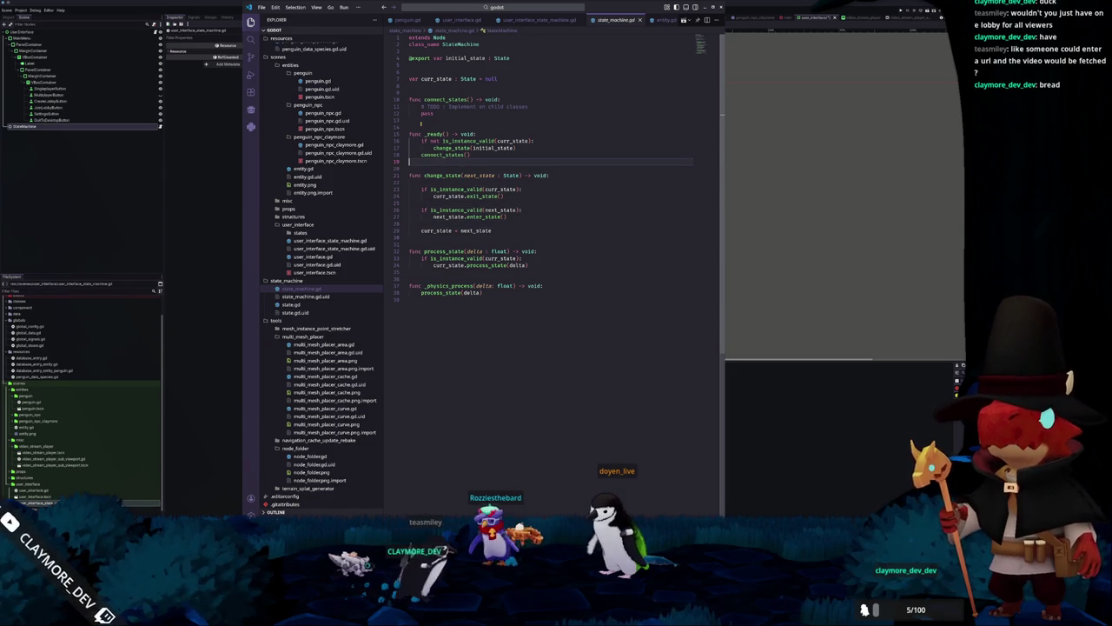
{"action": "key", "text": "Up"}
{"action": "key", "text": "Up"}
{"action": "key", "text": "Up"}
{"action": "key", "text": "Up"}
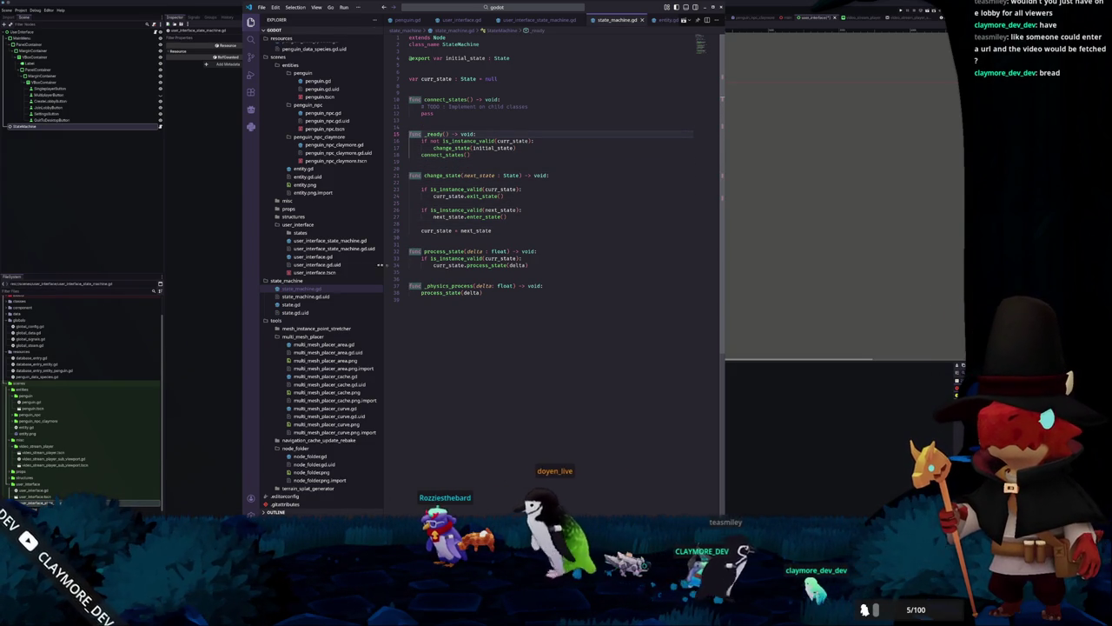
{"action": "left_click", "coordinate": [77, 451]}
{"action": "left_click", "coordinate": [24, 459]}
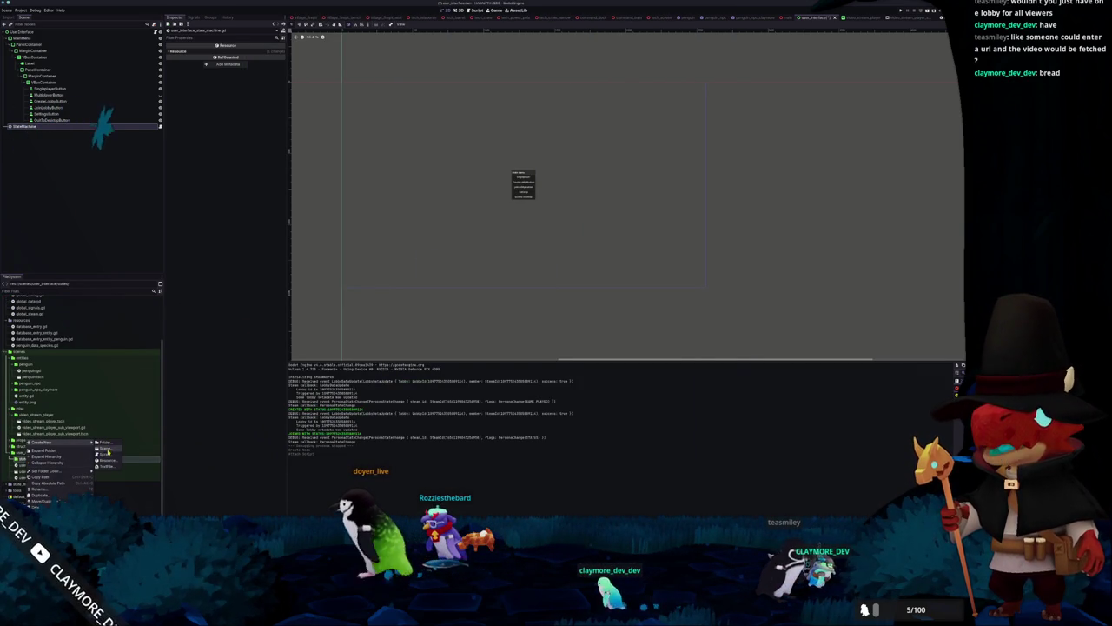
Create user_interface_main_menu_state.gd in states by appending _main_menu to the script path
{"action": "left_click", "coordinate": [107, 455]}
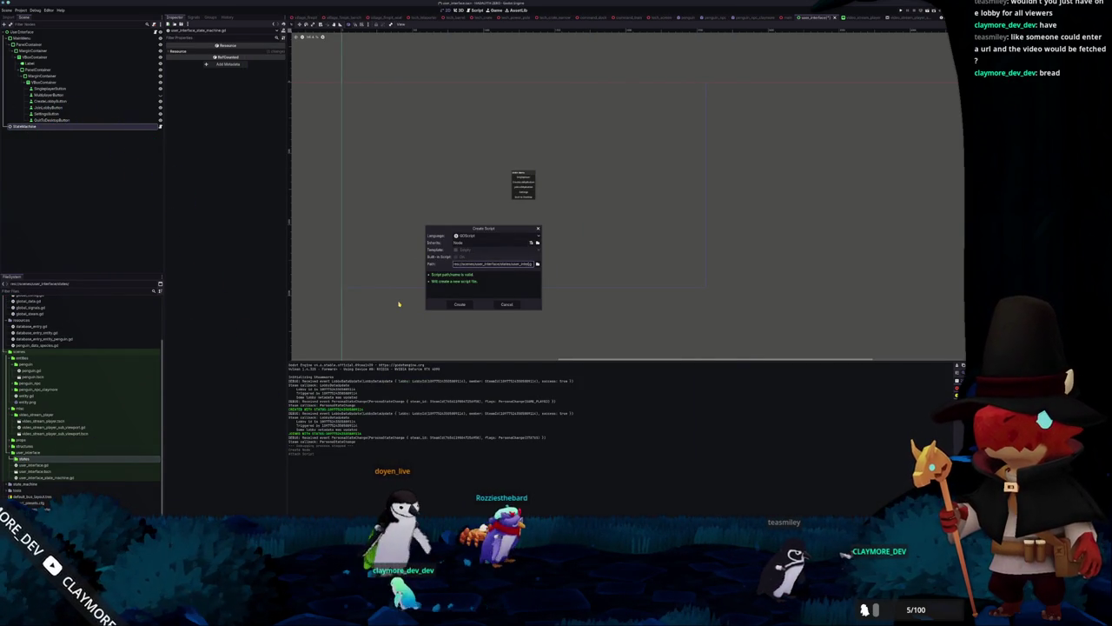
{"action": "type", "text": "_"}
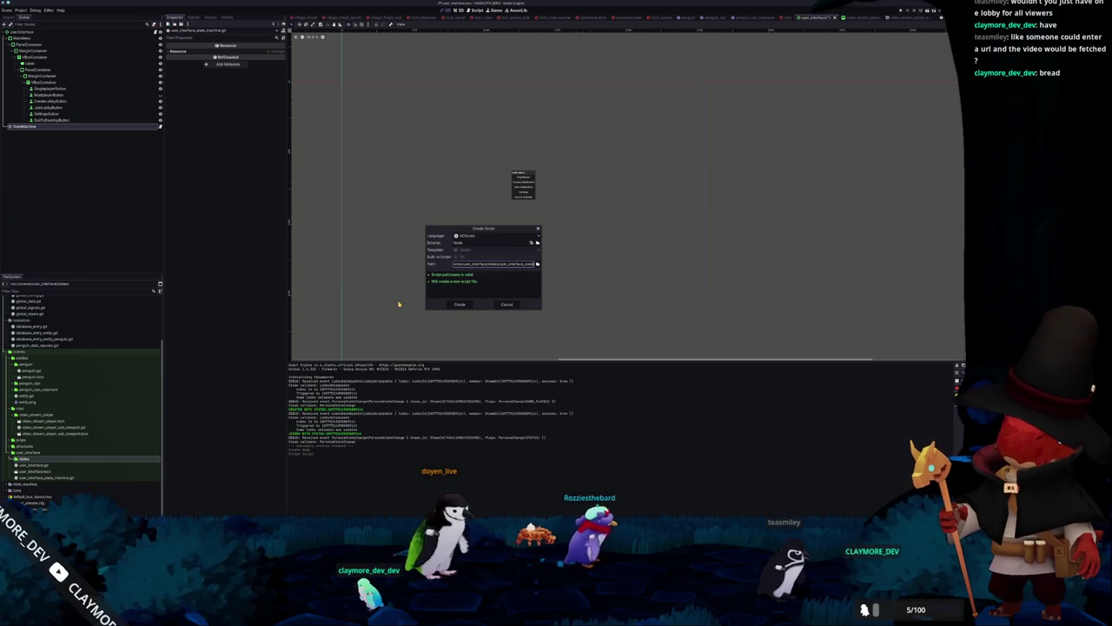
{"action": "type", "text": "main_menu_state"}
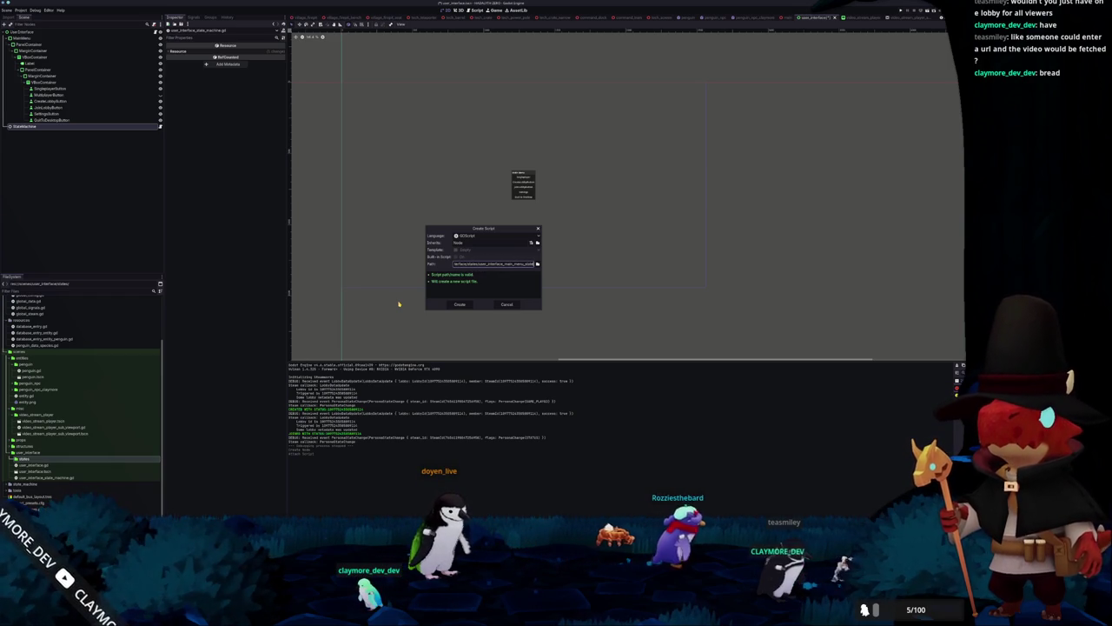
{"action": "left_click", "coordinate": [461, 304]}
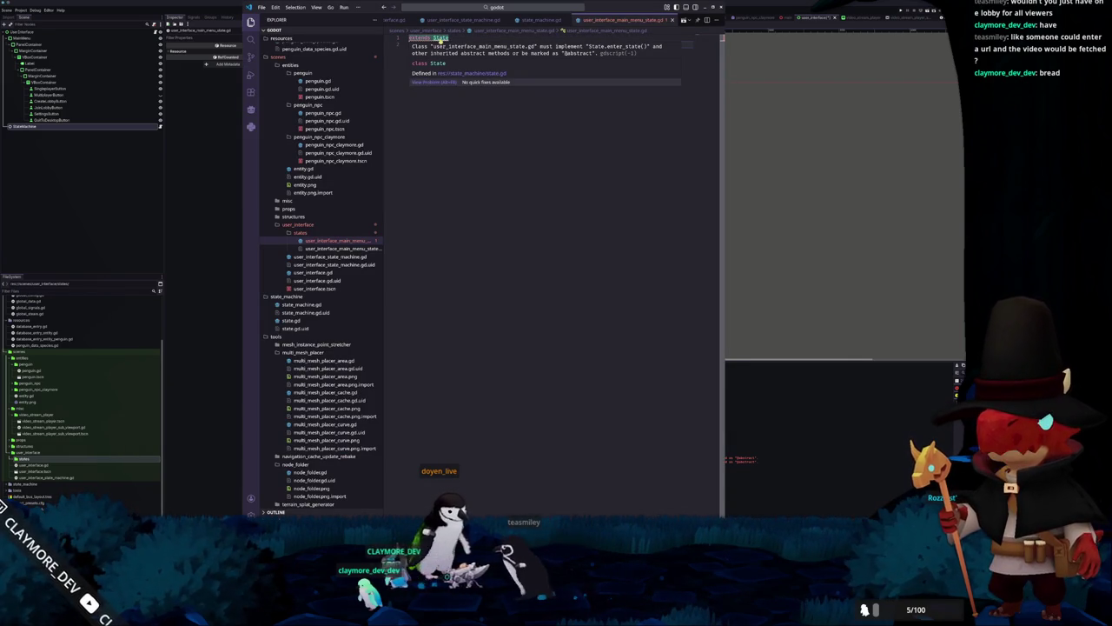
{"action": "left_click", "coordinate": [439, 38], "text": "ctrl"}
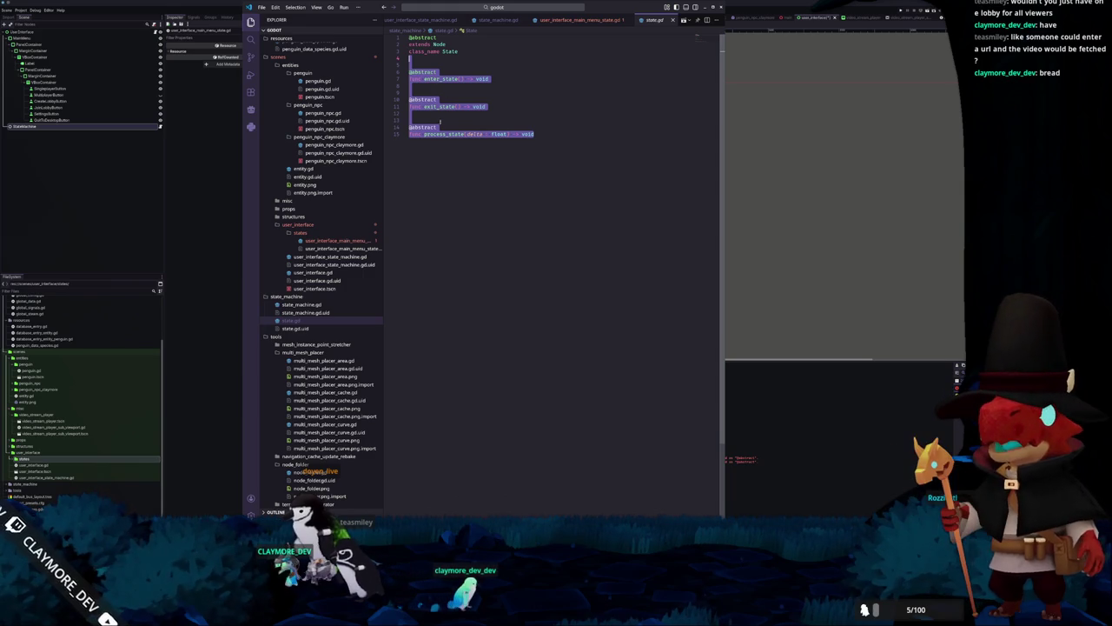
{"action": "left_click", "coordinate": [581, 20]}
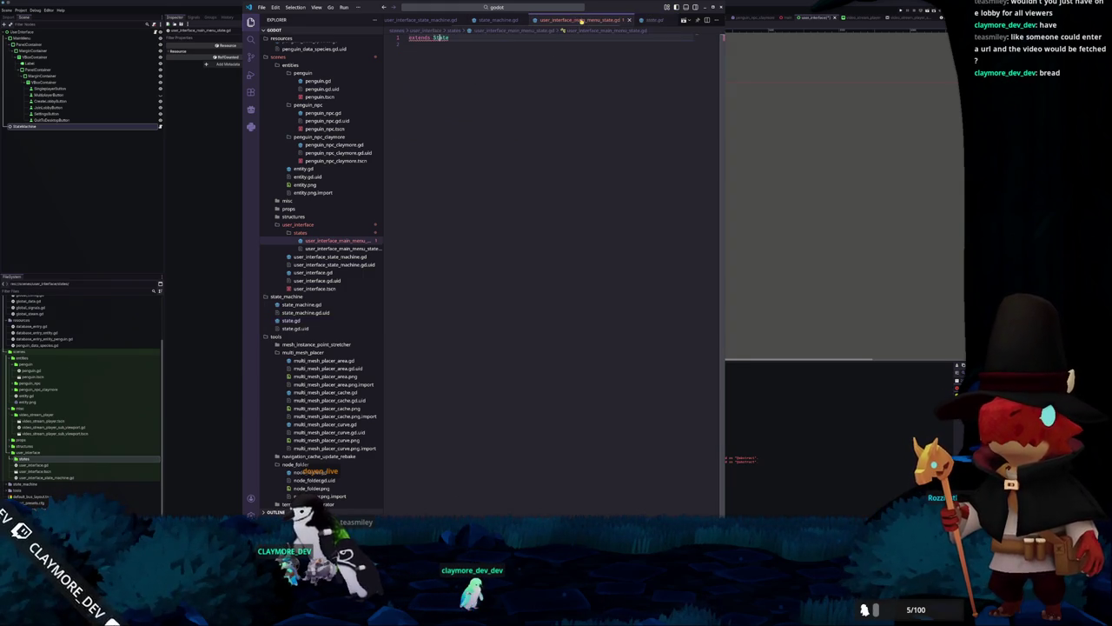
{"action": "key", "text": "ctrl+v"}
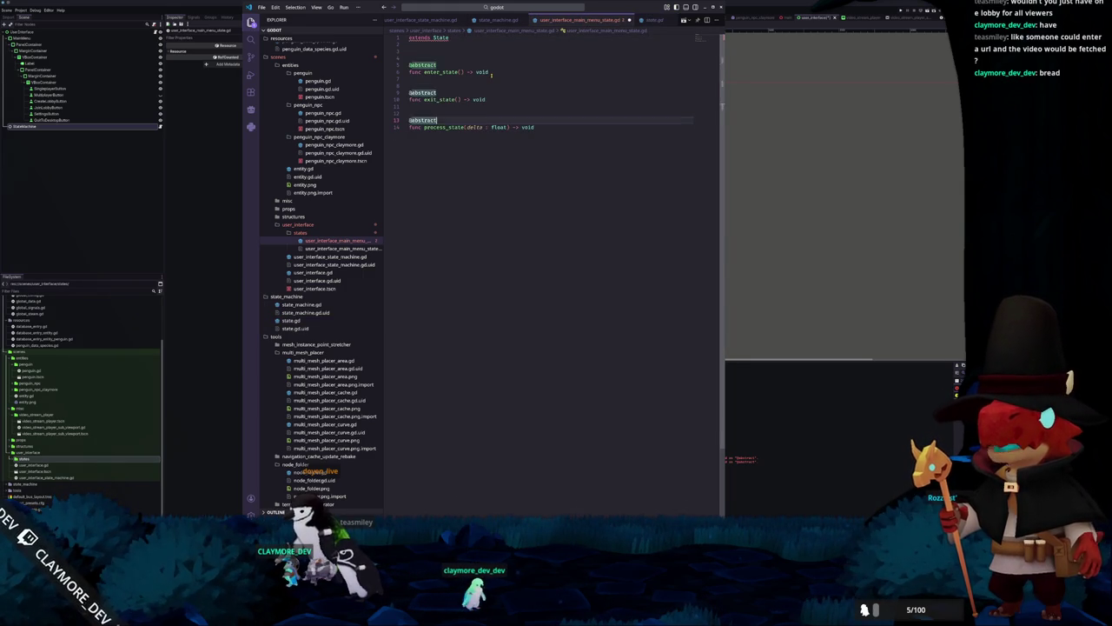
{"action": "key", "text": "BackSpace"}
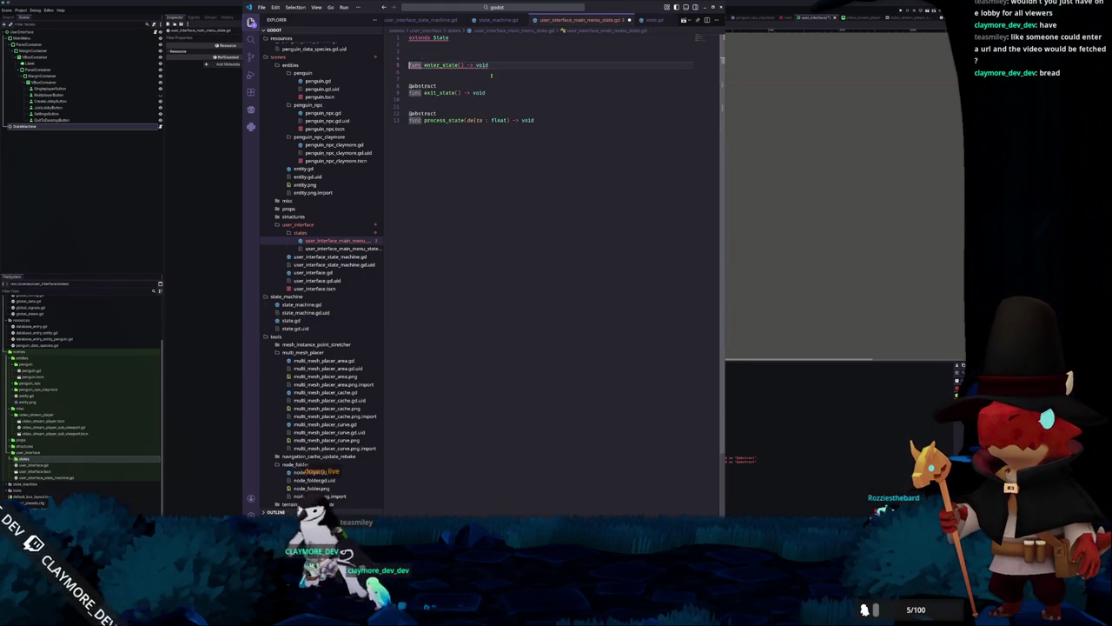
{"action": "key", "text": "ctrl+shift+k"}
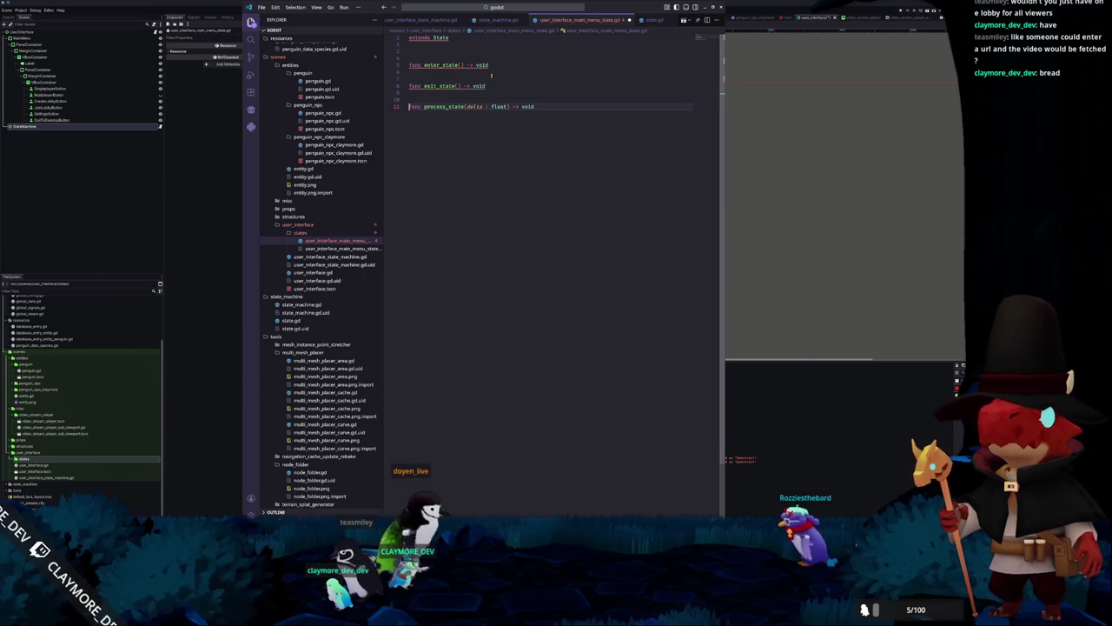
Finish exit_state, enter_state and process_state with colons and indented pass bodies
{"action": "type", "text": ":"}
{"action": "key", "text": "Return"}
{"action": "type", "text": "pass"}
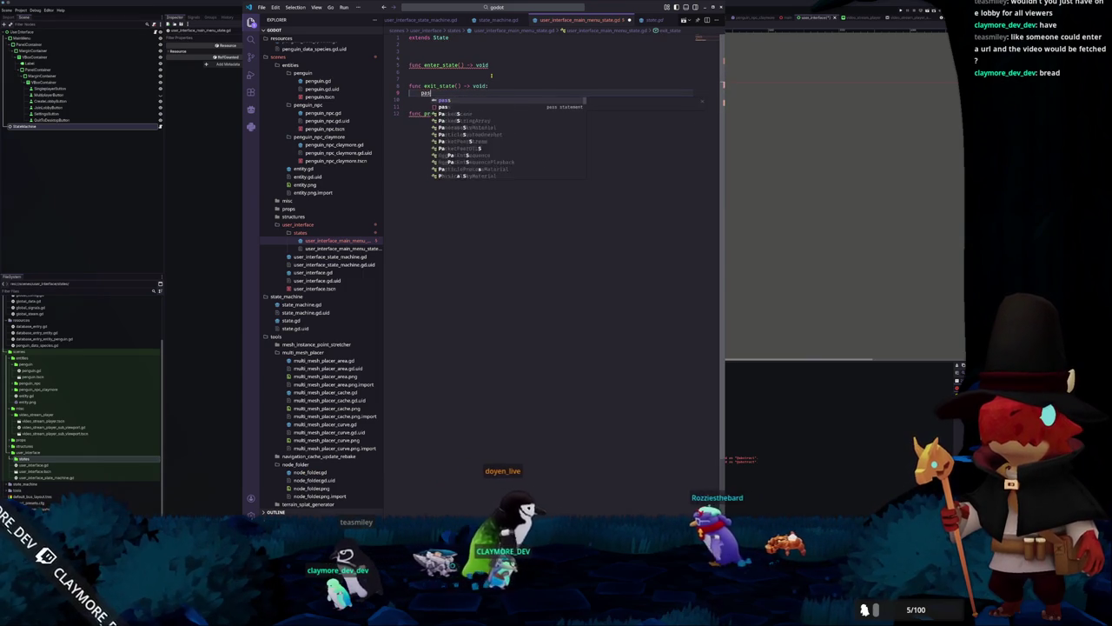
{"action": "left_click", "coordinate": [492, 75]}
{"action": "key", "text": "BackSpace"}
{"action": "type", "text": ":"}
{"action": "key", "text": "Return"}
{"action": "type", "text": "pass"}
{"action": "key", "text": "Return"}
{"action": "key", "text": "ctrl+End"}
{"action": "type", "text": ":"}
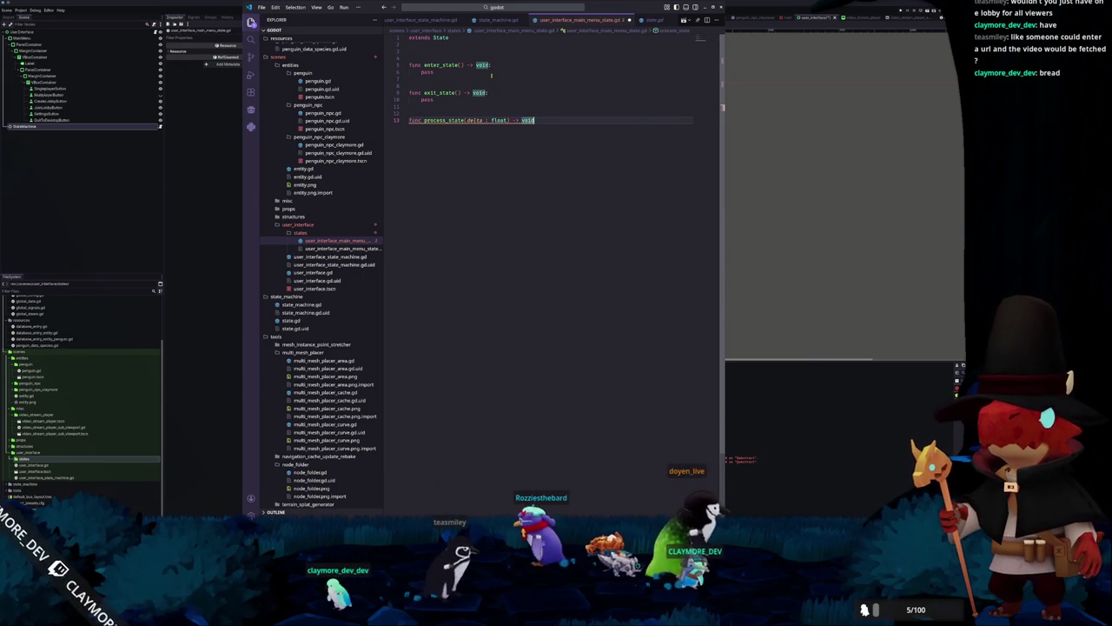
{"action": "key", "text": "Return"}
Add a _ready function with pass and declare class_name UserInterfaceMainMenuState
{"action": "type", "text": "pass"}
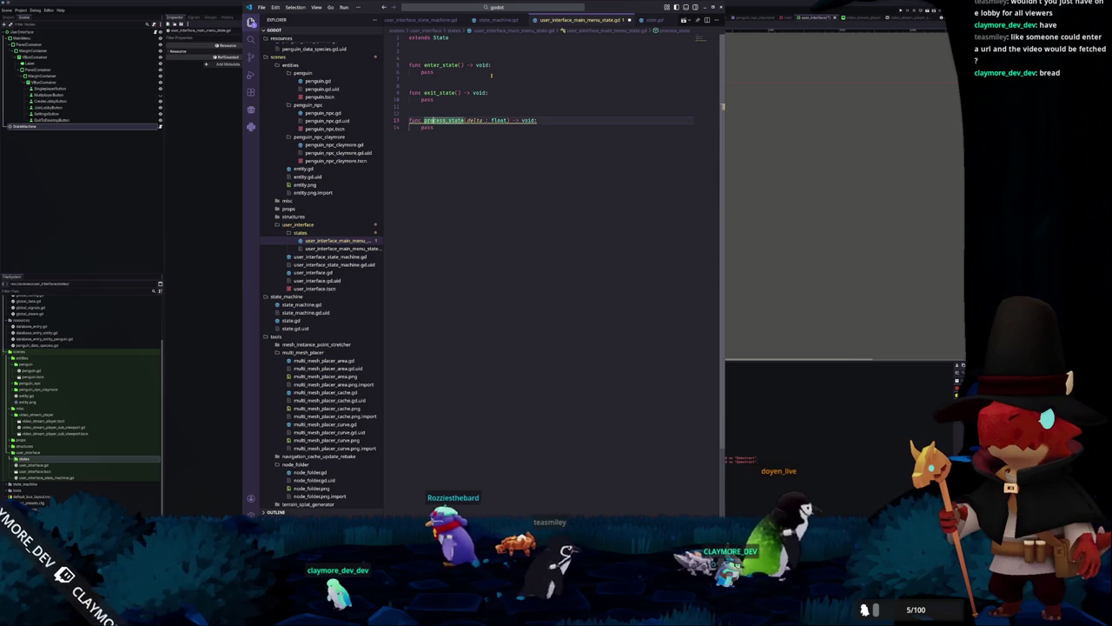
{"action": "type", "text": "func _read"}
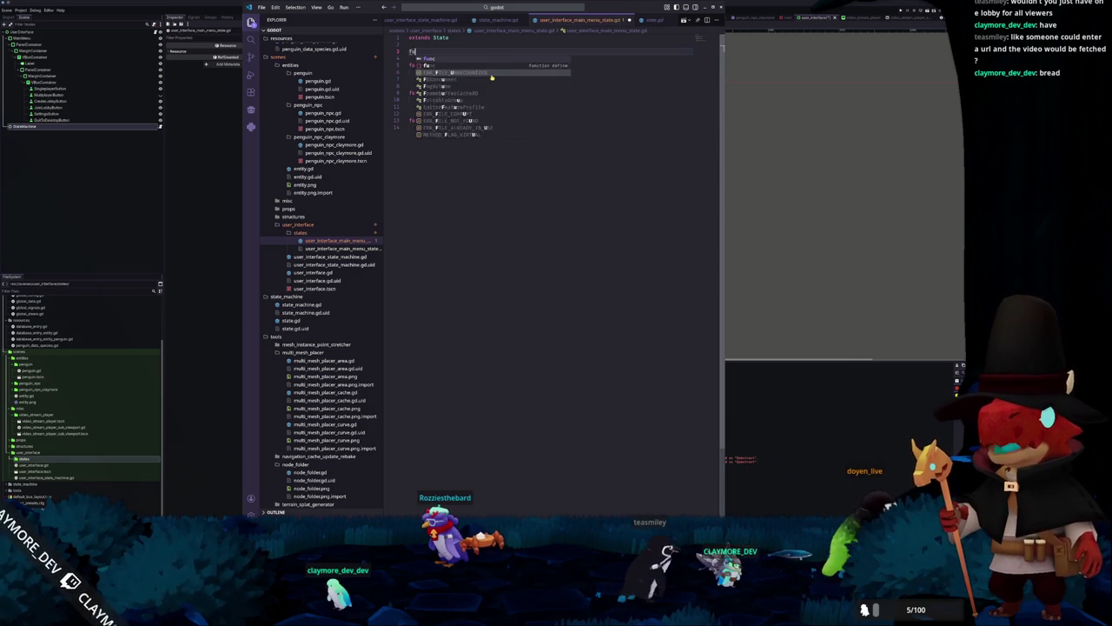
{"action": "key", "text": "Return"}
{"action": "key", "text": "Return"}
{"action": "type", "text": "pass"}
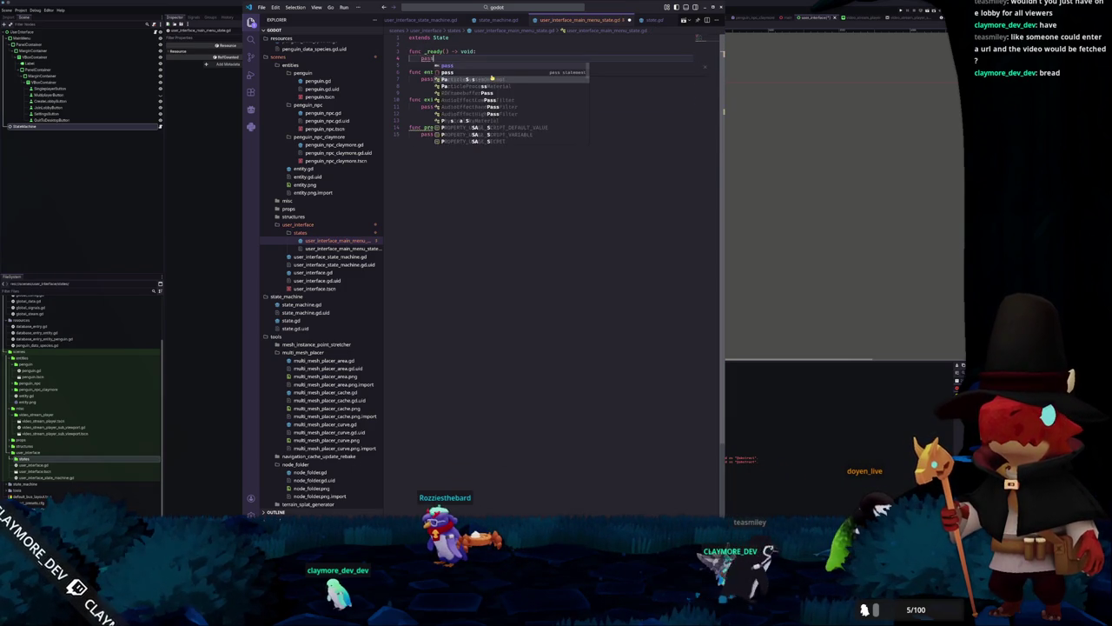
{"action": "key", "text": "Return"}
{"action": "key", "text": "Return"}
{"action": "type", "text": "class_name UserInterface"}
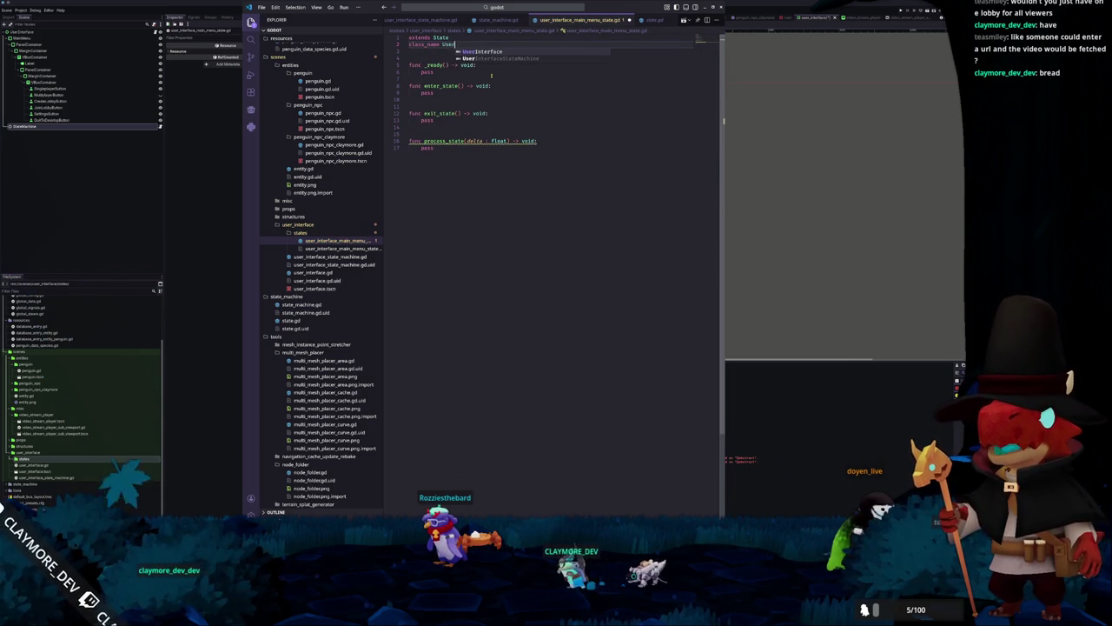
{"action": "type", "text": "MainMenuState"}
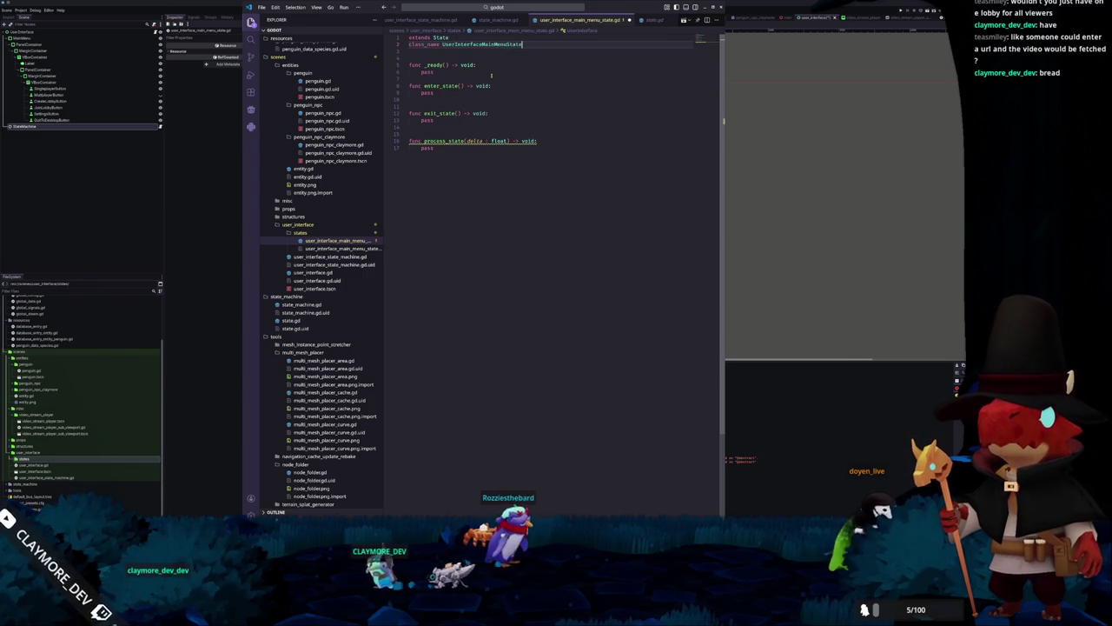
{"action": "key", "text": "alt+Tab"}
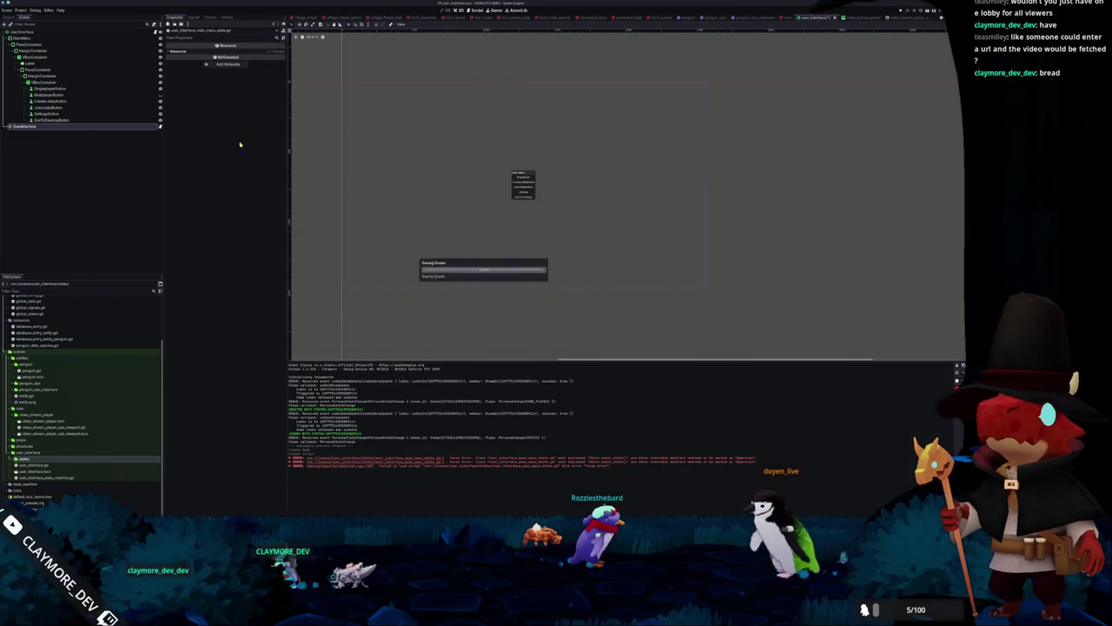
Add a UserInterfaceMainMenuState child node under StateMachine
{"action": "right_click", "coordinate": [98, 127]}
{"action": "left_click", "coordinate": [114, 132]}
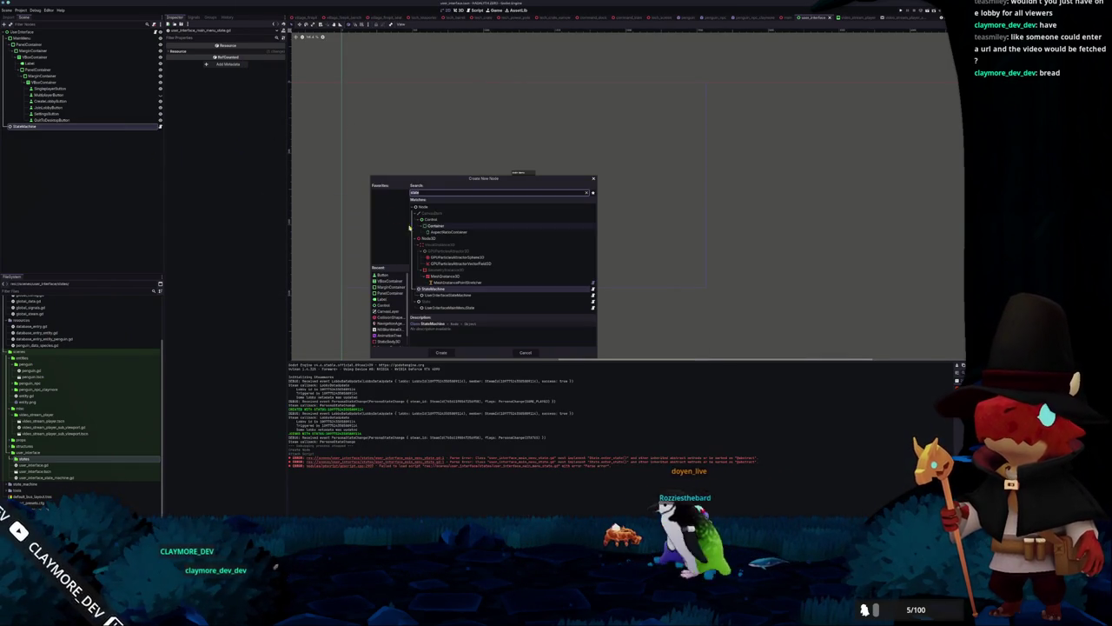
{"action": "left_click", "coordinate": [455, 309]}
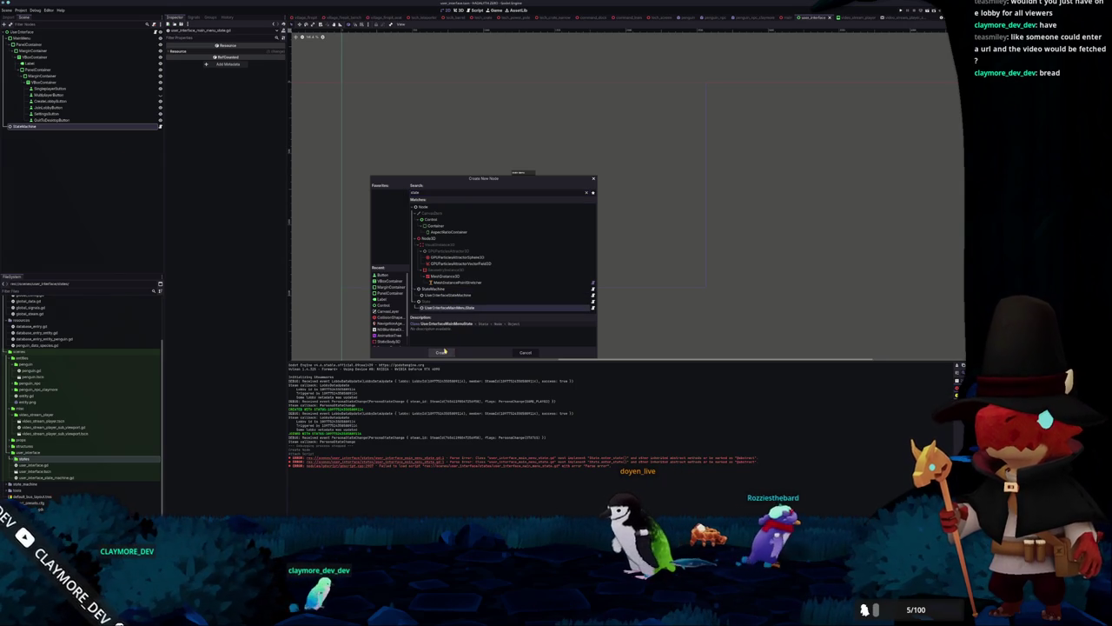
{"action": "left_click", "coordinate": [443, 352]}
Set the StateMachine's Initial State property to the UserInterfaceMainMenuState node
{"action": "left_click", "coordinate": [35, 126]}
{"action": "left_click", "coordinate": [247, 52]}
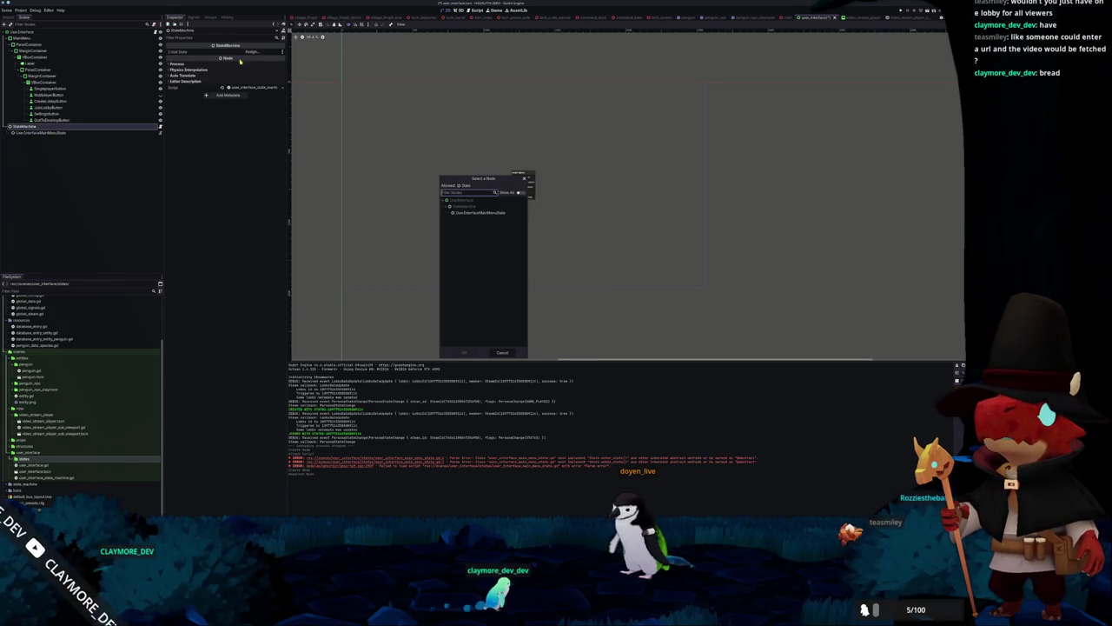
{"action": "double_click", "coordinate": [474, 213]}
{"action": "left_click", "coordinate": [129, 133]}
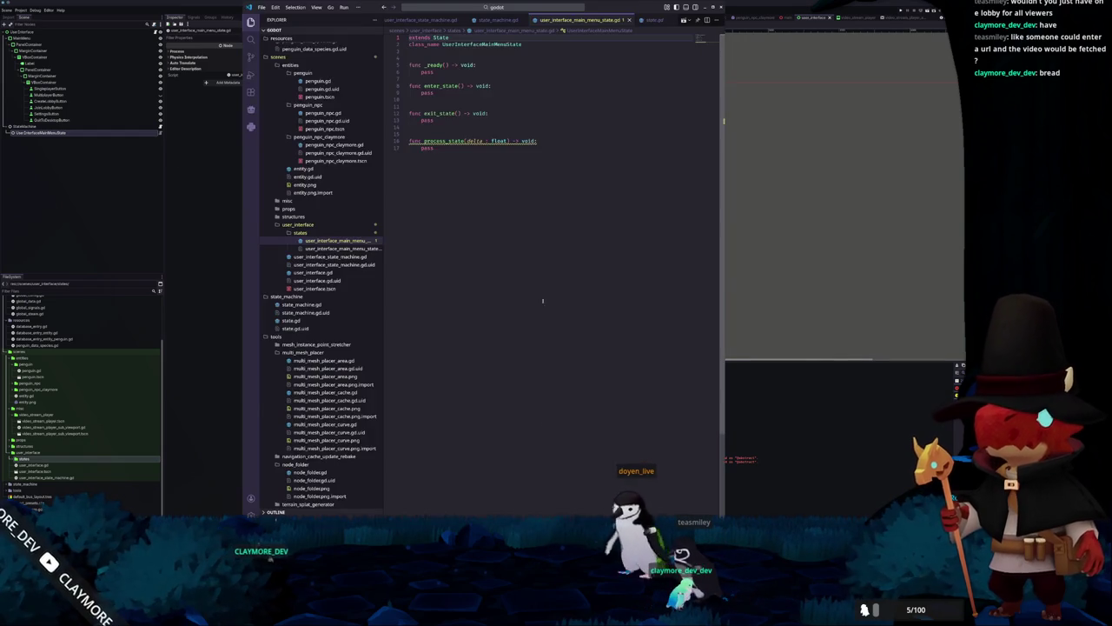
Check that the new node carries the main menu state script, then resize the code editor window
{"action": "key", "text": "alt+Tab"}
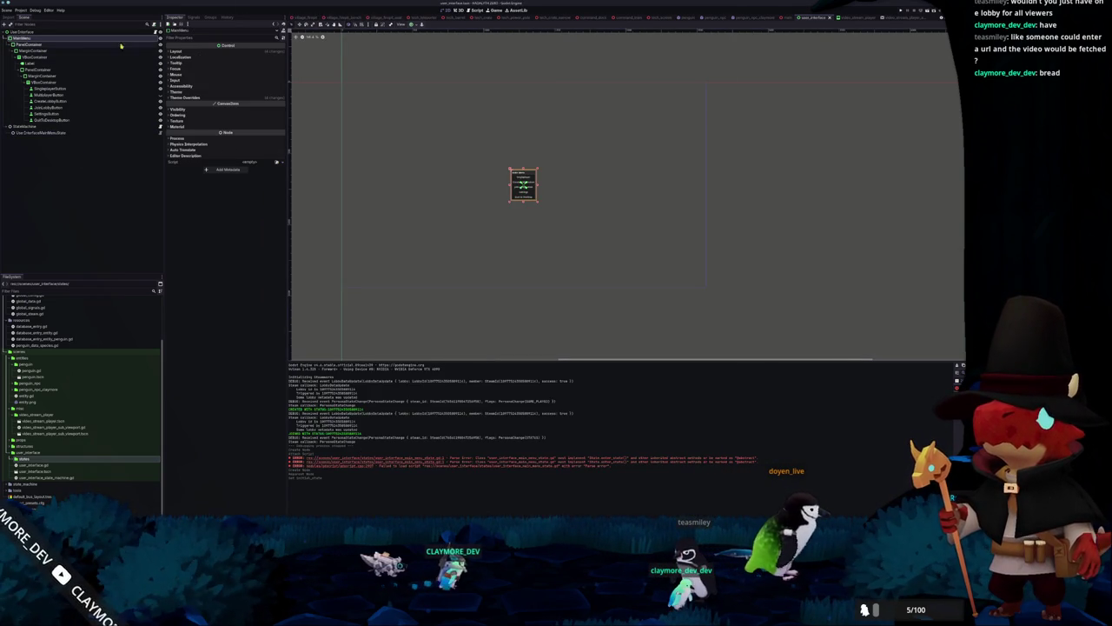
{"action": "left_click", "coordinate": [47, 132]}
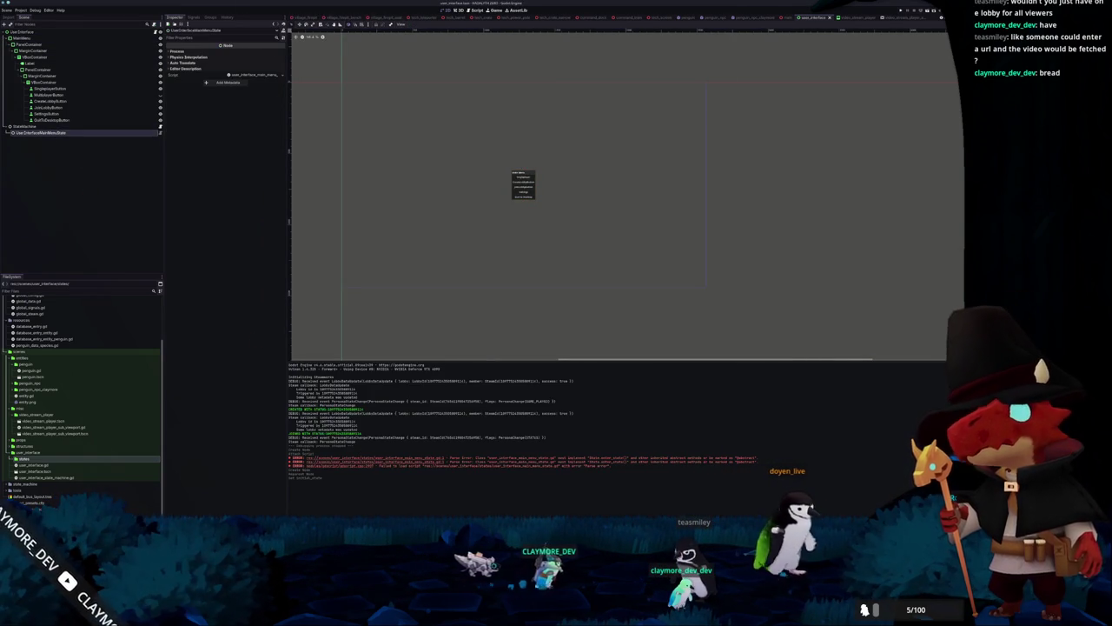
{"action": "key", "text": "alt+Tab"}
{"action": "mouse_move", "coordinate": [600, 7]}
{"action": "left_mouse_down"}
{"action": "mouse_move", "coordinate": [709, 80]}
{"action": "mouse_move", "coordinate": [735, 179]}
{"action": "mouse_move", "coordinate": [717, 197]}
{"action": "mouse_move", "coordinate": [669, 167]}
{"action": "left_mouse_up"}
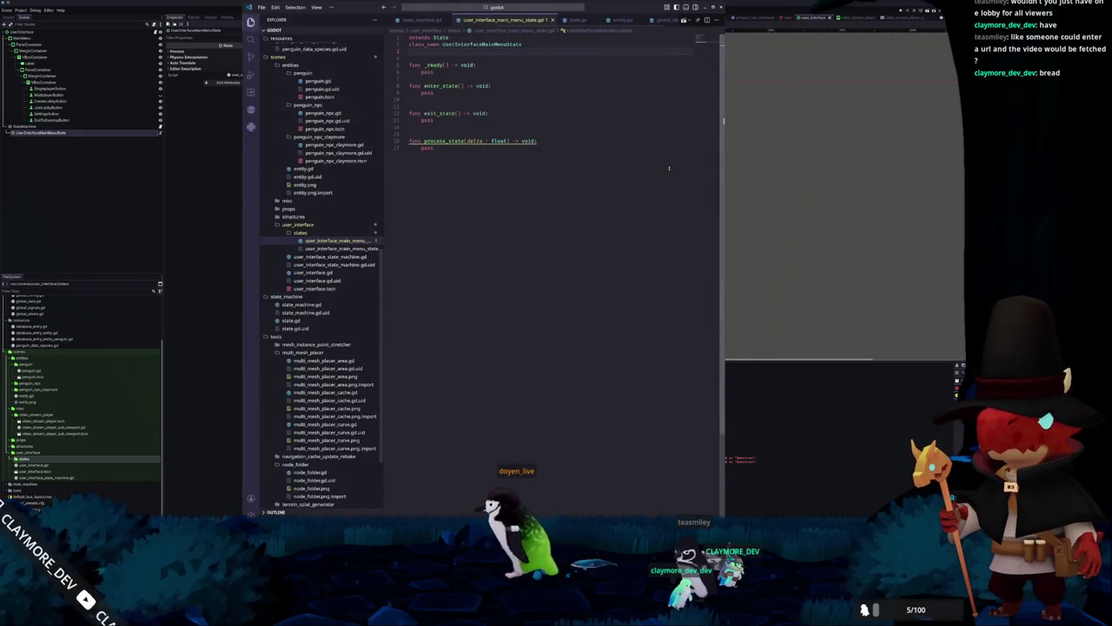
{"action": "key", "text": "super+Right"}
{"action": "key", "text": "super+Right"}
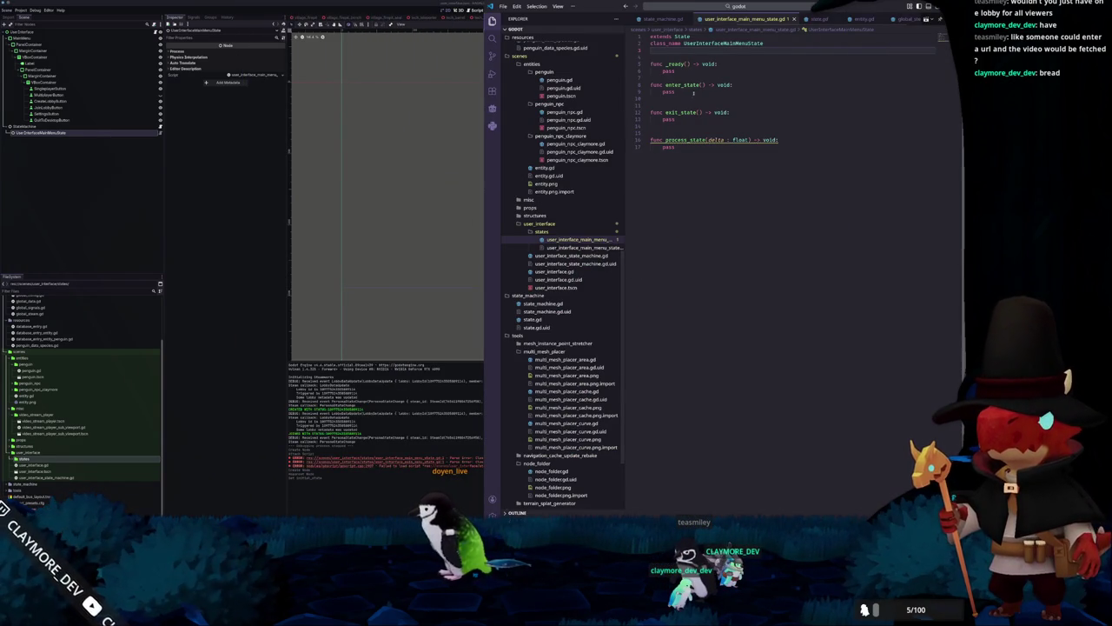
{"action": "key", "text": "Return"}
{"action": "key", "text": "Return"}
{"action": "type", "text": "@expo"}
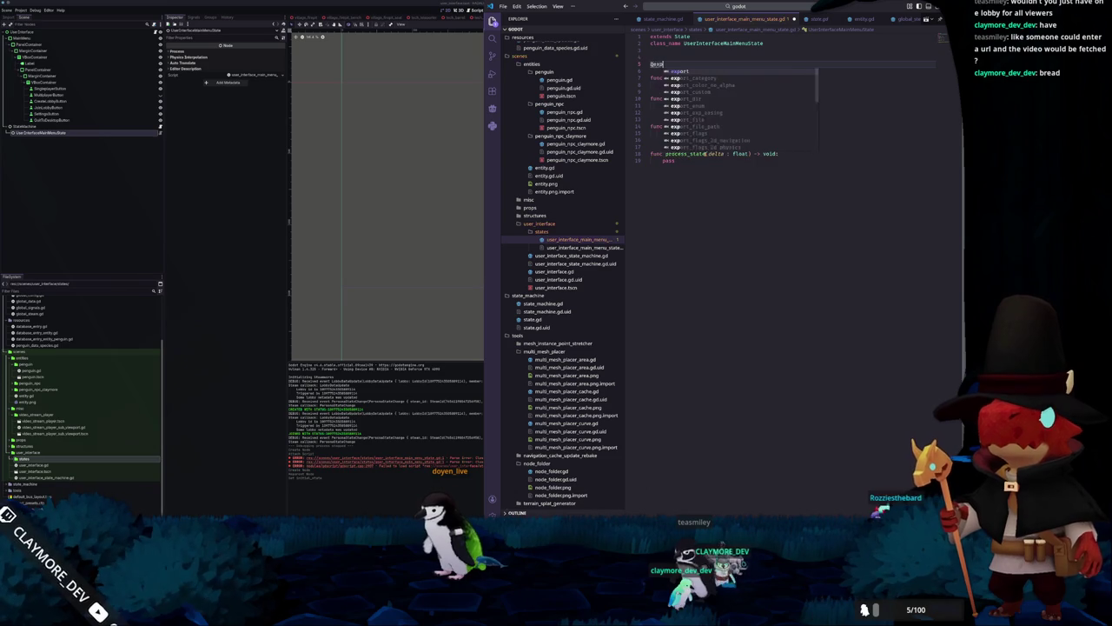
{"action": "type", "text": "rt var main_menu_root : N"}
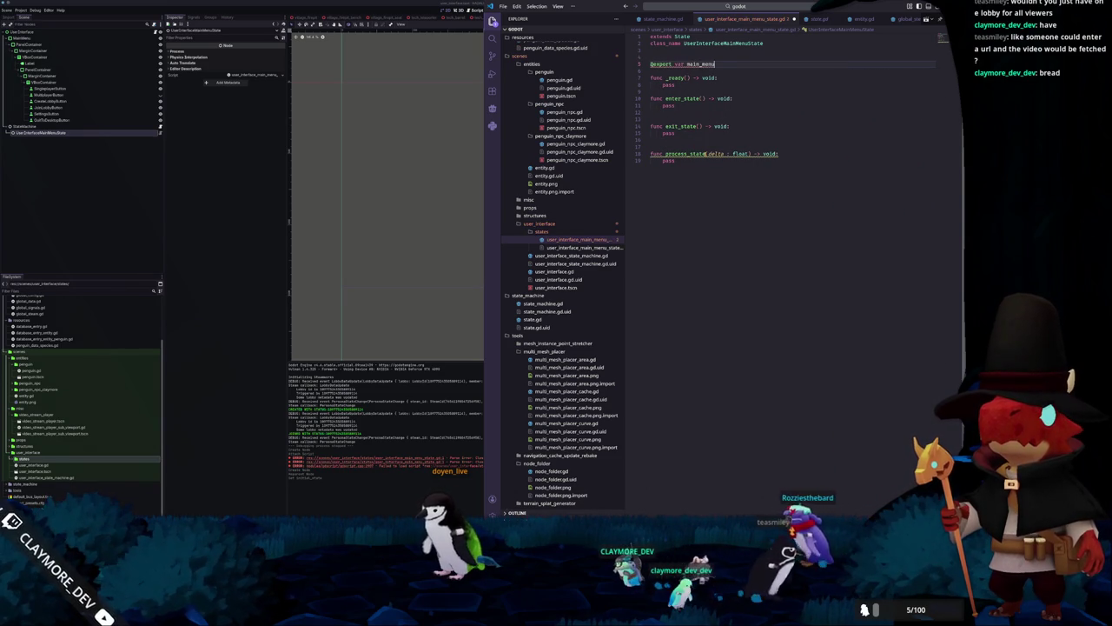
{"action": "type", "text": "ode2D"}
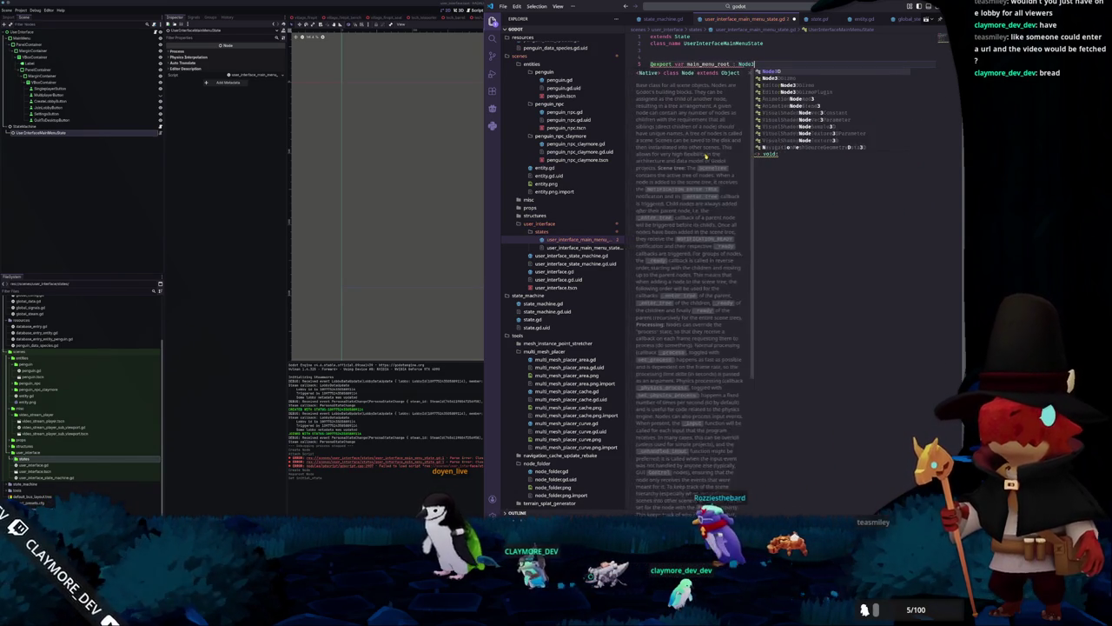
{"action": "key", "text": "BackSpace"}
{"action": "key", "text": "BackSpace"}
{"action": "key", "text": "BackSpace"}
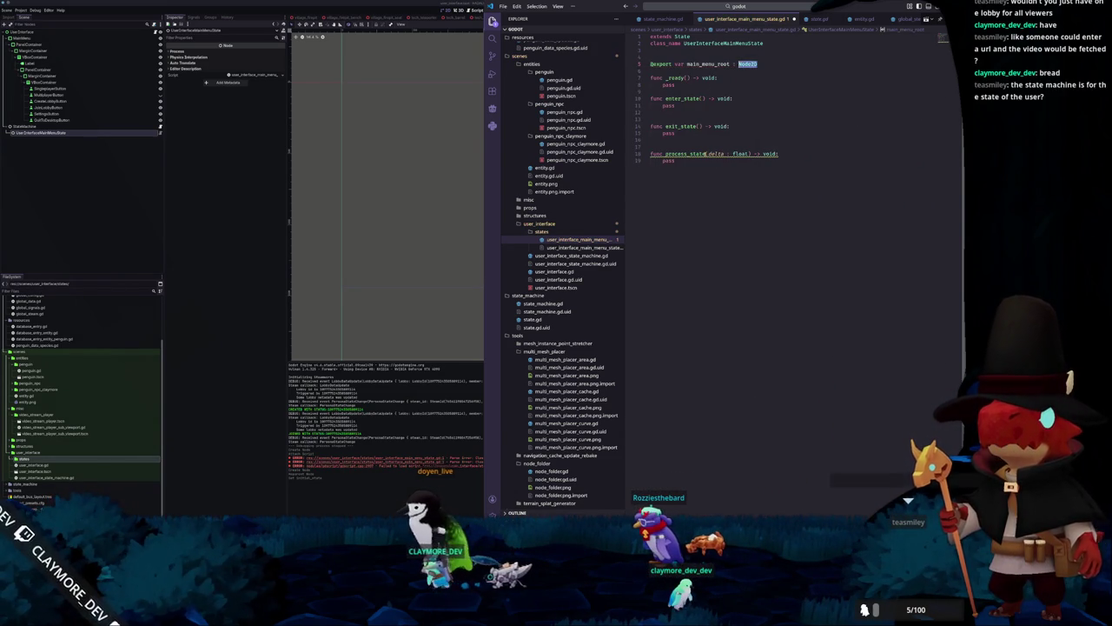
{"action": "type", "text": "Control"}
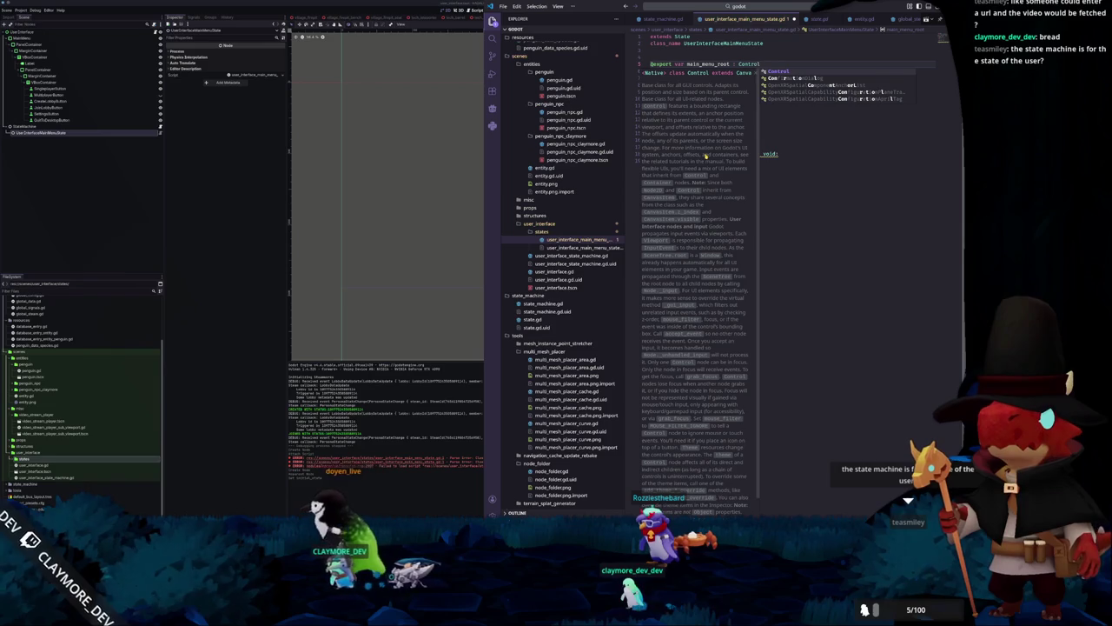
{"action": "key", "text": "Return"}
{"action": "key", "text": "Return"}
{"action": "type", "text": "@export var"}
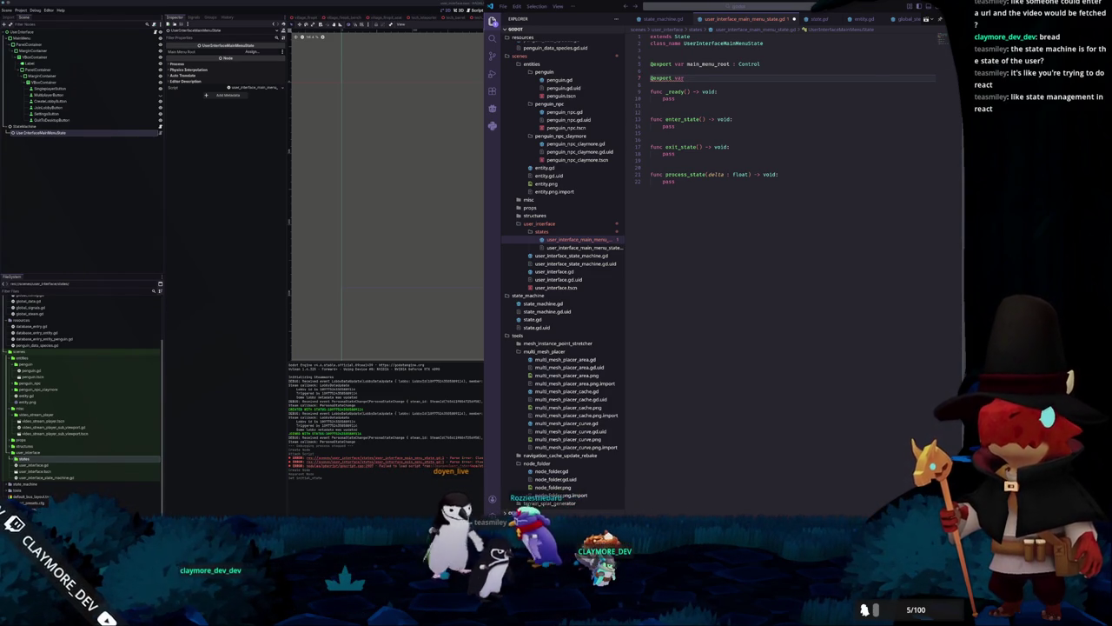
{"action": "key", "text": "alt+Tab"}
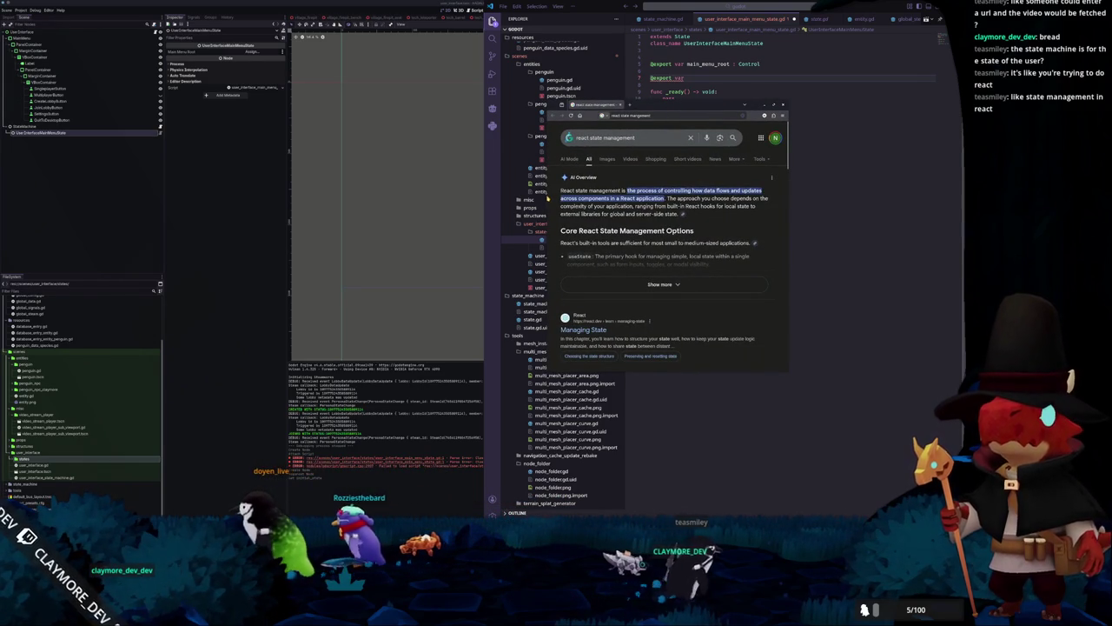
Expand the AI overview on React state management and open the react.dev Managing State article
{"action": "left_click_drag", "start_coordinate": [546, 196], "coordinate": [359, 195]}
{"action": "scroll", "coordinate": [417, 215], "scroll_direction": "down", "scroll_amount": 1}
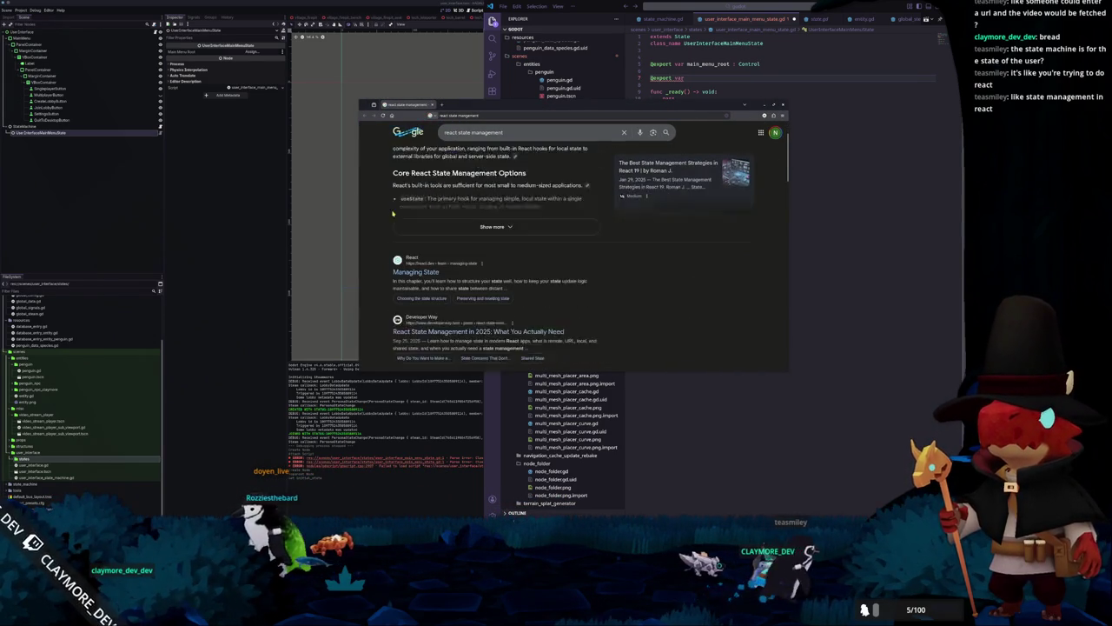
{"action": "left_click", "coordinate": [430, 241]}
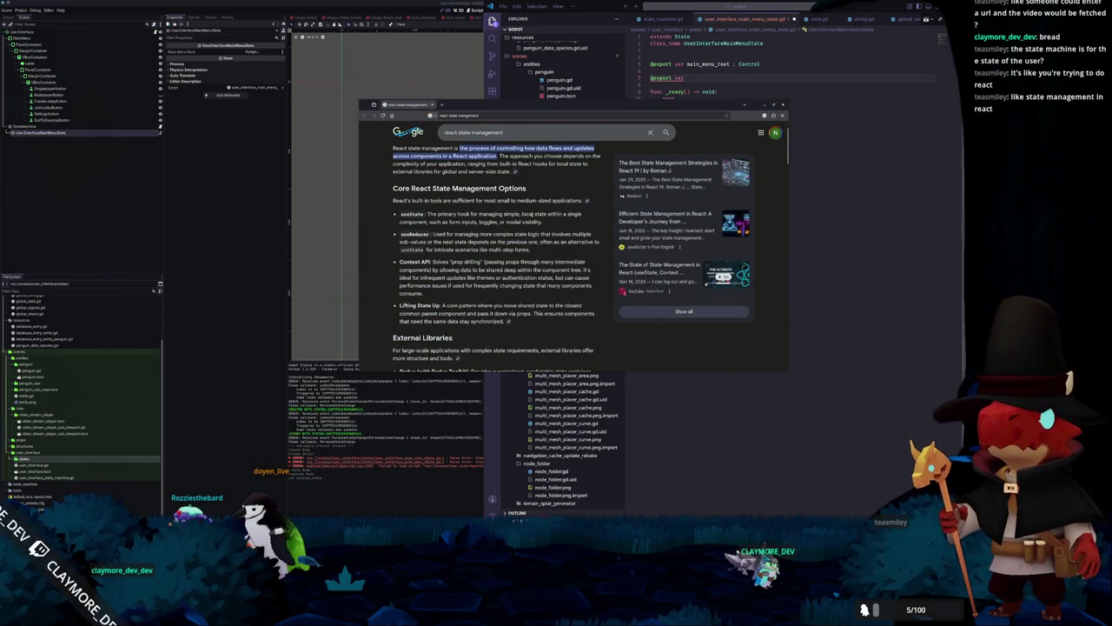
{"action": "scroll", "coordinate": [389, 231], "scroll_direction": "down", "scroll_amount": 5}
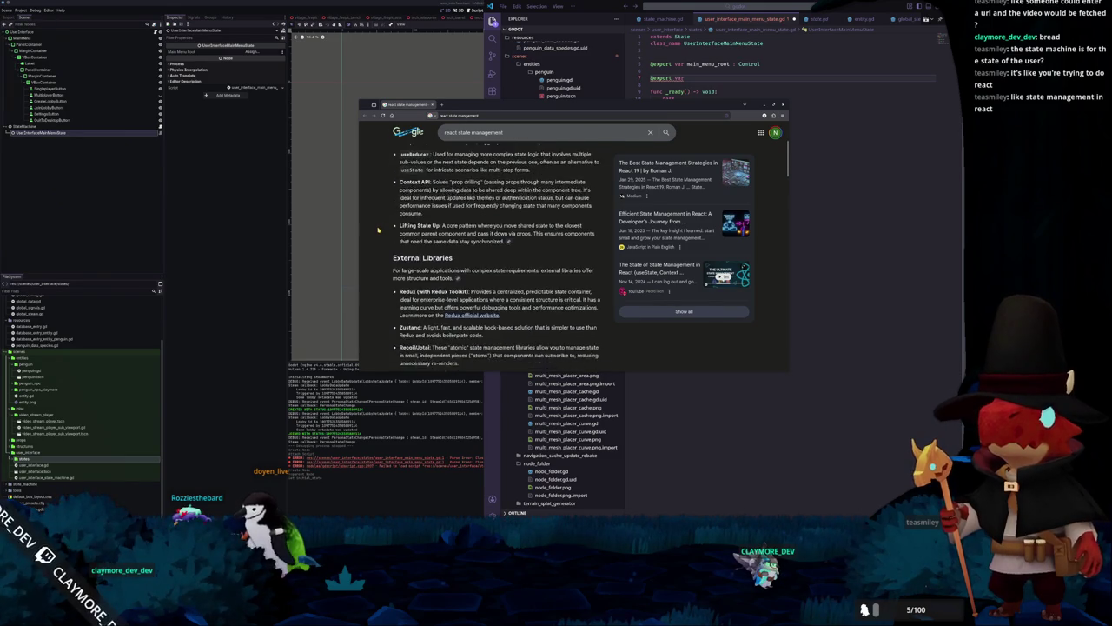
{"action": "scroll", "coordinate": [380, 233], "scroll_direction": "down", "scroll_amount": 3}
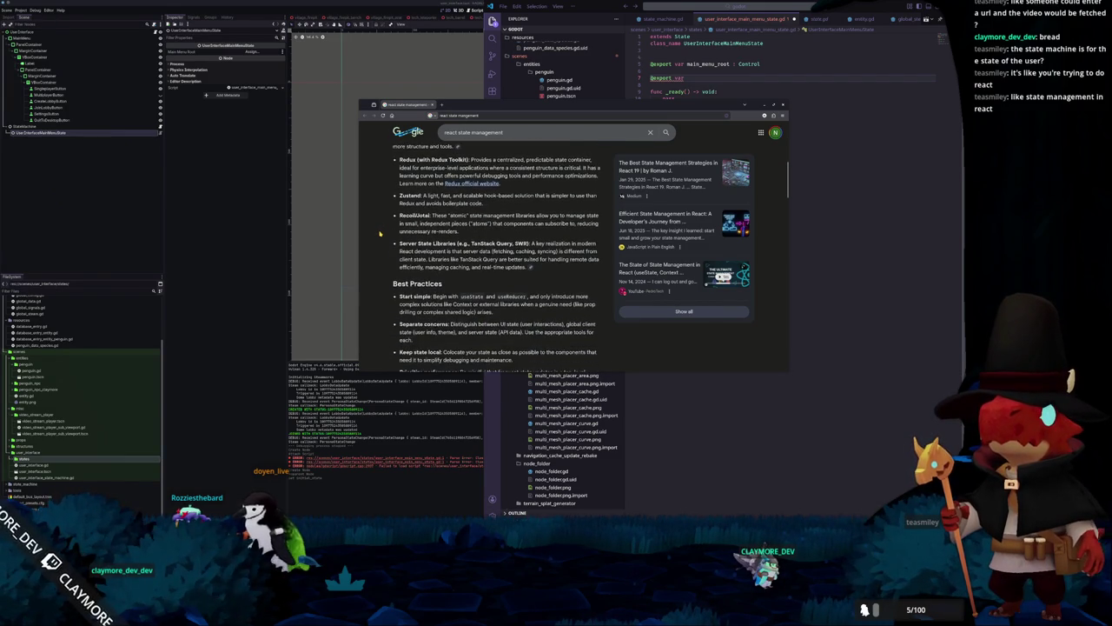
{"action": "scroll", "coordinate": [380, 233], "scroll_direction": "down", "scroll_amount": 5}
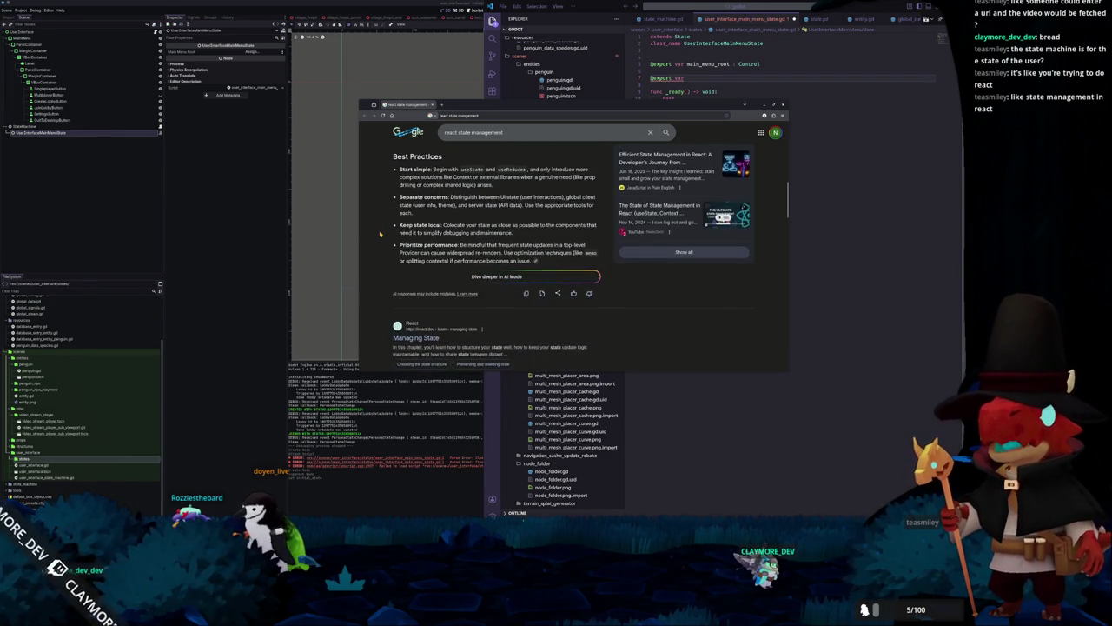
{"action": "scroll", "coordinate": [380, 233], "scroll_direction": "down", "scroll_amount": 2}
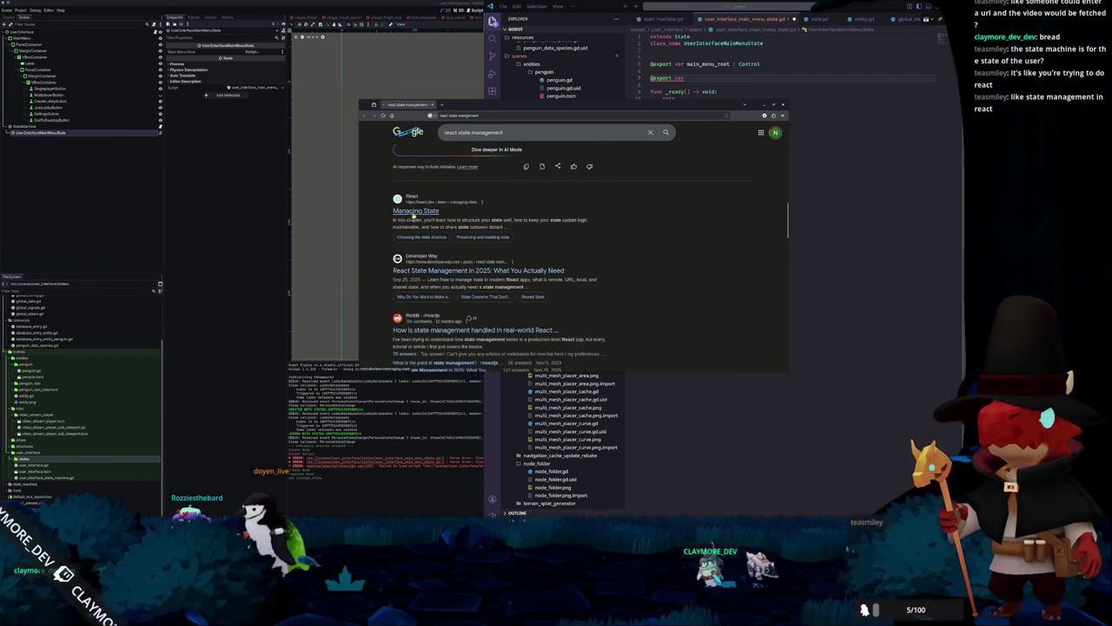
{"action": "left_click", "coordinate": [415, 212]}
Scroll through the article's App.js sample and select the answer in the City quiz box
{"action": "scroll", "coordinate": [453, 256], "scroll_direction": "down", "scroll_amount": 5}
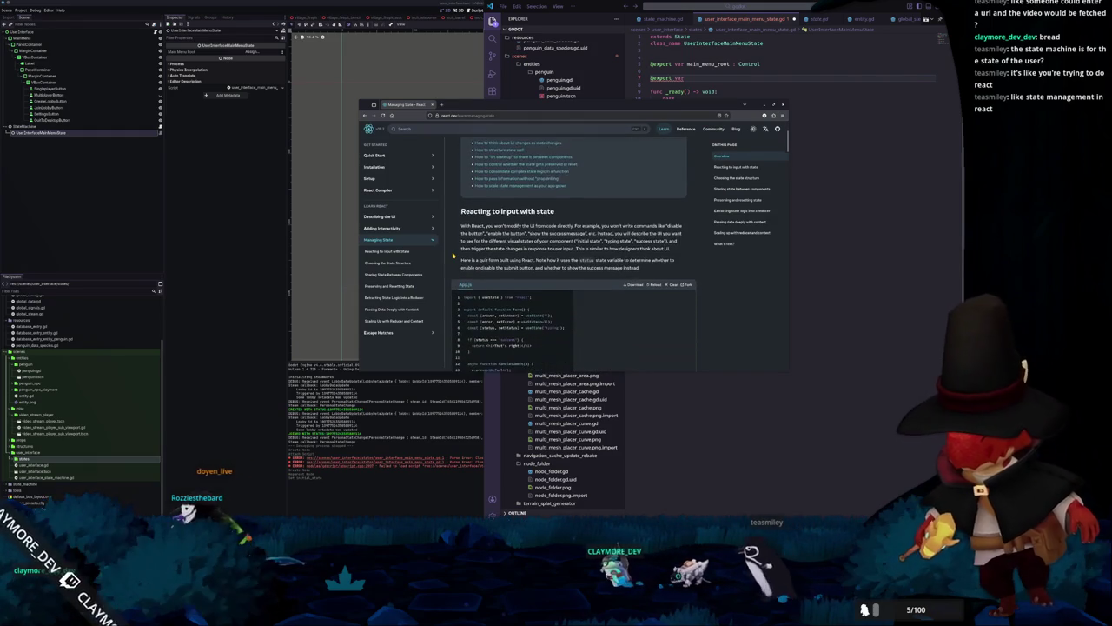
{"action": "scroll", "coordinate": [453, 255], "scroll_direction": "down", "scroll_amount": 2}
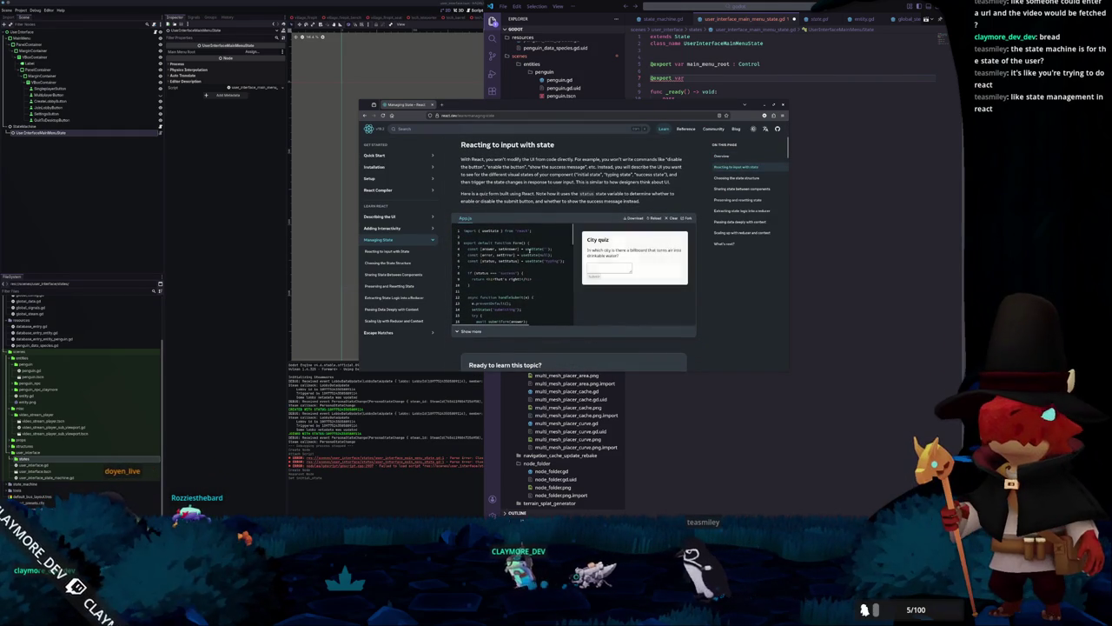
{"action": "scroll", "coordinate": [539, 268], "scroll_direction": "down", "scroll_amount": 2}
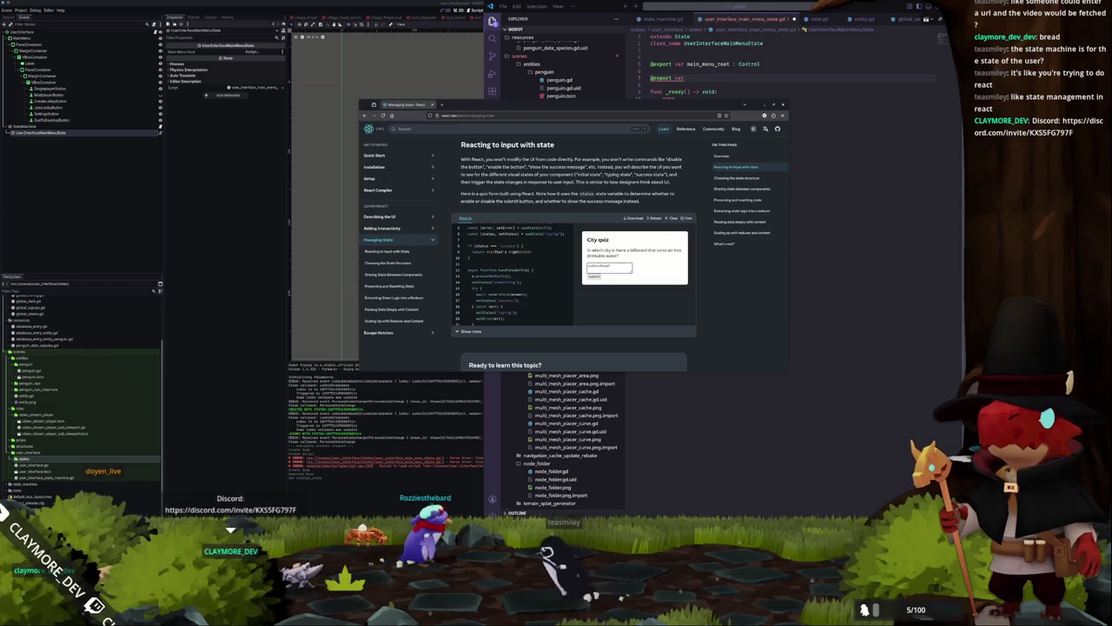
{"action": "scroll", "coordinate": [561, 275], "scroll_direction": "up", "scroll_amount": 2}
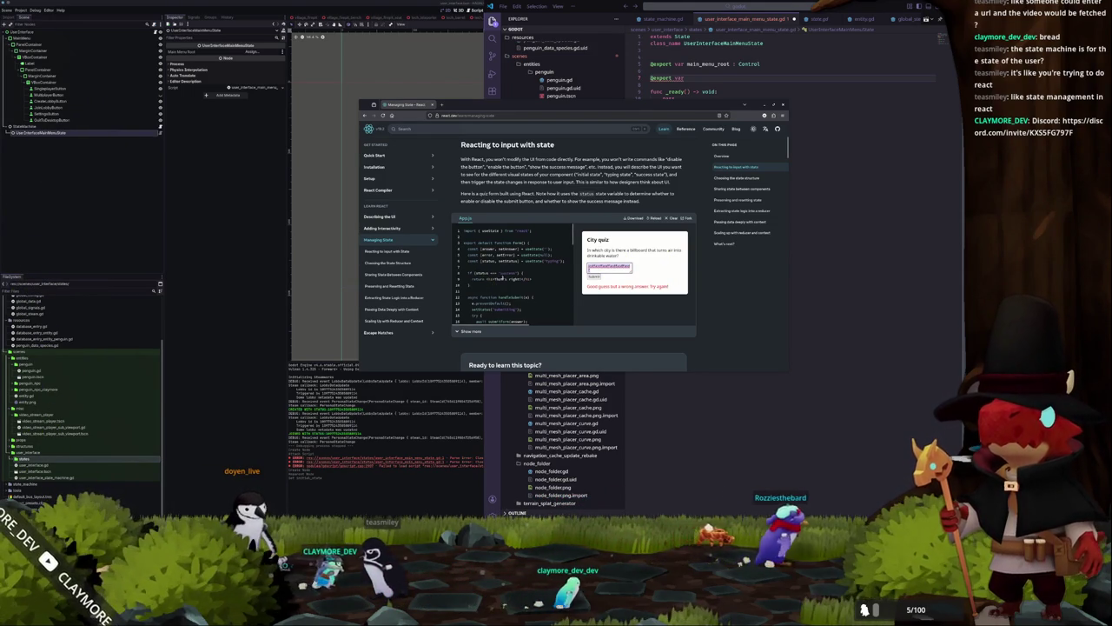
{"action": "scroll", "coordinate": [504, 277], "scroll_direction": "down", "scroll_amount": 2}
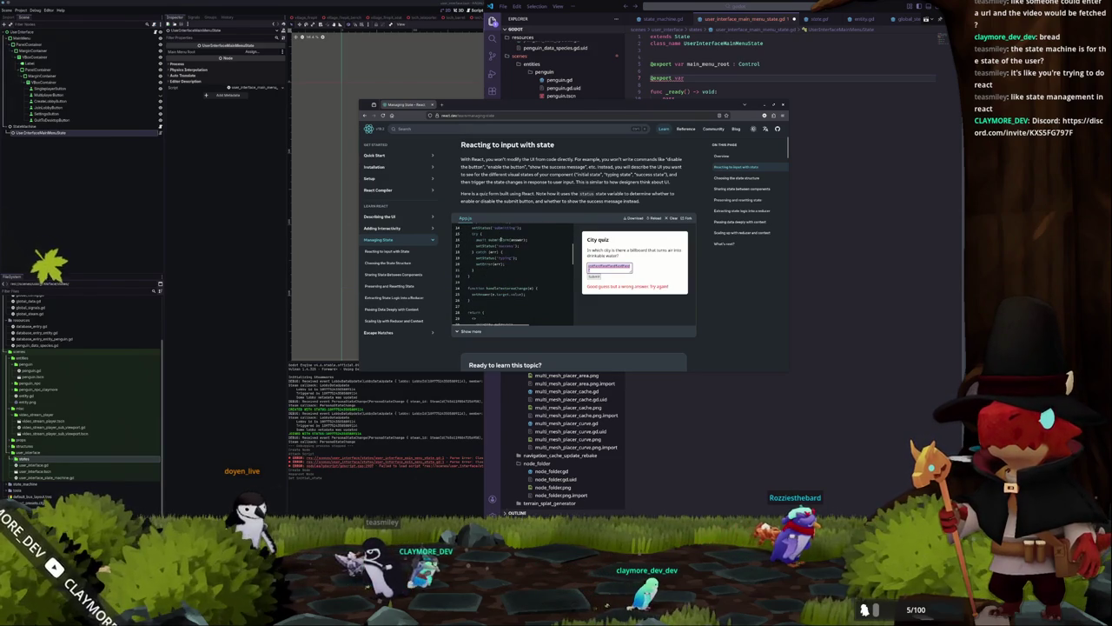
{"action": "scroll", "coordinate": [489, 283], "scroll_direction": "down", "scroll_amount": 3}
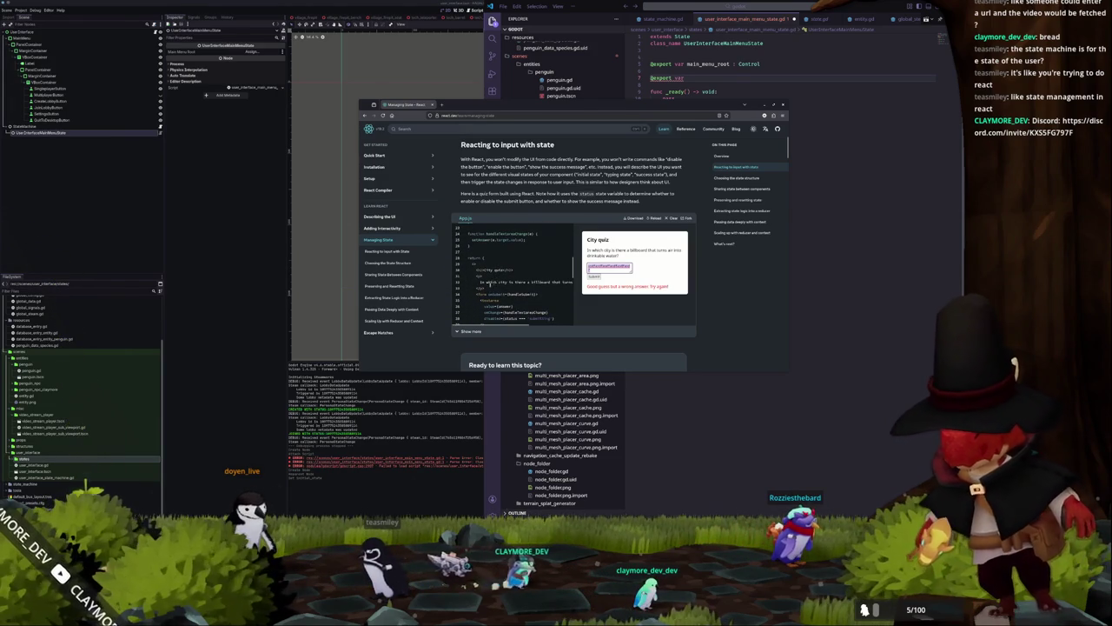
{"action": "scroll", "coordinate": [488, 282], "scroll_direction": "down", "scroll_amount": 1}
{"action": "scroll", "coordinate": [519, 294], "scroll_direction": "down", "scroll_amount": 6}
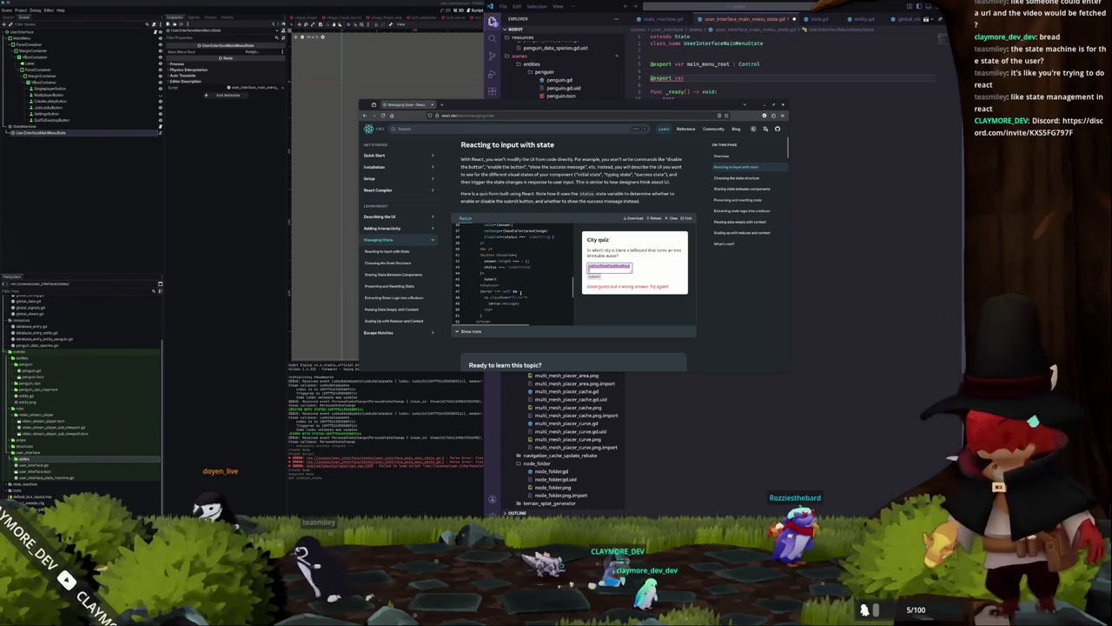
{"action": "scroll", "coordinate": [521, 293], "scroll_direction": "down", "scroll_amount": 2}
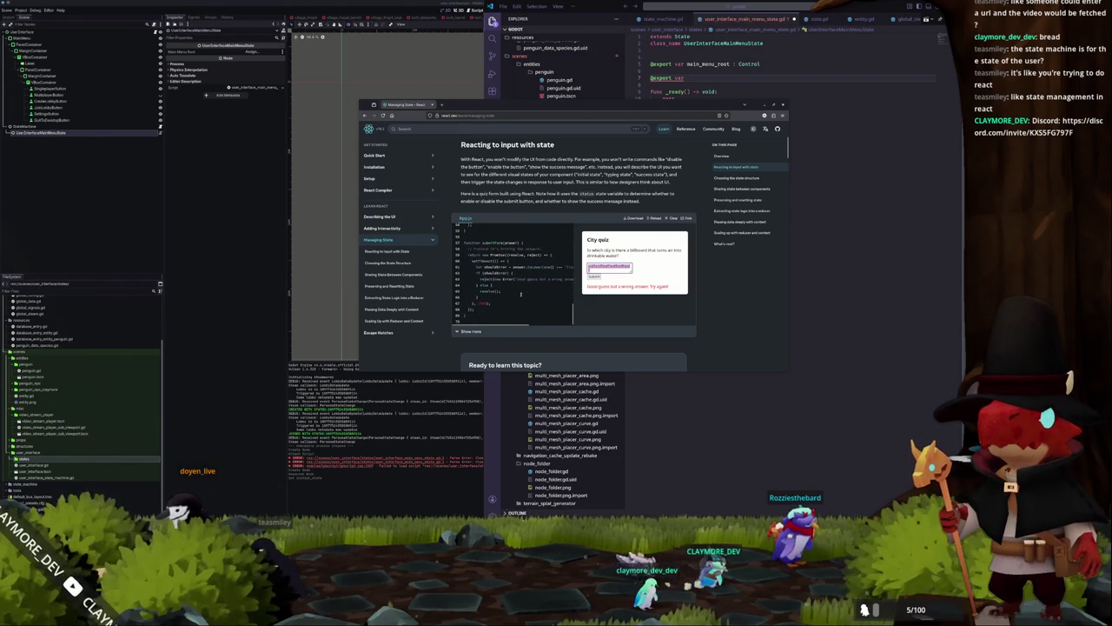
{"action": "double_click", "coordinate": [521, 268]}
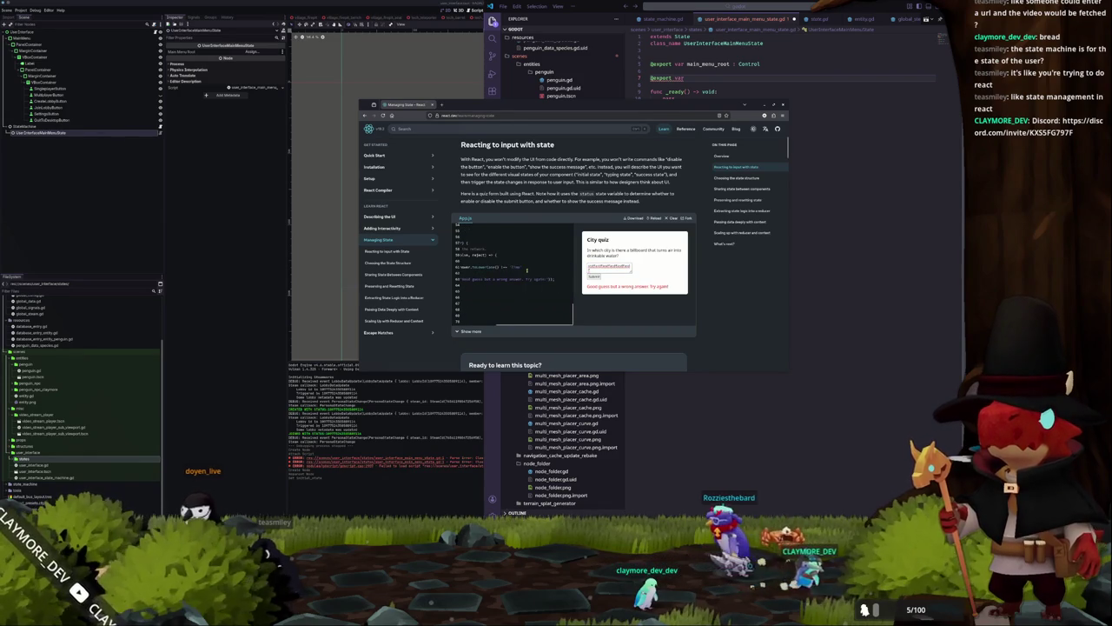
{"action": "triple_click", "coordinate": [608, 267]}
Export singleplayer_button and multiplayer_button as Button variables
{"action": "key", "text": "BackSpace"}
{"action": "left_click", "coordinate": [698, 78]}
{"action": "type", "text": "singleplayer_button : Control"}
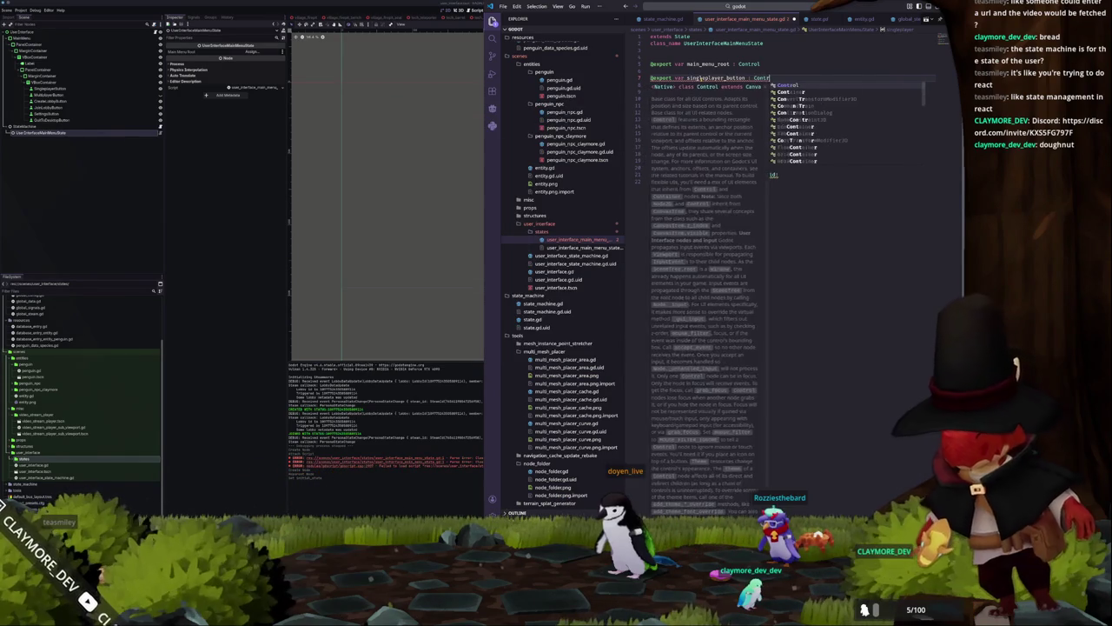
{"action": "key", "text": "BackSpace"}
{"action": "key", "text": "BackSpace"}
{"action": "key", "text": "BackSpace"}
{"action": "type", "text": "Button"}
{"action": "key", "text": "Return"}
{"action": "type", "text": "@export var "}
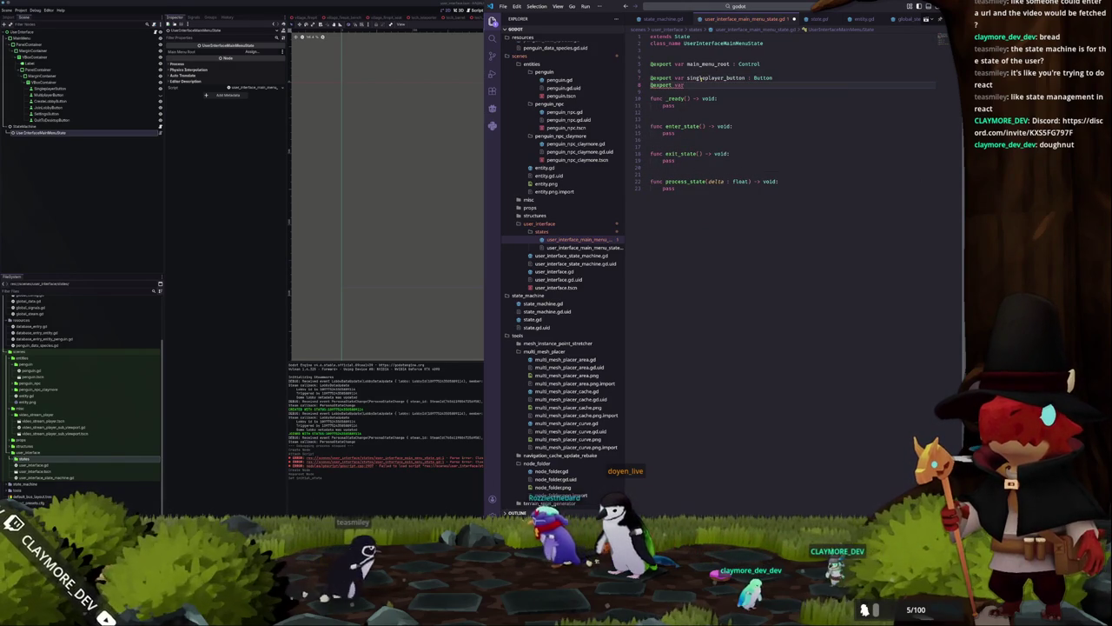
{"action": "type", "text": "multiplayer"}
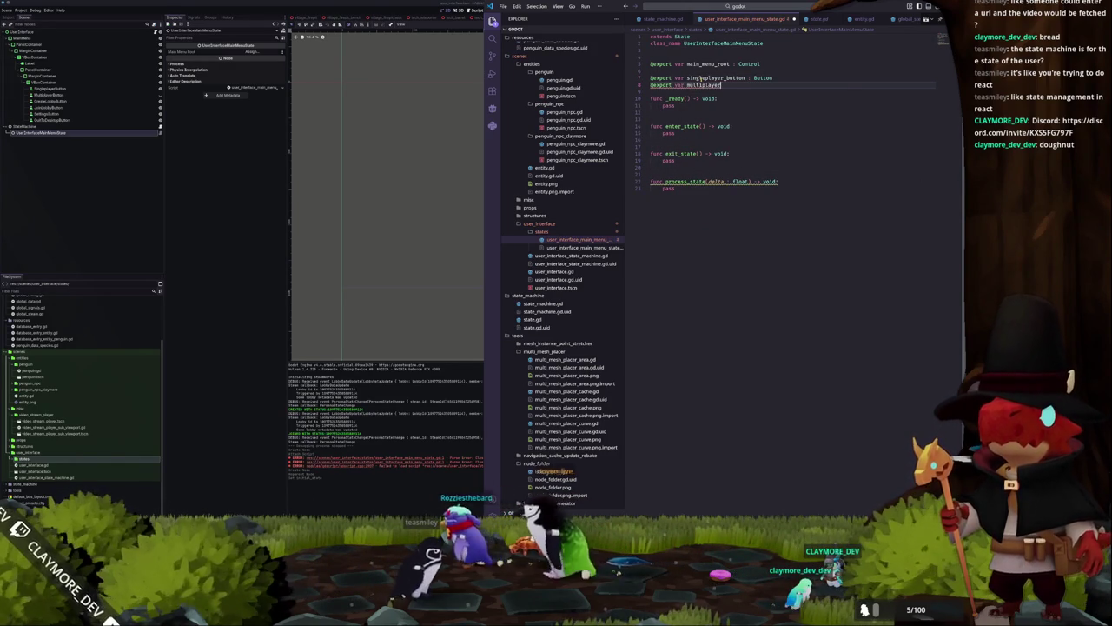
{"action": "type", "text": "_button : Button"}
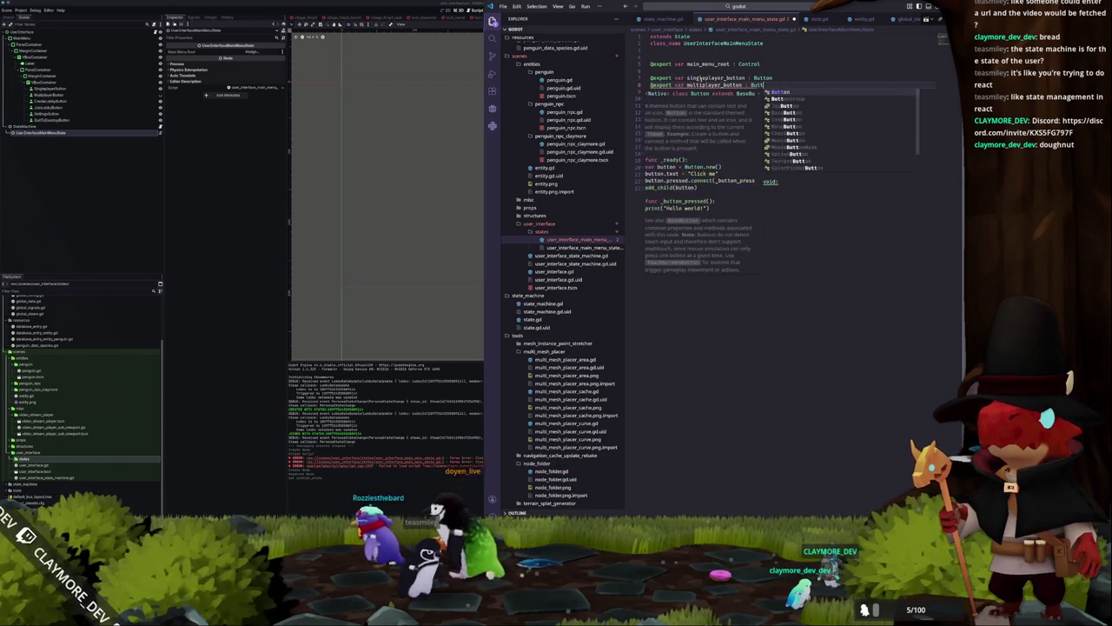
{"action": "key", "text": "Return"}
Export settings_button and quit_button as Button variables and save the script
{"action": "type", "text": "@export var cr"}
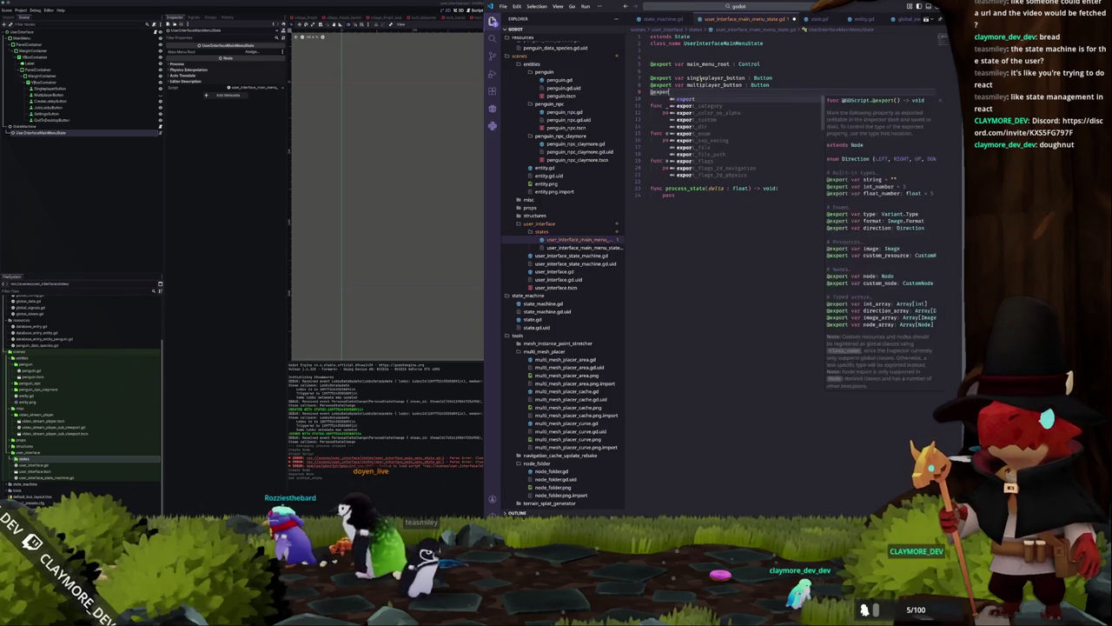
{"action": "key", "text": "BackSpace"}
{"action": "key", "text": "BackSpace"}
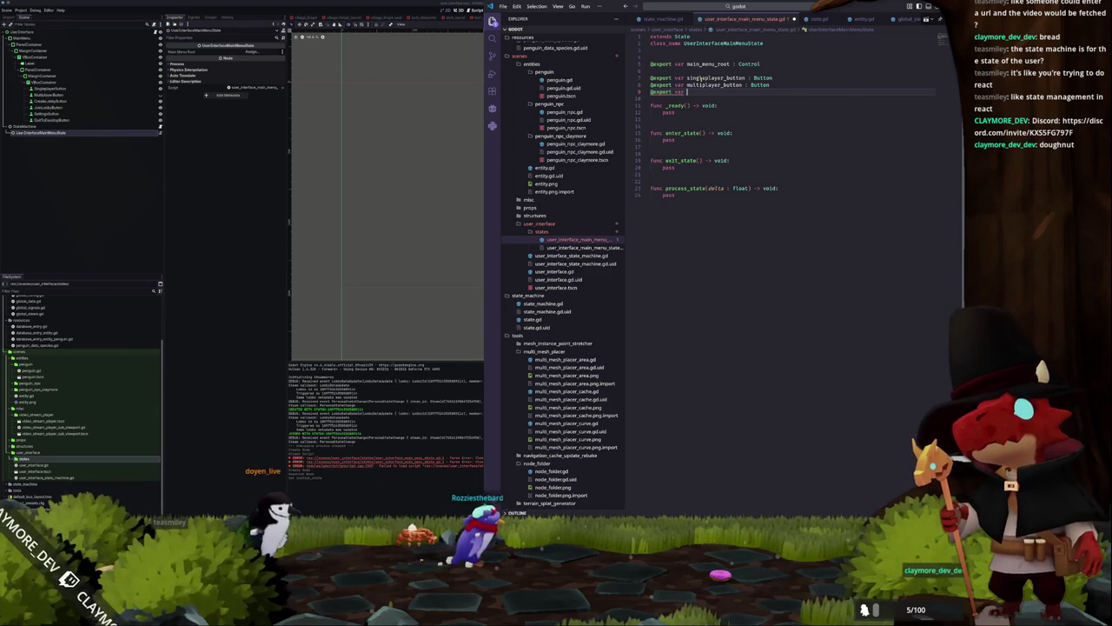
{"action": "type", "text": "settings_button : B"}
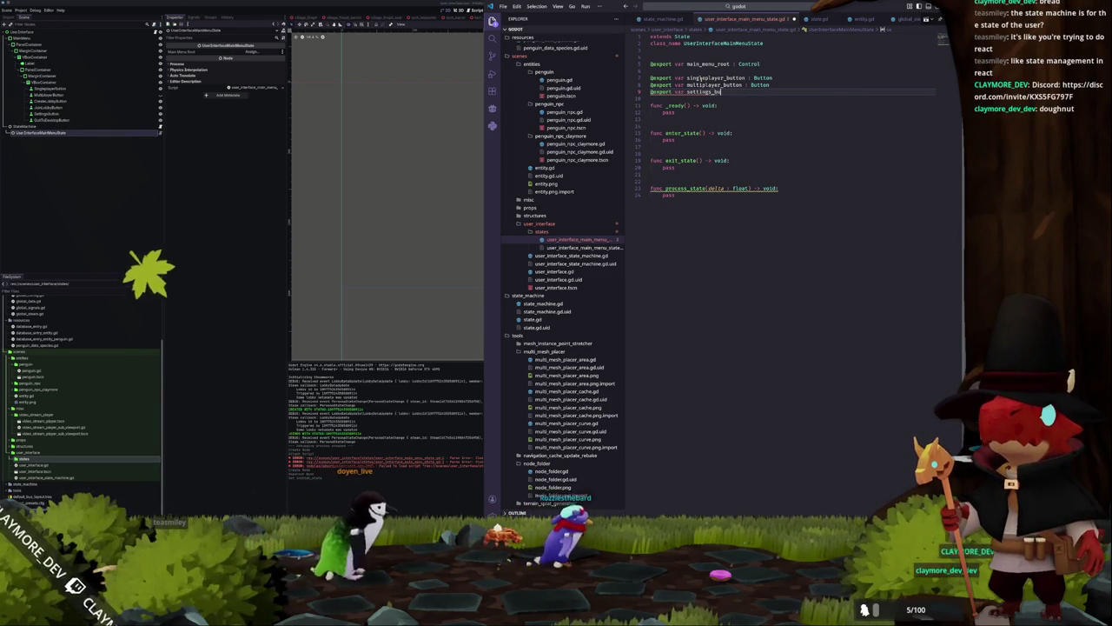
{"action": "type", "text": "utton"}
{"action": "key", "text": "Return"}
{"action": "type", "text": "@export var"}
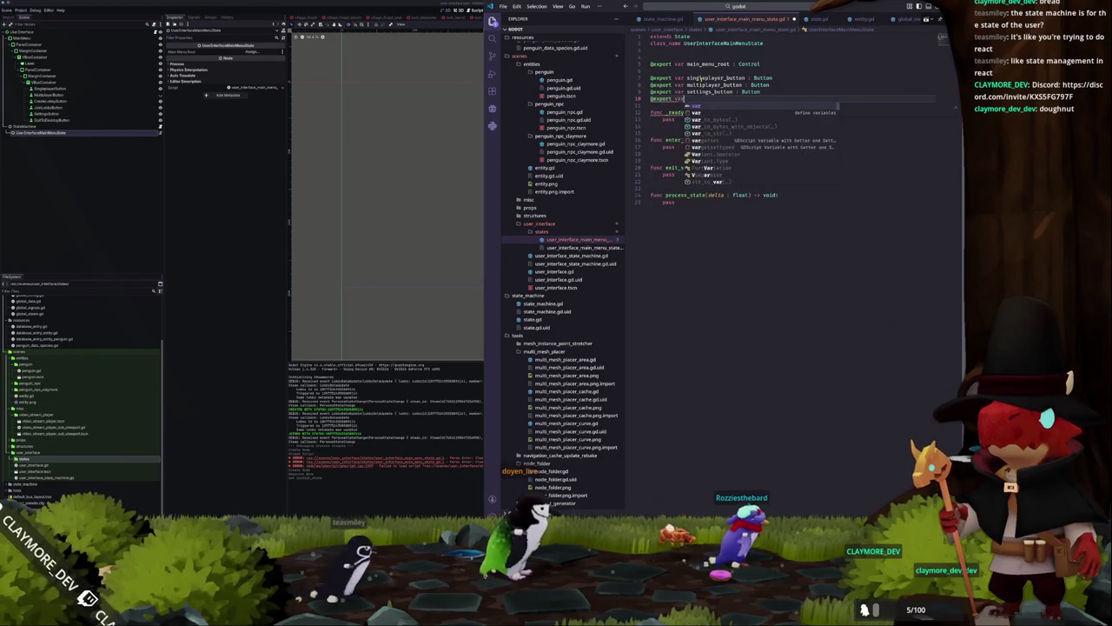
{"action": "type", "text": " quit_button : Button"}
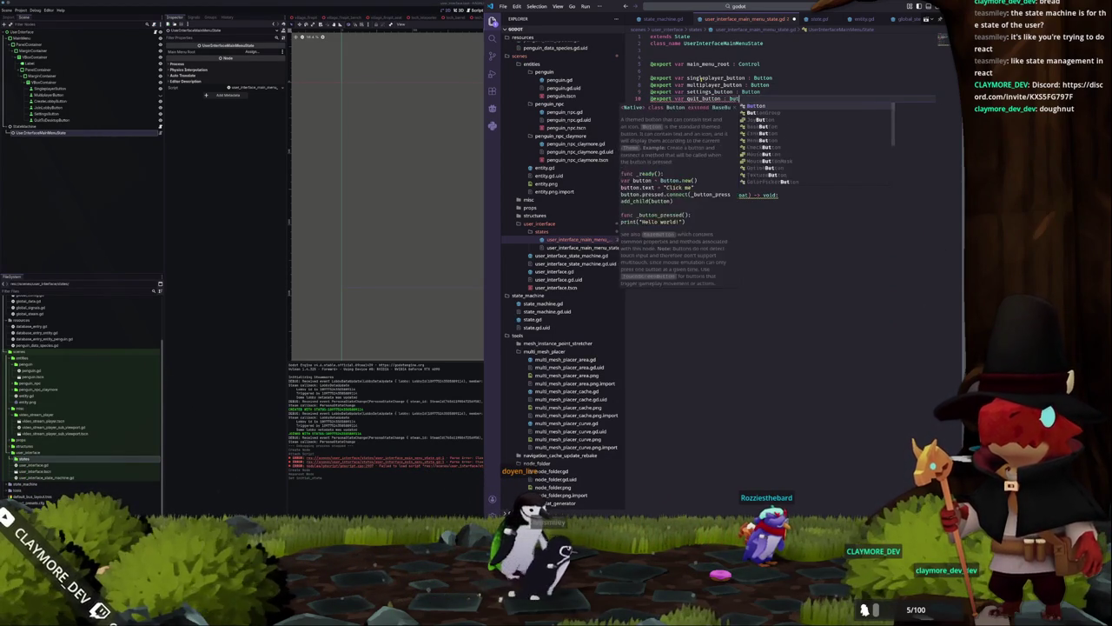
{"action": "key", "text": "Return"}
{"action": "key", "text": "ctrl+shift+Left"}
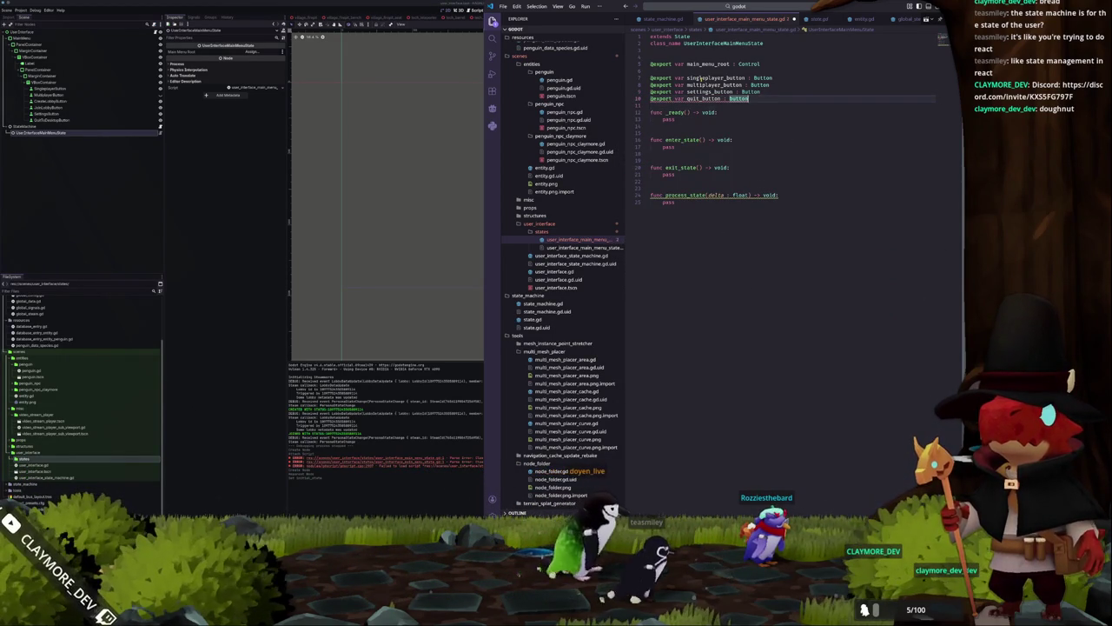
{"action": "type", "text": "Button"}
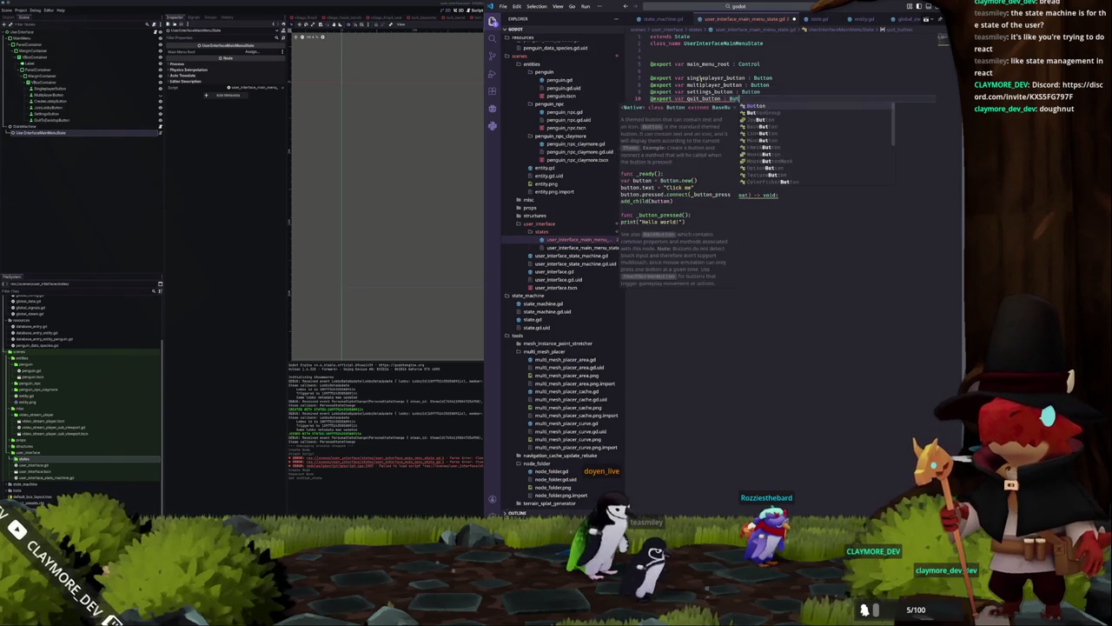
{"action": "key", "text": "Return"}
{"action": "key", "text": "ctrl+s"}
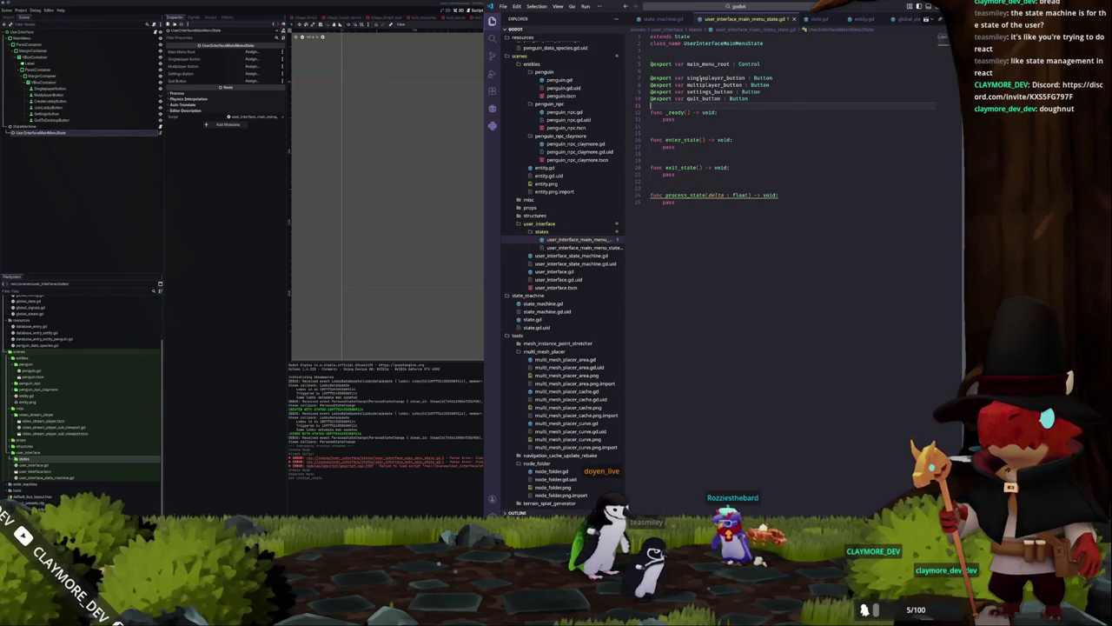
{"action": "key", "text": "alt+Tab"}
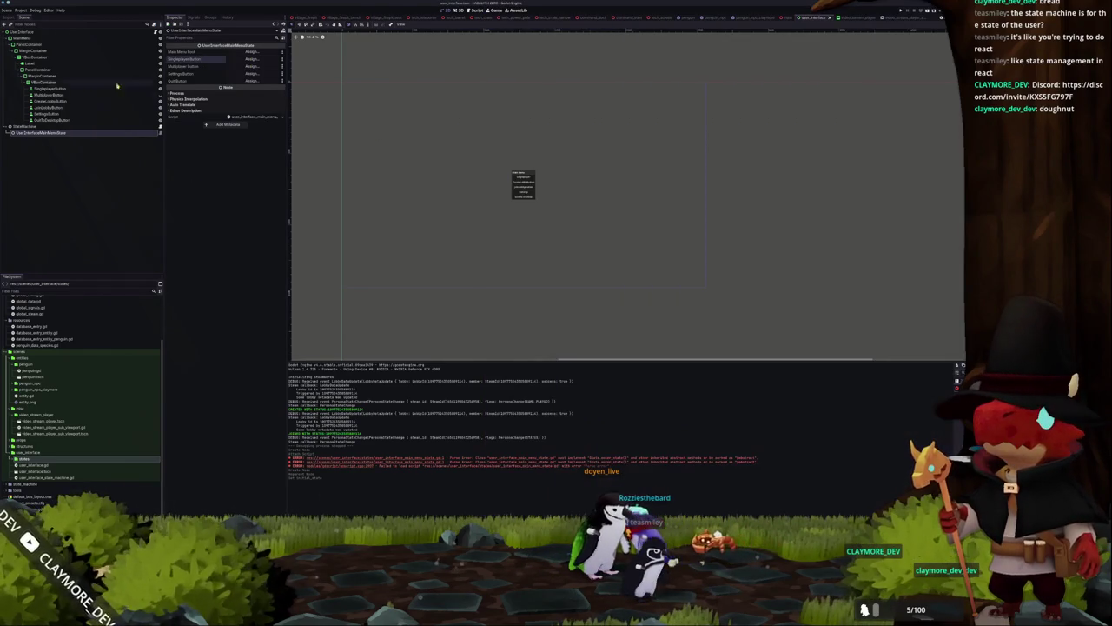
Delete the CreateLobbyButton node, then undo the deletion
{"action": "left_click", "coordinate": [47, 102]}
{"action": "key", "text": "Delete"}
{"action": "key", "text": "Return"}
{"action": "scroll", "coordinate": [506, 198], "scroll_direction": "up", "scroll_amount": 3}
{"action": "key", "text": "ctrl+z"}
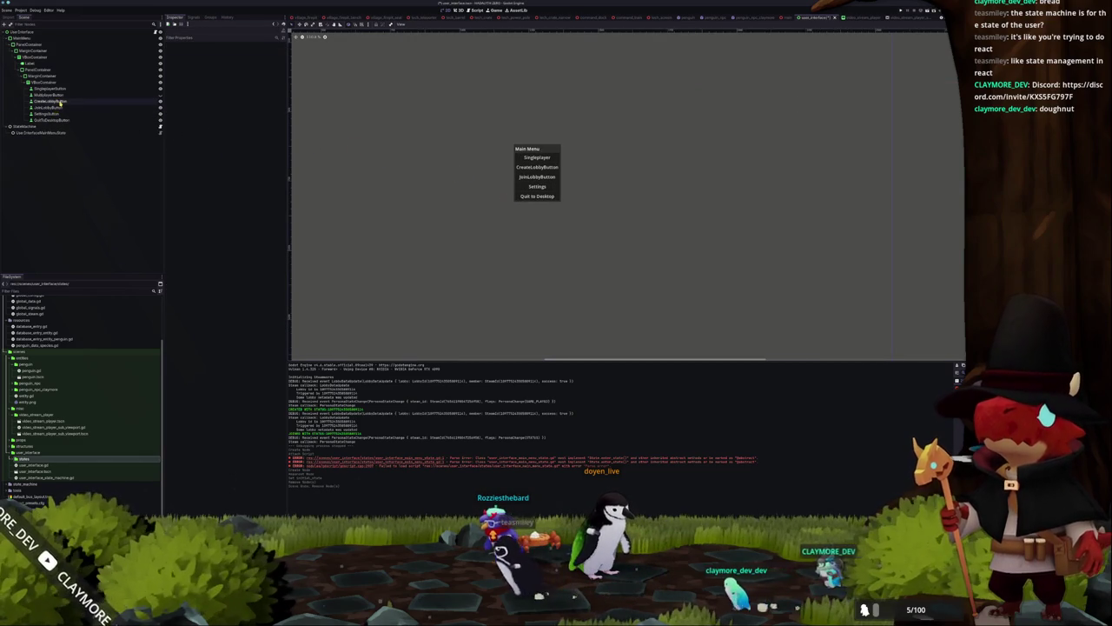
Delete CreateLobbyButton and JoinLobbyButton together and reselect the Main Menu panel container
{"action": "left_click", "coordinate": [53, 101]}
{"action": "left_click", "coordinate": [78, 95]}
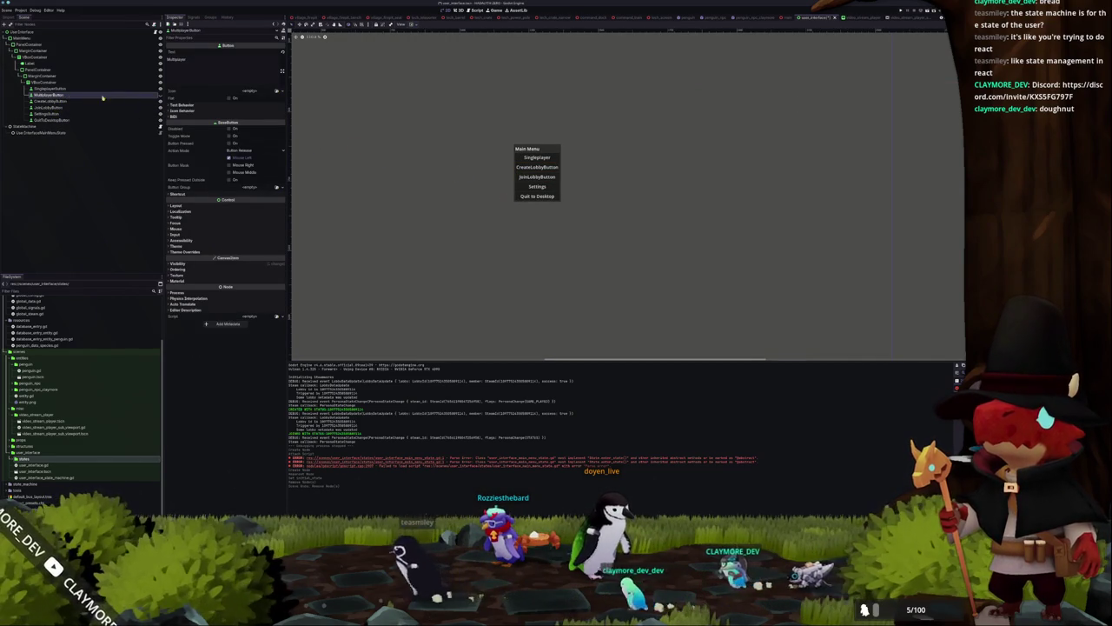
{"action": "left_click", "coordinate": [52, 101]}
{"action": "left_click", "coordinate": [52, 107], "text": "shift"}
{"action": "key", "text": "Delete"}
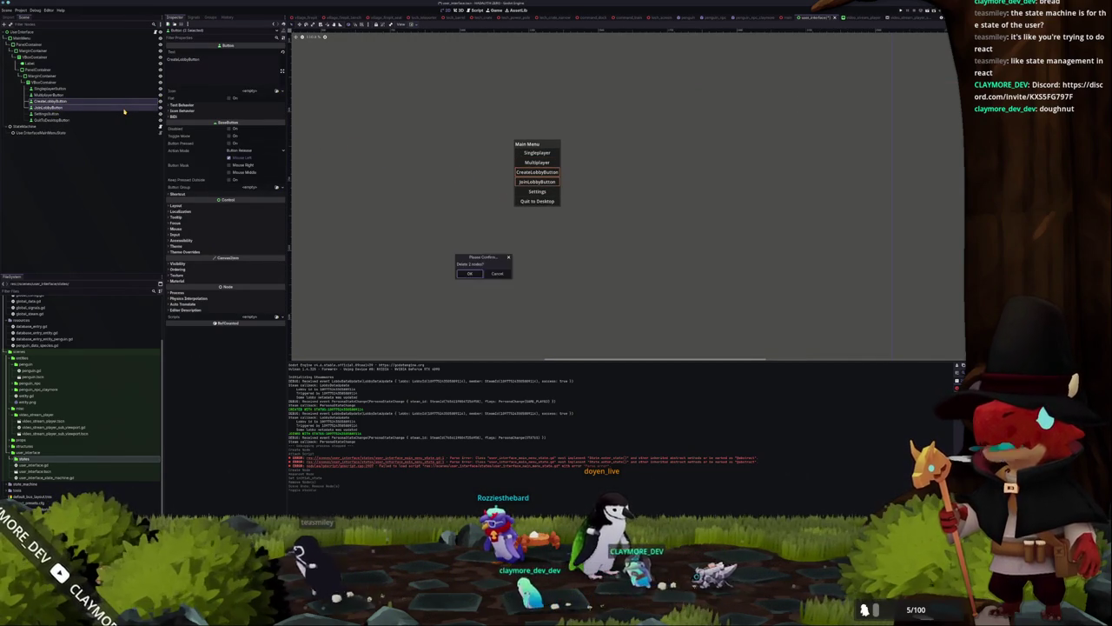
{"action": "key", "text": "Return"}
{"action": "scroll", "coordinate": [494, 181], "scroll_direction": "up", "scroll_amount": 2}
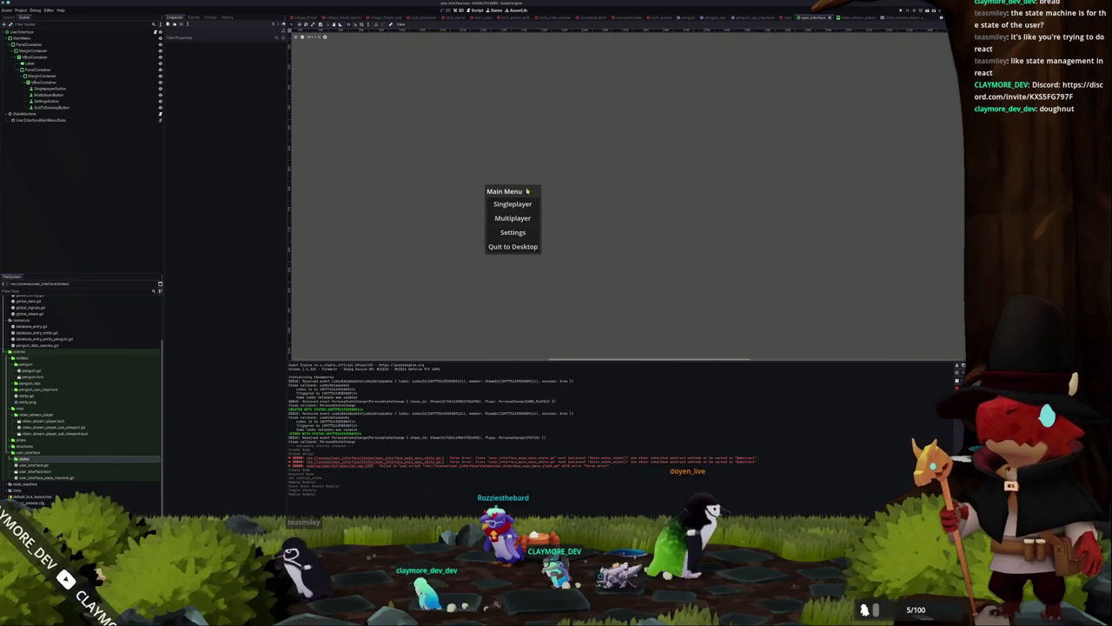
{"action": "left_click", "coordinate": [505, 184]}
{"action": "scroll", "coordinate": [426, 199], "scroll_direction": "down", "scroll_amount": 4}
{"action": "key", "text": "alt+Tab"}
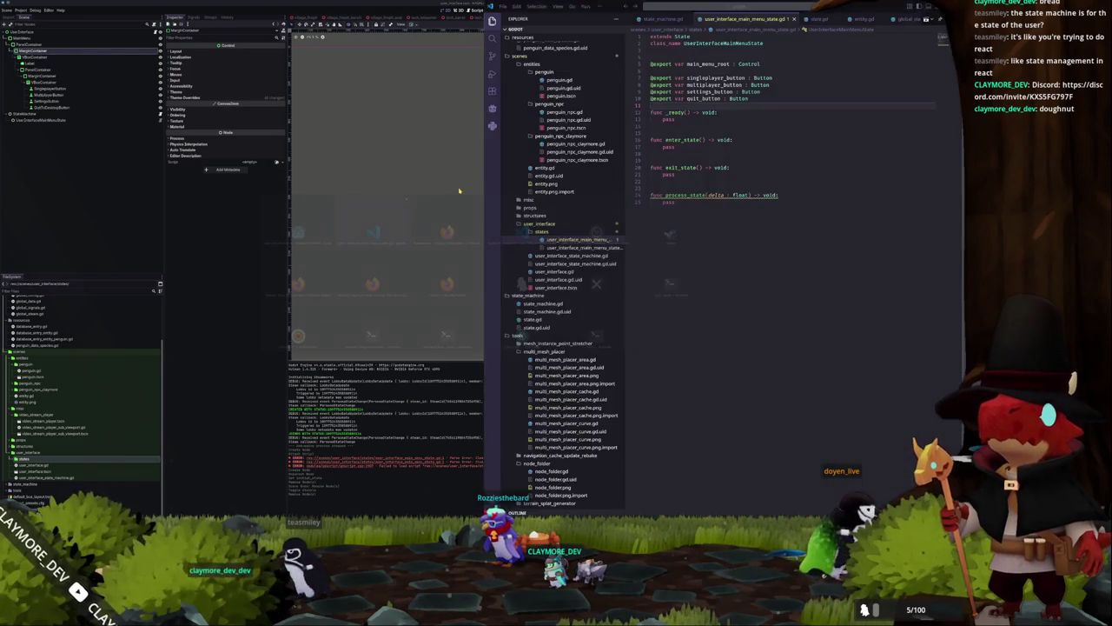
Open blank lines under class_name and type a start_game signal, then delete it
{"action": "left_click", "coordinate": [684, 128]}
{"action": "key", "text": "Up"}
{"action": "key", "text": "Up"}
{"action": "key", "text": "Return"}
{"action": "key", "text": "Up"}
{"action": "key", "text": "Up"}
{"action": "key", "text": "Up"}
{"action": "key", "text": "Return"}
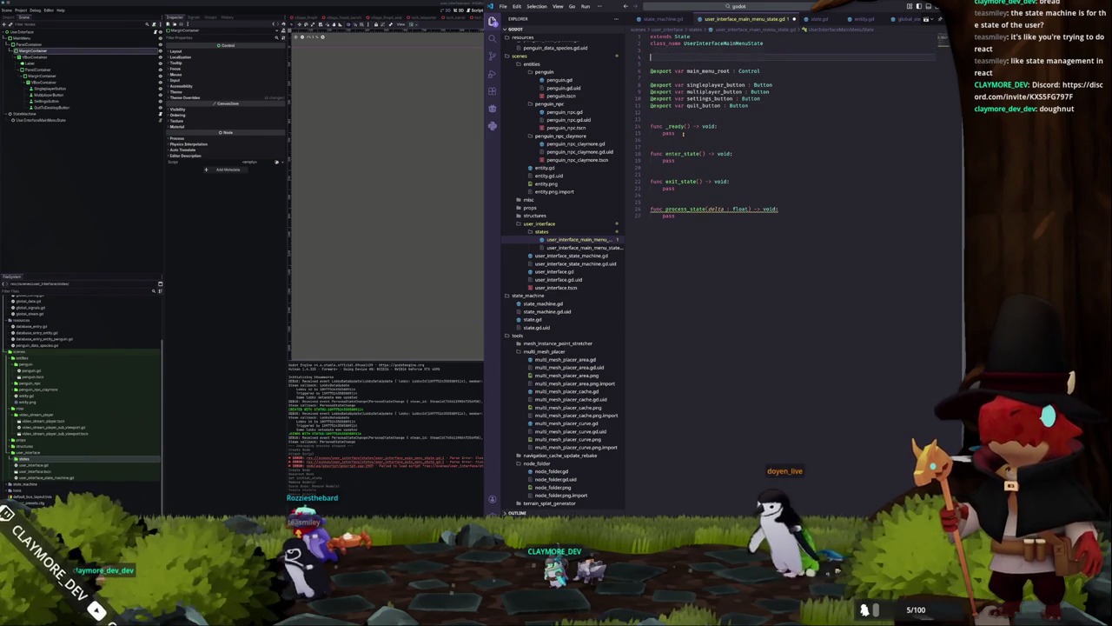
{"action": "type", "text": "sig"}
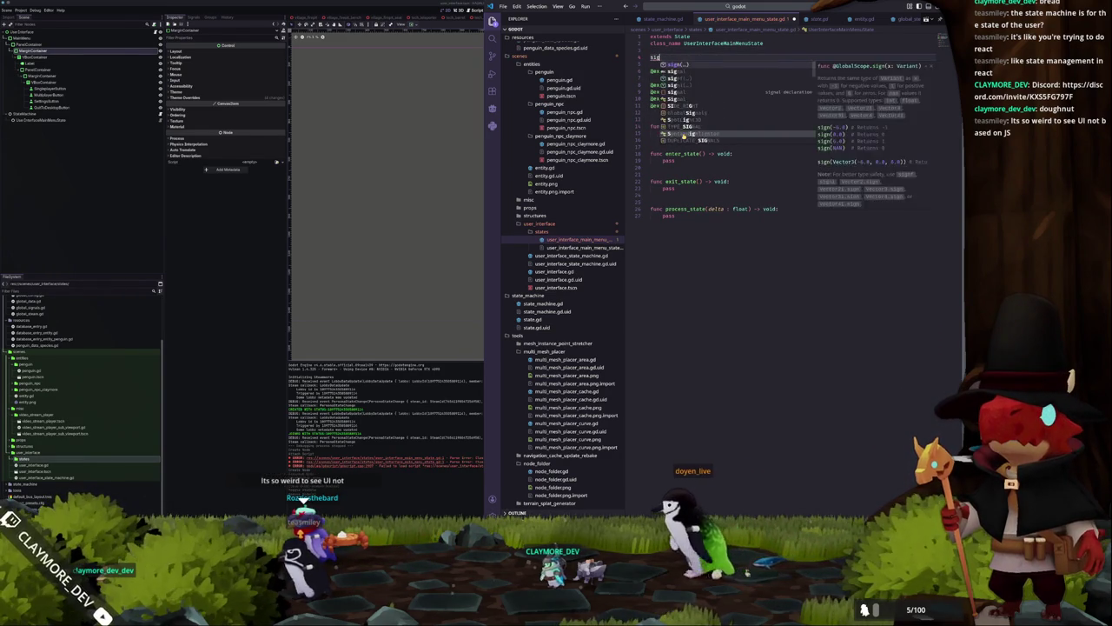
{"action": "type", "text": "nal start_"}
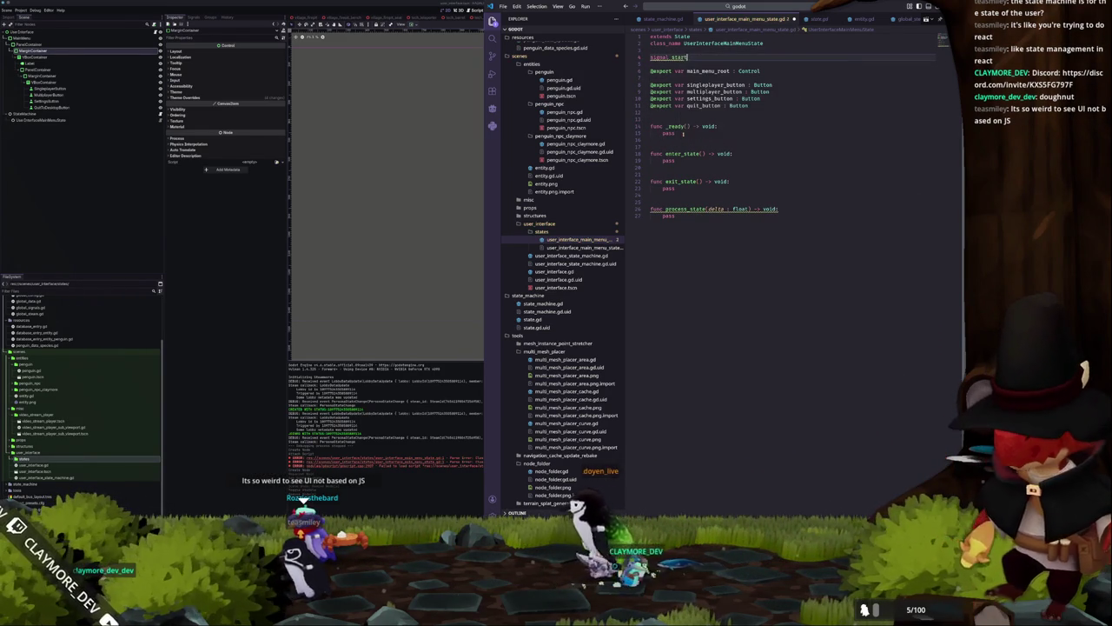
{"action": "type", "text": "game"}
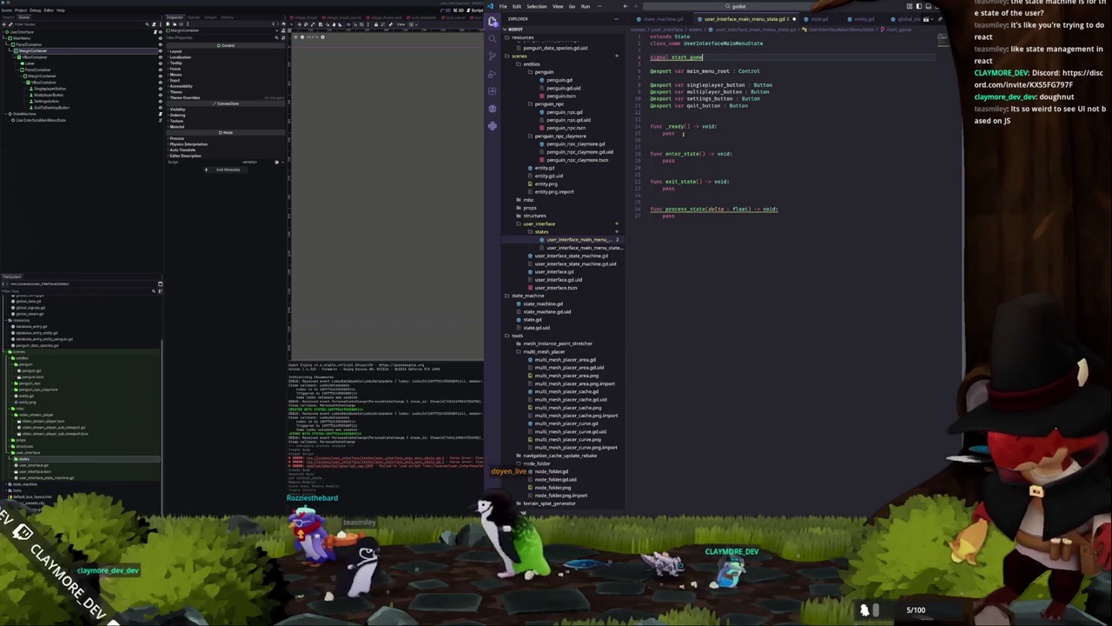
{"action": "key", "text": "ctrl+shift+Left"}
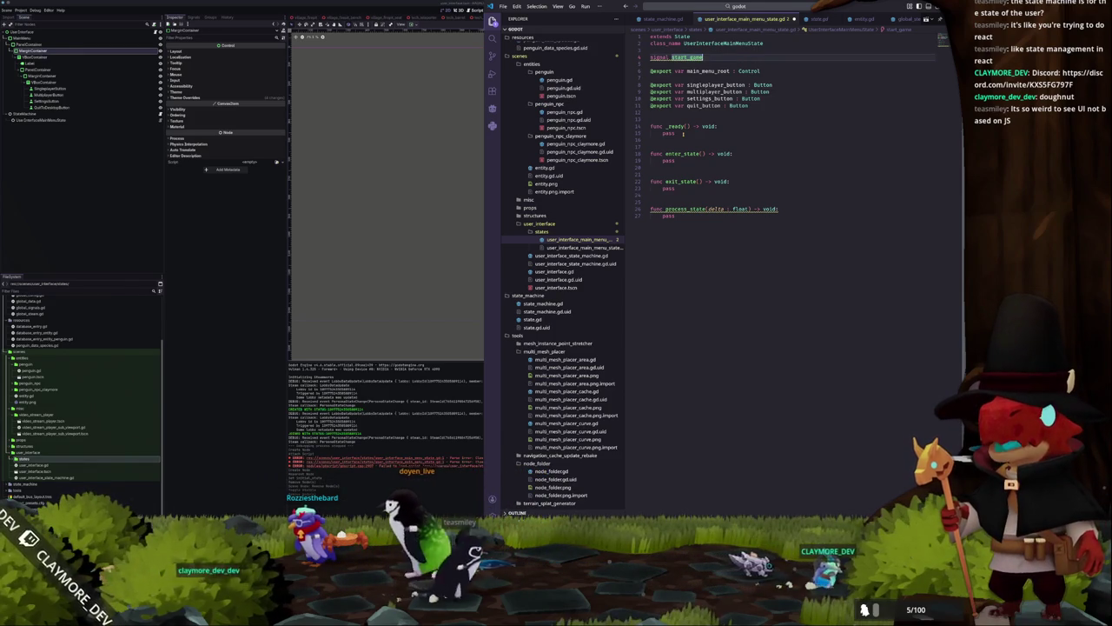
{"action": "key", "text": "BackSpace"}
{"action": "key", "text": "ctrl+BackSpace"}
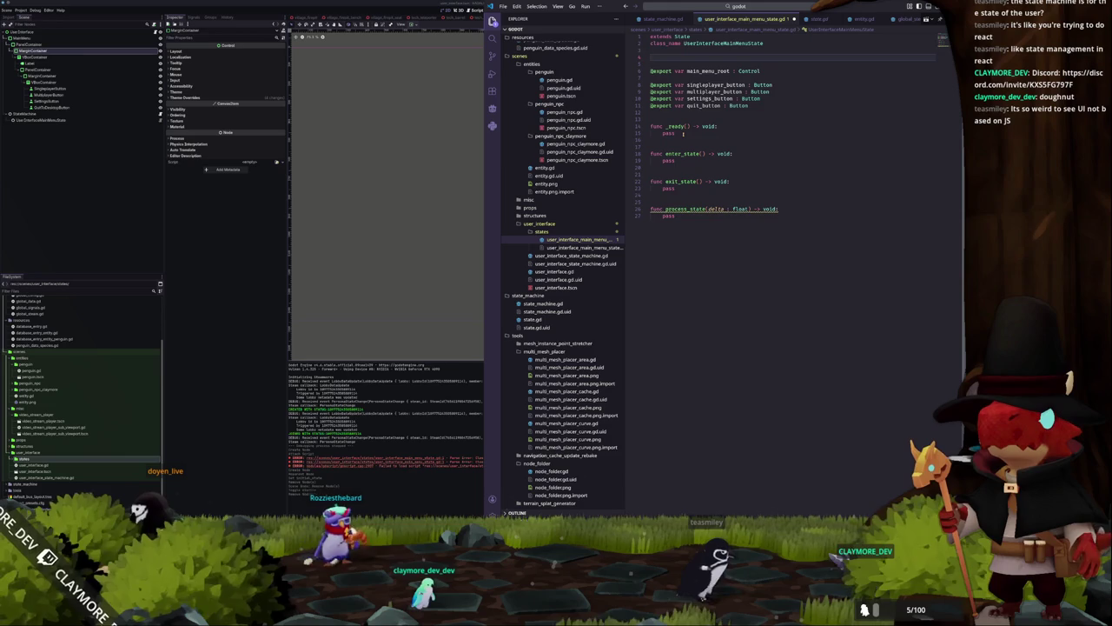
Declare quit, singleplayer, multiplayer and settings _button_pressed signals under class_name
{"action": "type", "text": "signal "}
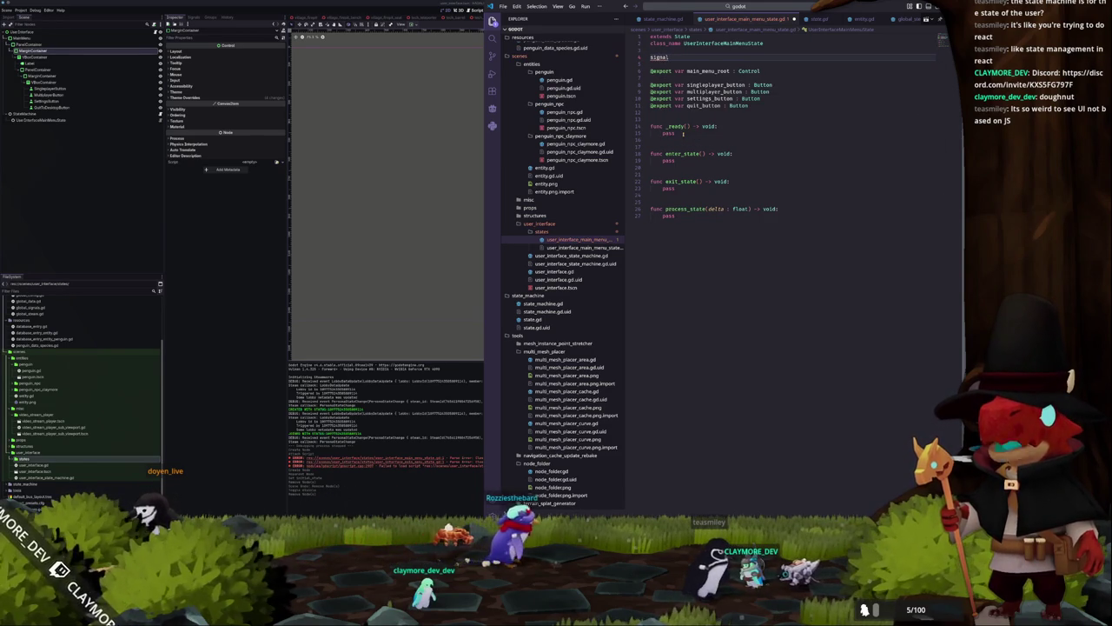
{"action": "type", "text": "quit_butto"}
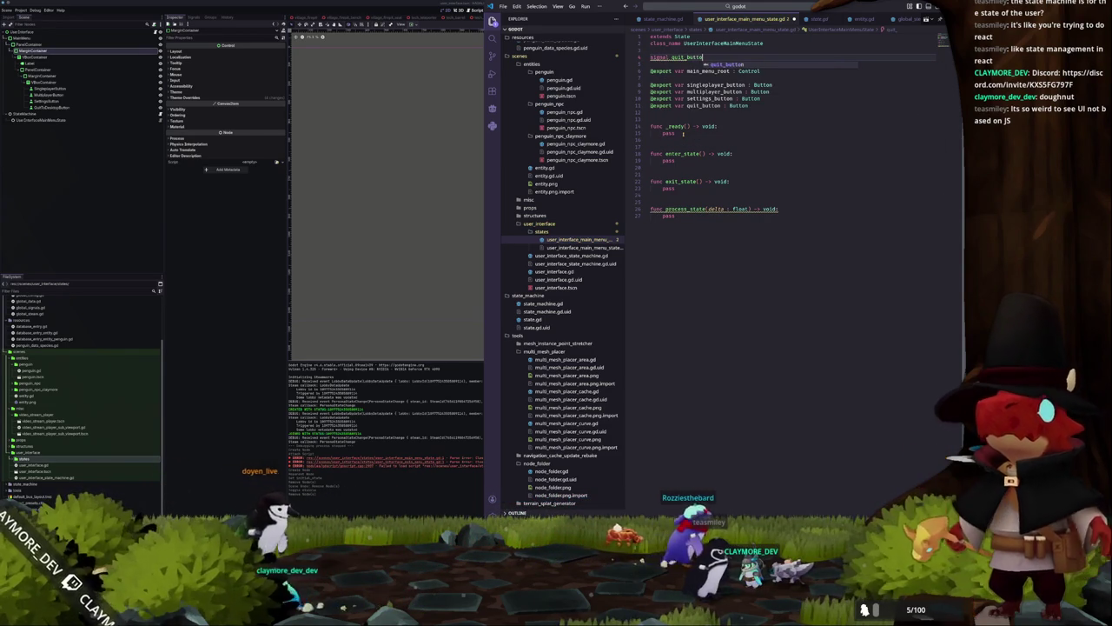
{"action": "type", "text": "n_pressed"}
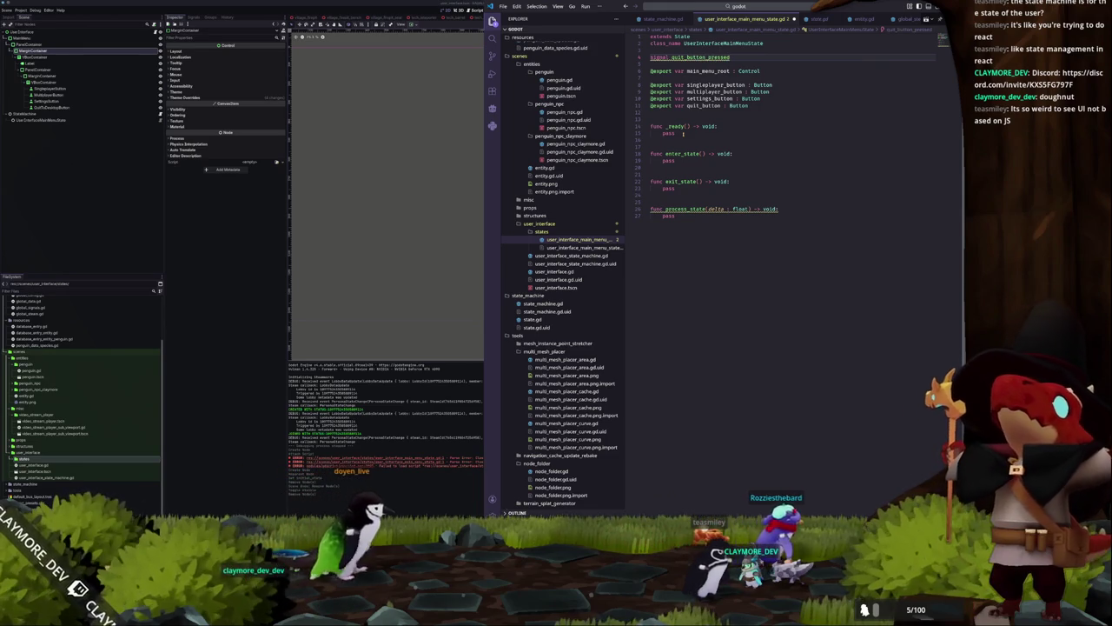
{"action": "key", "text": "ctrl+shift+Return"}
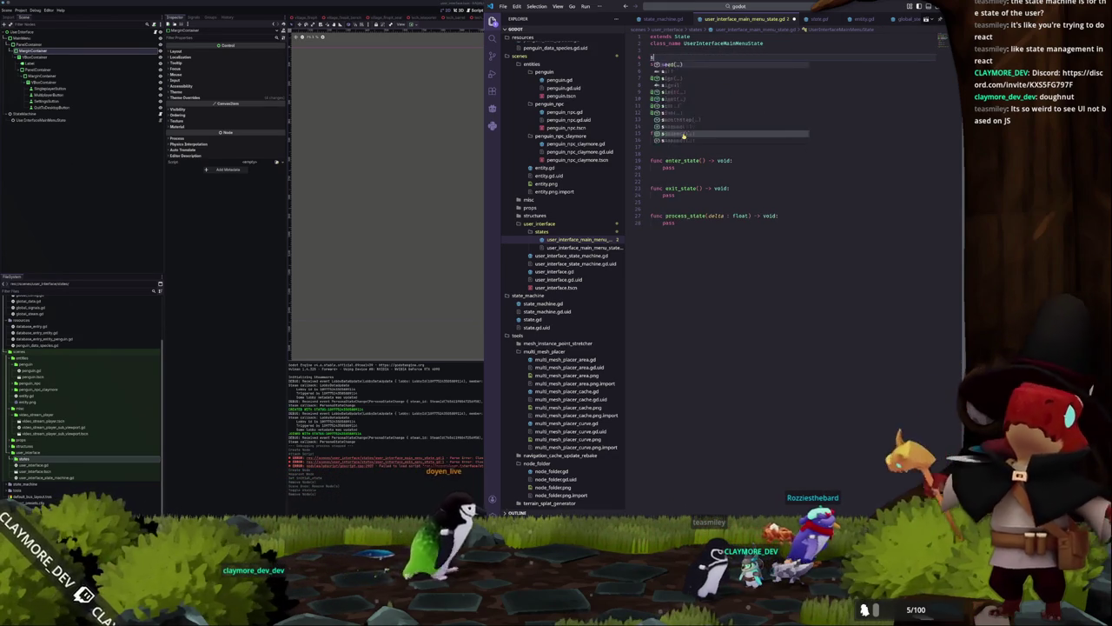
{"action": "type", "text": "signal singleplayer_button_pressed"}
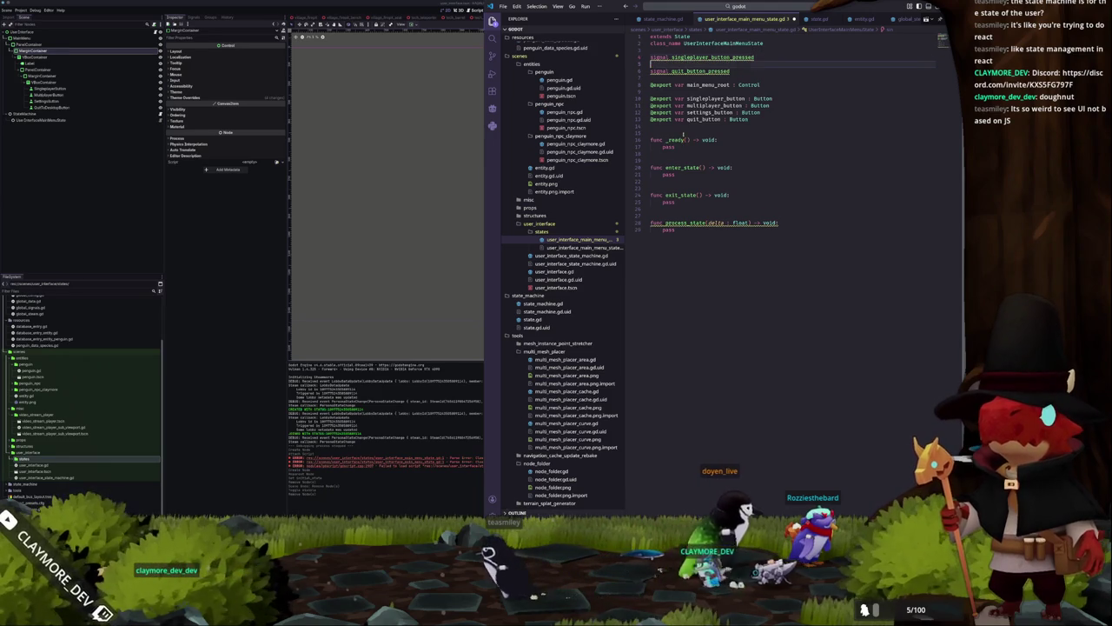
{"action": "key", "text": "Return"}
{"action": "type", "text": "signal "}
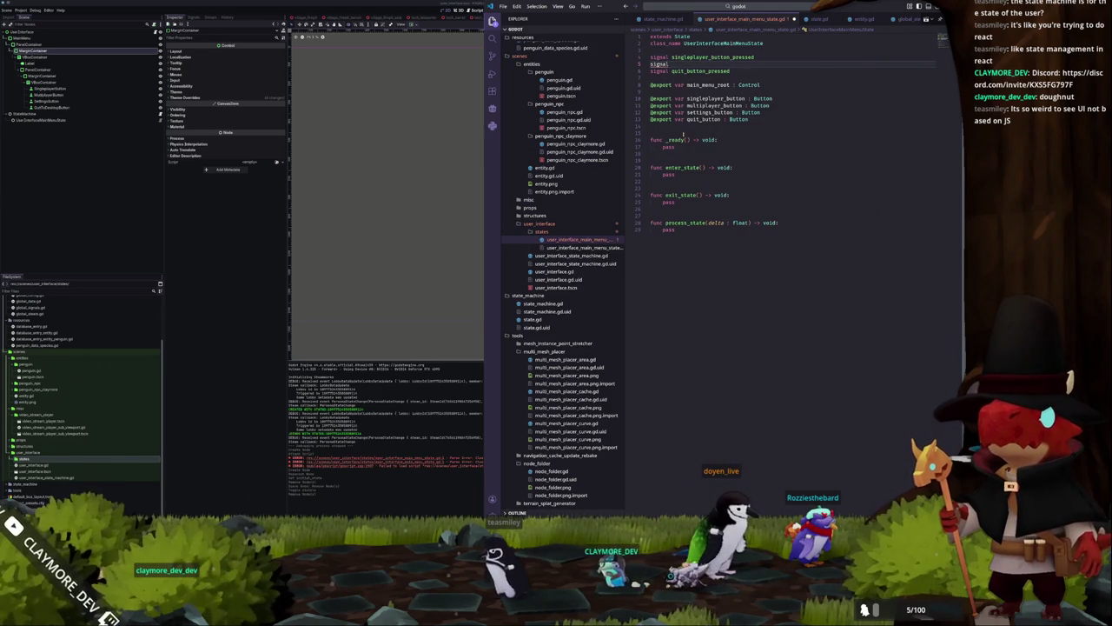
{"action": "type", "text": "multiplayer_"}
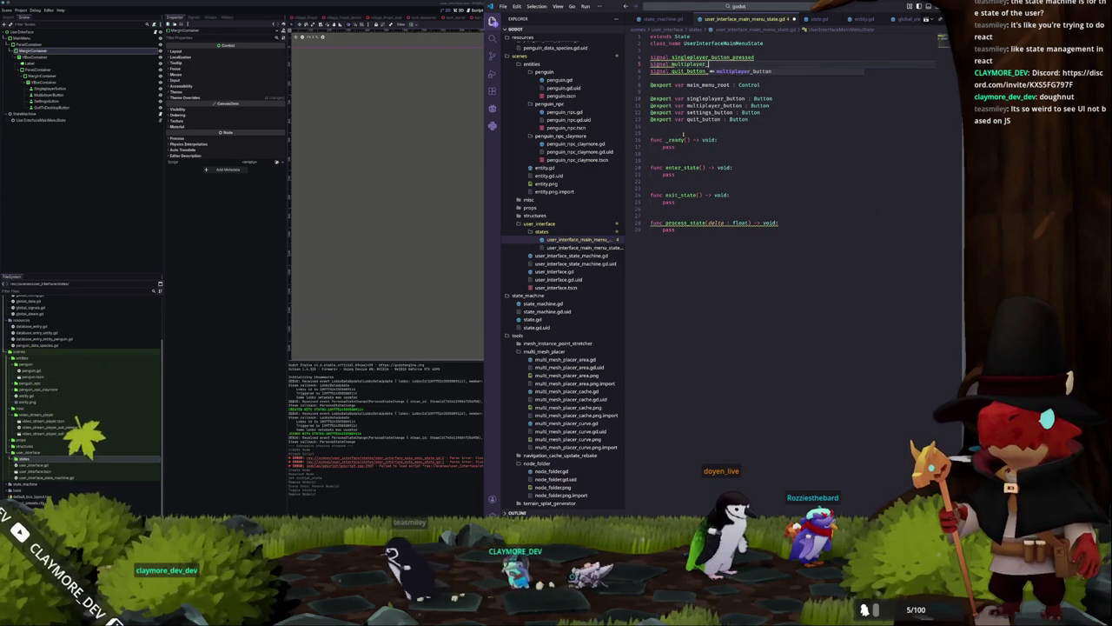
{"action": "type", "text": "button_pressed"}
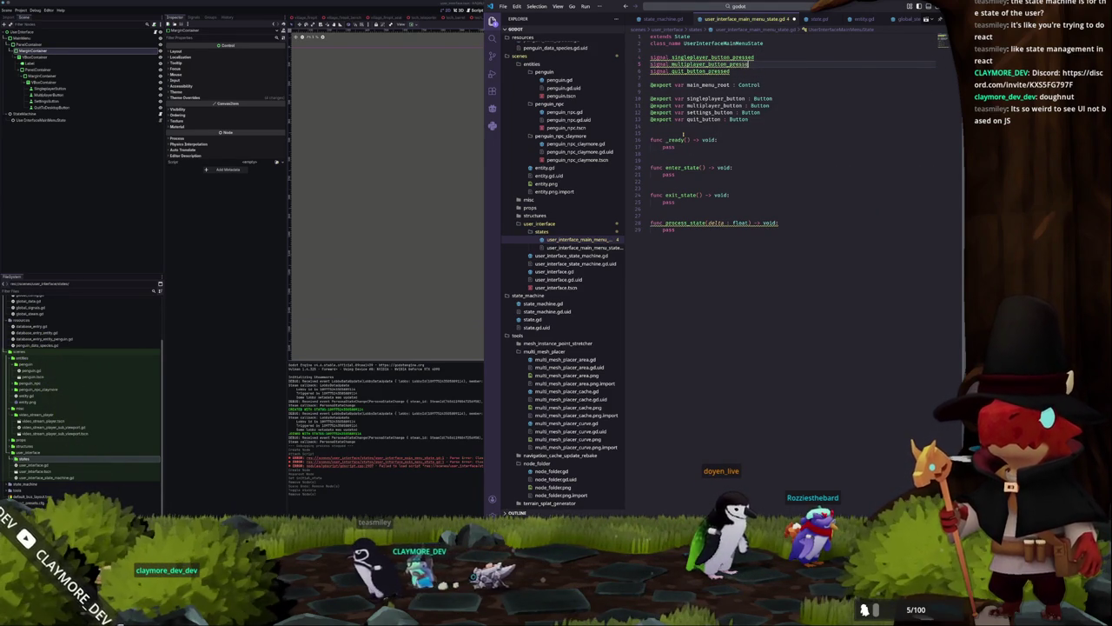
{"action": "key", "text": "Return"}
{"action": "type", "text": "signal "}
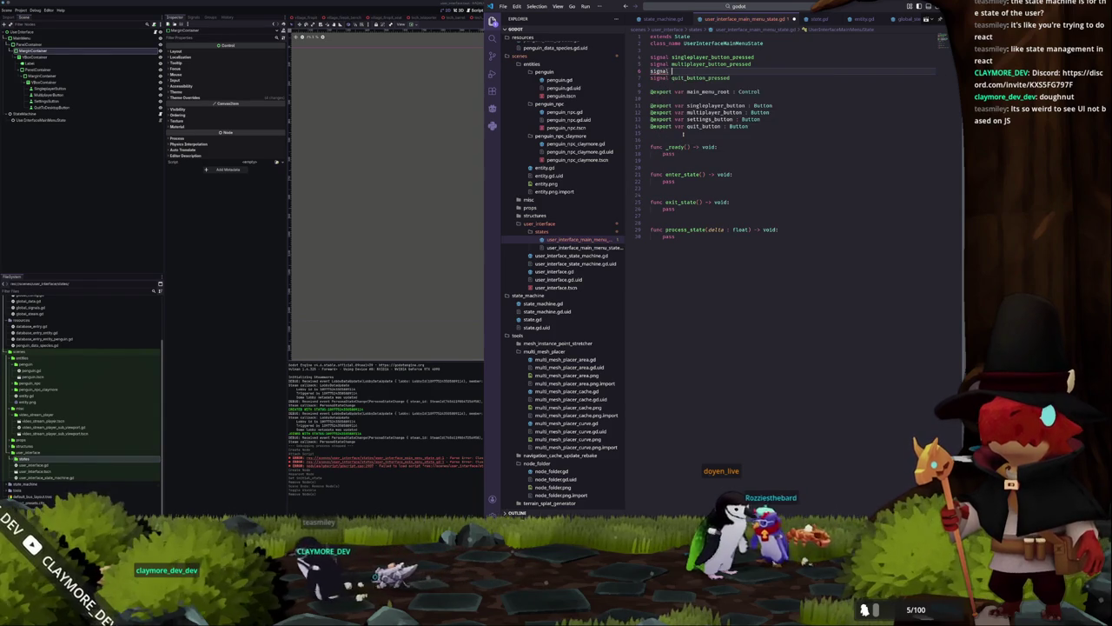
{"action": "type", "text": "settings_"}
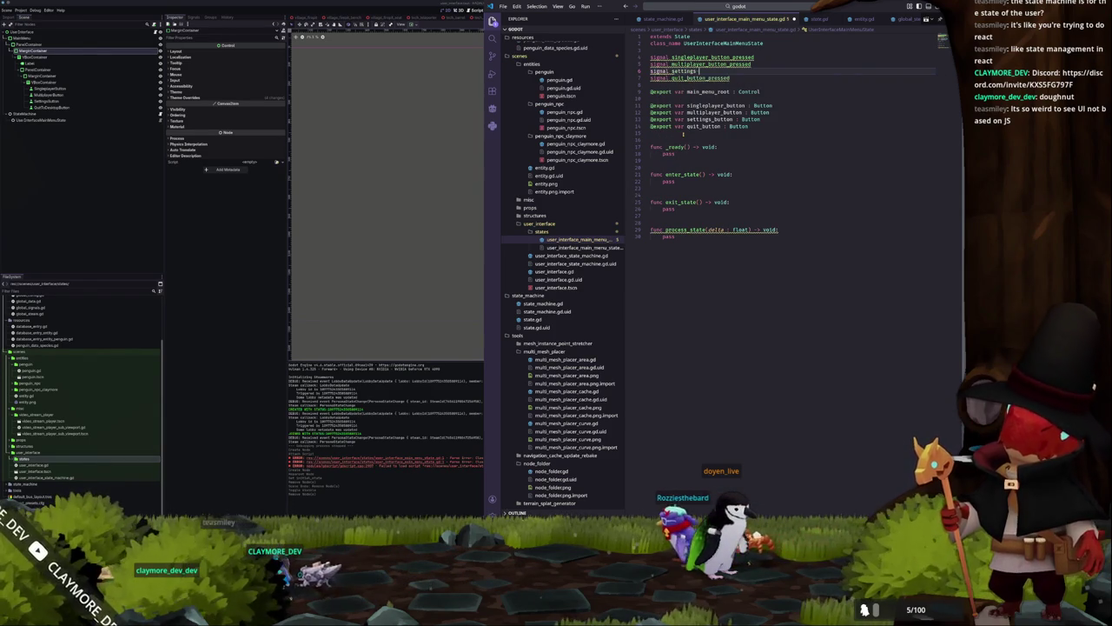
{"action": "type", "text": "button_pressed"}
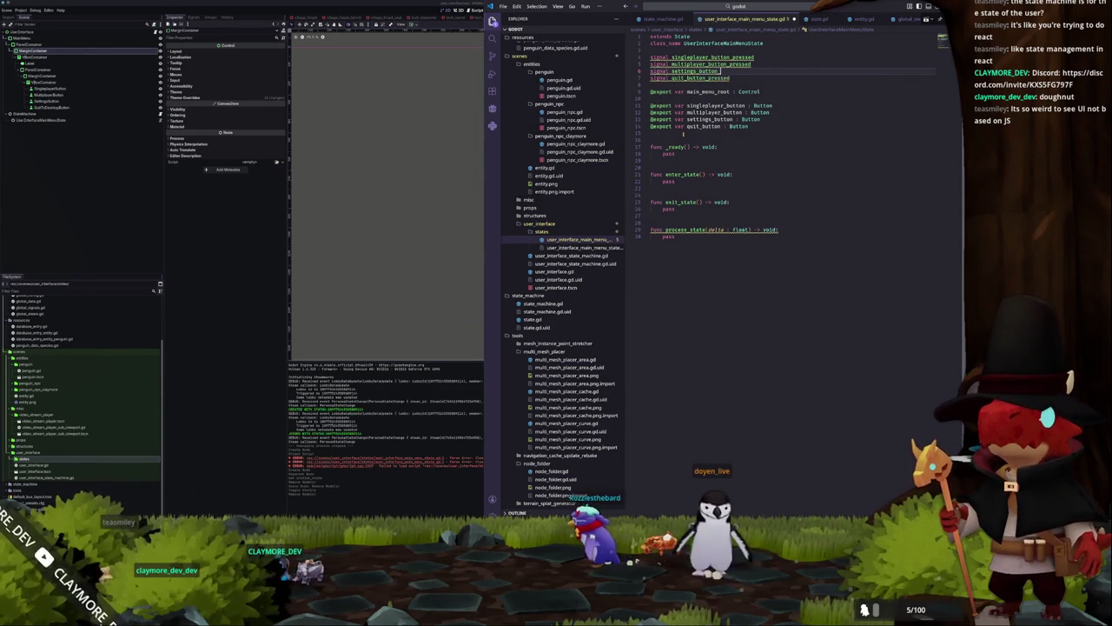
Remove the stray blank lines around the settings signal and return to the _ready function
{"action": "key", "text": "Return"}
{"action": "key", "text": "Up"}
{"action": "key", "text": "Home"}
{"action": "key", "text": "Return"}
{"action": "key", "text": "ctrl+z"}
{"action": "key", "text": "ctrl+z"}
{"action": "key", "text": "Down"}
{"action": "key", "text": "Down"}
{"action": "key", "text": "Down"}
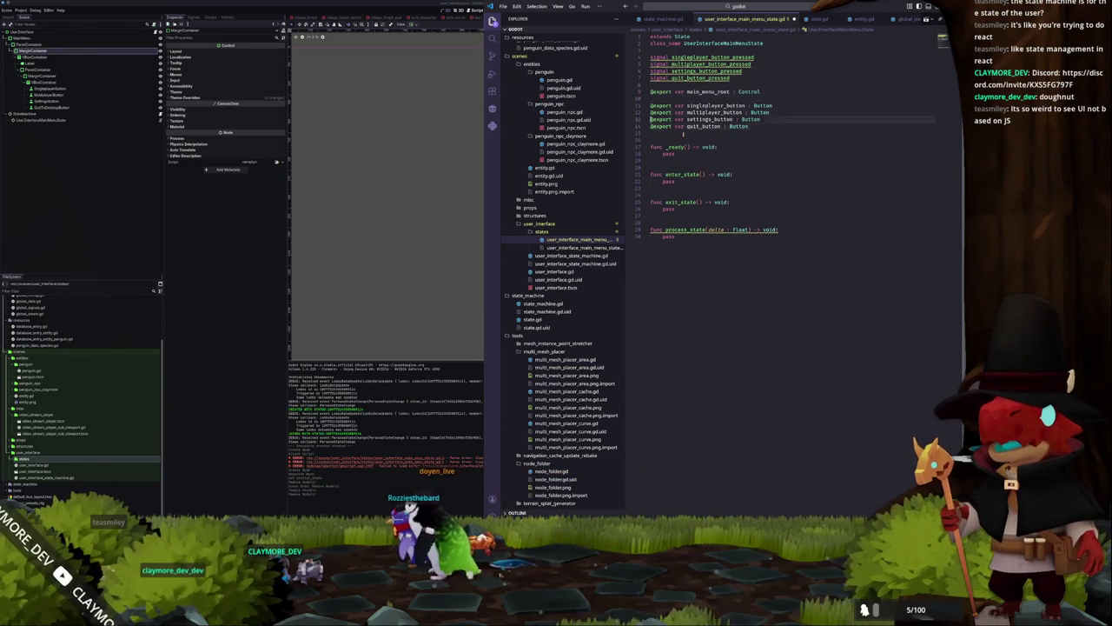
{"action": "key", "text": "Down"}
{"action": "key", "text": "Down"}
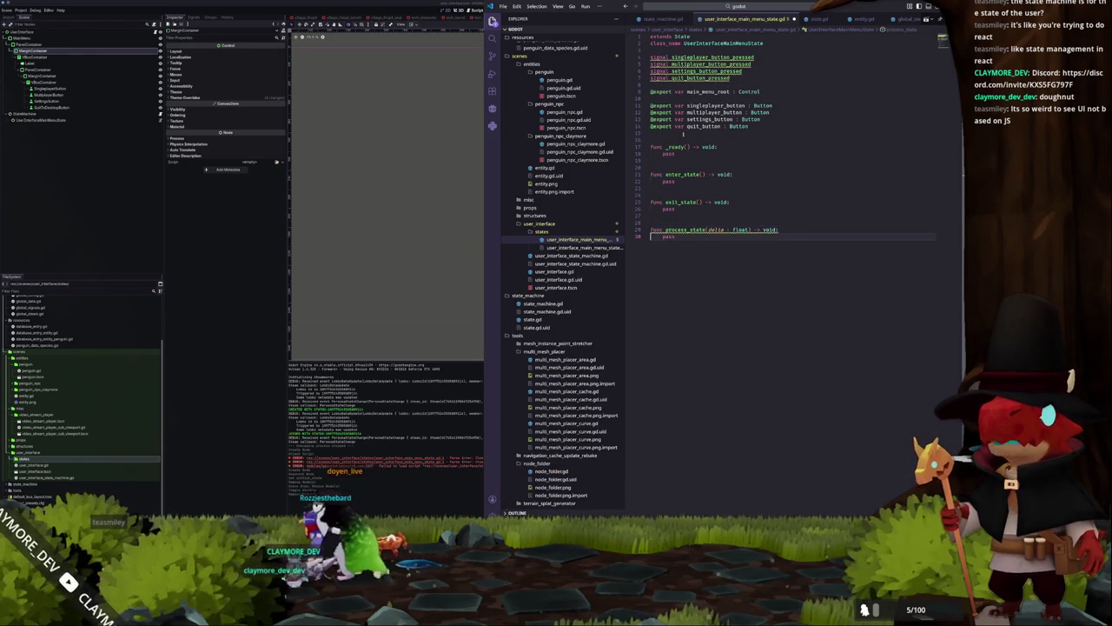
{"action": "key", "text": "Up"}
{"action": "key", "text": "Up"}
{"action": "key", "text": "Up"}
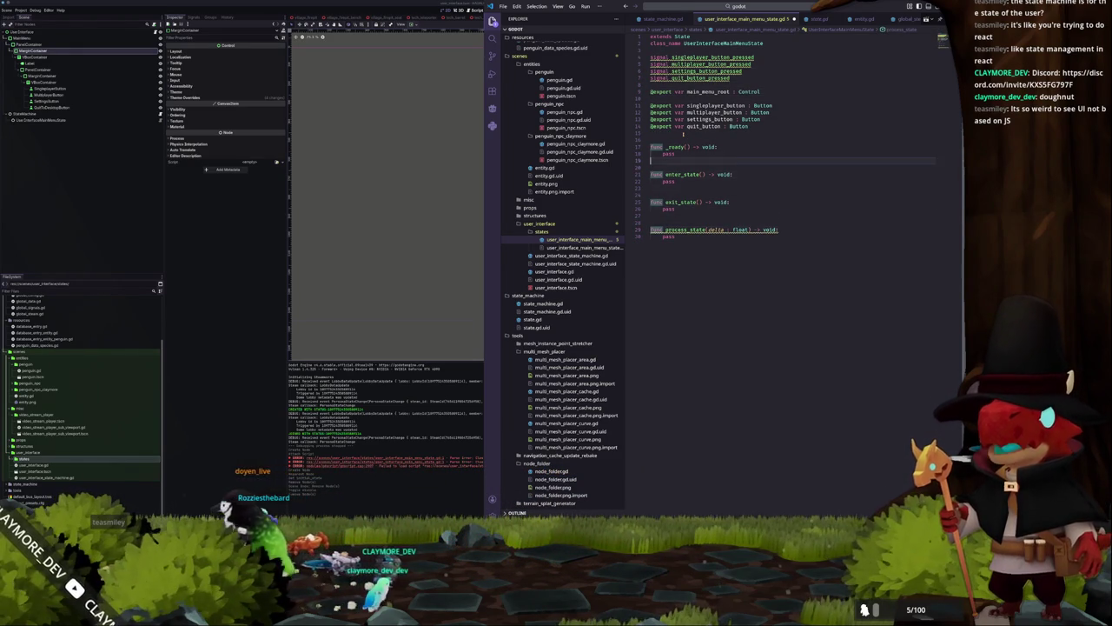
On a new line in _ready, write quit_button.button_pressed.bind(quit_button_pressed.emit)
{"action": "key", "text": "Return"}
{"action": "type", "text": "quit"}
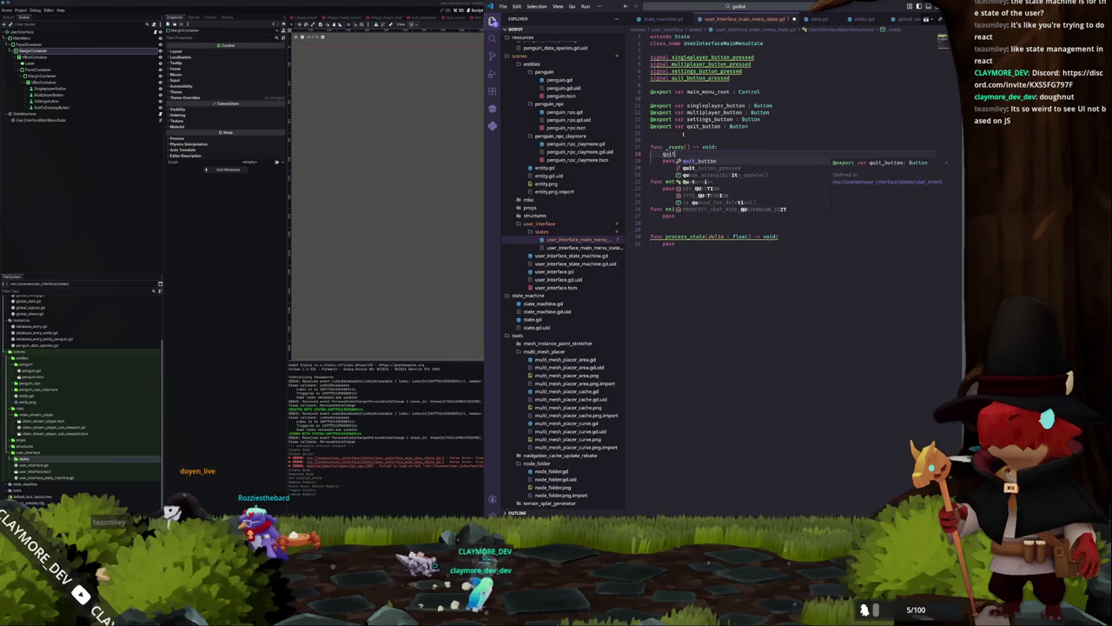
{"action": "key", "text": "Tab"}
{"action": "type", "text": ".button"}
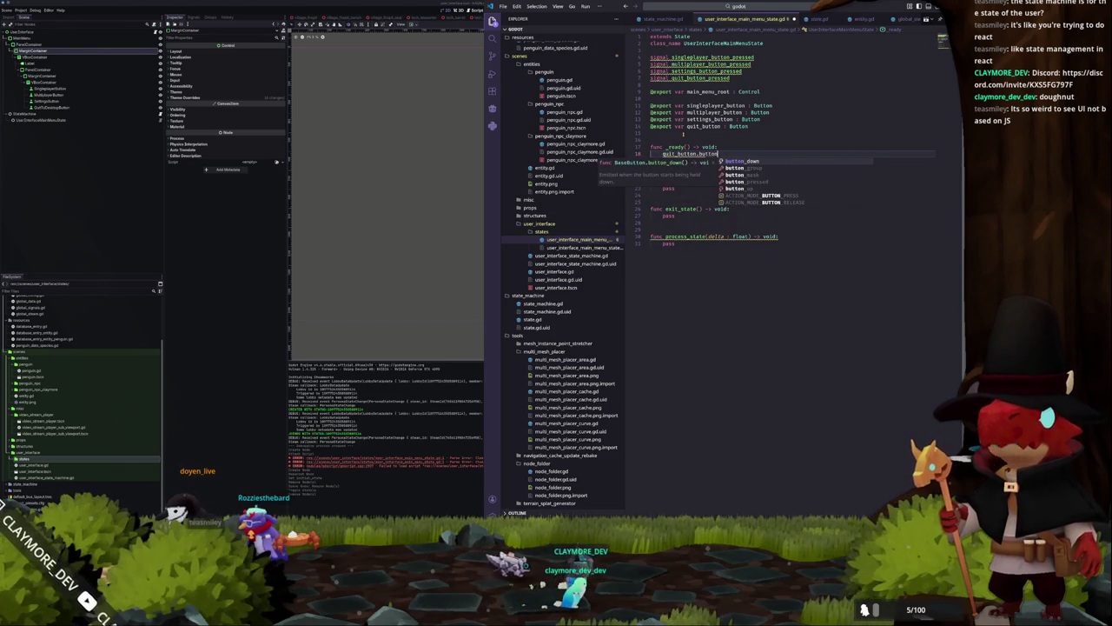
{"action": "type", "text": "_pressed.bi"}
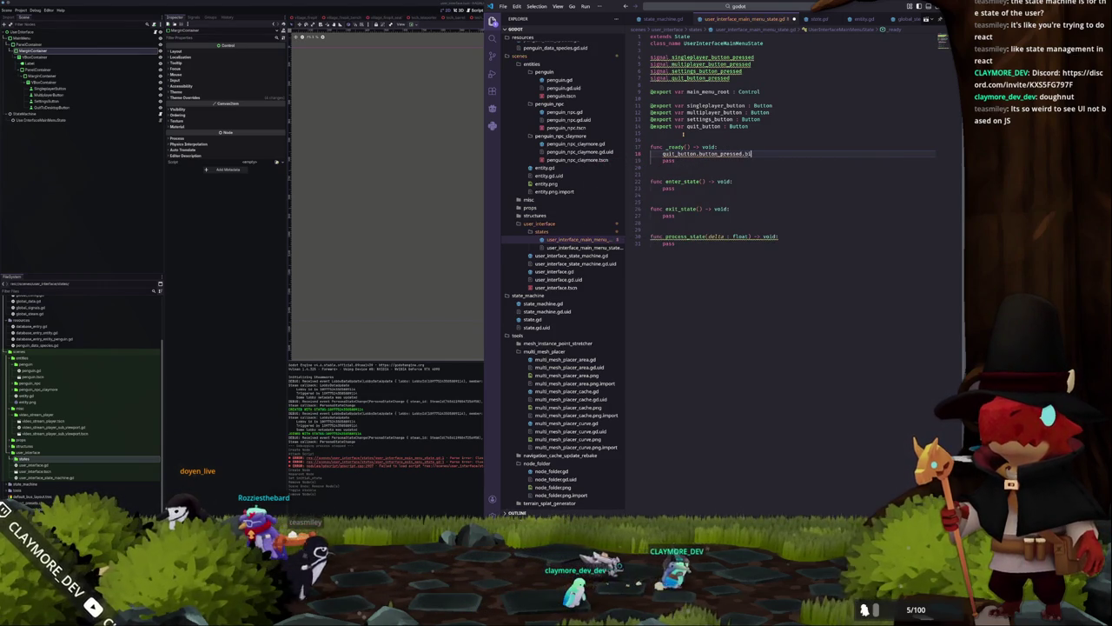
{"action": "type", "text": "nd(quit_button_"}
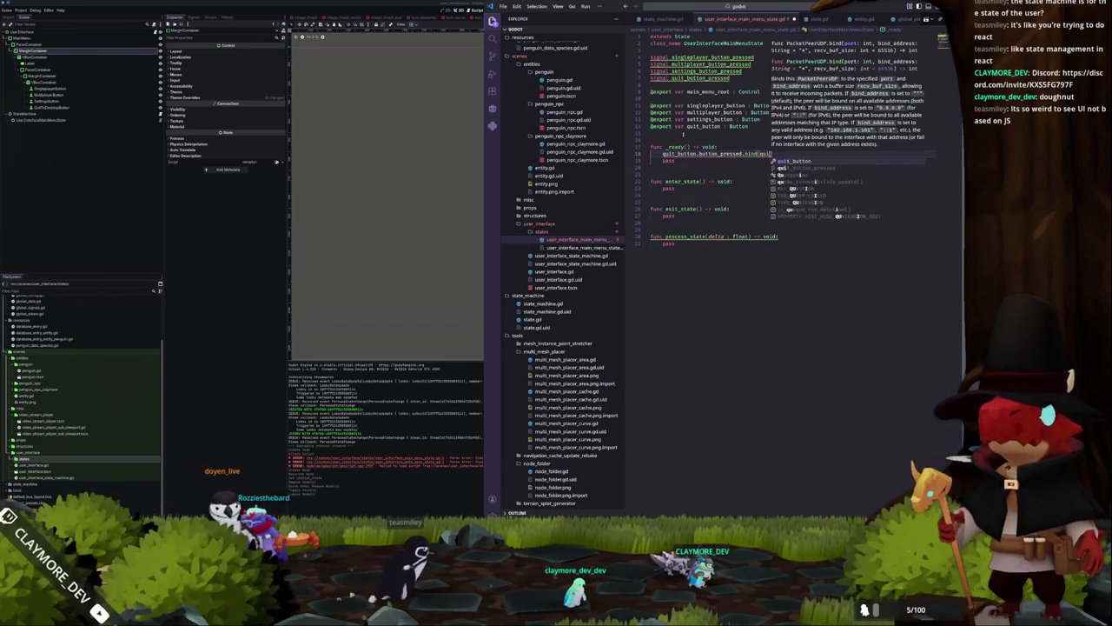
{"action": "key", "text": "Tab"}
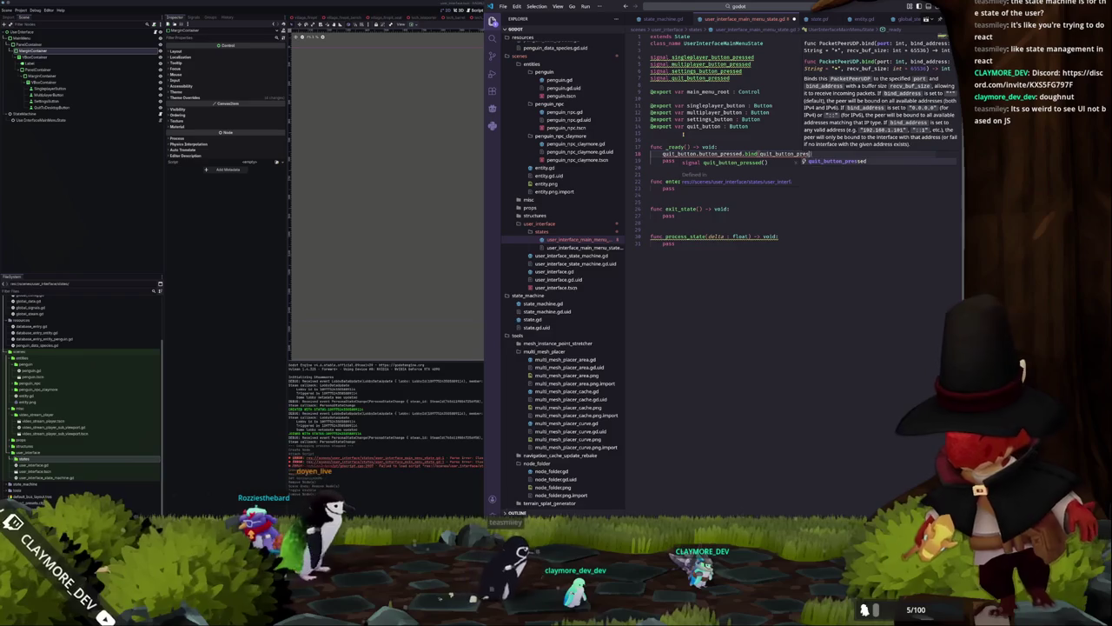
{"action": "type", "text": ".emit"}
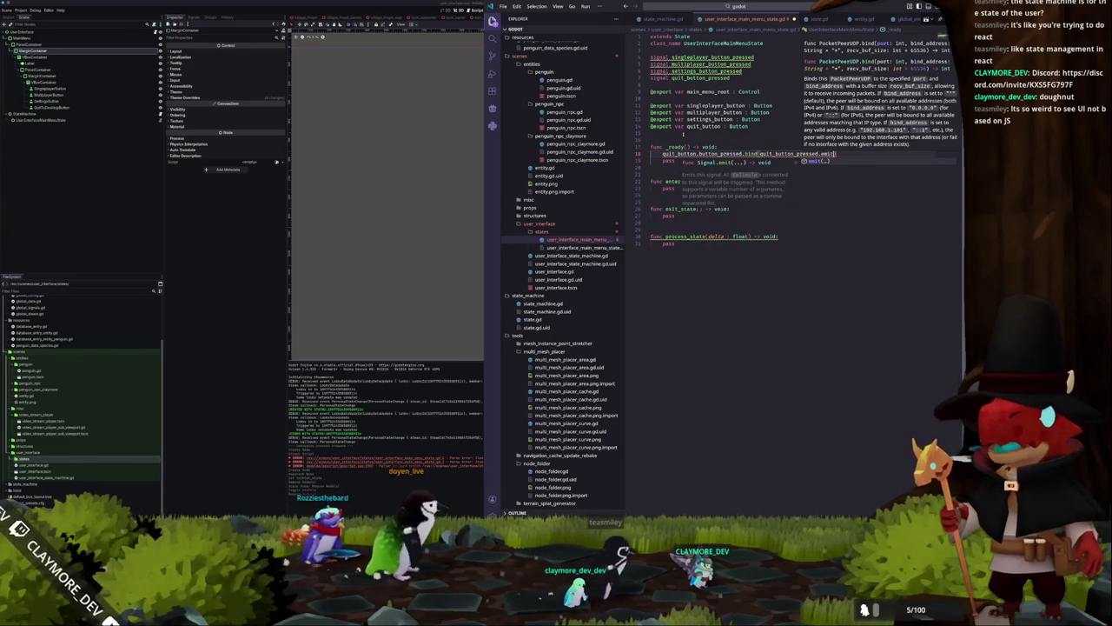
{"action": "key", "text": "Escape"}
{"action": "key", "text": "Down"}
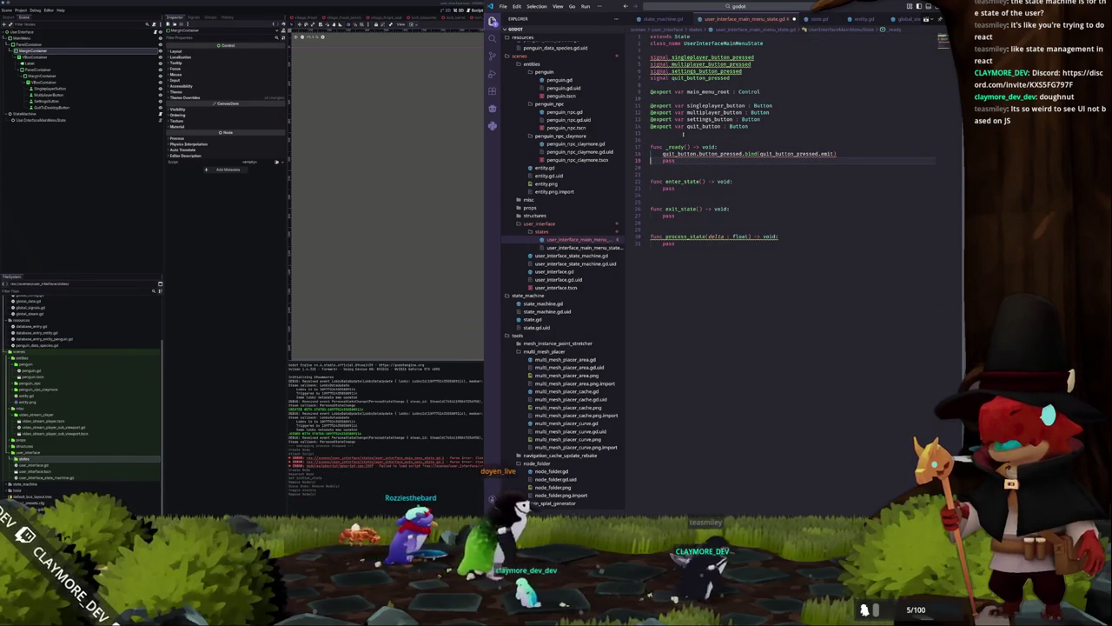
Replace bind with emit.bind, then select the statement and begin retyping it as quit_button.button_pressed
{"action": "mouse_move", "coordinate": [695, 154]}
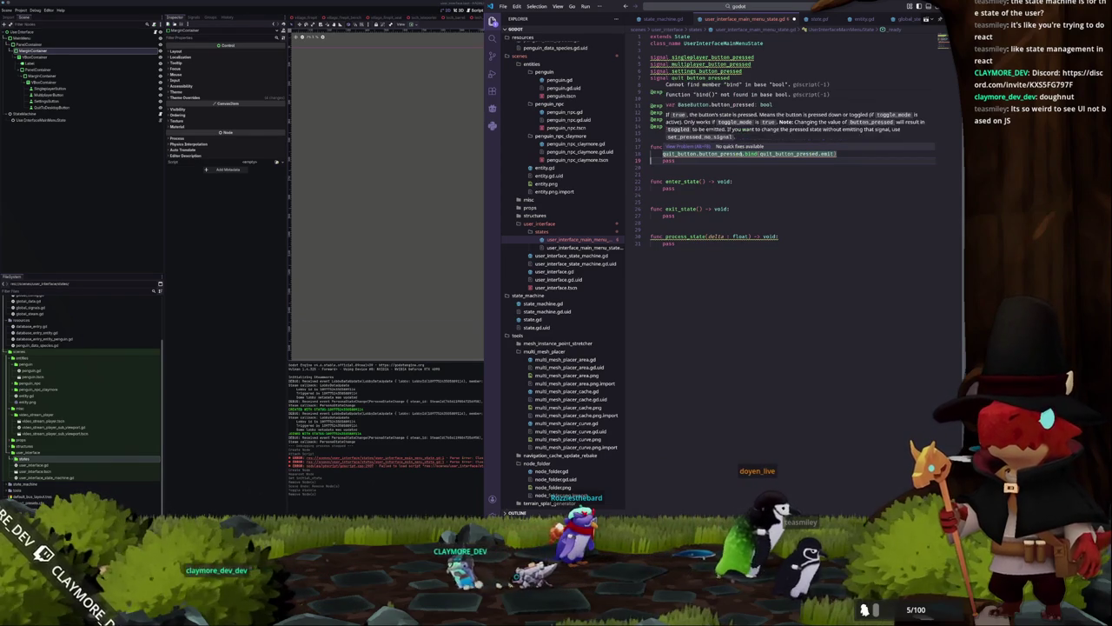
{"action": "double_click", "coordinate": [751, 153]}
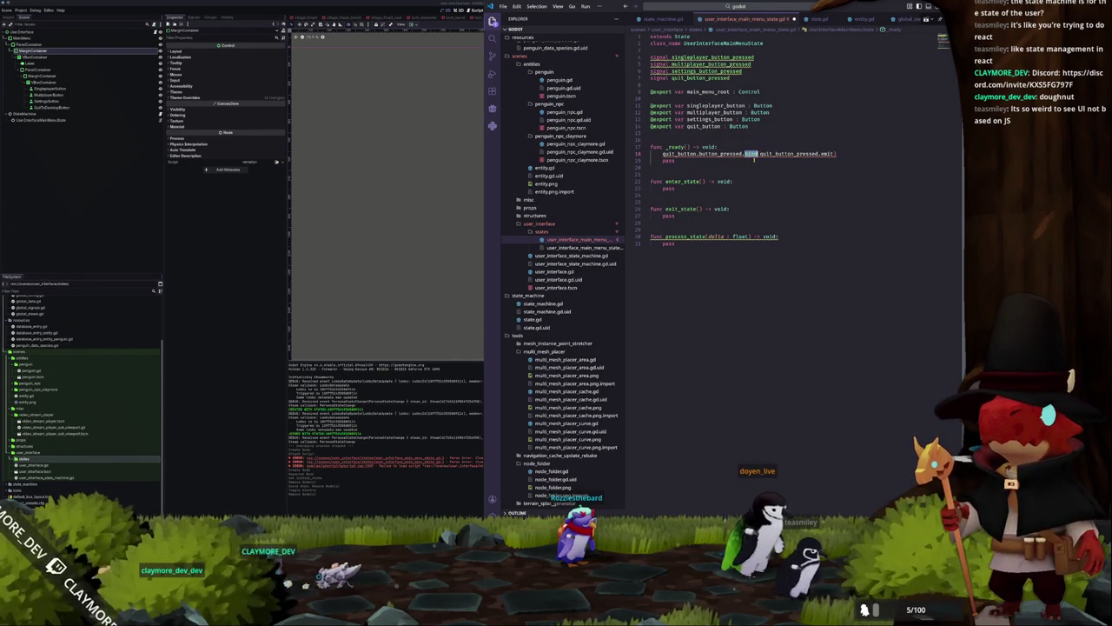
{"action": "type", "text": "emit.b"}
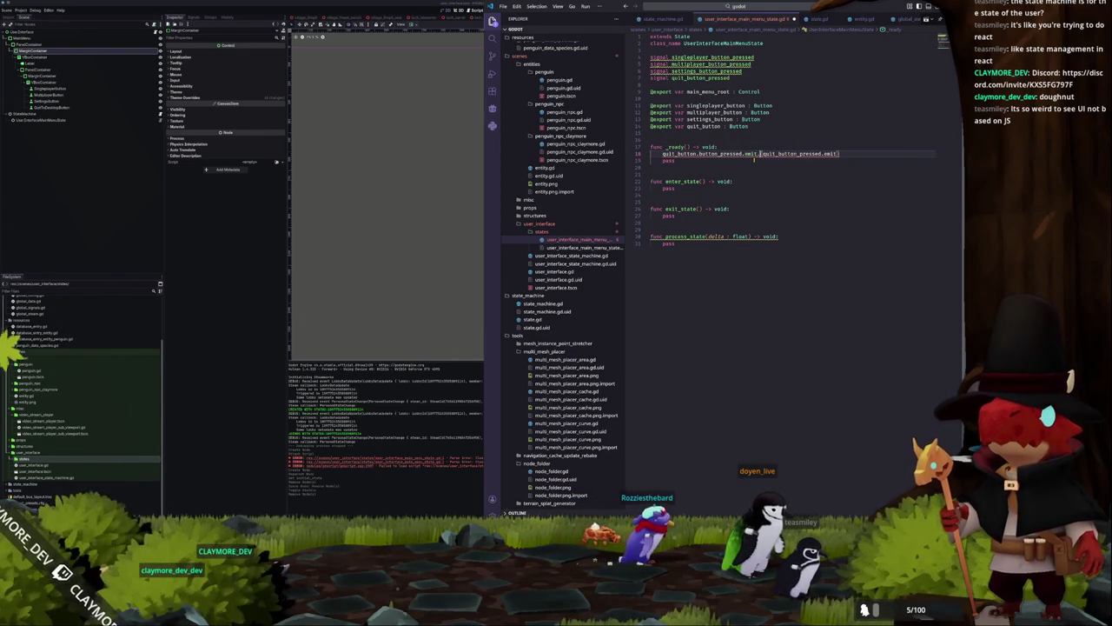
{"action": "type", "text": "ind"}
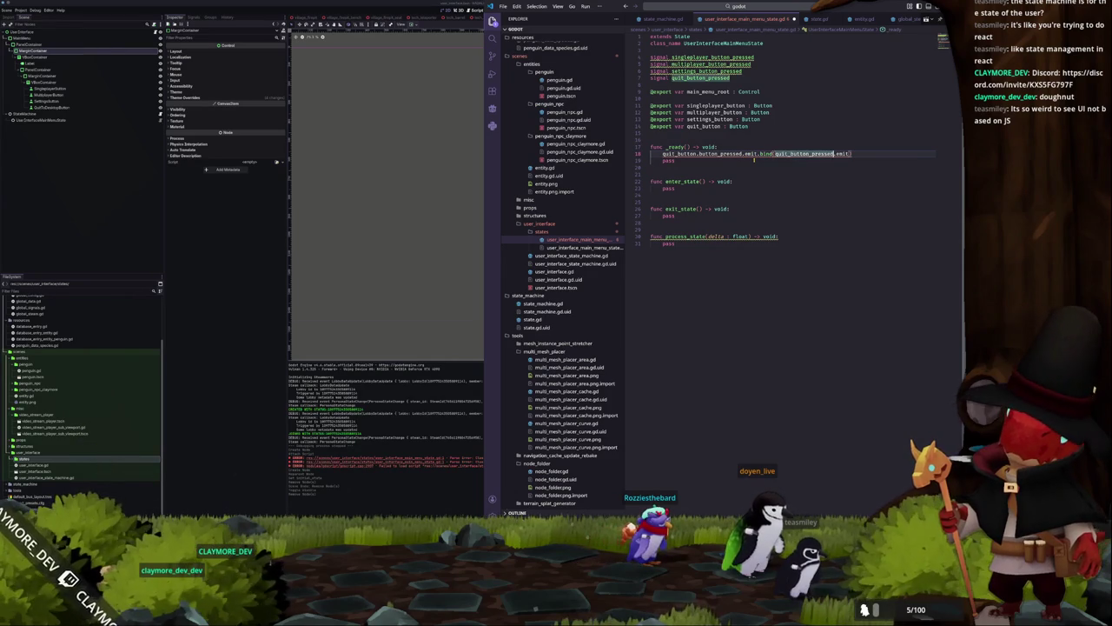
{"action": "left_click", "coordinate": [754, 156]}
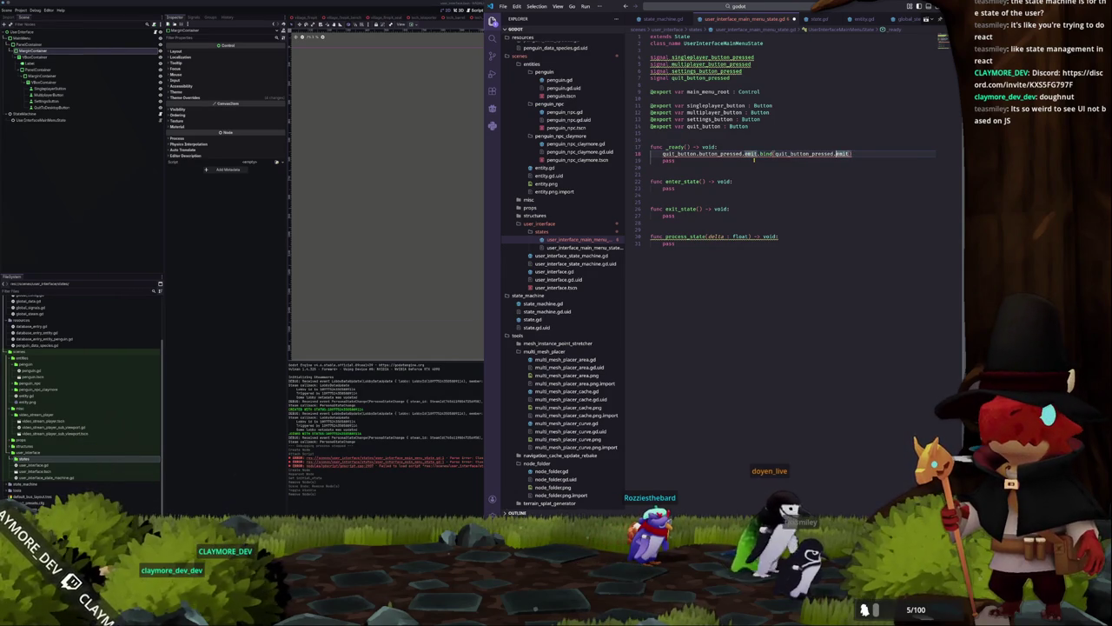
{"action": "left_click", "coordinate": [754, 157]}
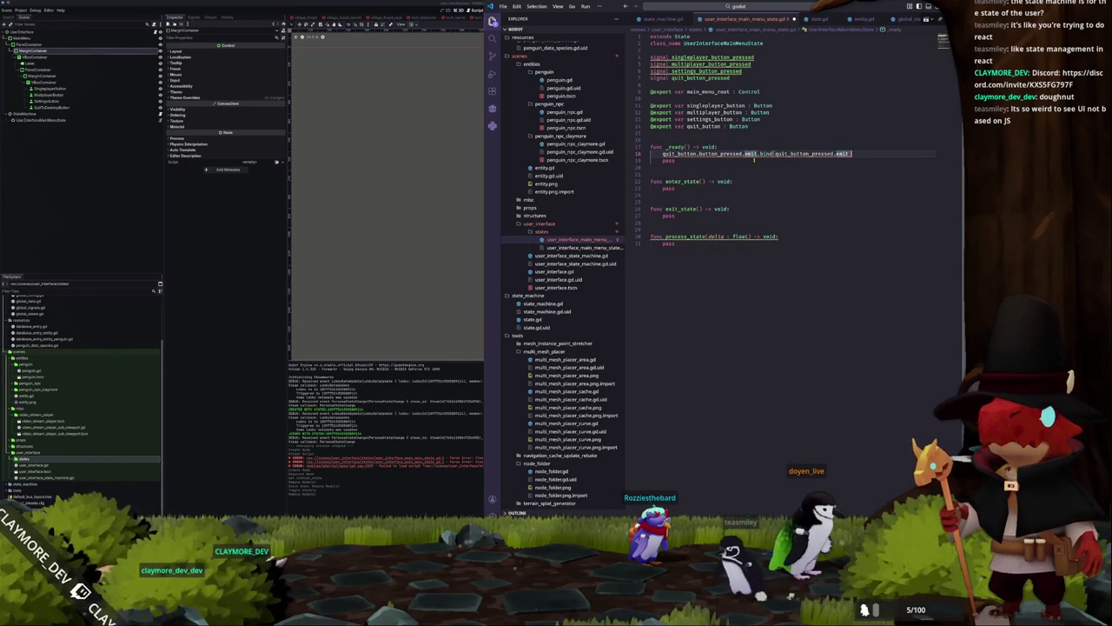
{"action": "key", "text": "shift+alt+Right"}
{"action": "key", "text": "shift+alt+Right"}
{"action": "key", "text": "shift+alt+Right"}
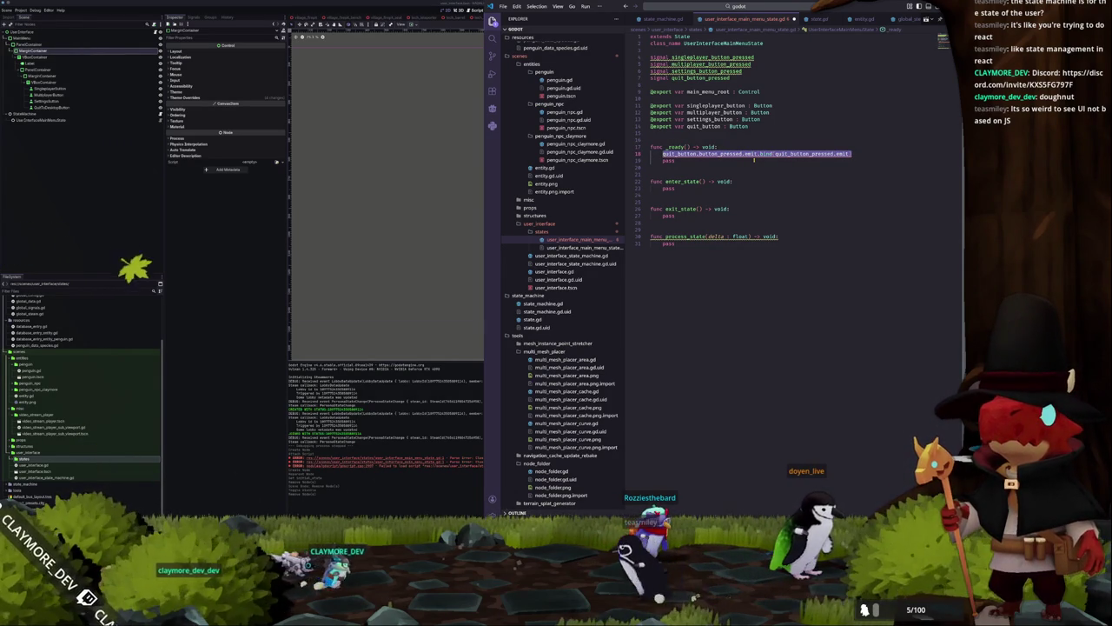
{"action": "type", "text": "quit_bu"}
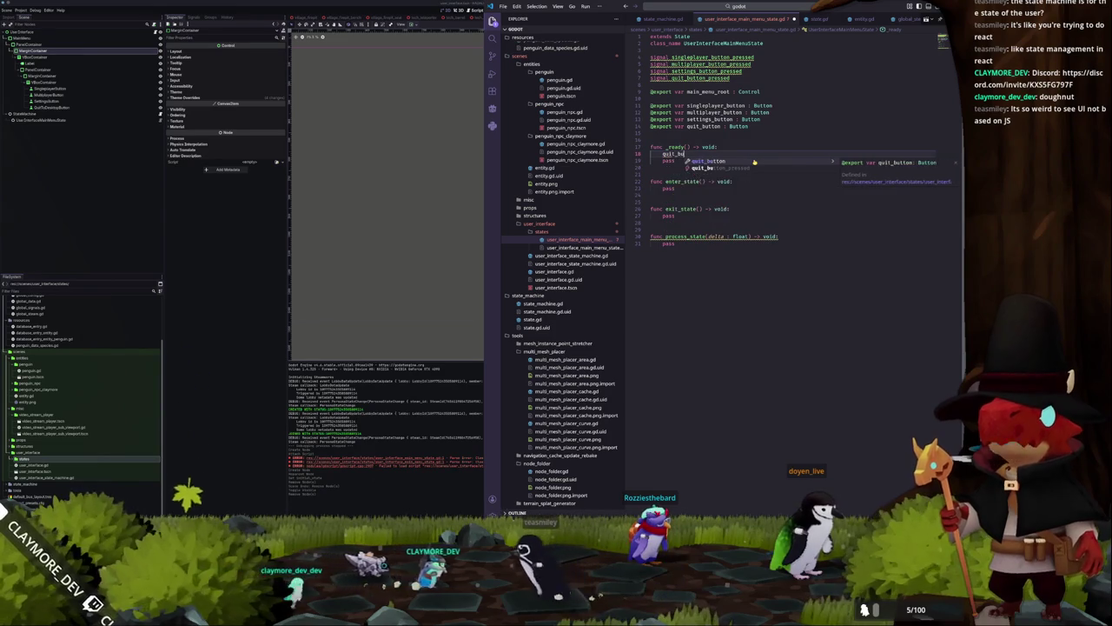
{"action": "type", "text": "tton.butto"}
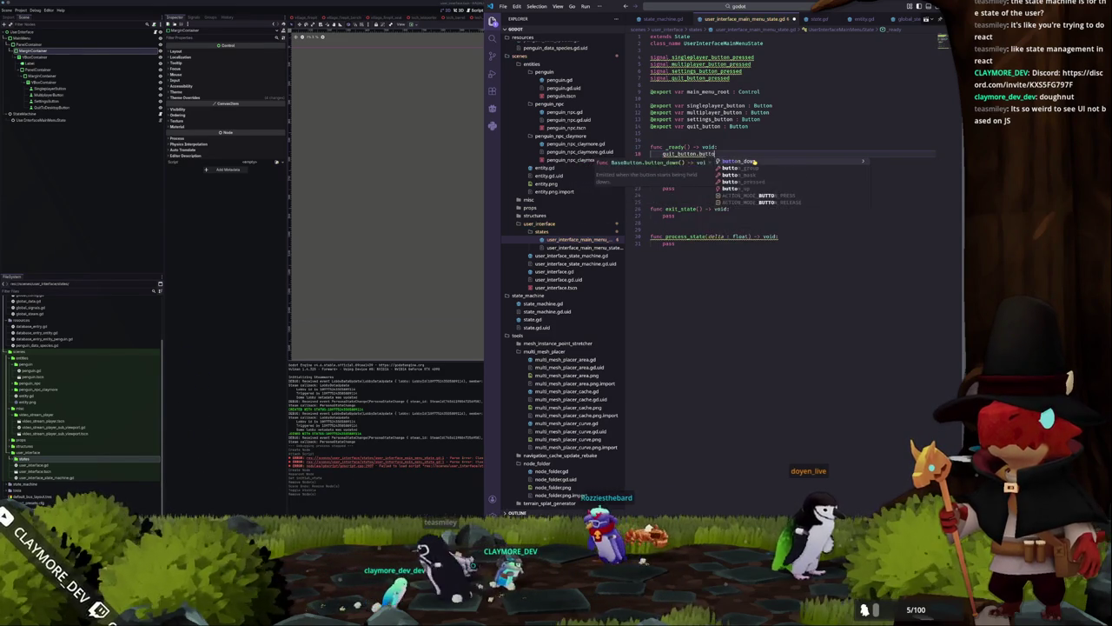
{"action": "type", "text": "n_pressed.b"}
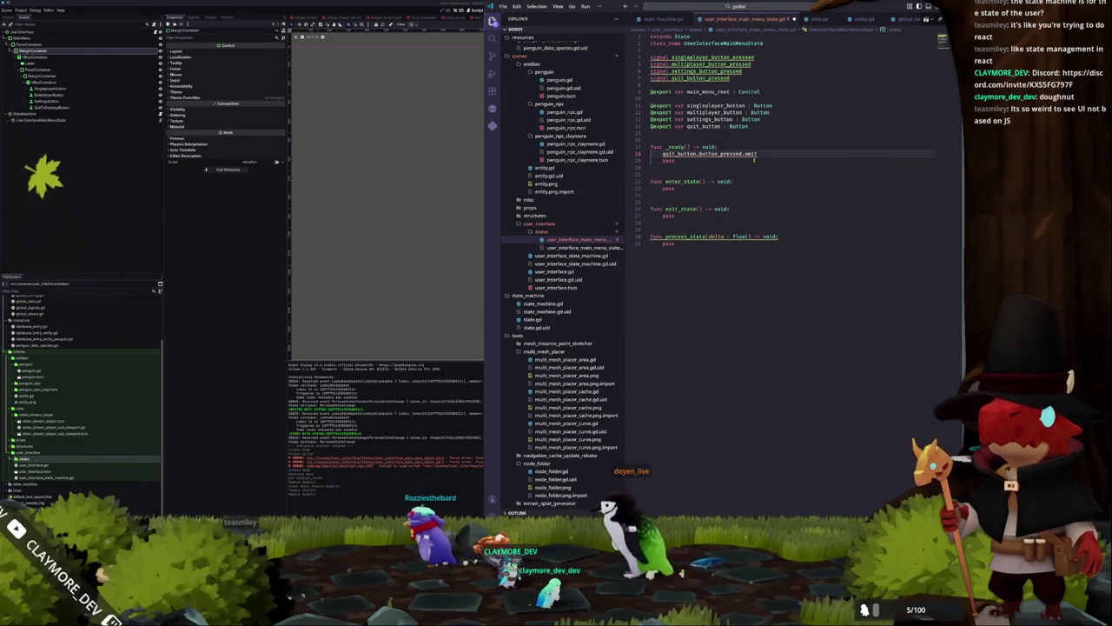
Rewrite line 18 as quit_button.button_pressed.connect(quit_button_pressed.emit)
{"action": "key", "text": "BackSpace"}
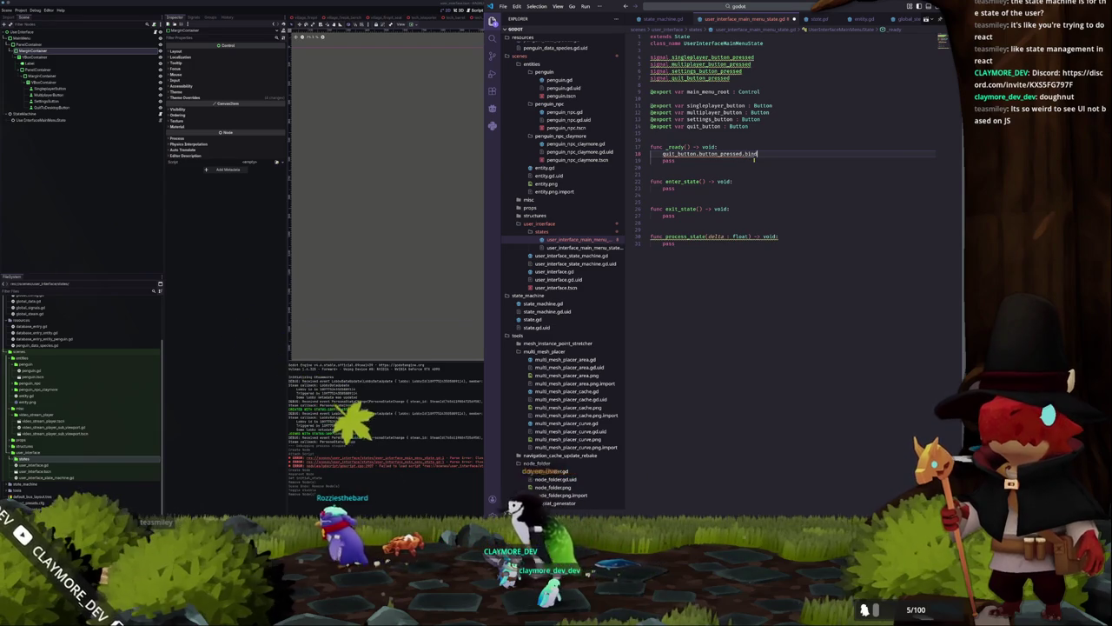
{"action": "type", "text": "."}
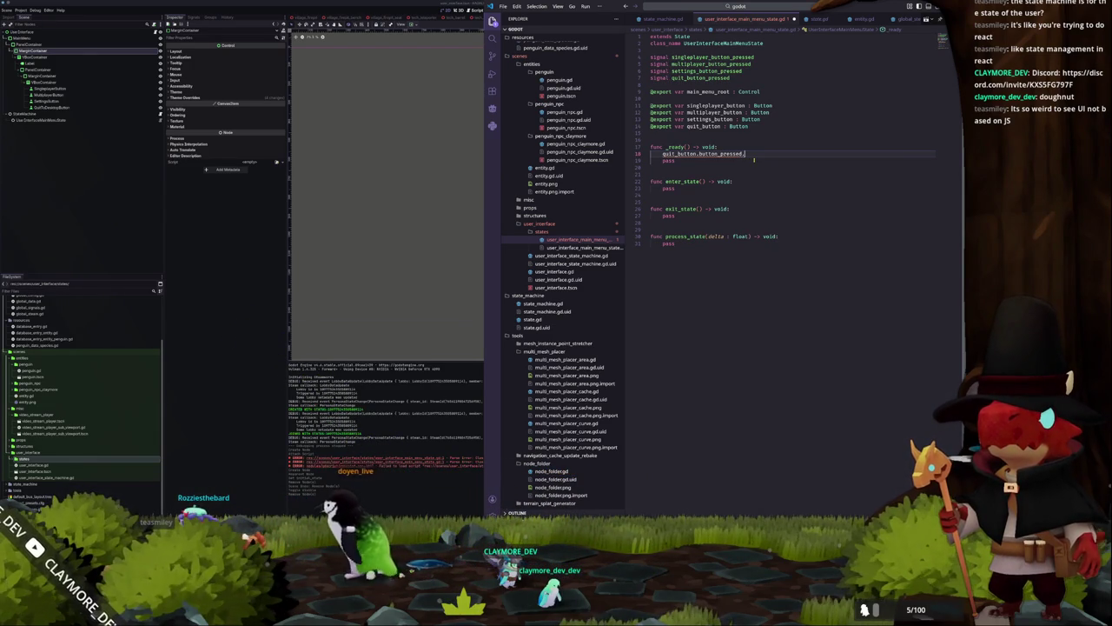
{"action": "type", "text": "emi"}
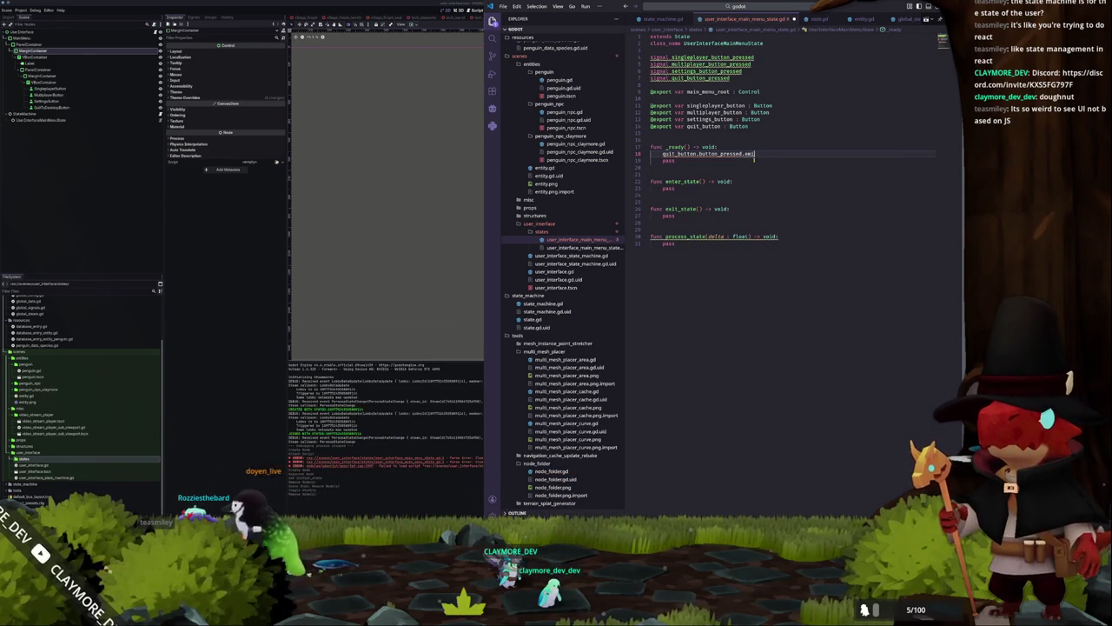
{"action": "key", "text": "BackSpace"}
{"action": "key", "text": "BackSpace"}
{"action": "key", "text": "BackSpace"}
{"action": "type", "text": "connect"}
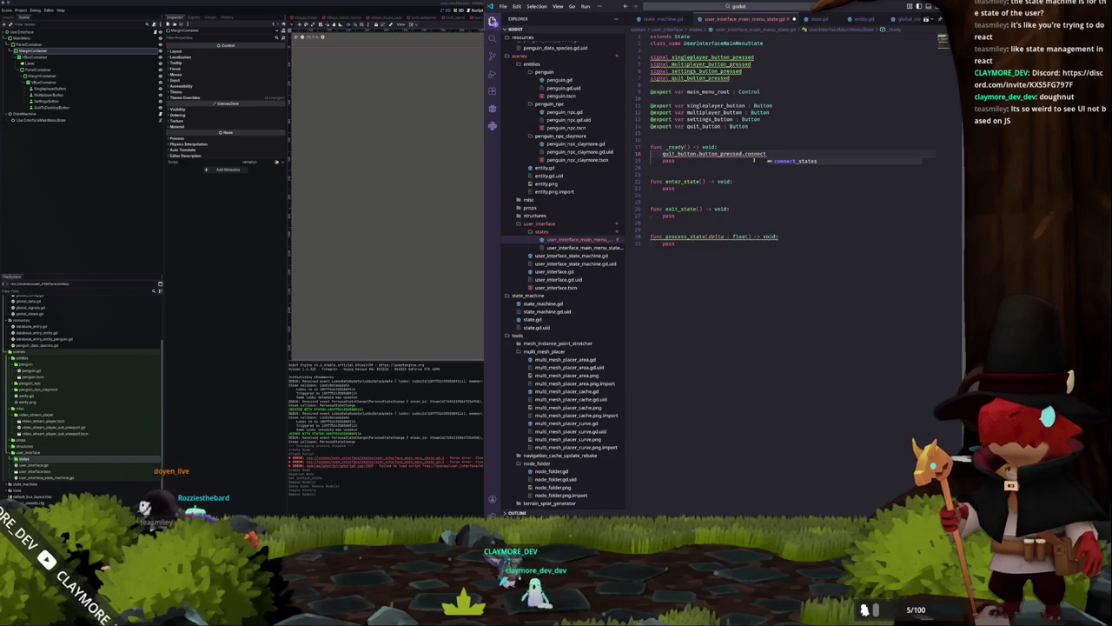
{"action": "key", "text": "BackSpace"}
{"action": "key", "text": "BackSpace"}
{"action": "key", "text": "BackSpace"}
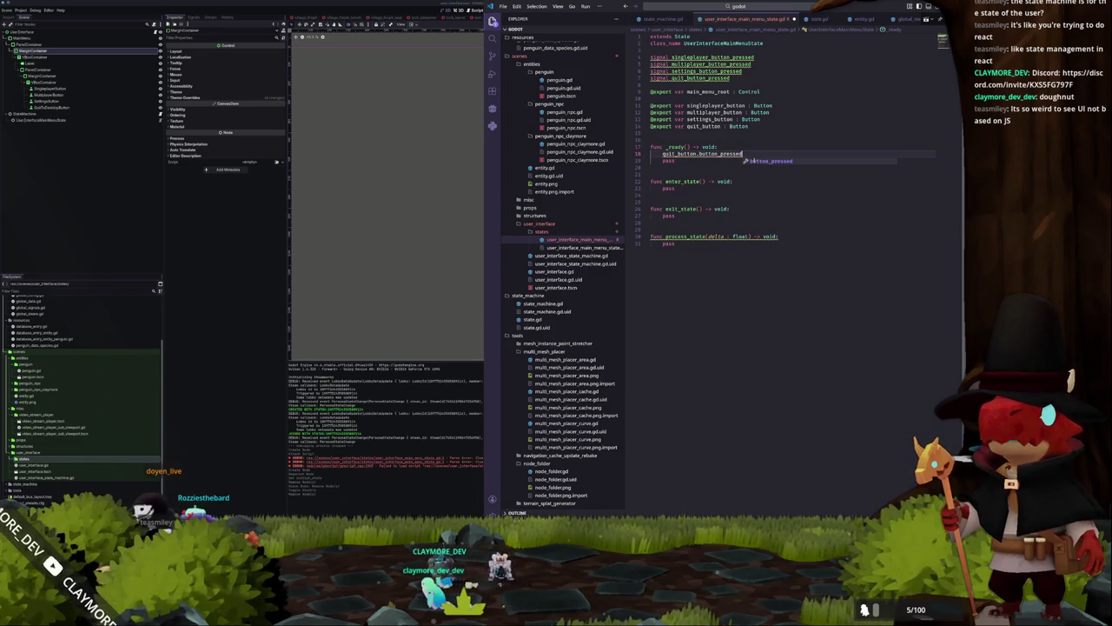
{"action": "type", "text": ".conne"}
{"action": "key", "text": "Return"}
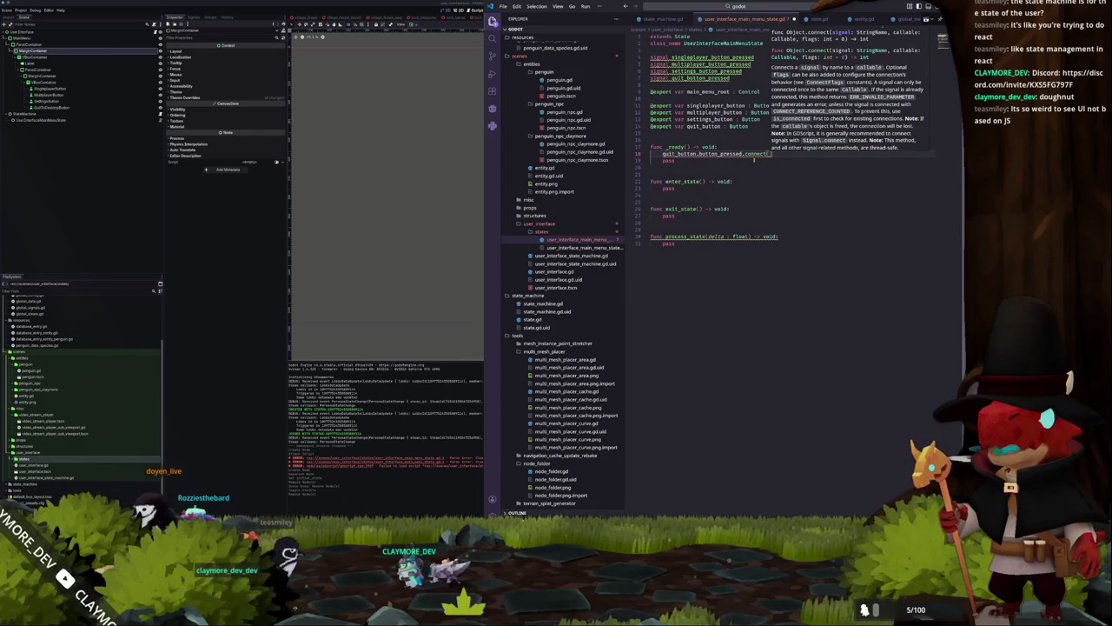
{"action": "type", "text": "quit_button_pressed"}
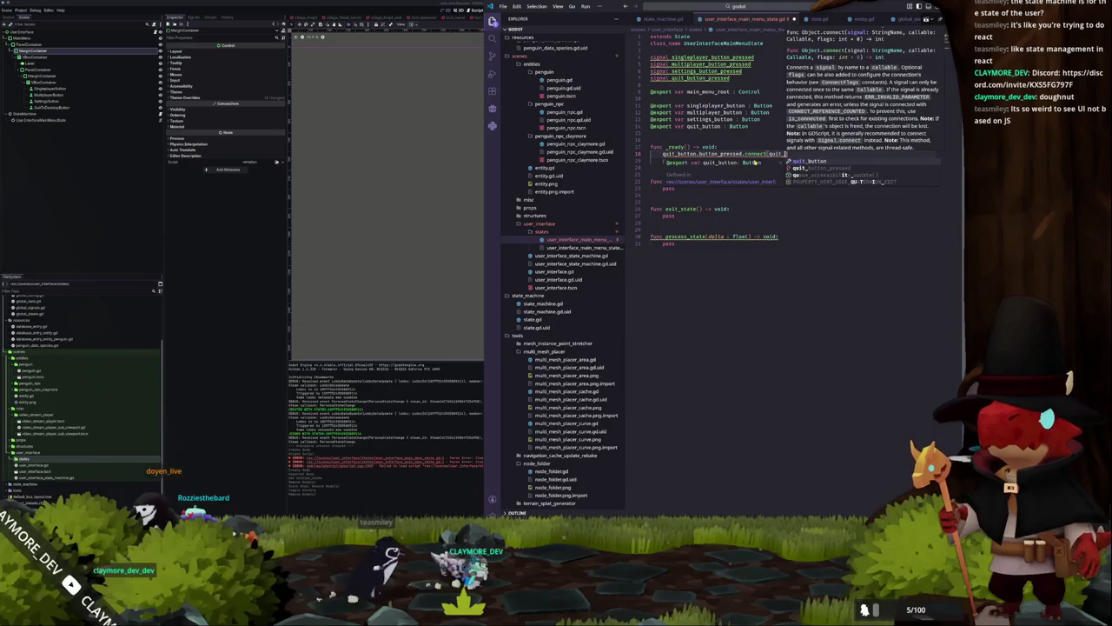
{"action": "type", "text": ".emit"}
{"action": "left_click", "coordinate": [754, 160]}
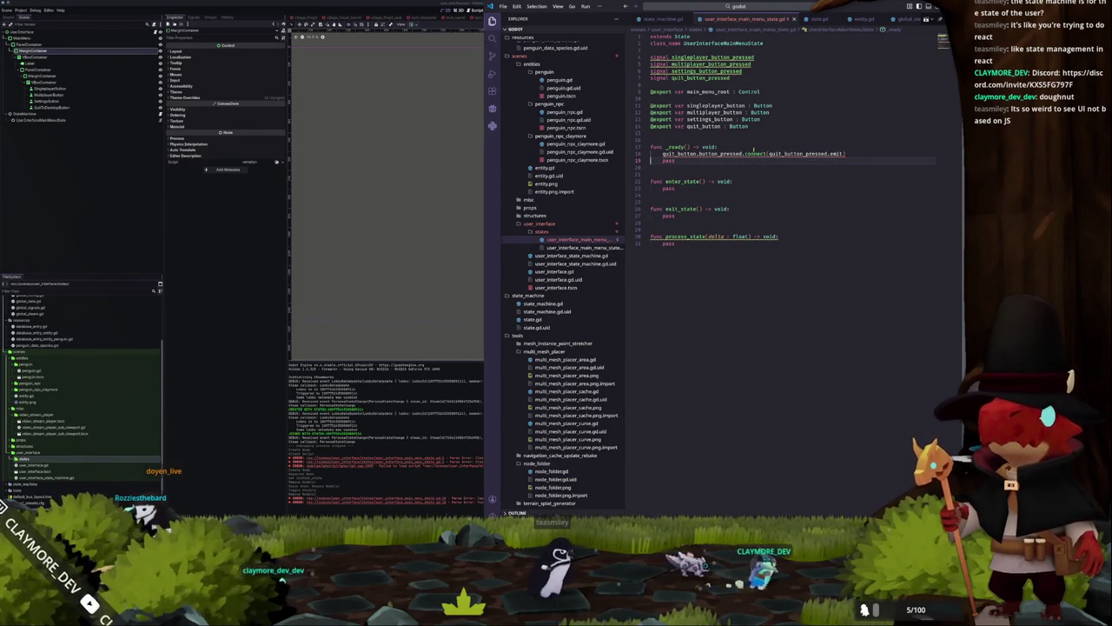
{"action": "mouse_move", "coordinate": [746, 154]}
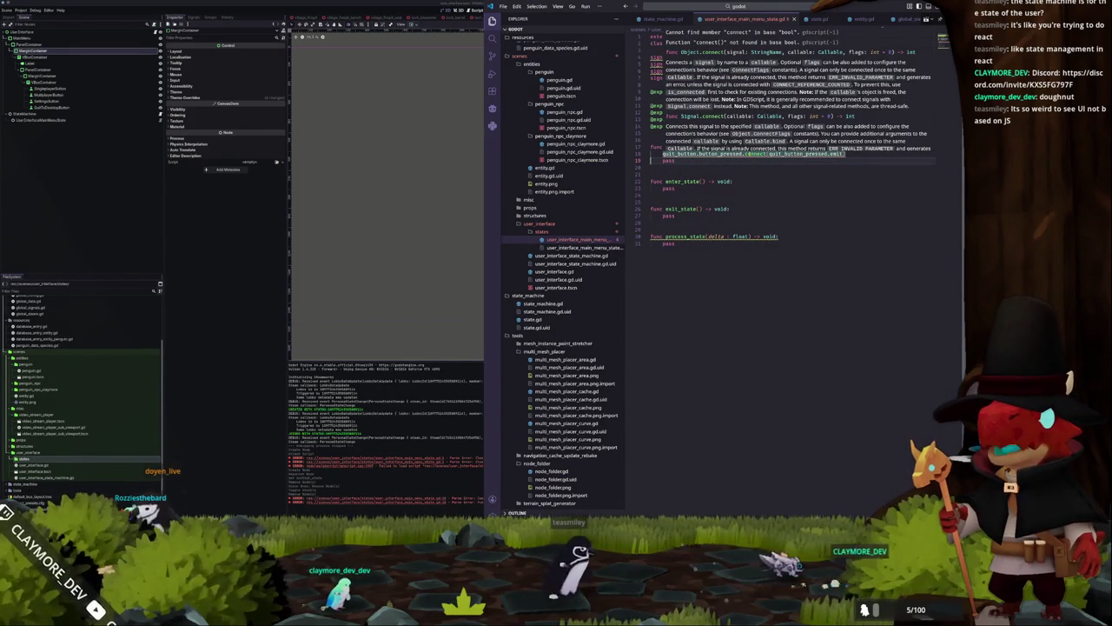
{"action": "left_click", "coordinate": [709, 153]}
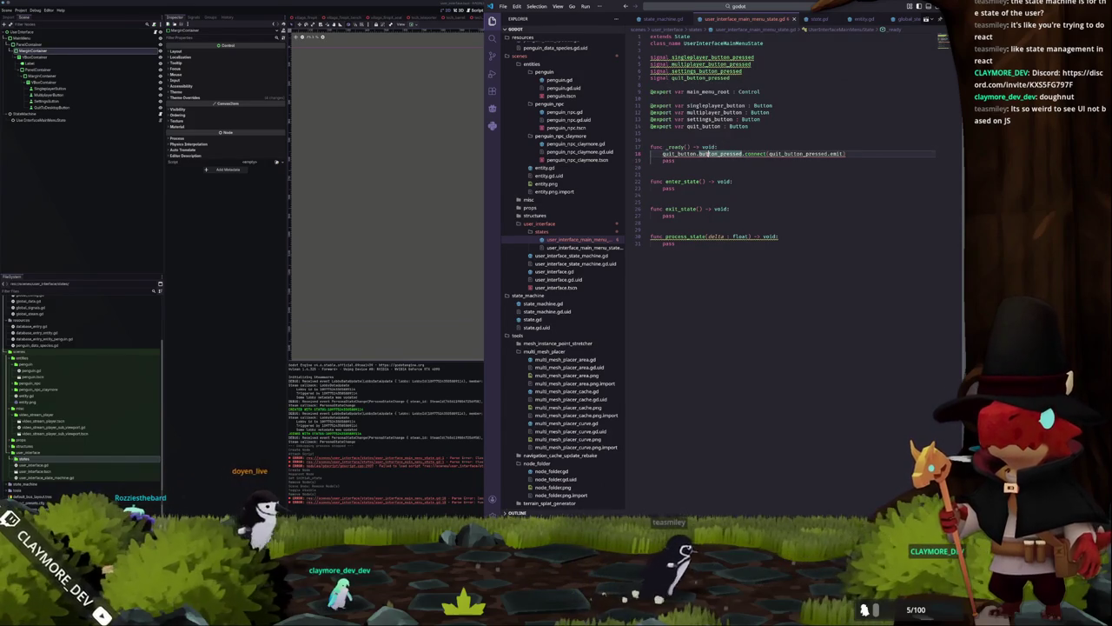
Change button_pressed to pressed in the quit_button connection line
{"action": "left_click", "coordinate": [682, 154]}
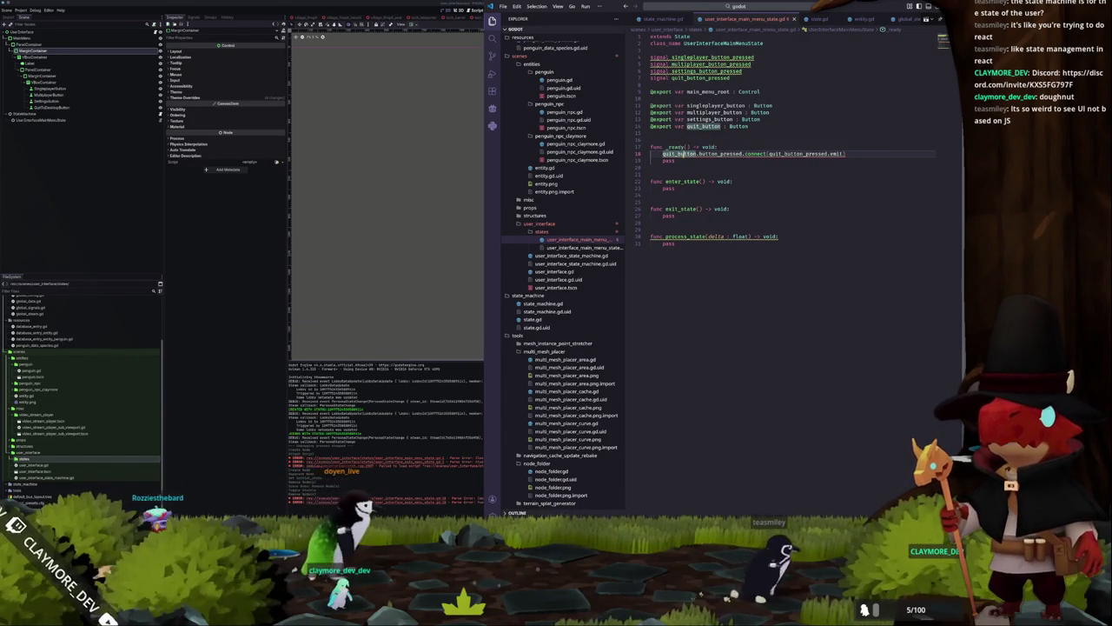
{"action": "mouse_move", "coordinate": [682, 154]}
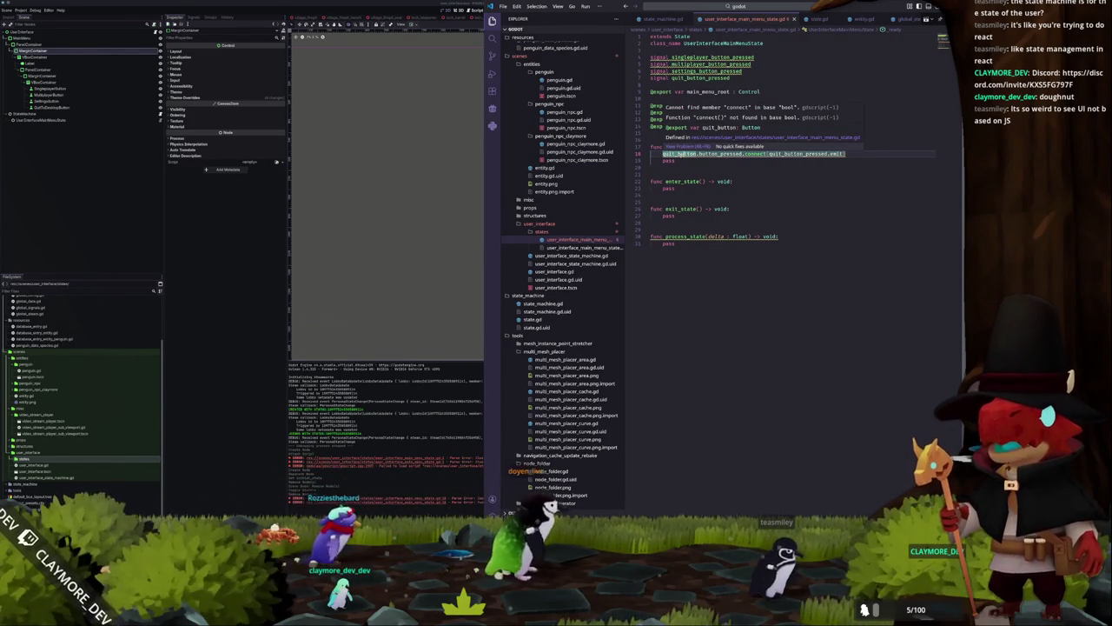
{"action": "double_click", "coordinate": [720, 153]}
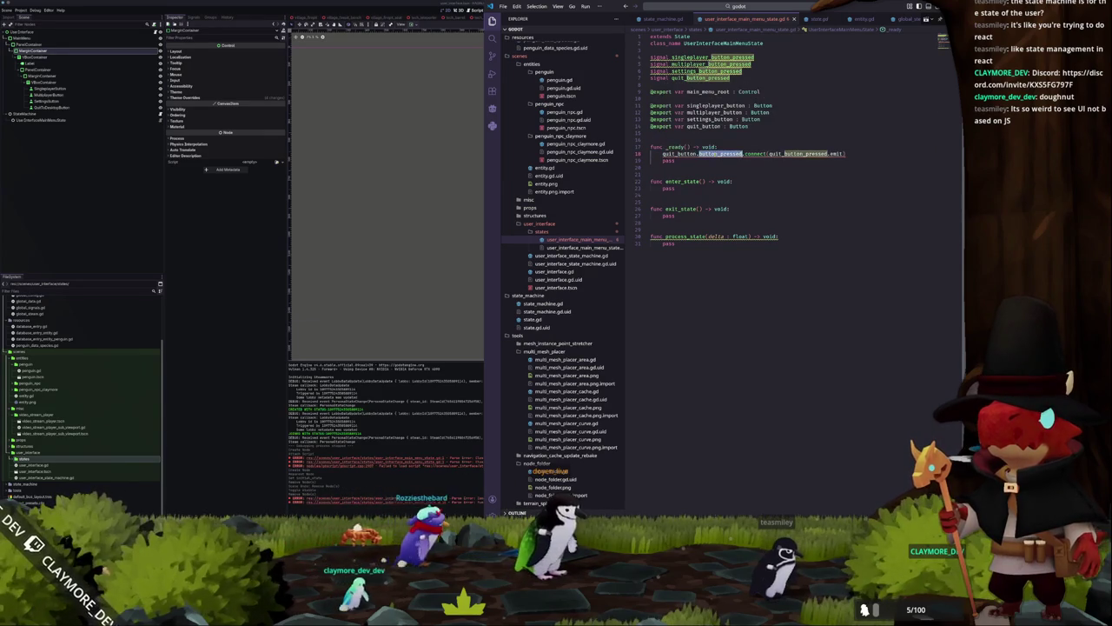
{"action": "mouse_move", "coordinate": [720, 154]}
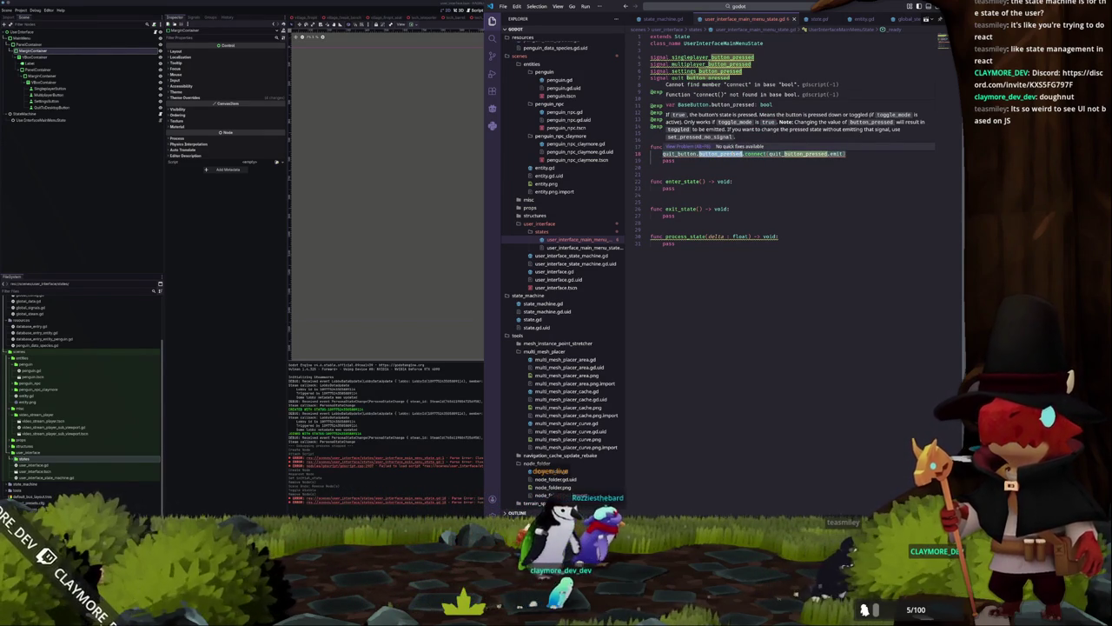
{"action": "type", "text": "pressed"}
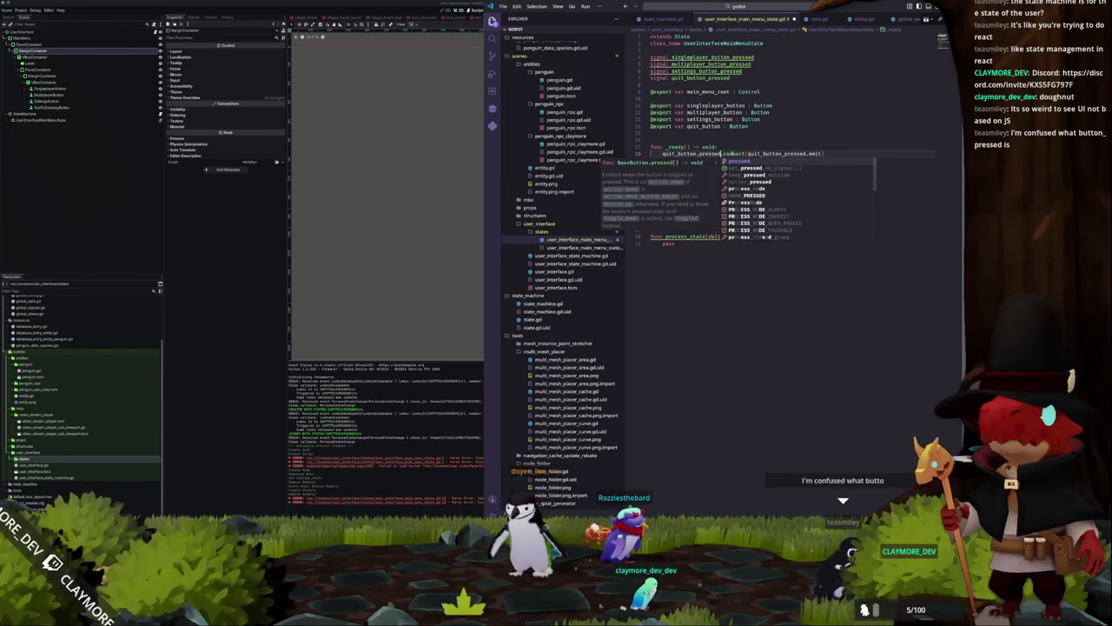
{"action": "key", "text": "Escape"}
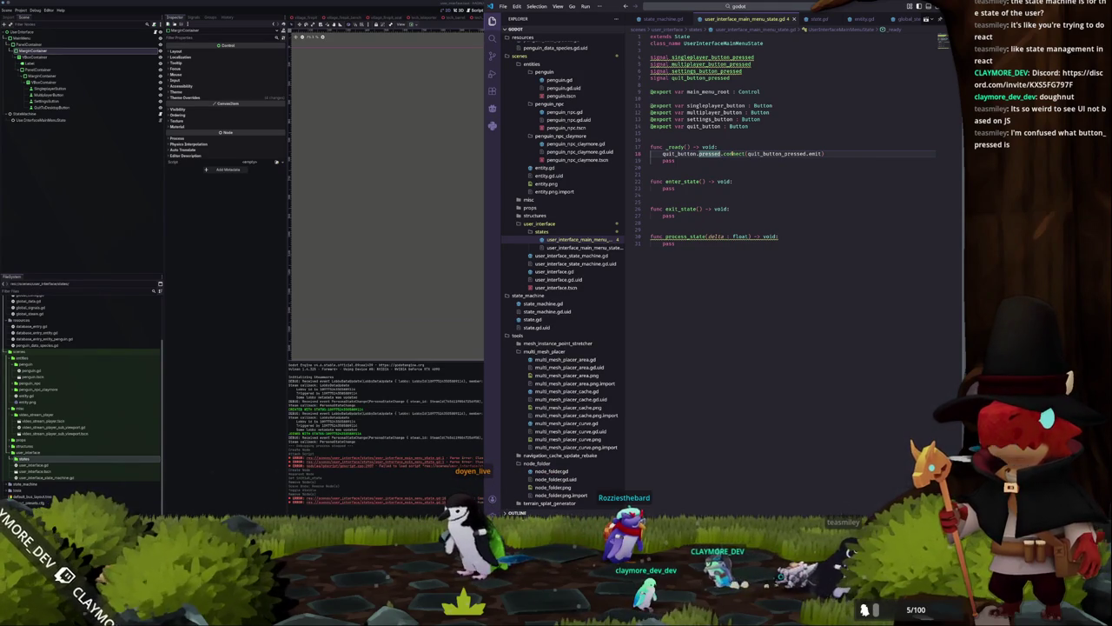
Add blank lines in _ready and type singleplayer_button.pressed.connect(settings_button_pressed.emit)
{"action": "key", "text": "Home"}
{"action": "key", "text": "Down"}
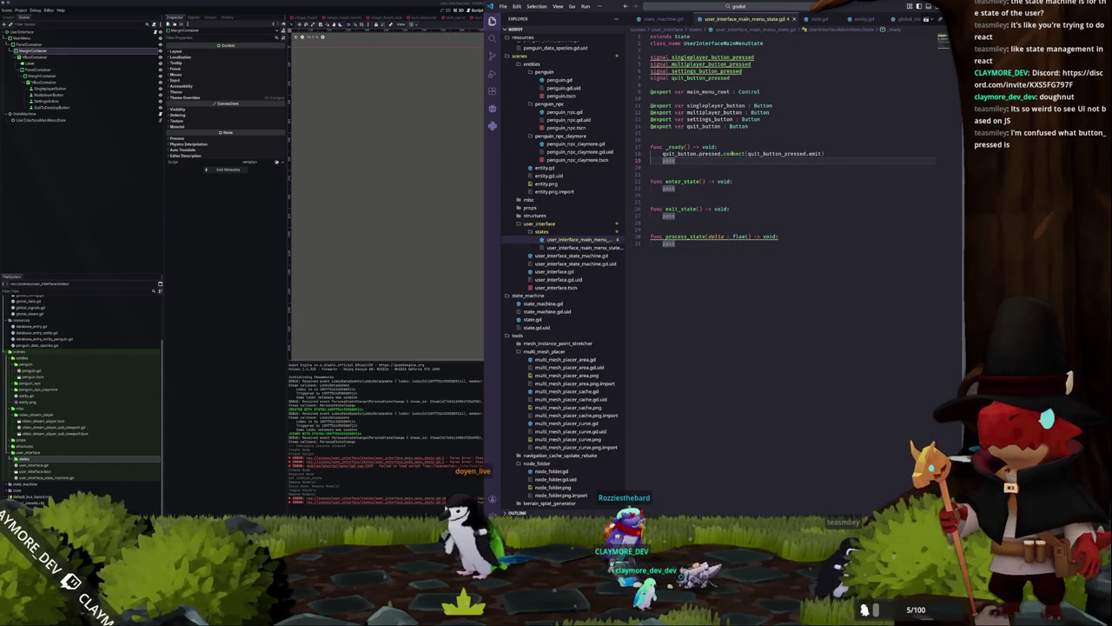
{"action": "key", "text": "Return"}
{"action": "key", "text": "Up"}
{"action": "key", "text": "Up"}
{"action": "key", "text": "Return"}
{"action": "key", "text": "Up"}
{"action": "key", "text": "Return"}
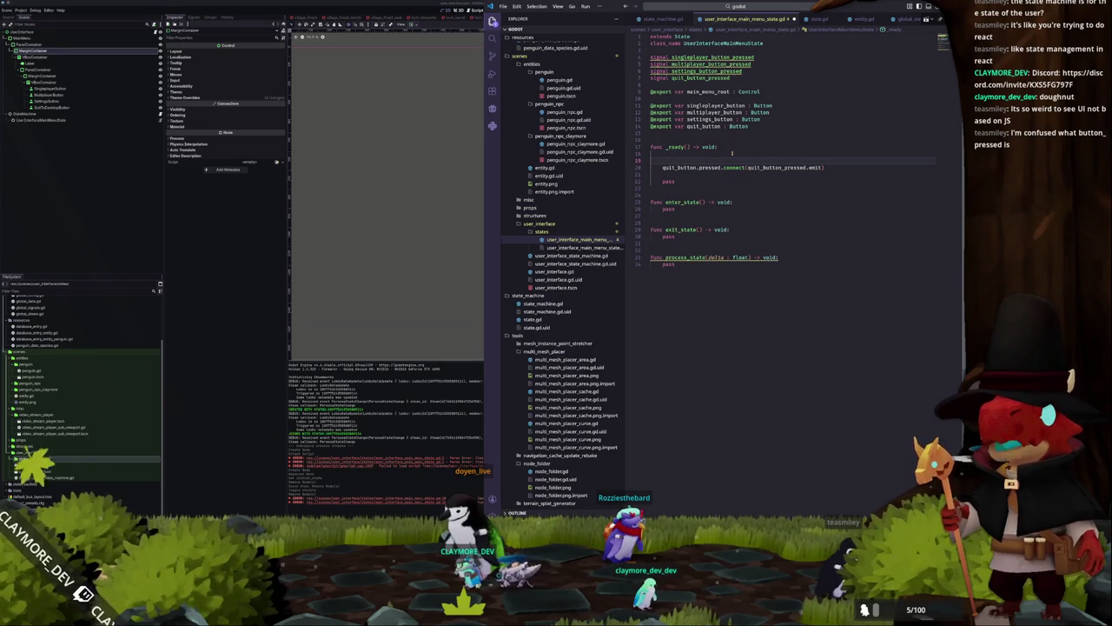
{"action": "type", "text": "singlep"}
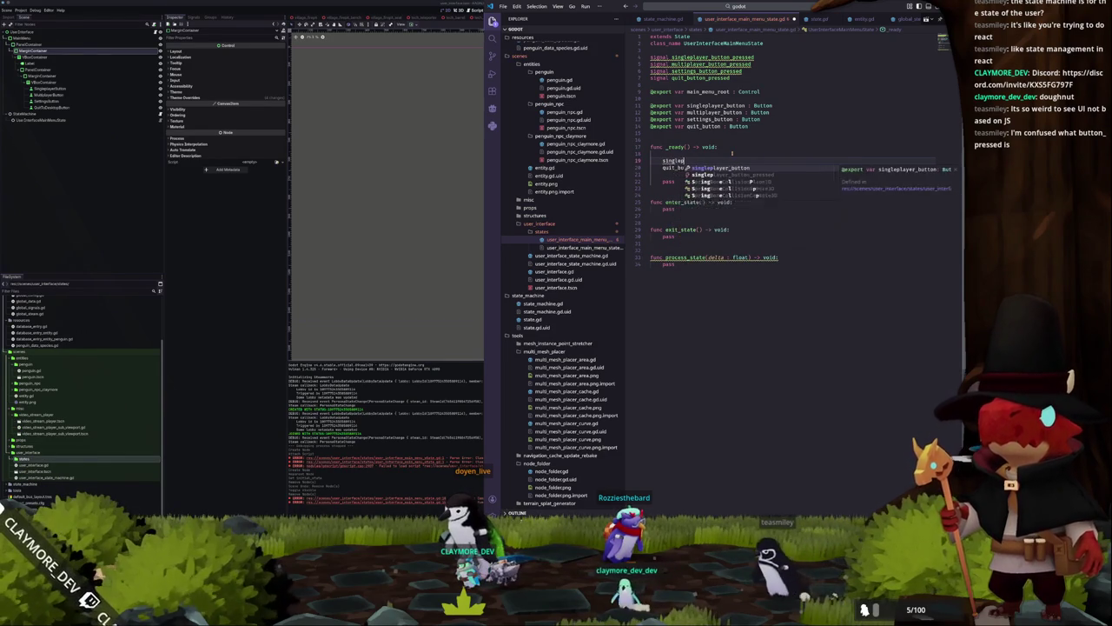
{"action": "type", "text": "layer_button.pre"}
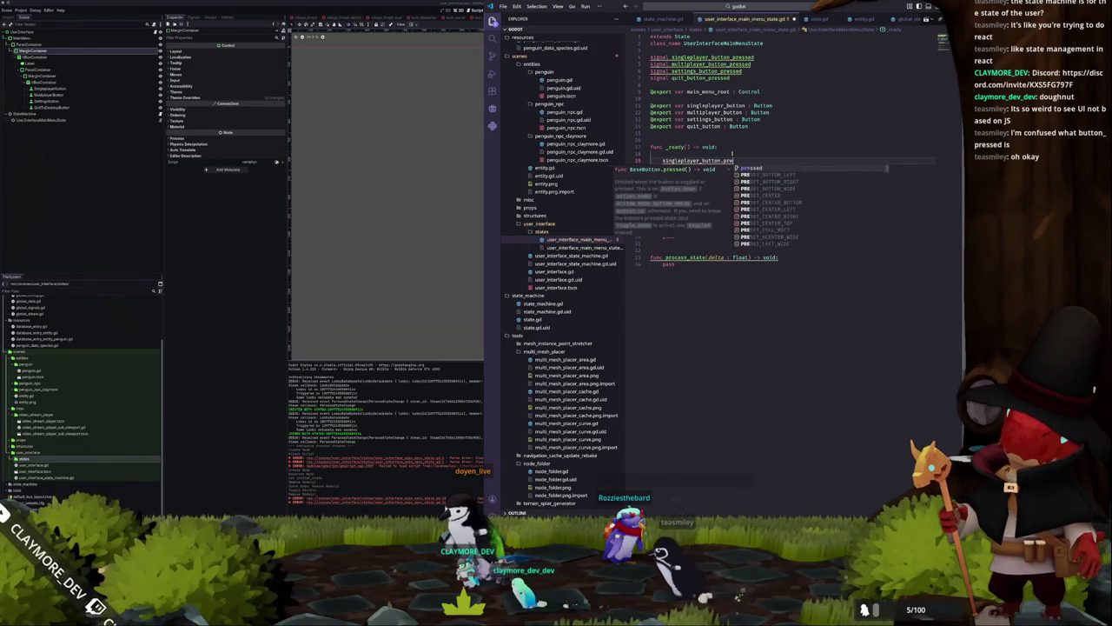
{"action": "type", "text": "ssed.connect("}
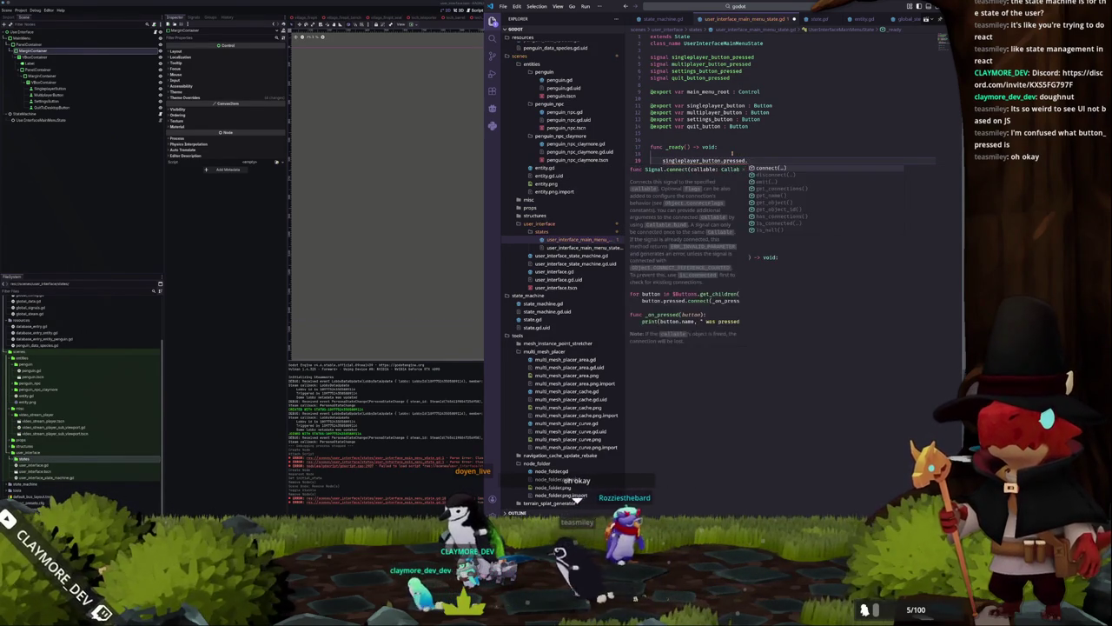
{"action": "type", "text": "settings_button_pressed.emit"}
Add the multiplayer_button and singleplayer_button pressed connections emitting their matching signals
{"action": "left_click", "coordinate": [732, 153]}
{"action": "key", "text": "Return"}
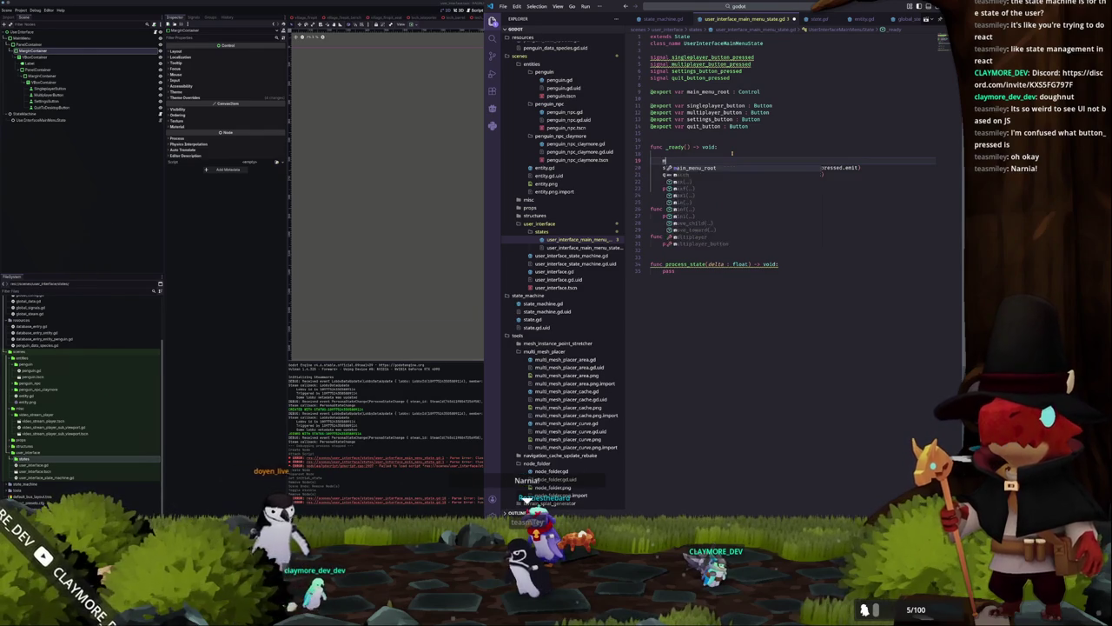
{"action": "type", "text": "multiplayer"}
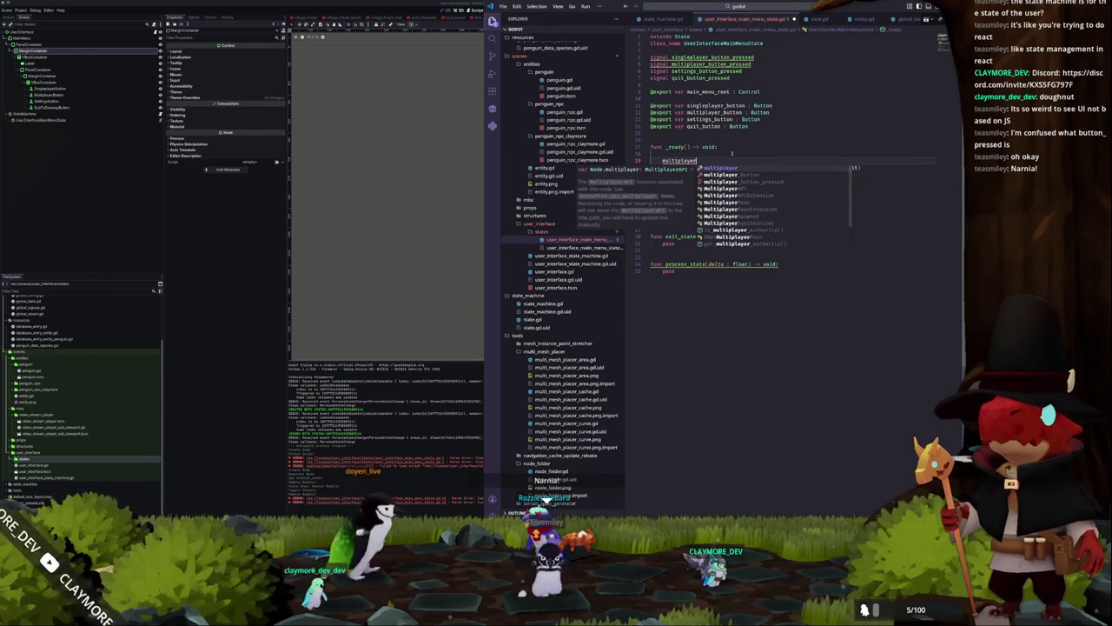
{"action": "type", "text": "_button."}
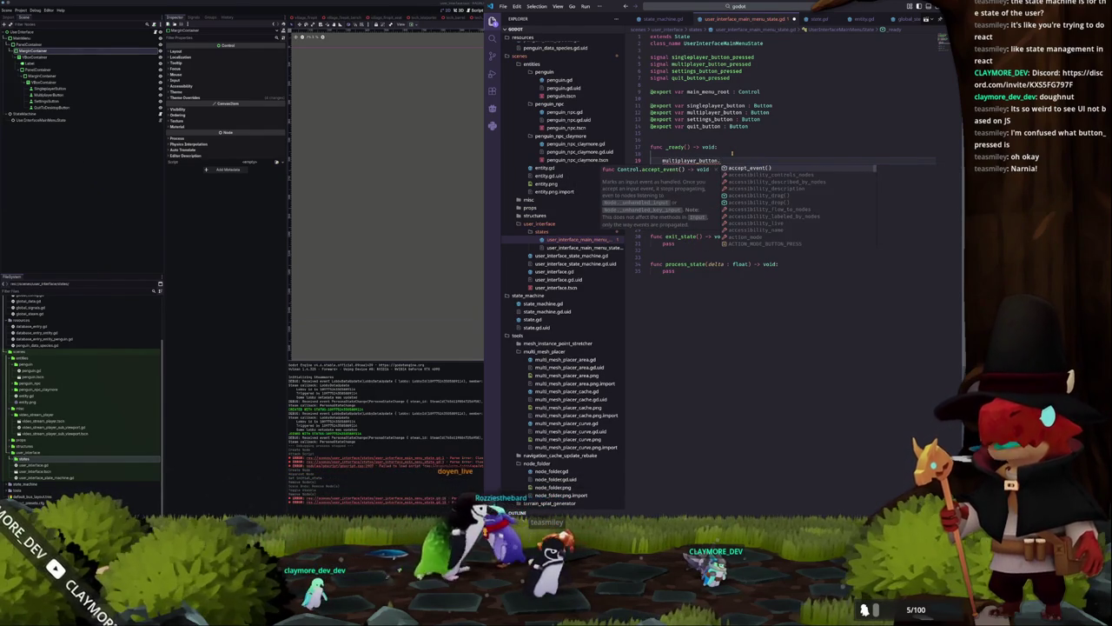
{"action": "type", "text": "pressed"}
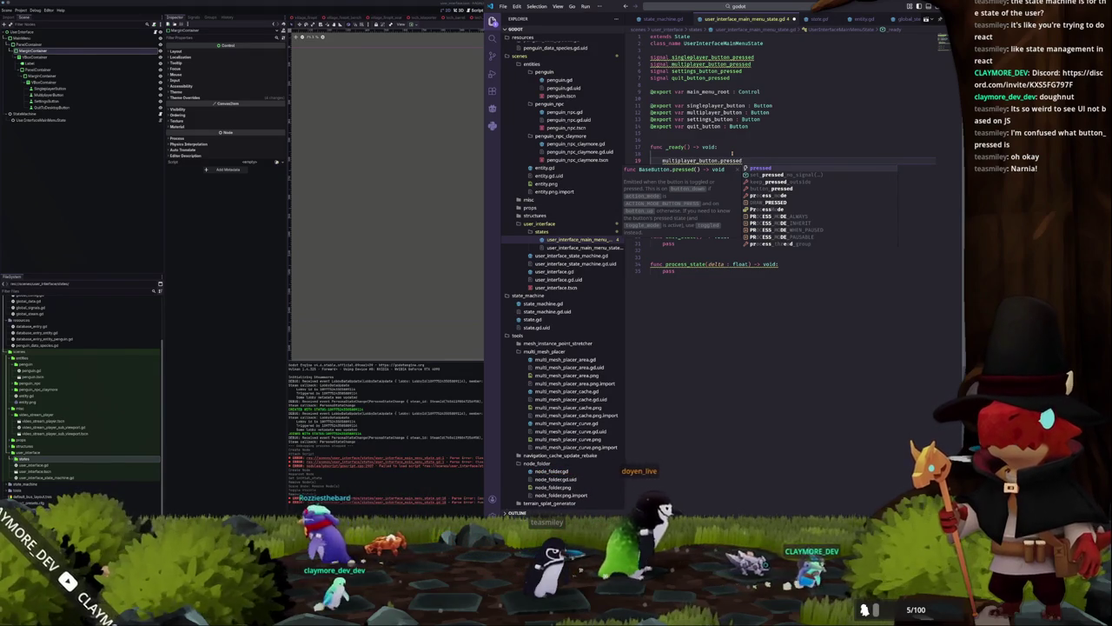
{"action": "type", "text": ".connect("}
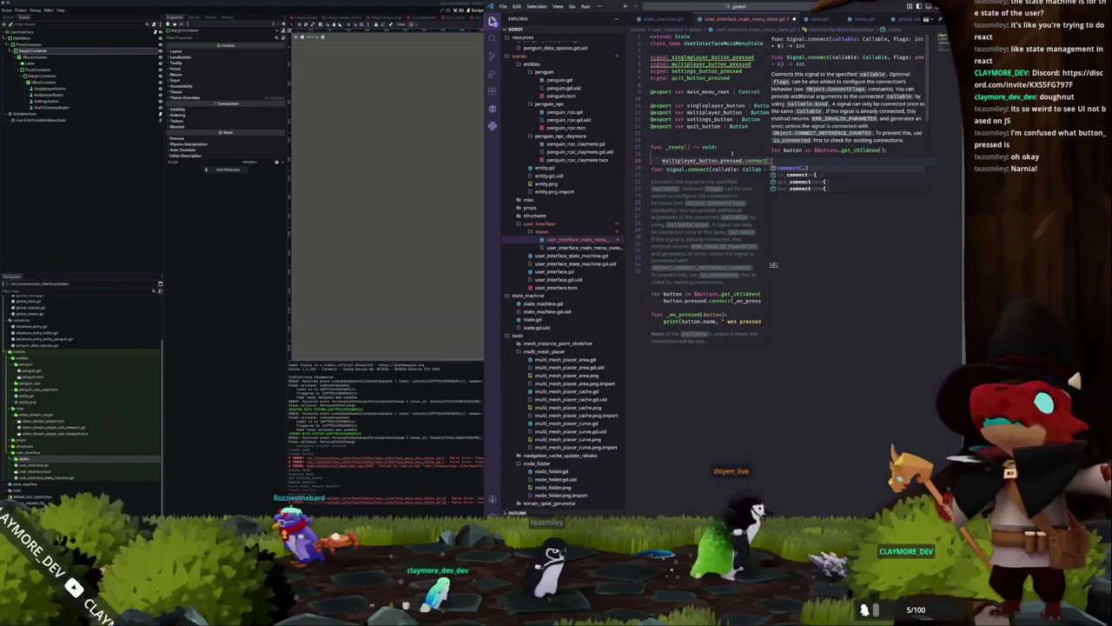
{"action": "type", "text": "multiplayer"}
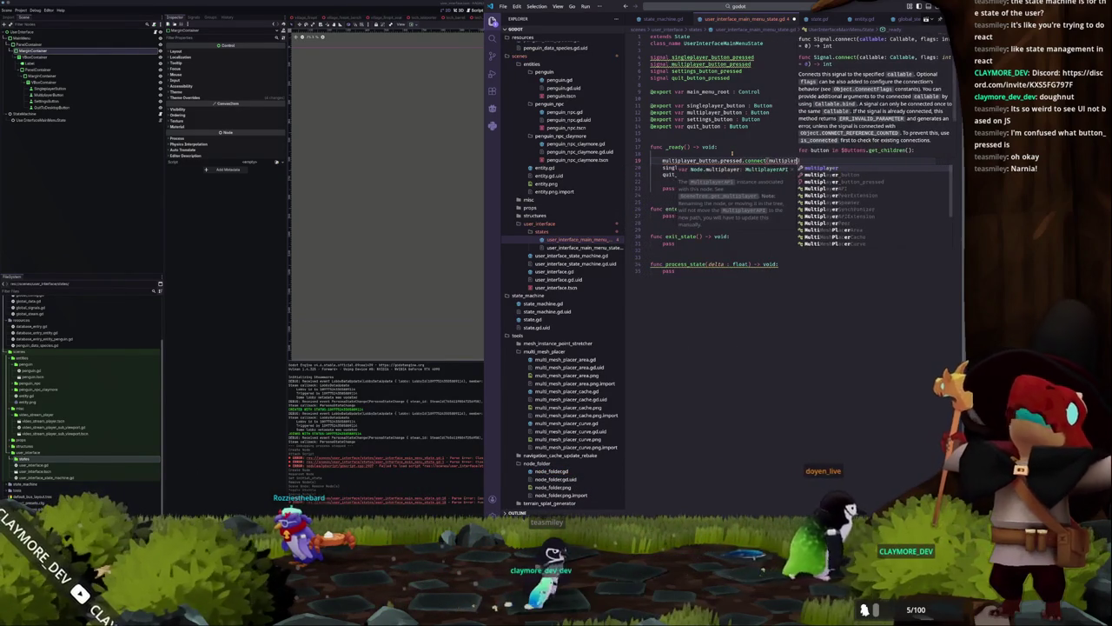
{"action": "type", "text": "_button_pressed"}
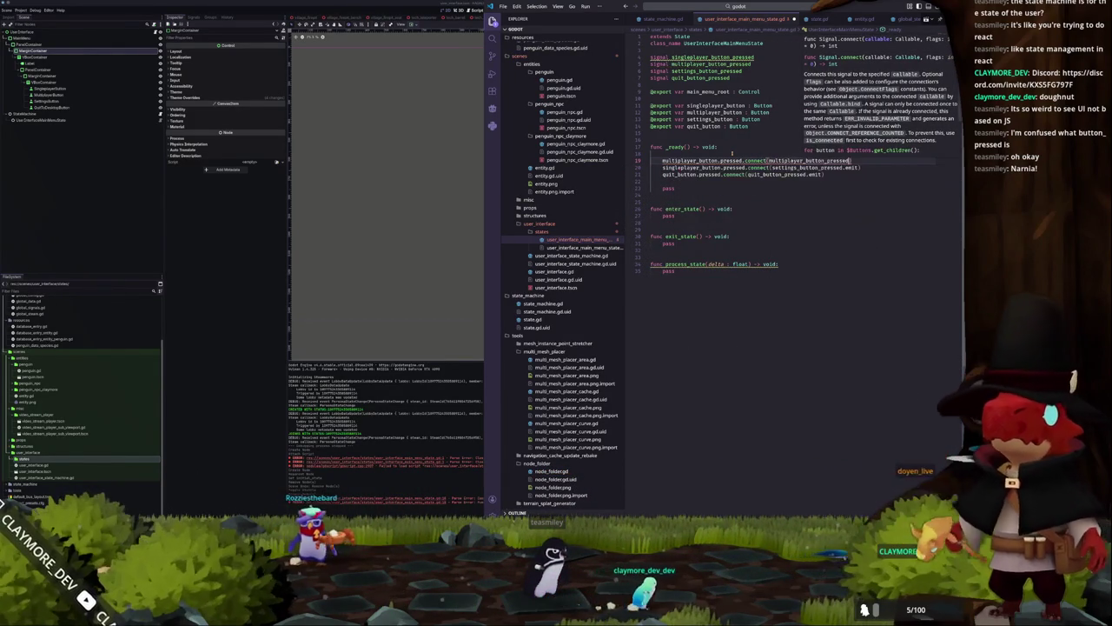
{"action": "type", "text": ".emit"}
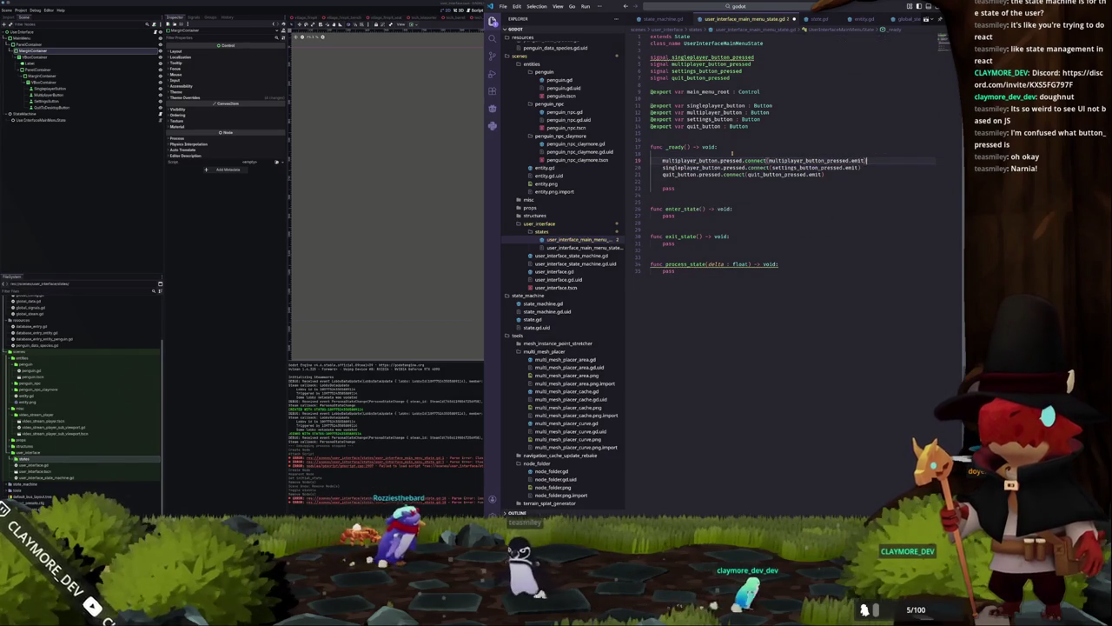
{"action": "key", "text": "Return"}
{"action": "type", "text": "singleplayer"}
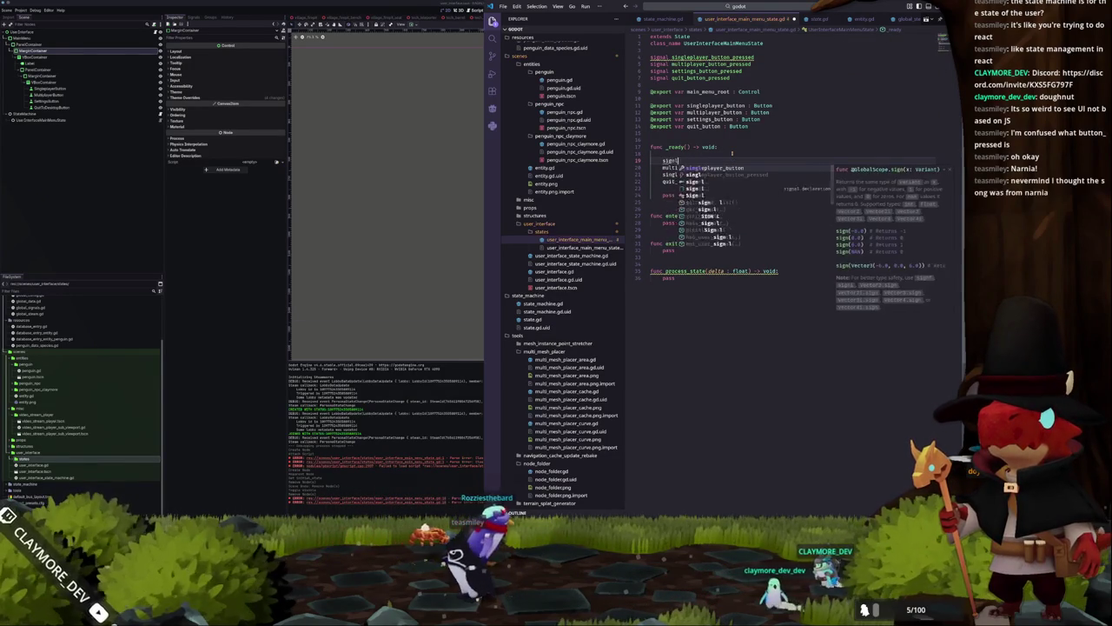
{"action": "type", "text": "_button.pr"}
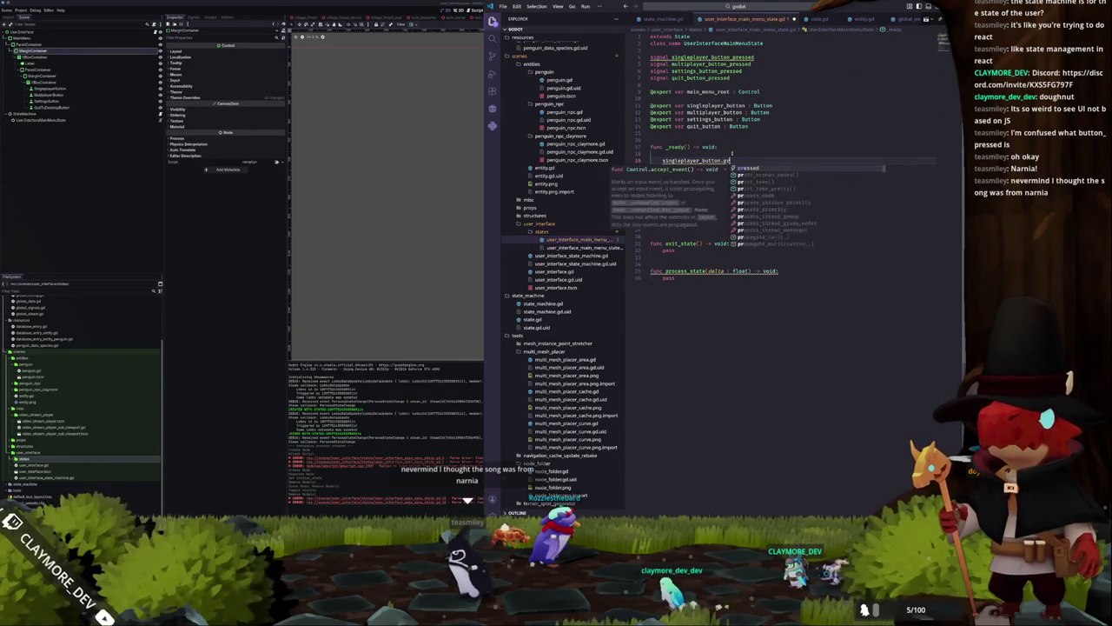
{"action": "type", "text": "essed.conne"}
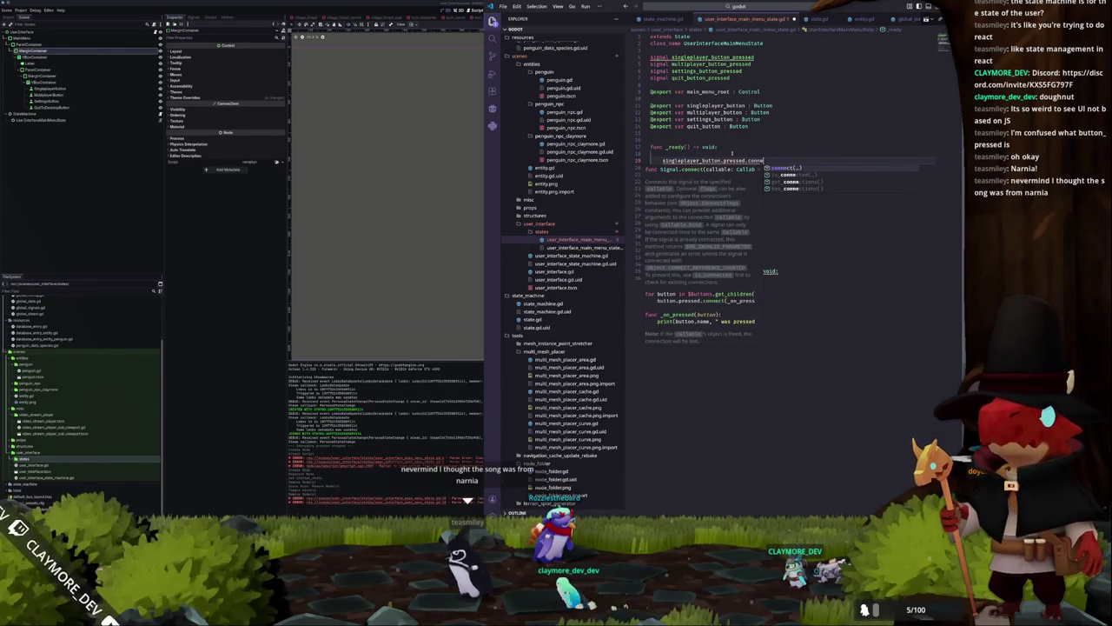
{"action": "type", "text": "ct(singleplayer"}
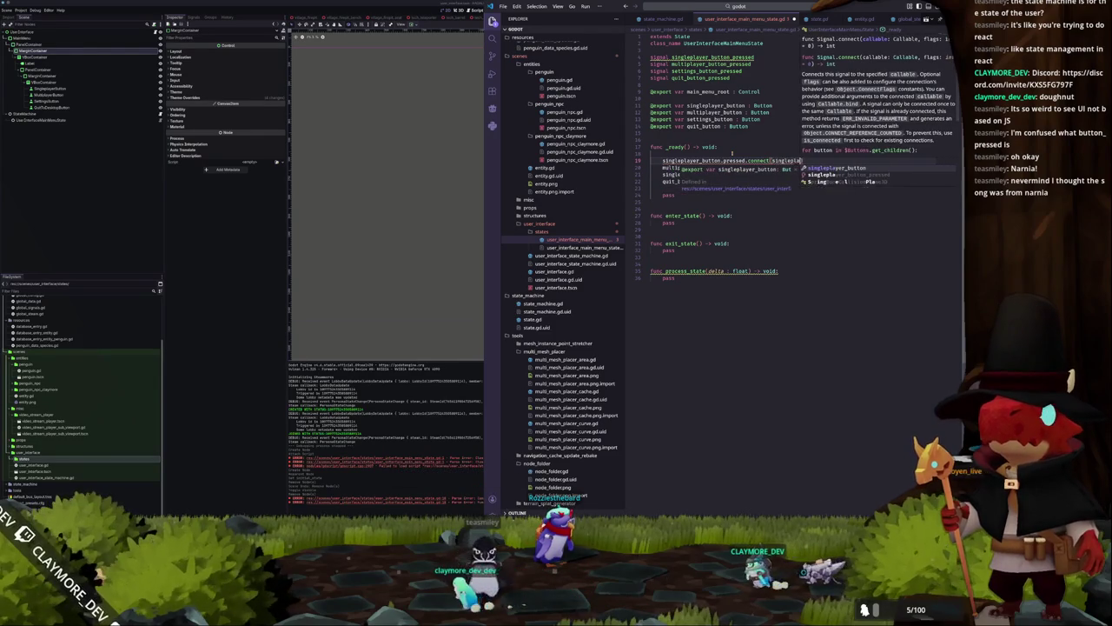
{"action": "key", "text": "Tab"}
{"action": "type", "text": ".emit"}
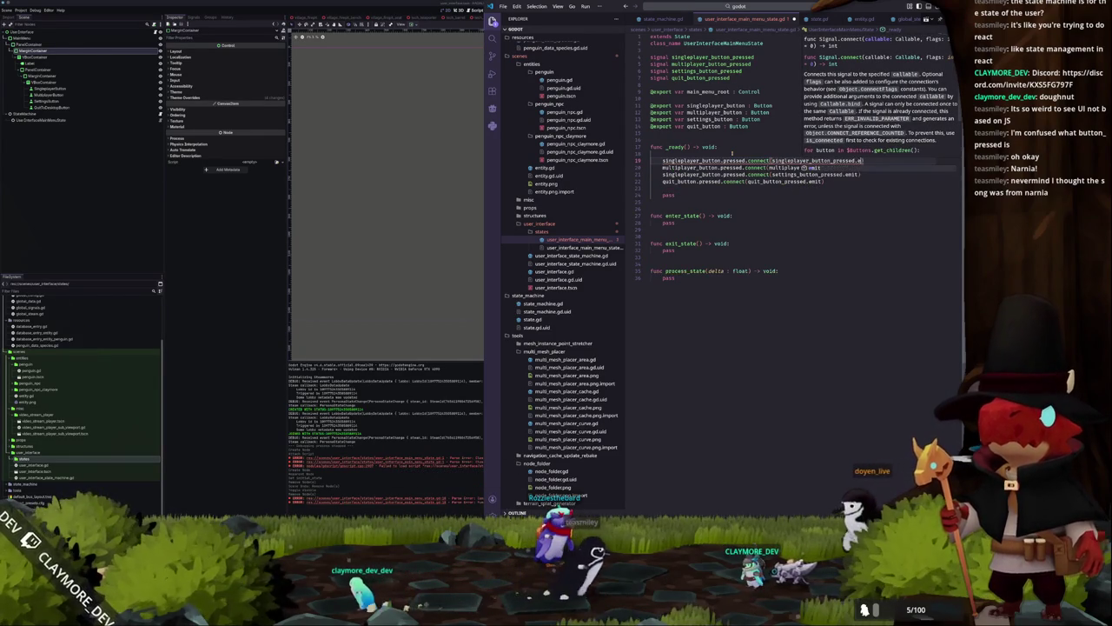
{"action": "key", "text": "Escape"}
Delete the leftover pass line and leave a blank line under func _ready
{"action": "key", "text": "ctrl+shift+k"}
{"action": "key", "text": "Down"}
{"action": "key", "text": "Down"}
{"action": "key", "text": "Down"}
{"action": "key", "text": "shift+Home"}
{"action": "key", "text": "ctrl+shift+k"}
{"action": "key", "text": "alt+Up"}
{"action": "key", "text": "alt+Up"}
{"action": "key", "text": "alt+Up"}
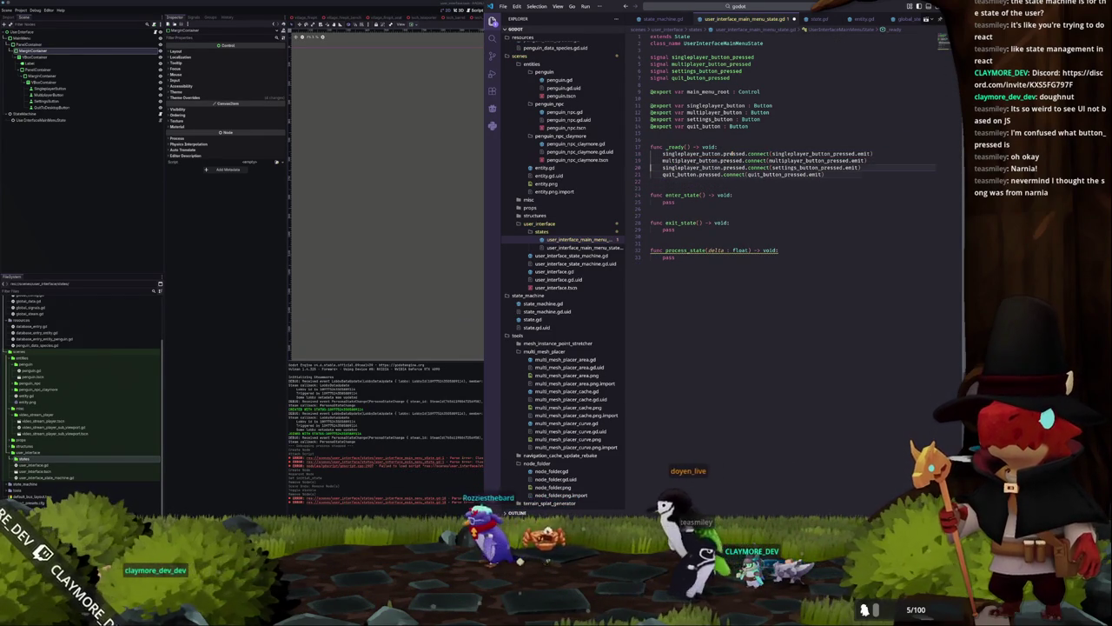
{"action": "key", "text": "Return"}
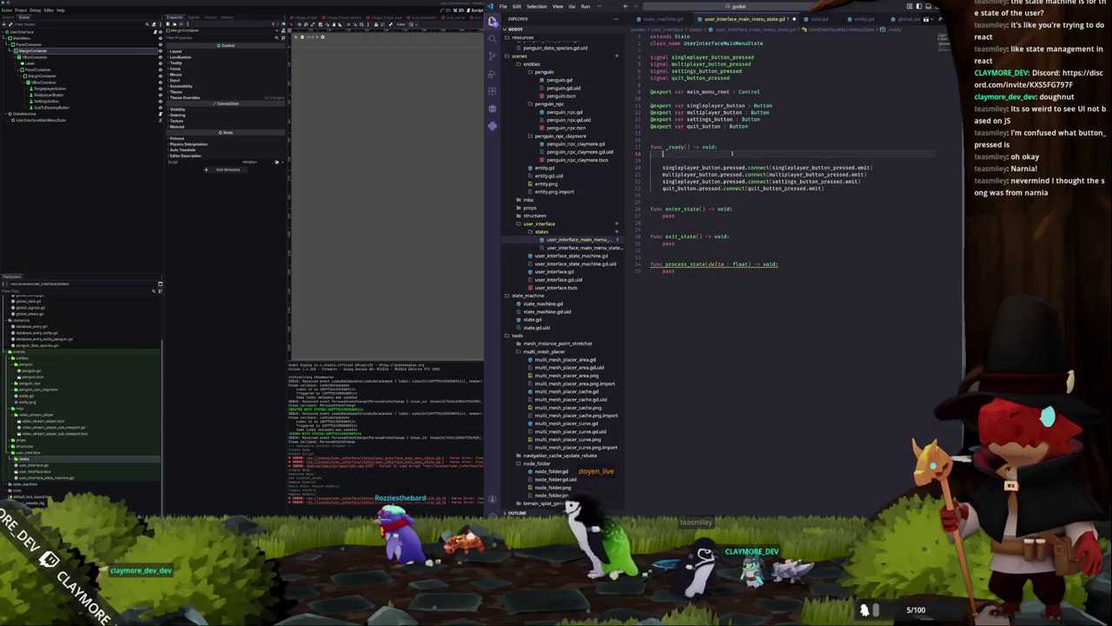
Delete the half-typed self.main line and the extra blank lines under _ready
{"action": "type", "text": "sel"}
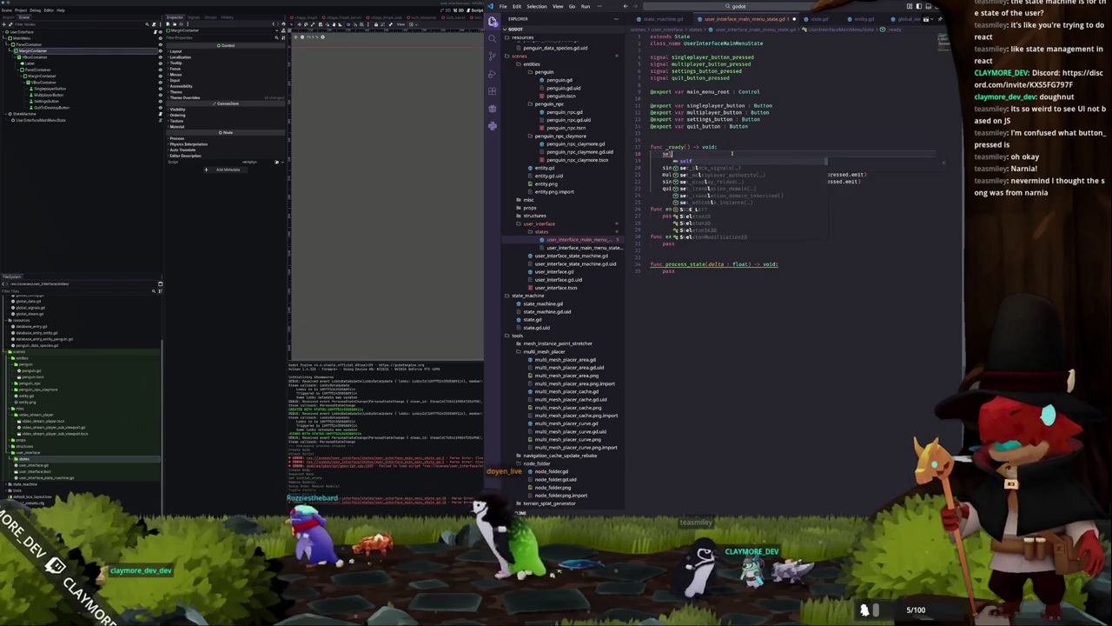
{"action": "type", "text": "f.main"}
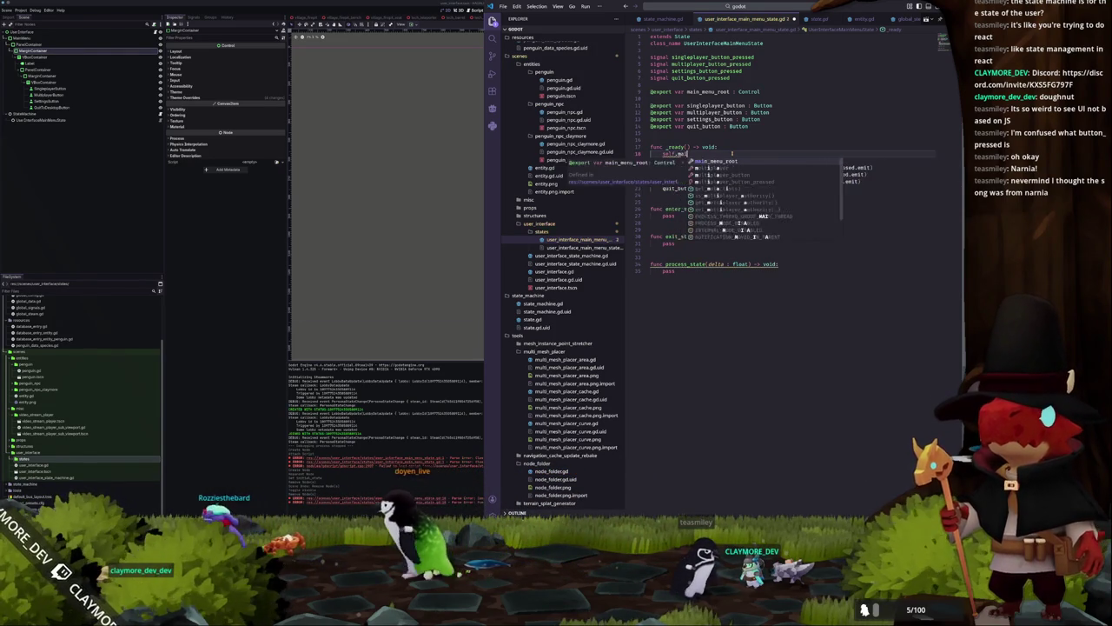
{"action": "key", "text": "shift+Home"}
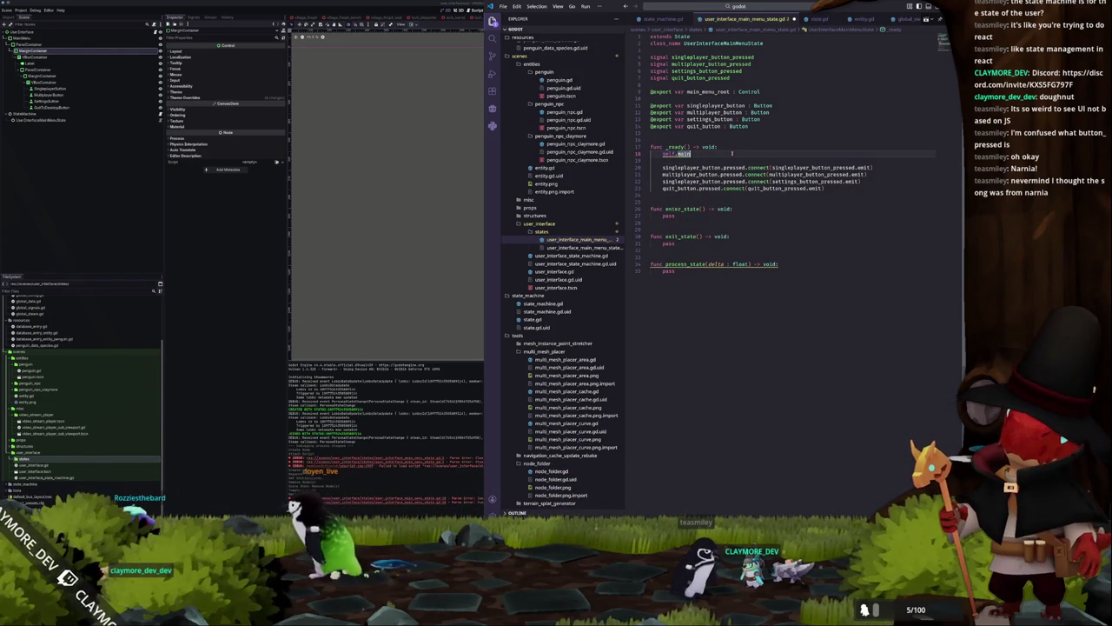
{"action": "key", "text": "shift+Home"}
{"action": "key", "text": "BackSpace"}
{"action": "key", "text": "Delete"}
{"action": "key", "text": "Delete"}
{"action": "key", "text": "Down"}
{"action": "key", "text": "Down"}
{"action": "key", "text": "Down"}
Add self.main_menu_root.visible = true inside enter_state
{"action": "key", "text": "Return"}
{"action": "key", "text": "Up"}
{"action": "key", "text": "Tab"}
{"action": "type", "text": "self.main_menu_root.visible = tr"}
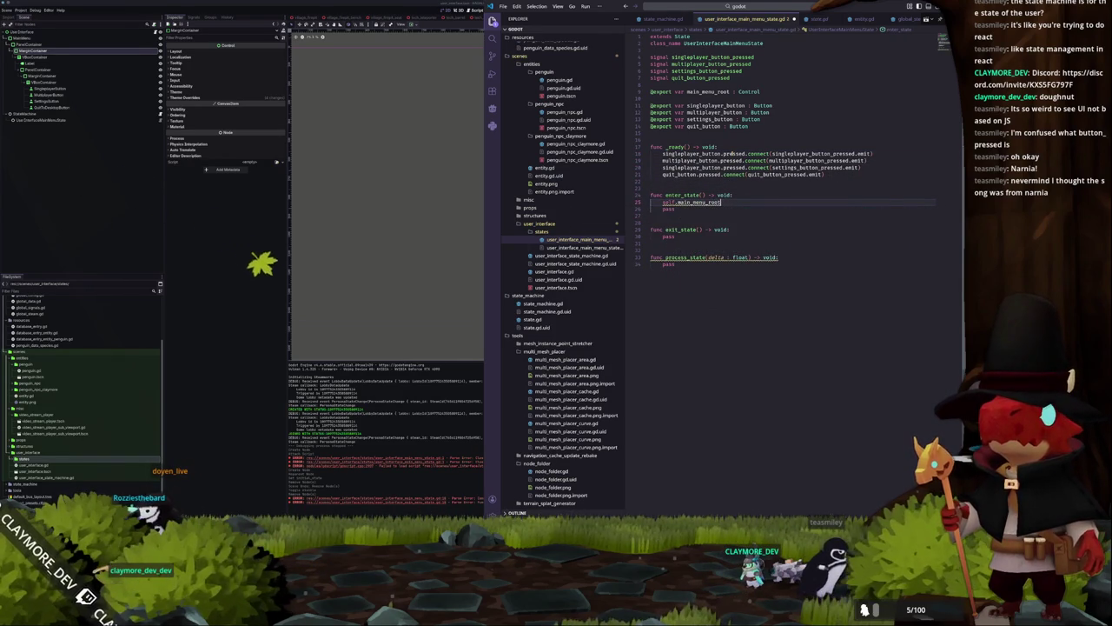
{"action": "type", "text": "ue"}
Add a self.main_menu_root.visible line to exit_state, then declare var connected : bool = false above _ready
{"action": "key", "text": "Down"}
{"action": "key", "text": "Down"}
{"action": "key", "text": "Down"}
{"action": "key", "text": "Return"}
{"action": "type", "text": "self"}
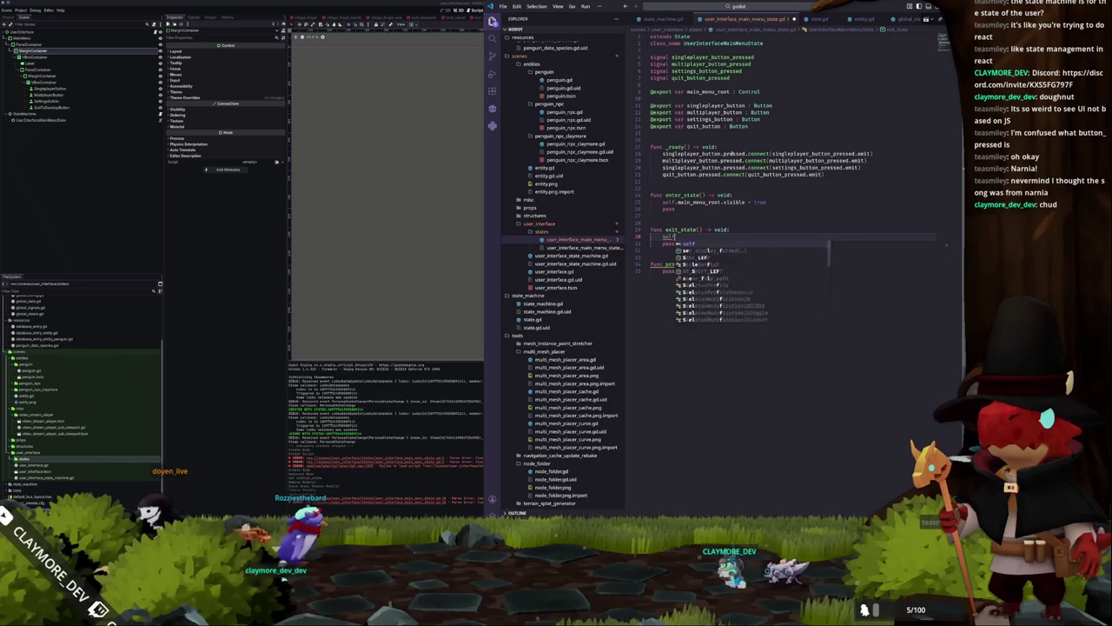
{"action": "type", "text": ".main_menu_root.visible = "}
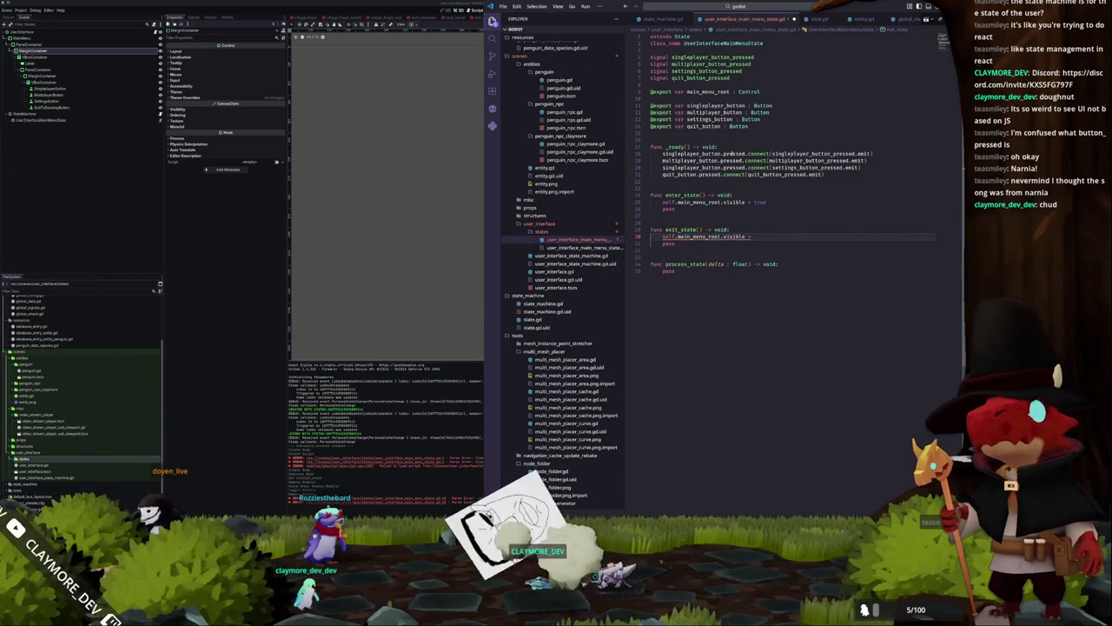
{"action": "type", "text": "false"}
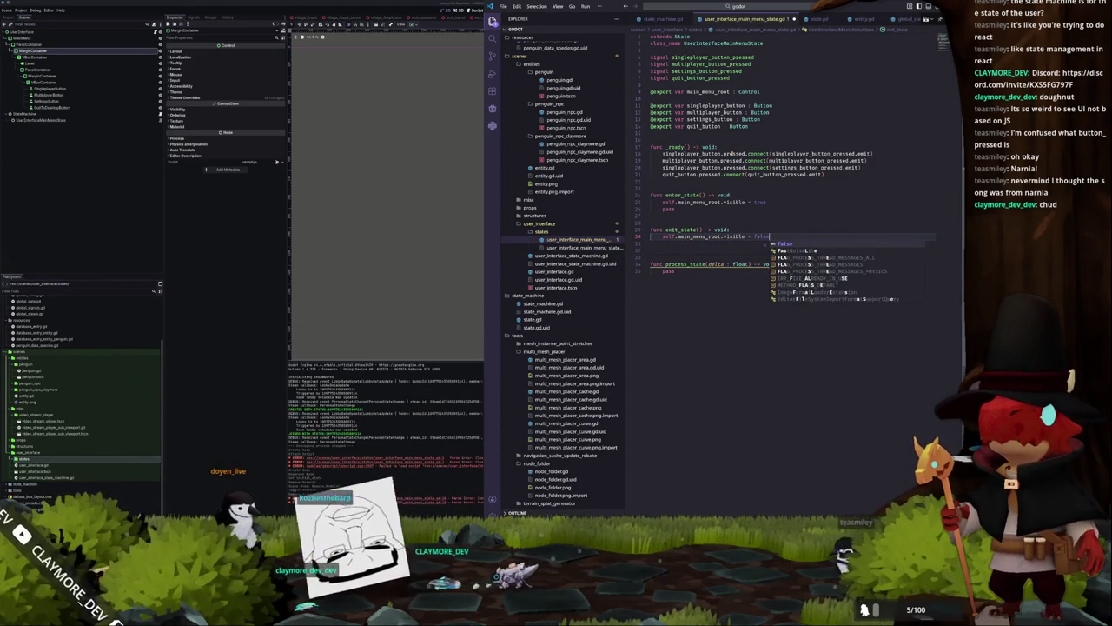
{"action": "key", "text": "Escape"}
{"action": "type", "text": "true"}
{"action": "key", "text": "Down"}
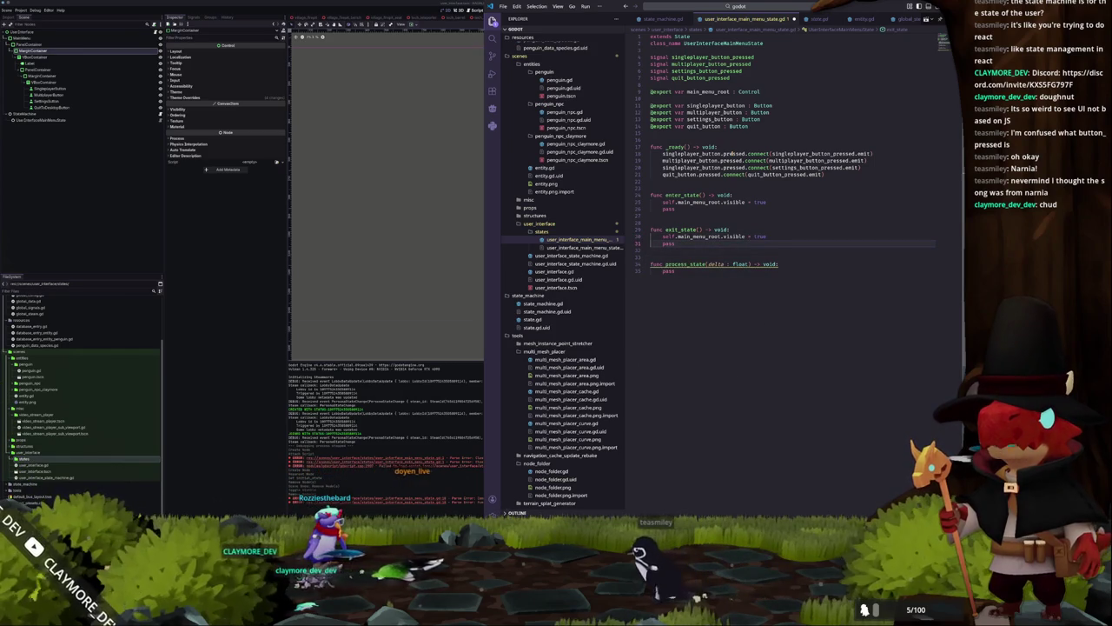
{"action": "key", "text": "Up"}
{"action": "key", "text": "Up"}
{"action": "key", "text": "Up"}
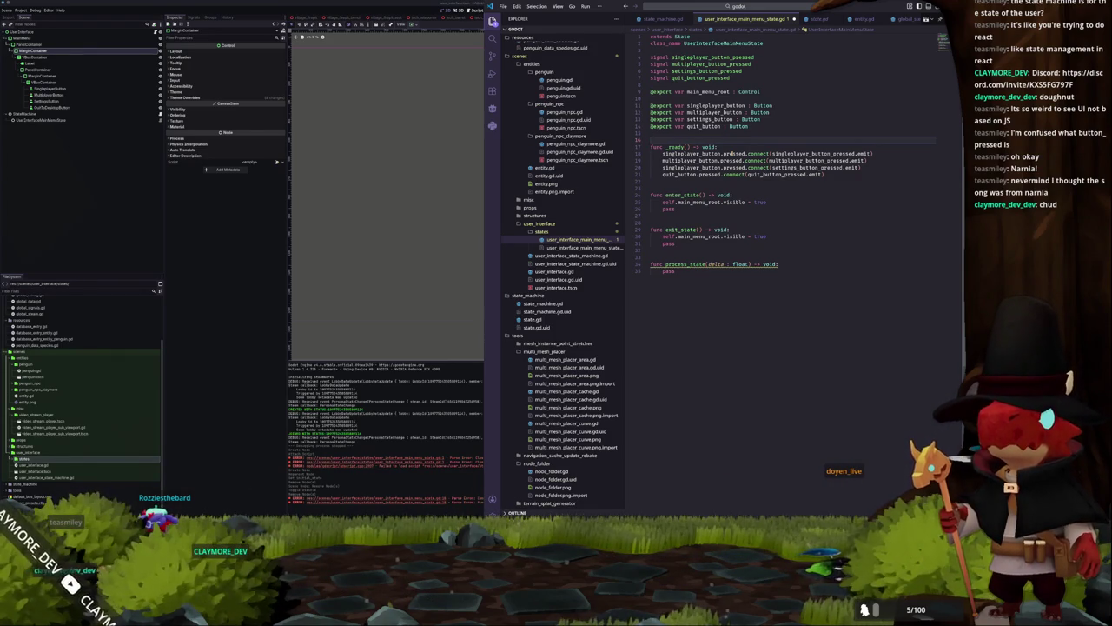
{"action": "type", "text": "v"}
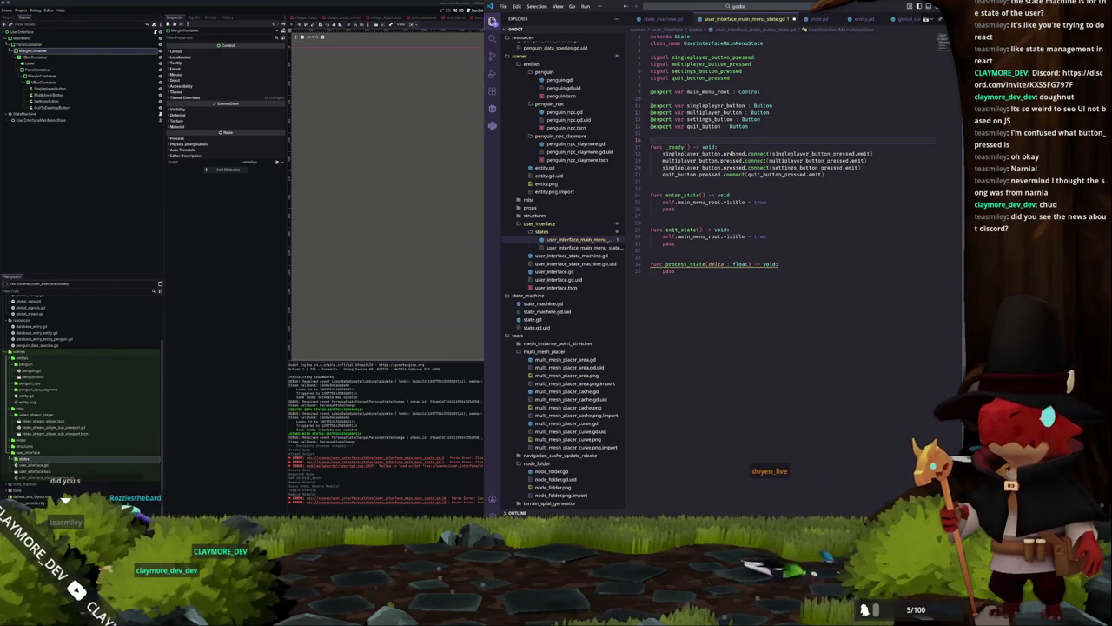
{"action": "type", "text": "ar conne"}
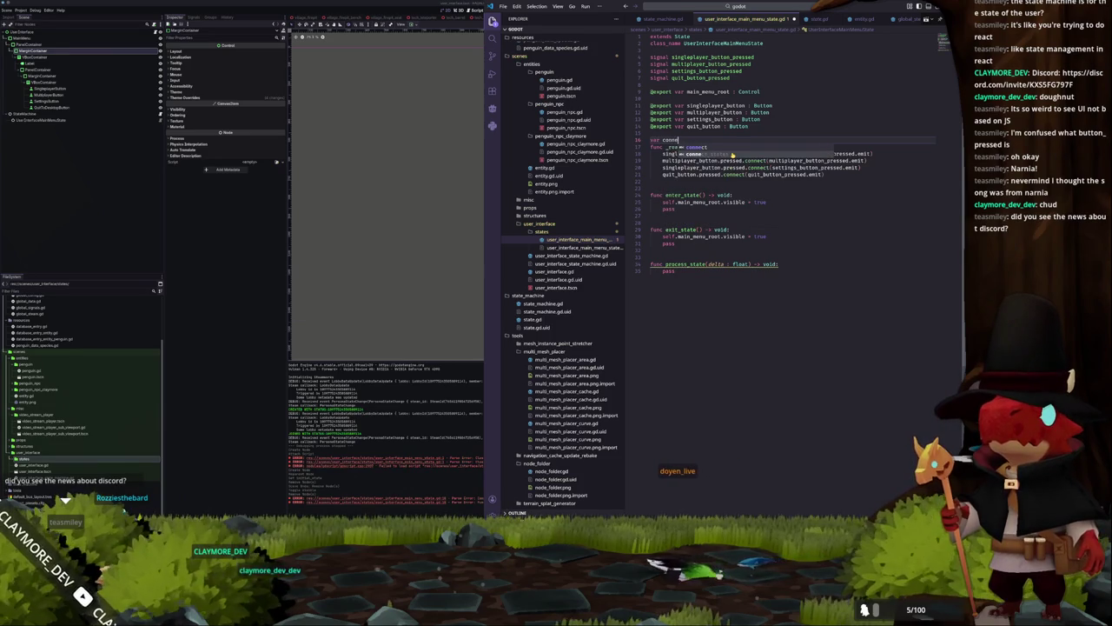
{"action": "type", "text": "cted : bool = false"}
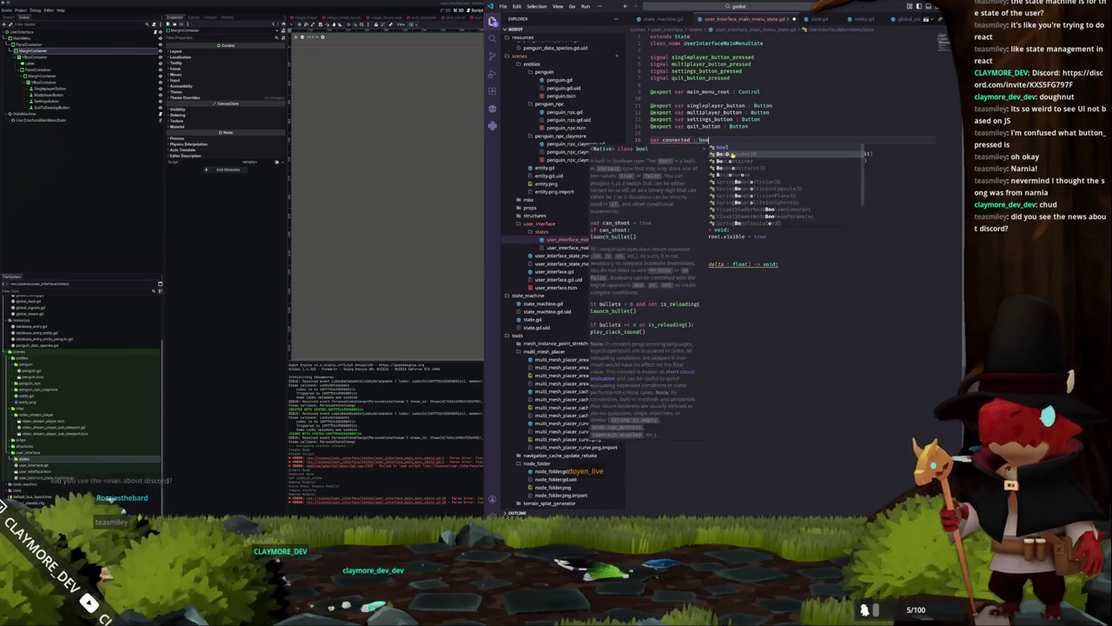
Inside _ready, add an if connected: return guard followed by connected = true
{"action": "key", "text": "Return"}
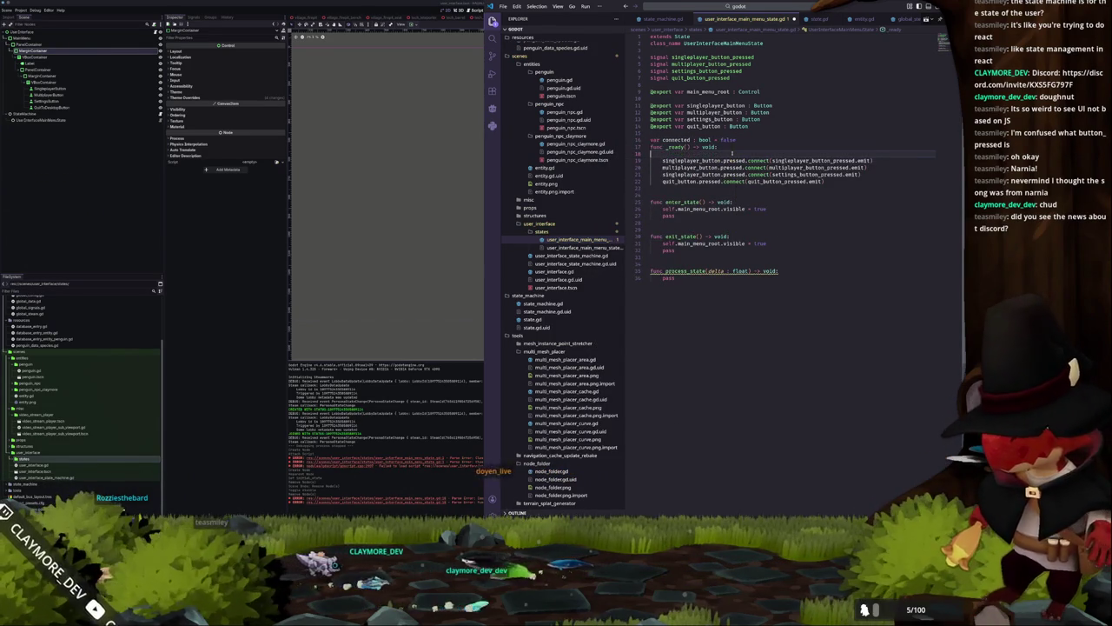
{"action": "type", "text": "connected = true"}
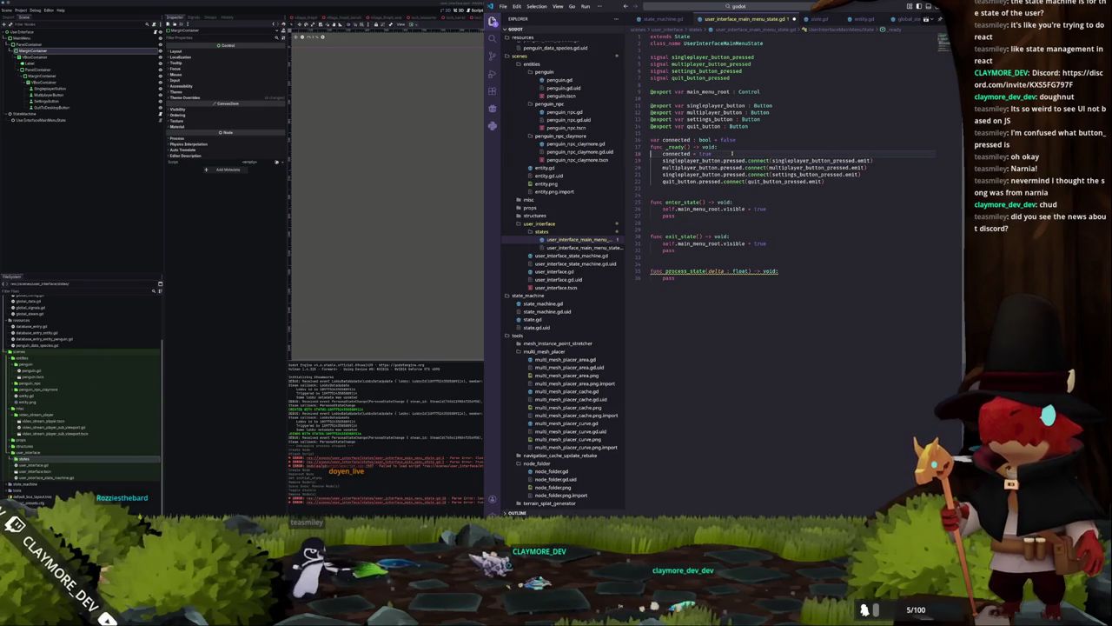
{"action": "key", "text": "ctrl+shift+Return"}
{"action": "type", "text": "if connected:"}
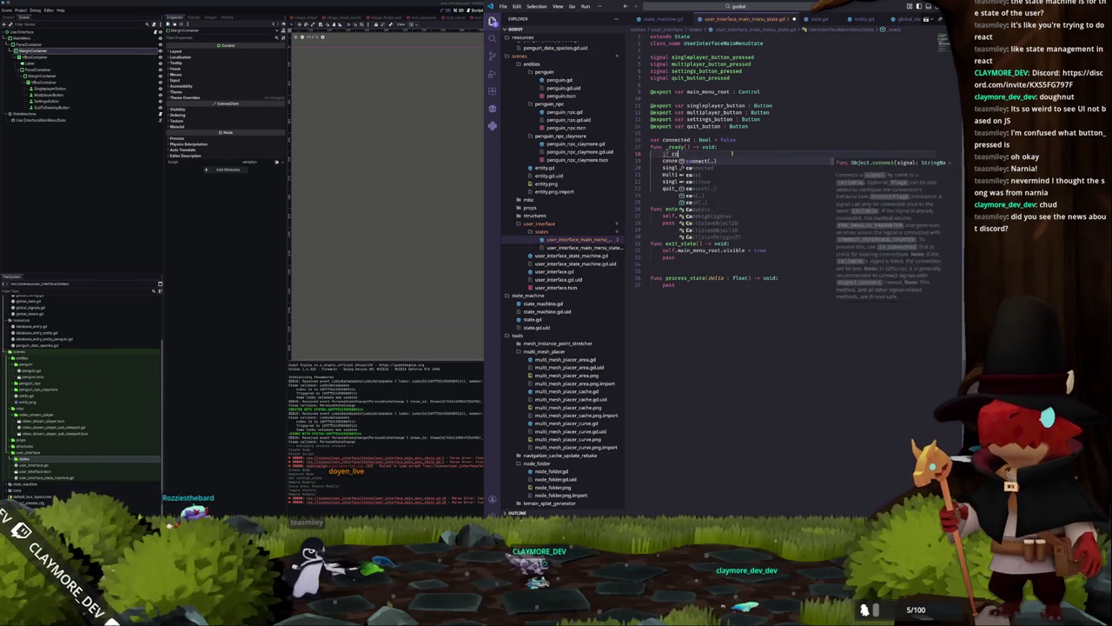
{"action": "key", "text": "Return"}
{"action": "type", "text": "return"}
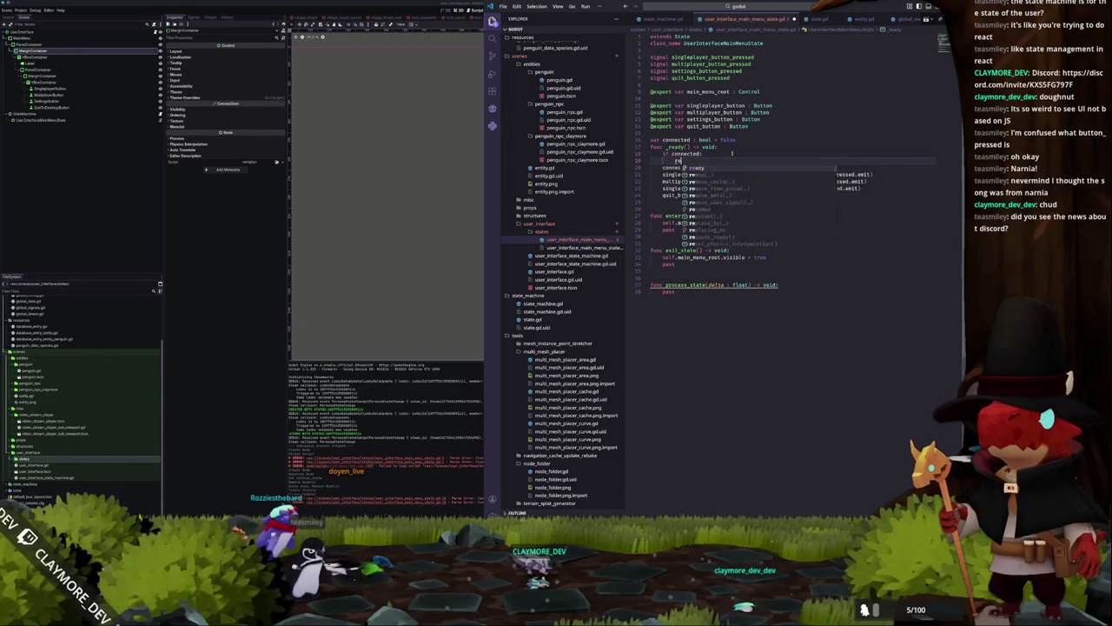
Tidy the blank lines around the guard and func _ready, then save the script
{"action": "key", "text": "Down"}
{"action": "key", "text": "End"}
{"action": "key", "text": "Return"}
{"action": "key", "text": "Up"}
{"action": "key", "text": "Up"}
{"action": "key", "text": "Up"}
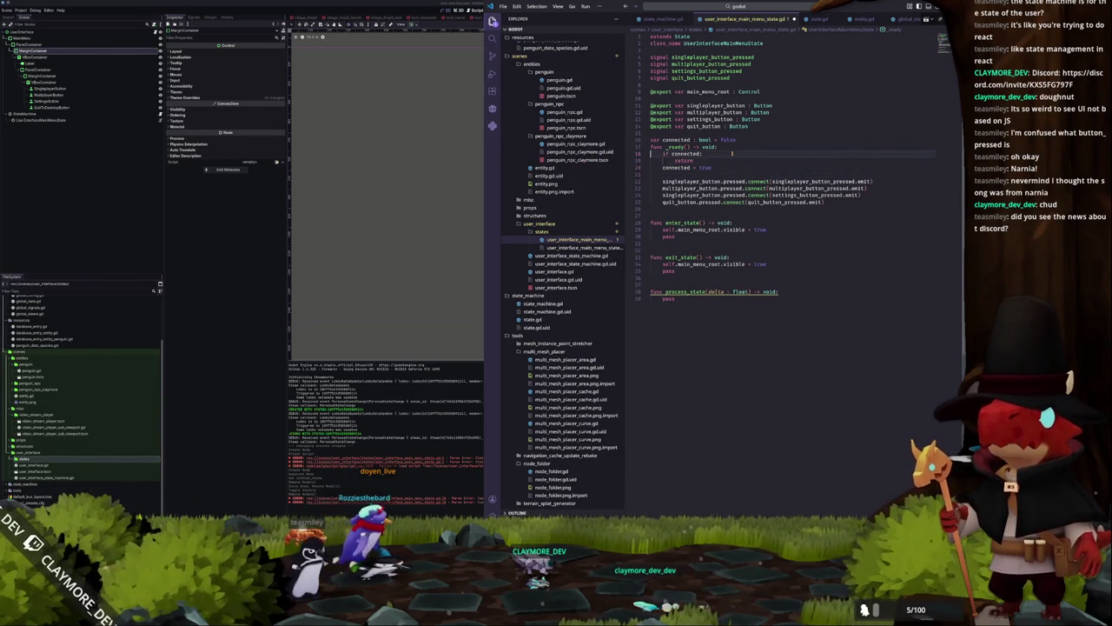
{"action": "key", "text": "ctrl+shift+Return"}
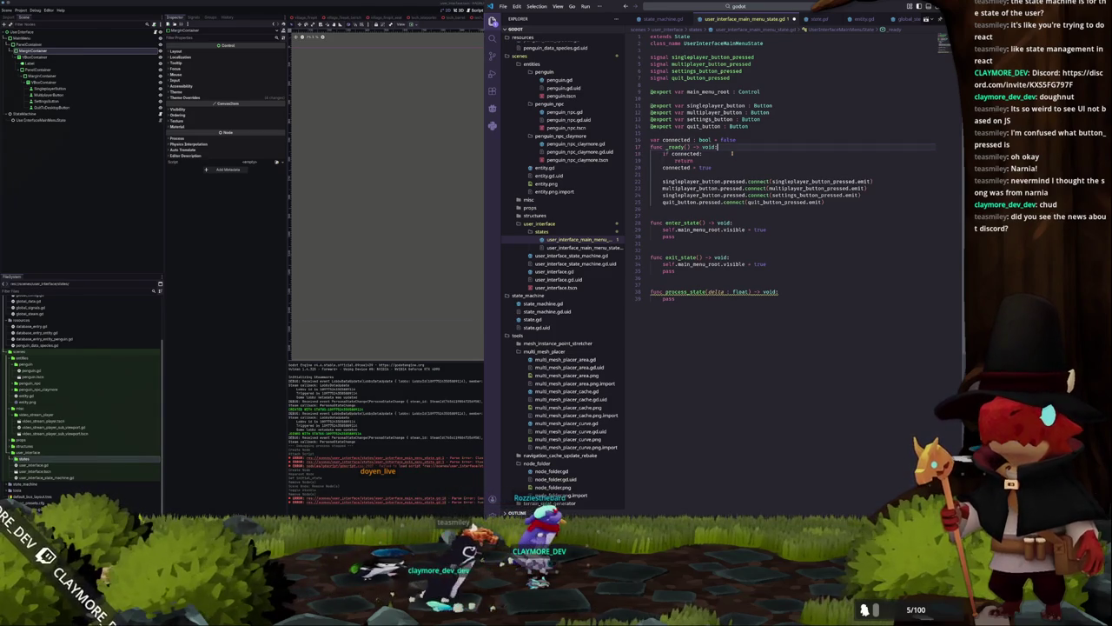
{"action": "key", "text": "alt+Up"}
{"action": "key", "text": "Down"}
{"action": "key", "text": "Down"}
{"action": "key", "text": "Down"}
{"action": "key", "text": "ctrl+s"}
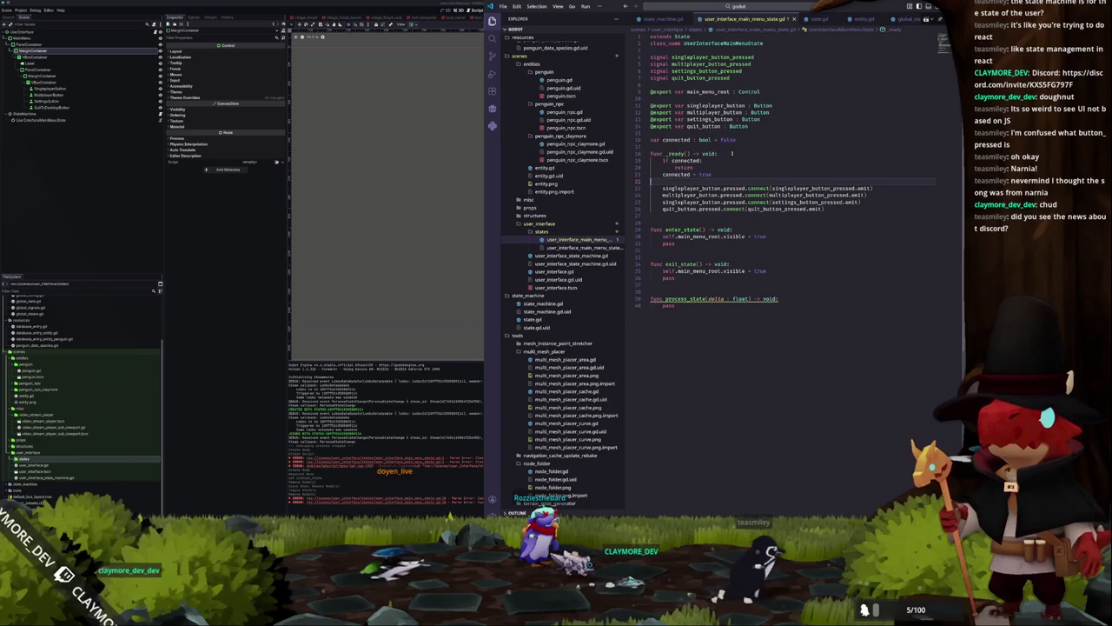
{"action": "key", "text": "Up"}
{"action": "key", "text": "Down"}
{"action": "key", "text": "Down"}
{"action": "key", "text": "Down"}
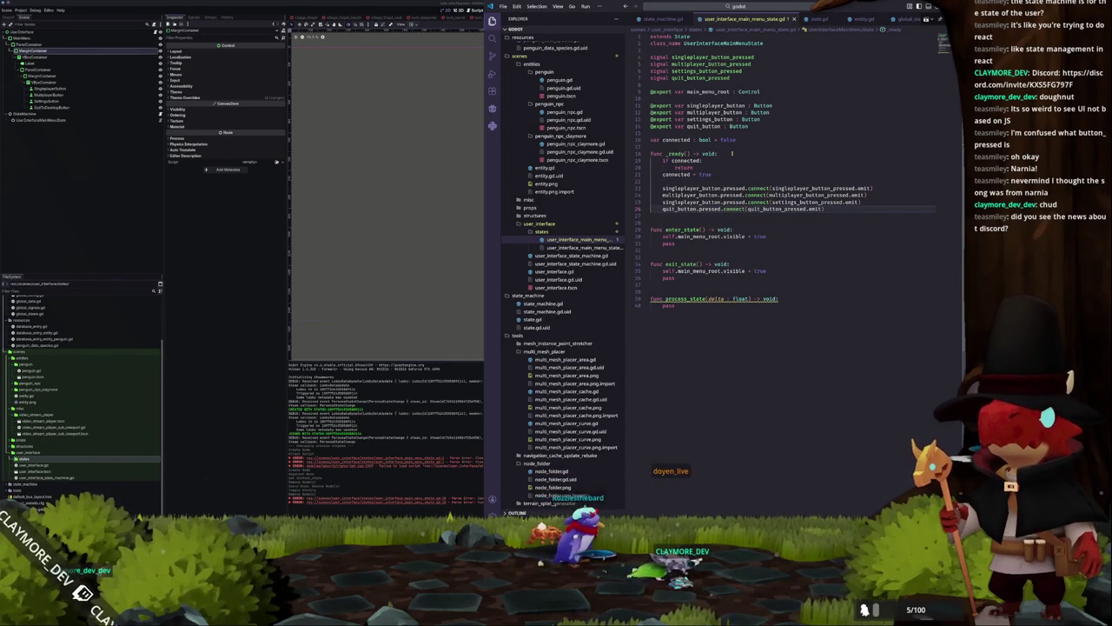
{"action": "key", "text": "Up"}
{"action": "key", "text": "Up"}
{"action": "key", "text": "Up"}
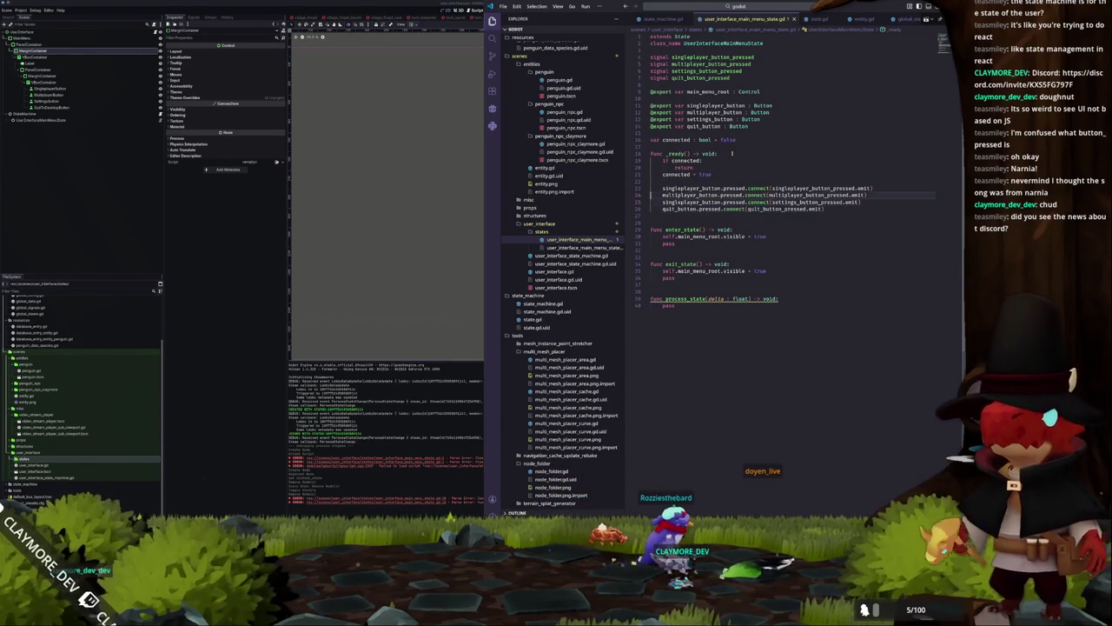
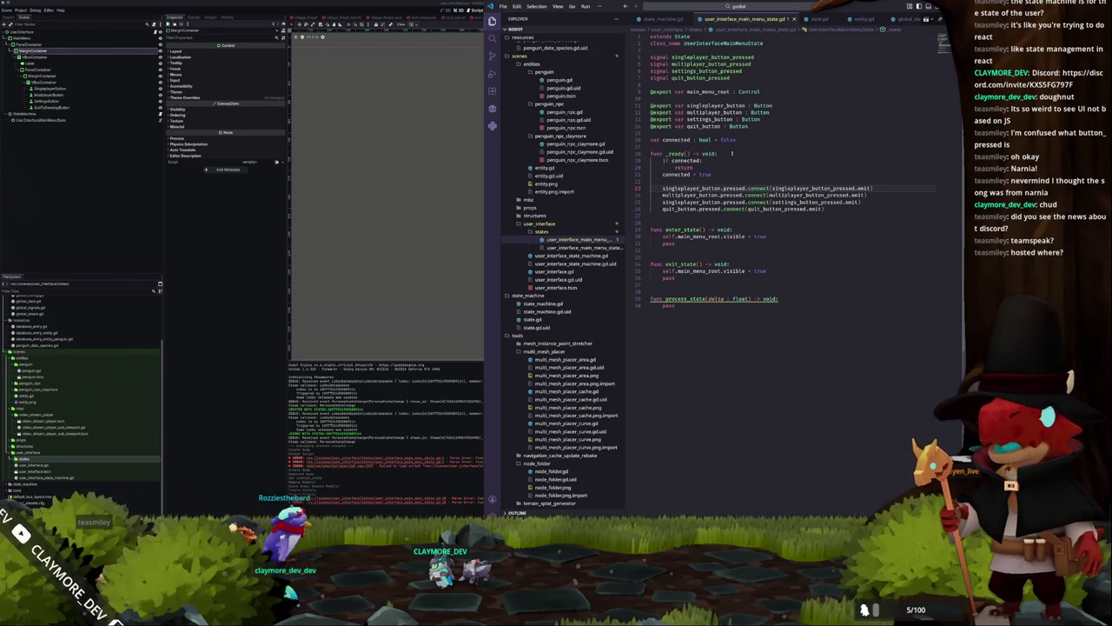
Move the cursor past the button connections to the start of the if connected: check in _ready()
{"action": "key", "text": "Down"}
{"action": "key", "text": "Down"}
{"action": "key", "text": "Up"}
{"action": "key", "text": "Up"}
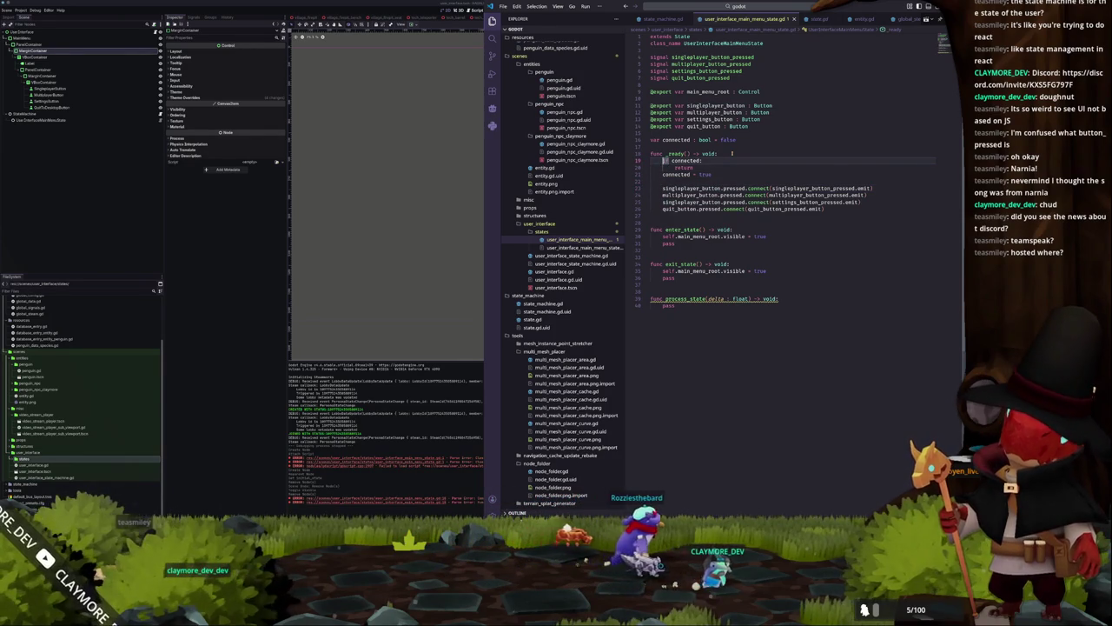
{"action": "key", "text": "Down"}
{"action": "key", "text": "Down"}
{"action": "key", "text": "Down"}
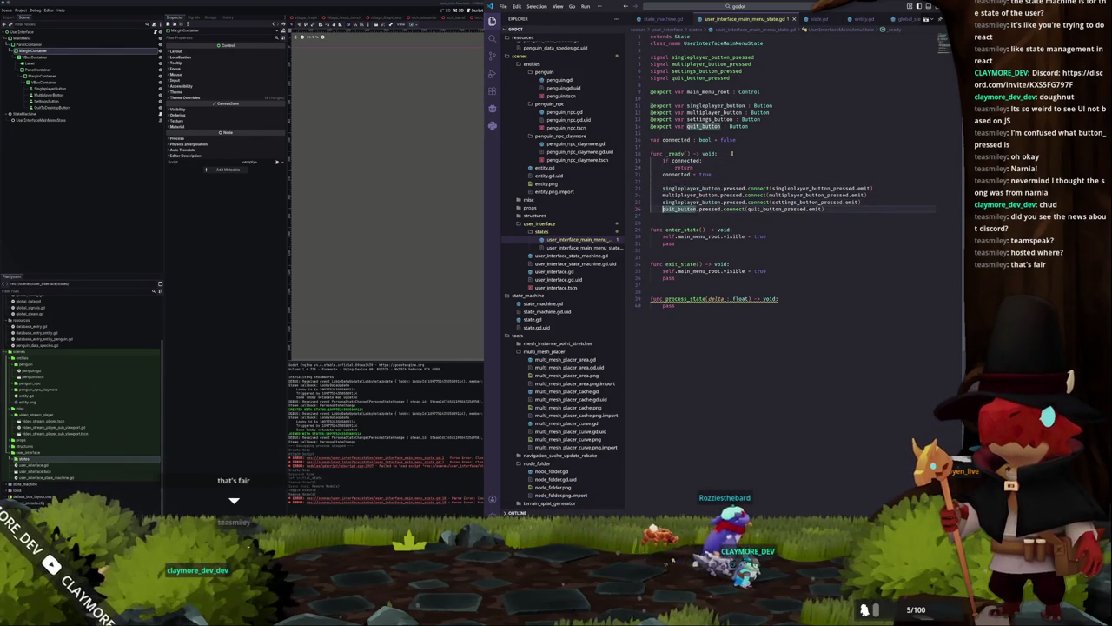
{"action": "key", "text": "Home"}
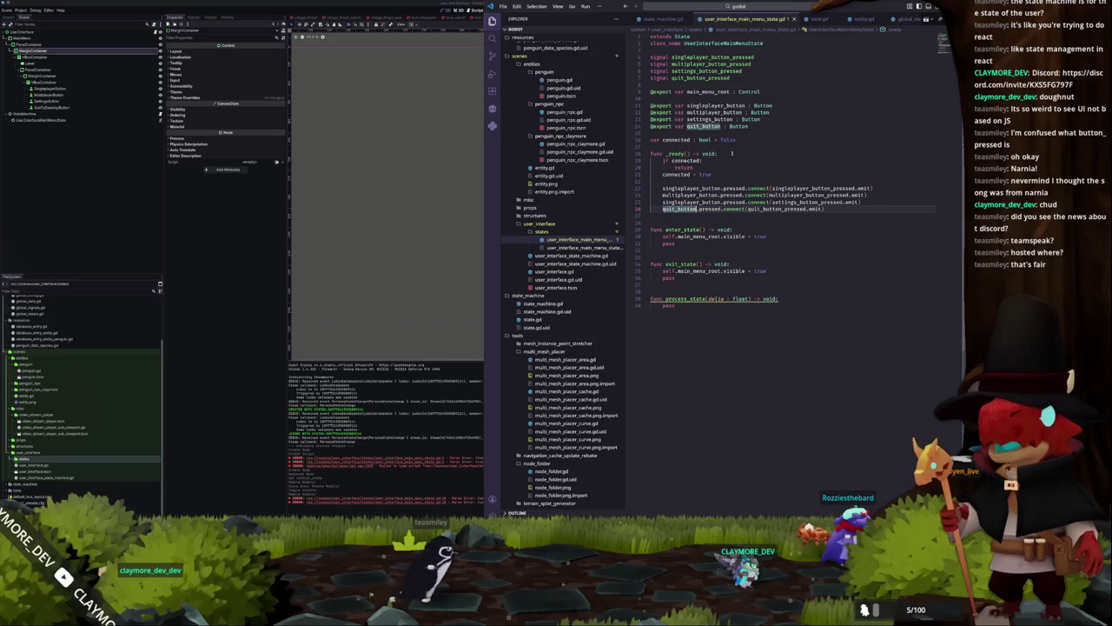
{"action": "key", "text": "Up"}
{"action": "key", "text": "Up"}
{"action": "key", "text": "Up"}
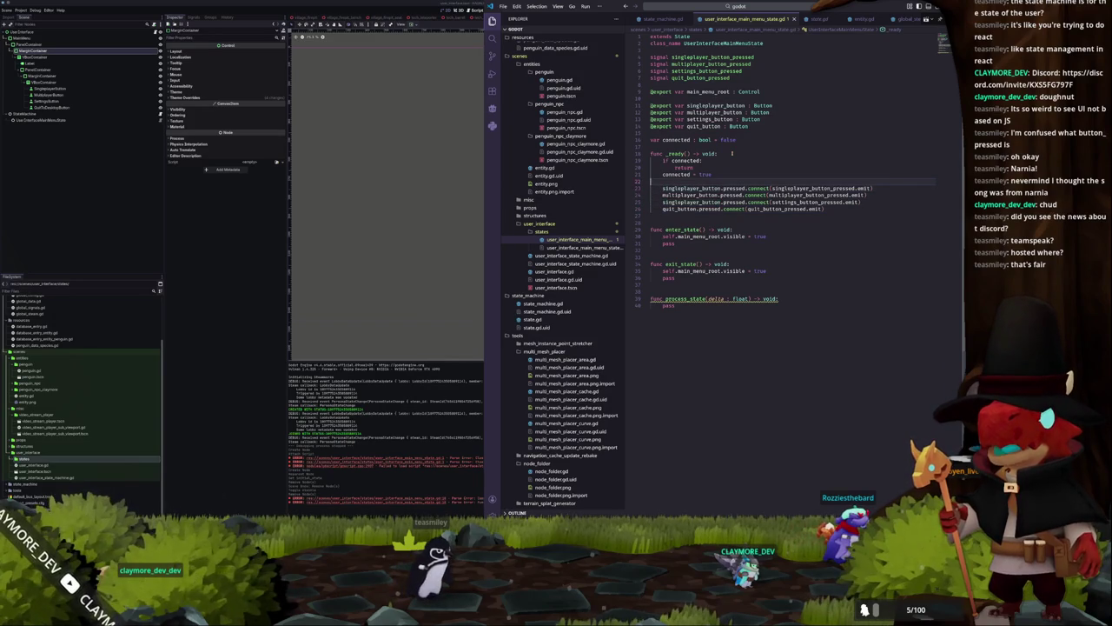
{"action": "key", "text": "Down"}
{"action": "key", "text": "Down"}
{"action": "key", "text": "Down"}
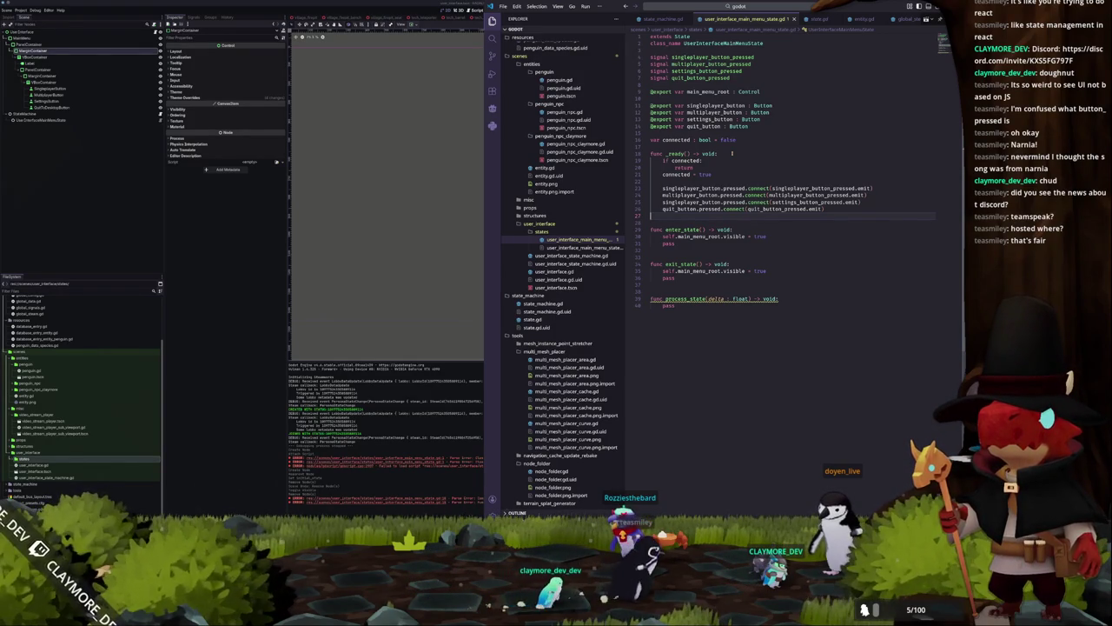
{"action": "key", "text": "Down"}
{"action": "key", "text": "Down"}
{"action": "key", "text": "Down"}
{"action": "key", "text": "Up"}
{"action": "key", "text": "Up"}
{"action": "key", "text": "Up"}
Insert self.main_menu_root.visible = false on a new line above the connected check
{"action": "key", "text": "Return"}
{"action": "key", "text": "Return"}
{"action": "key", "text": "Up"}
{"action": "key", "text": "Up"}
{"action": "type", "text": "self."}
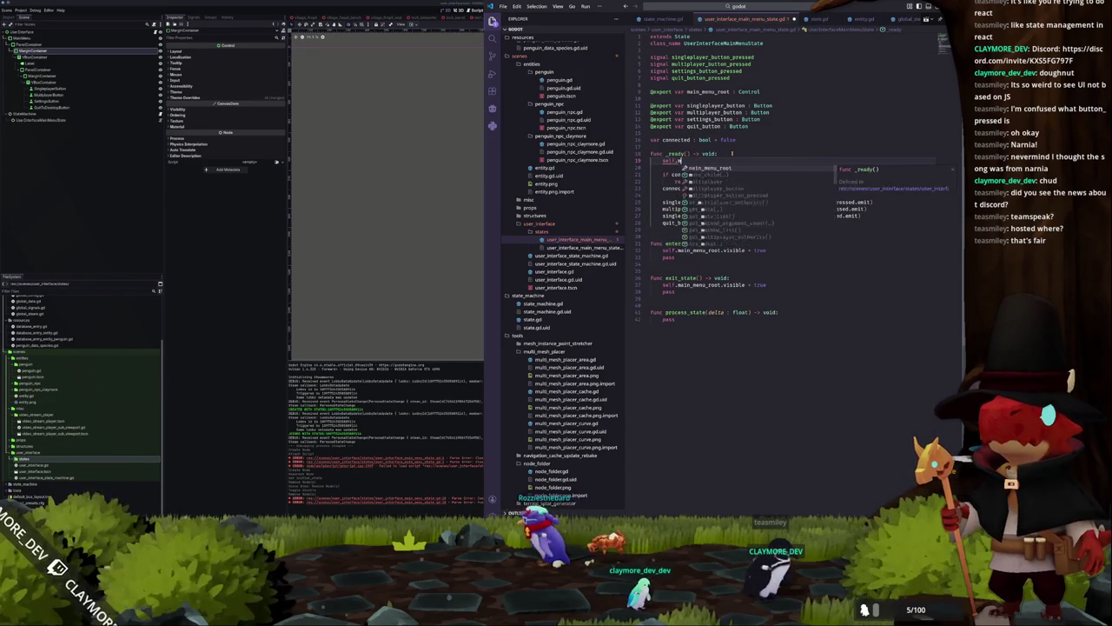
{"action": "type", "text": "main_menu_root.visible = fal"}
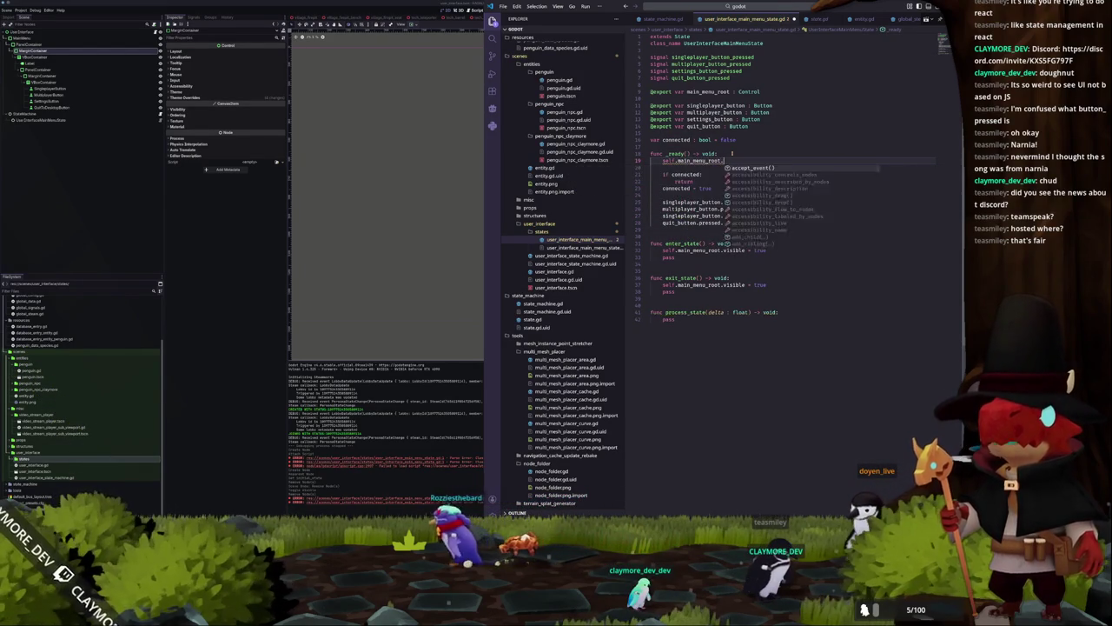
{"action": "type", "text": "se"}
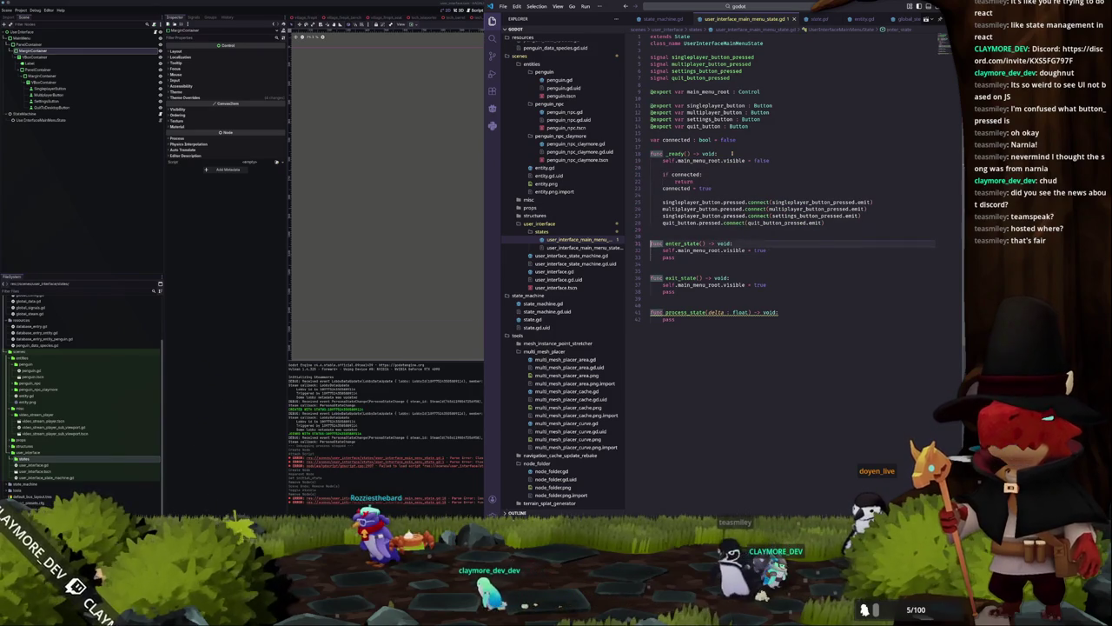
{"action": "key", "text": "Up"}
{"action": "key", "text": "shift+Up"}
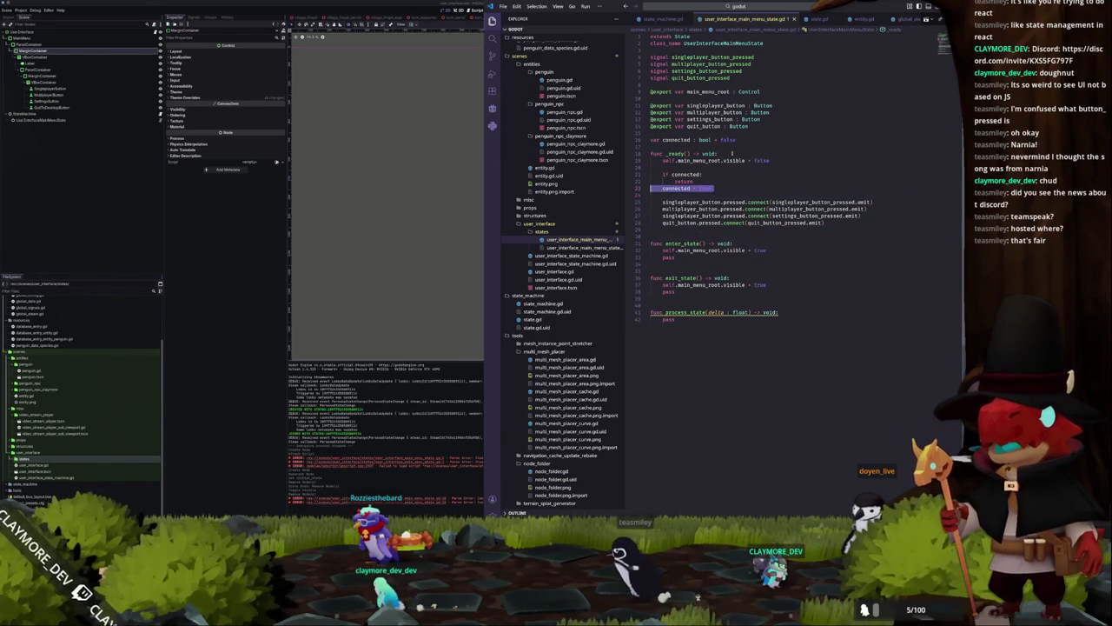
{"action": "key", "text": "Down"}
{"action": "key", "text": "Down"}
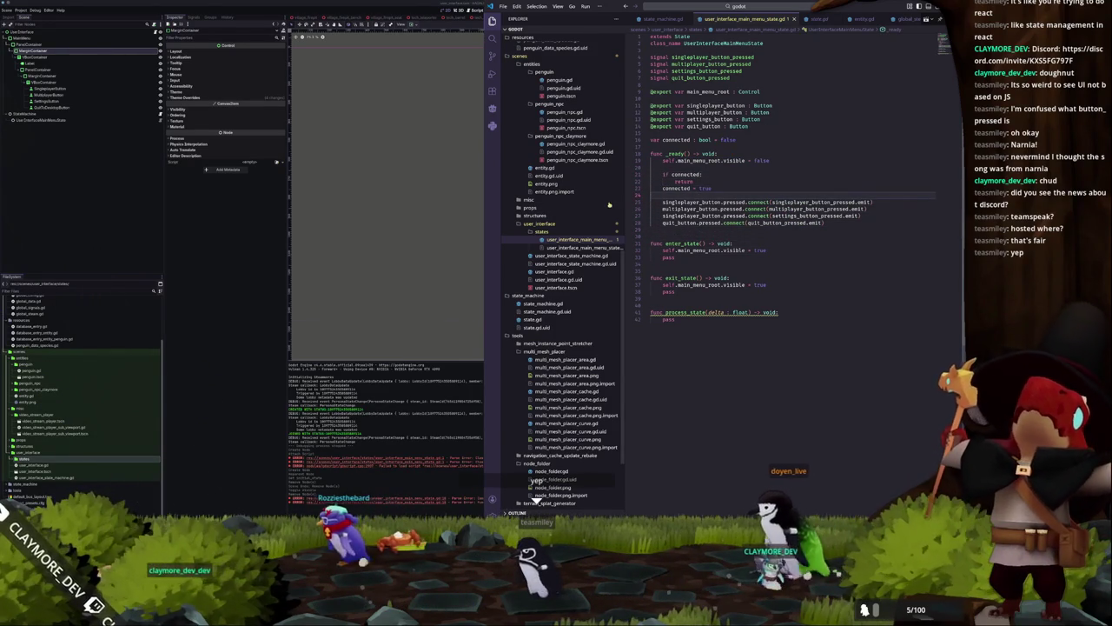
On UserInterfaceMainMenuState, assign MainMenu as root plus the SingleplayerButton and MultiplayerButton slots
{"action": "left_click", "coordinate": [341, 202]}
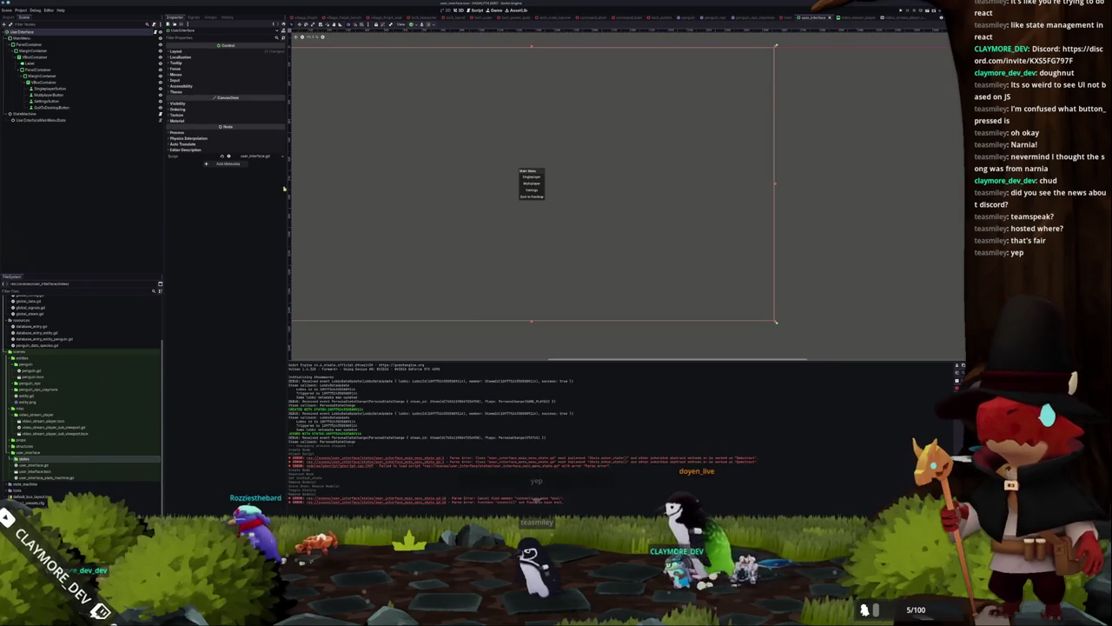
{"action": "left_click", "coordinate": [48, 119]}
{"action": "left_click", "coordinate": [251, 53]}
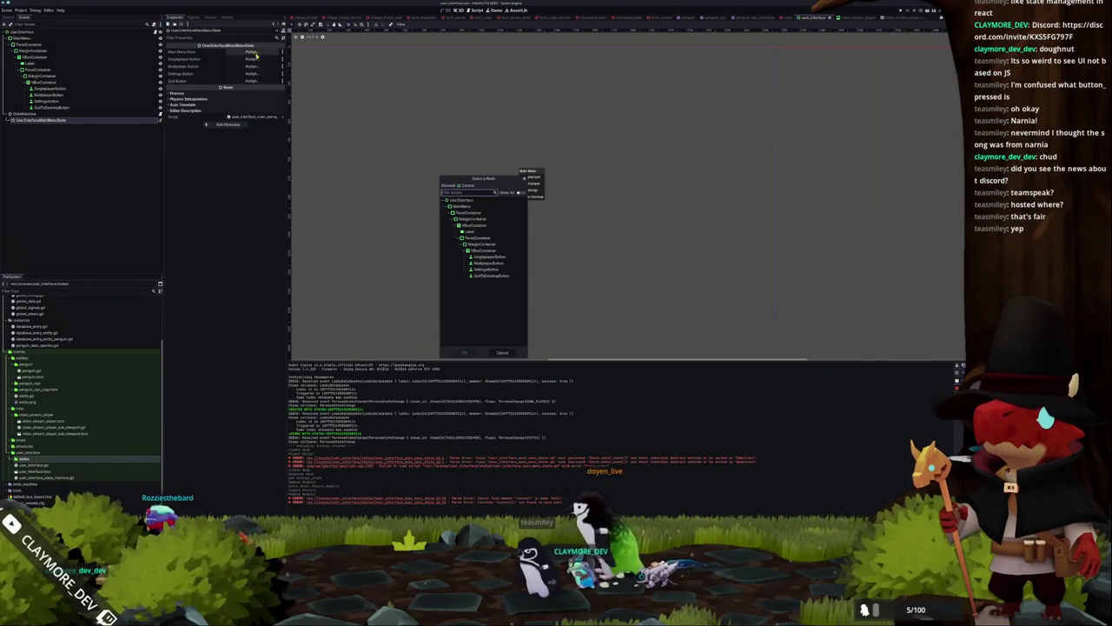
{"action": "double_click", "coordinate": [464, 206]}
{"action": "left_click", "coordinate": [251, 59]}
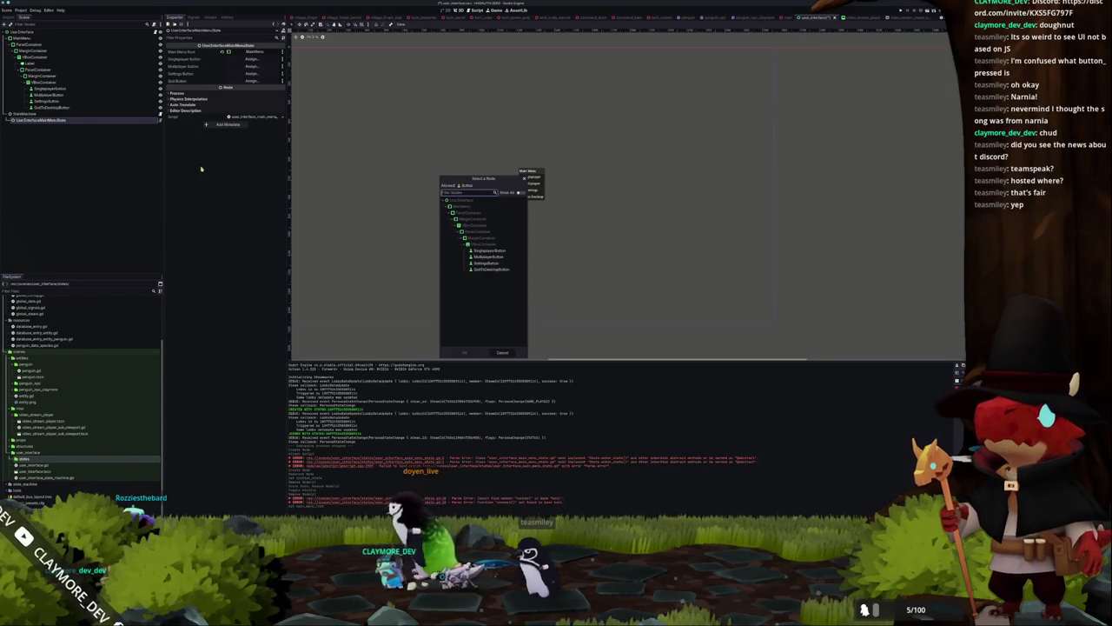
{"action": "double_click", "coordinate": [489, 250]}
{"action": "left_click", "coordinate": [251, 66]}
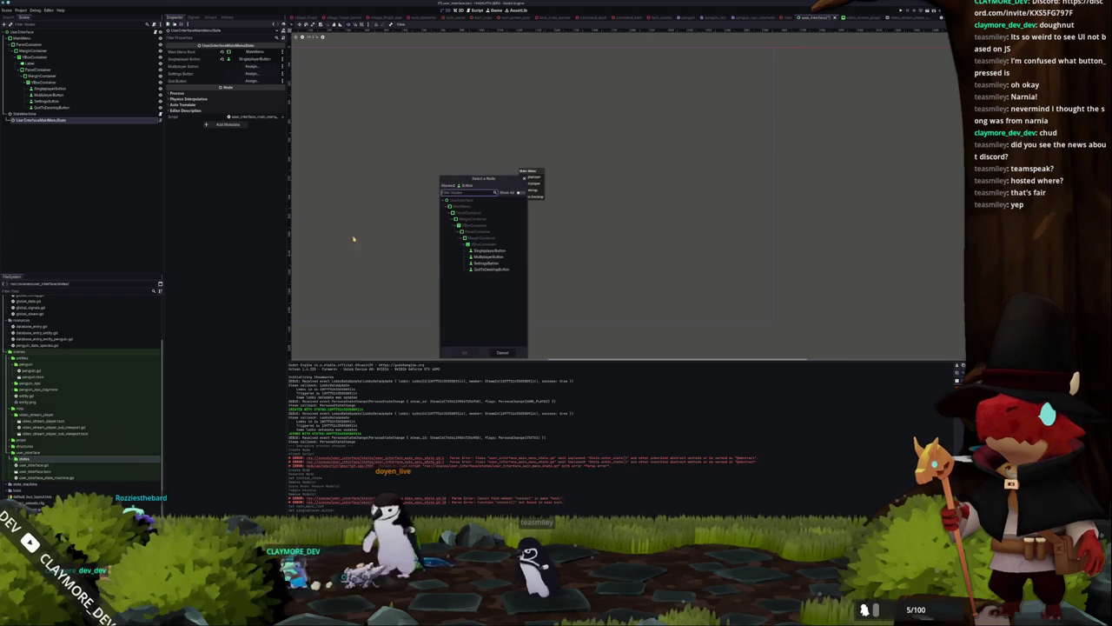
{"action": "double_click", "coordinate": [490, 257]}
Assign SettingsButton and QuitToDesktopButton to their slots, then open the StateMachine's script
{"action": "left_click", "coordinate": [251, 73]}
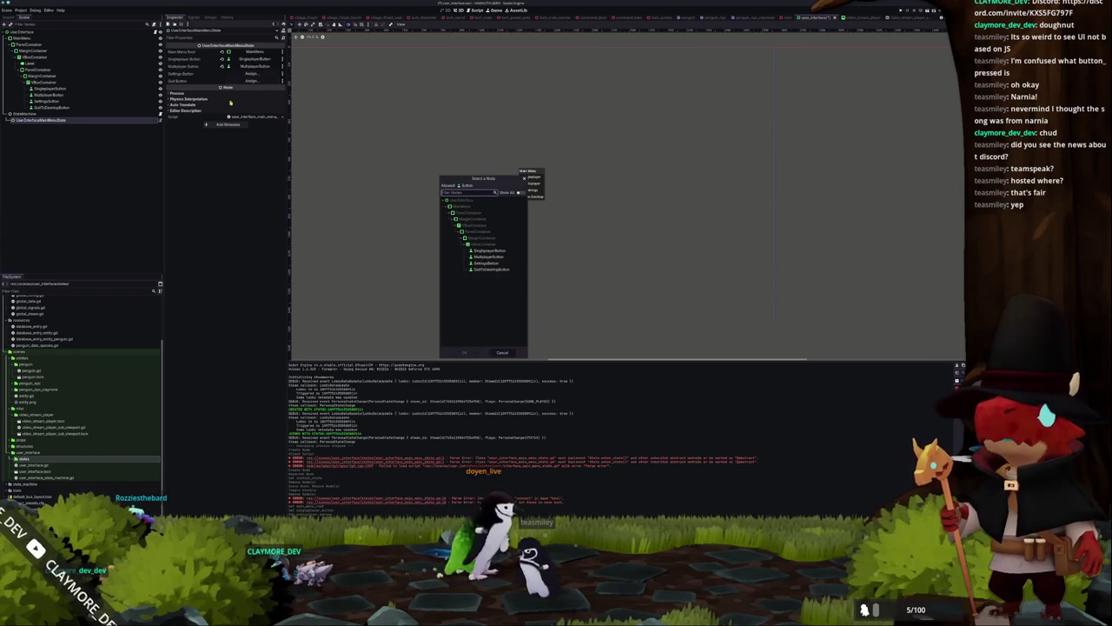
{"action": "double_click", "coordinate": [465, 264]}
{"action": "left_click", "coordinate": [251, 80]}
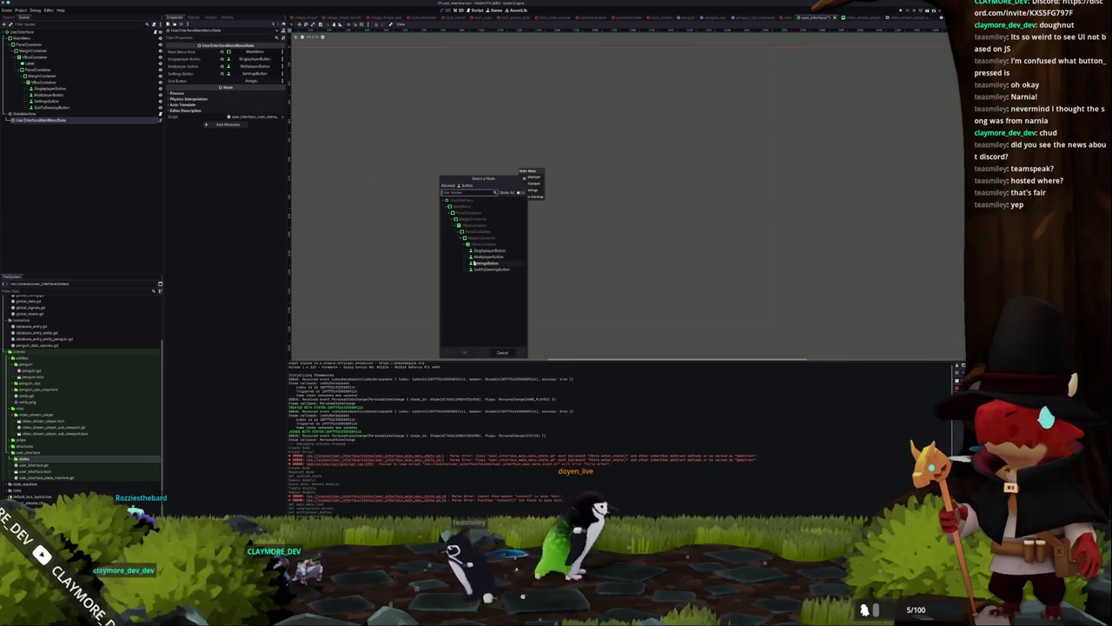
{"action": "double_click", "coordinate": [484, 269]}
{"action": "left_click", "coordinate": [72, 114]}
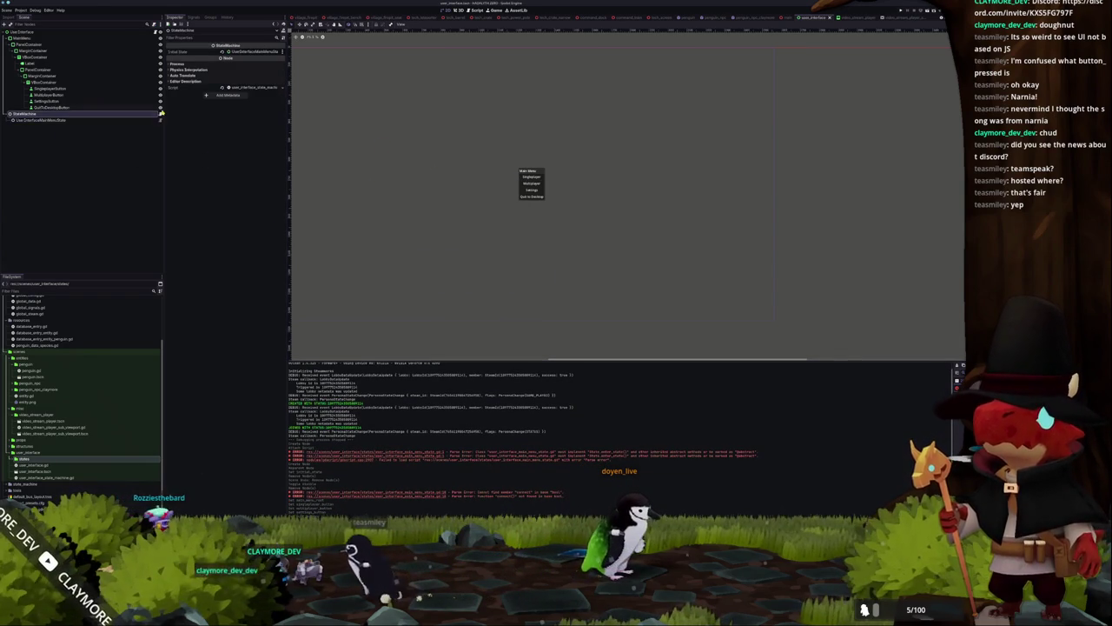
{"action": "left_click", "coordinate": [160, 114]}
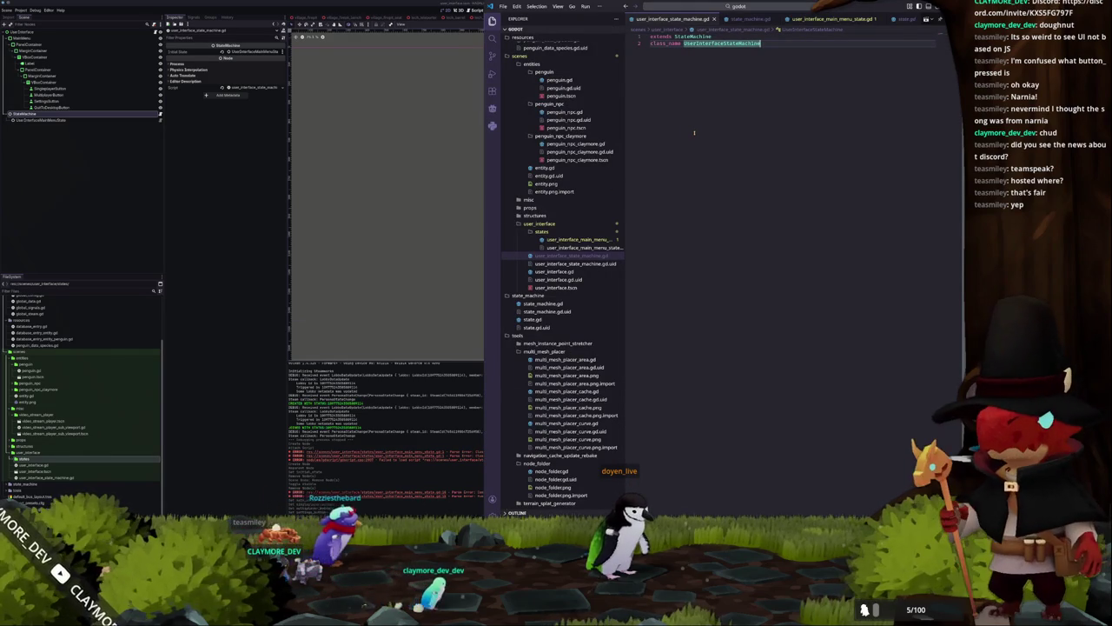
Add a func connect_states() -> void: whose body calls super()
{"action": "key", "text": "Return"}
{"action": "key", "text": "Return"}
{"action": "type", "text": "func connect_states() -> void:"}
{"action": "key", "text": "Return"}
{"action": "type", "text": "super("}
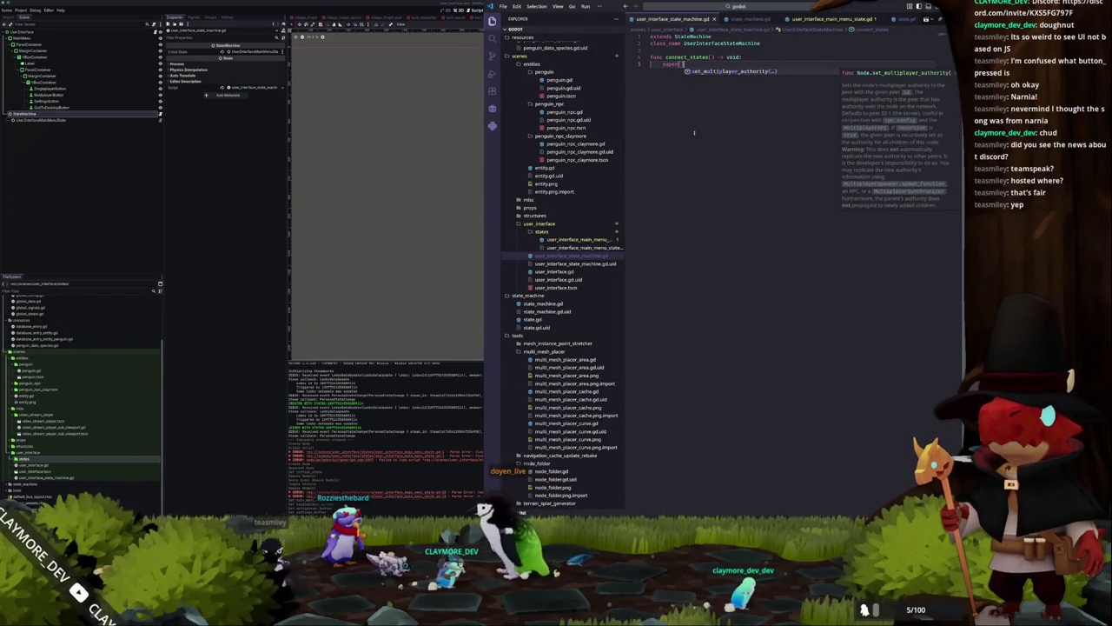
{"action": "key", "text": "Escape"}
{"action": "key", "text": "Up"}
{"action": "key", "text": "Home"}
{"action": "key", "text": "Return"}
{"action": "key", "text": "Return"}
{"action": "key", "text": "Up"}
{"action": "key", "text": "Up"}
{"action": "type", "text": "@export var main_menu_state : "}
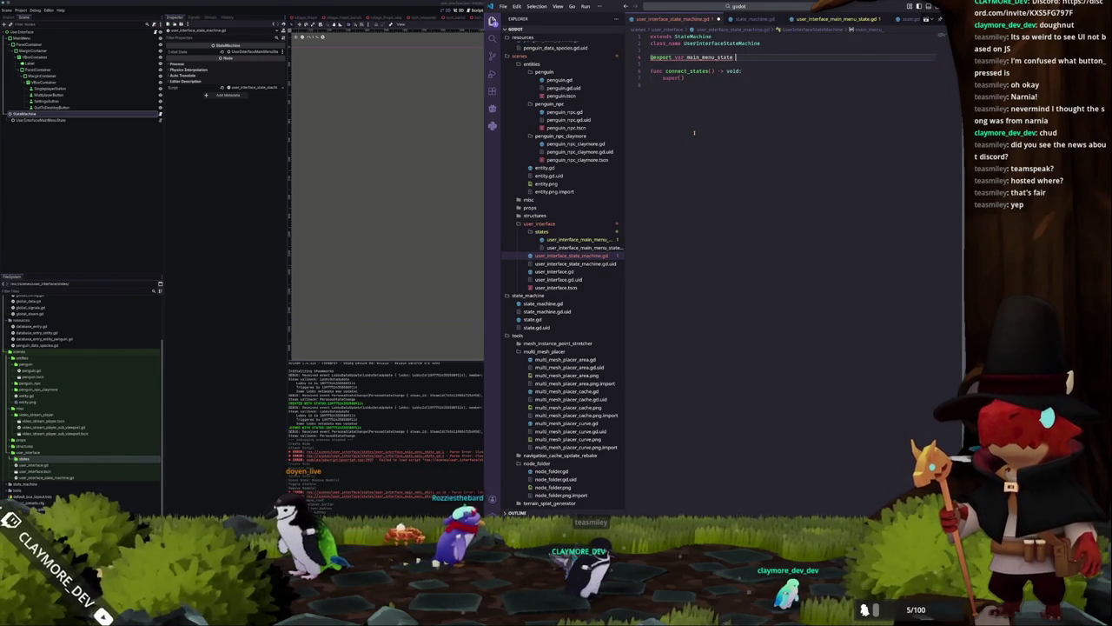
{"action": "type", "text": "UserInterfaceMainMenuState"}
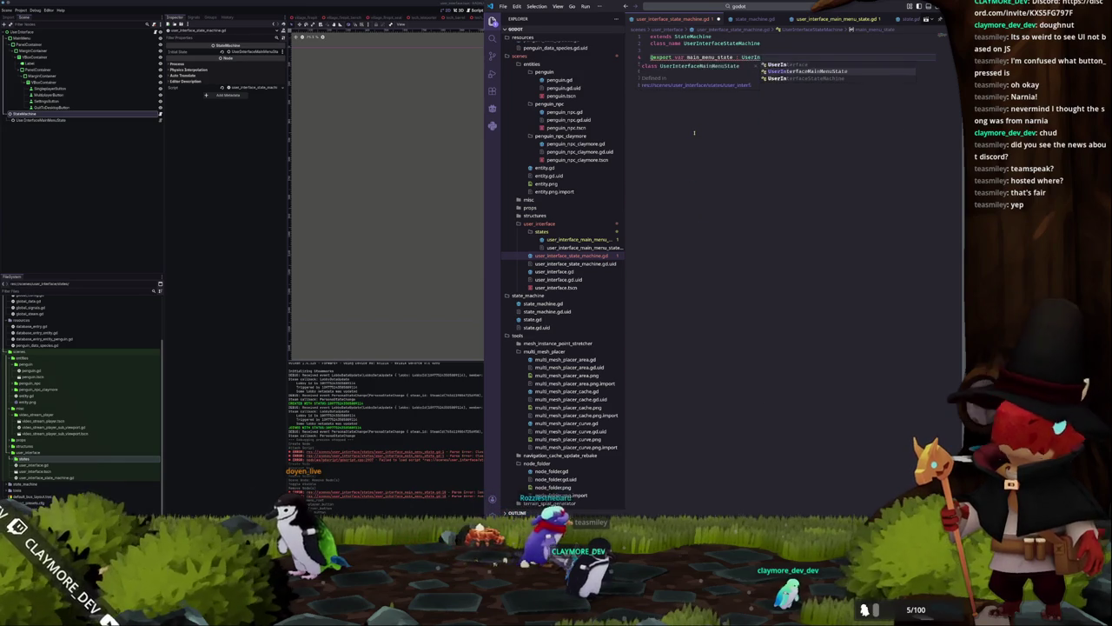
{"action": "key", "text": "ctrl+s"}
{"action": "key", "text": "Down"}
{"action": "key", "text": "Down"}
{"action": "key", "text": "Down"}
{"action": "key", "text": "Return"}
{"action": "key", "text": "alt+Tab"}
{"action": "left_click", "coordinate": [252, 52]}
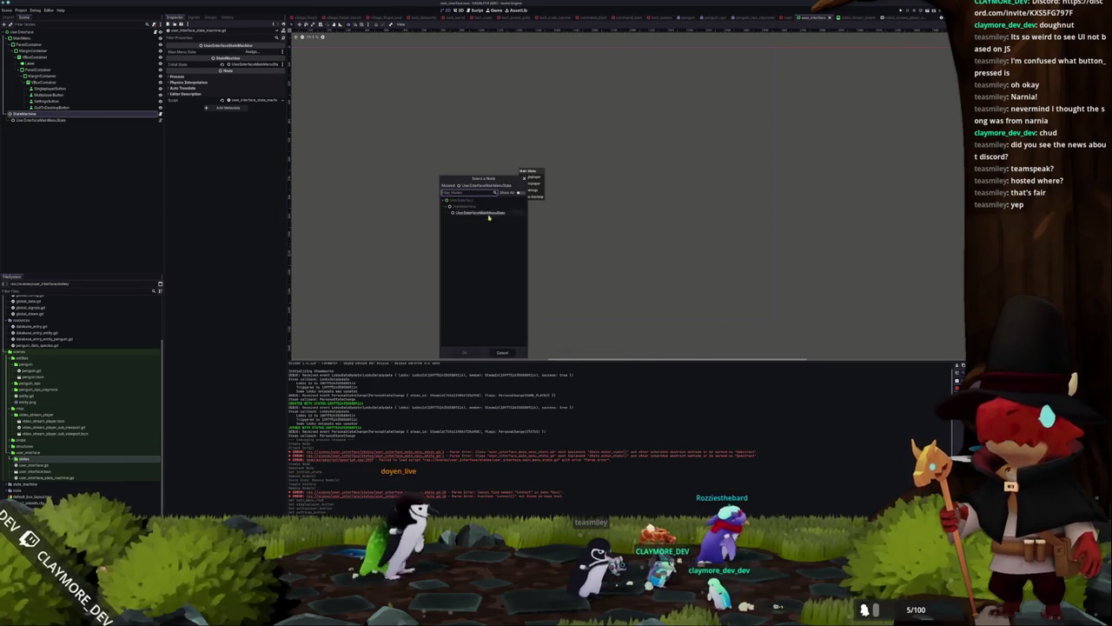
Assign the UserInterfaceMainMenuState node as StateMachine's Main Menu State, then review the code in VS Code
{"action": "double_click", "coordinate": [494, 217]}
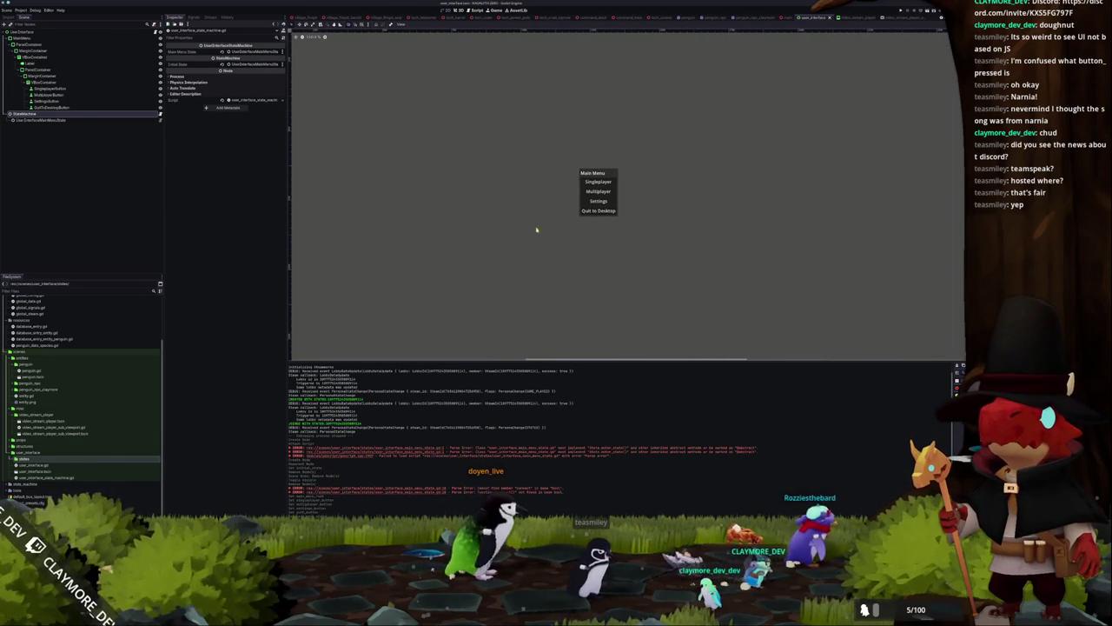
{"action": "left_click", "coordinate": [597, 182]}
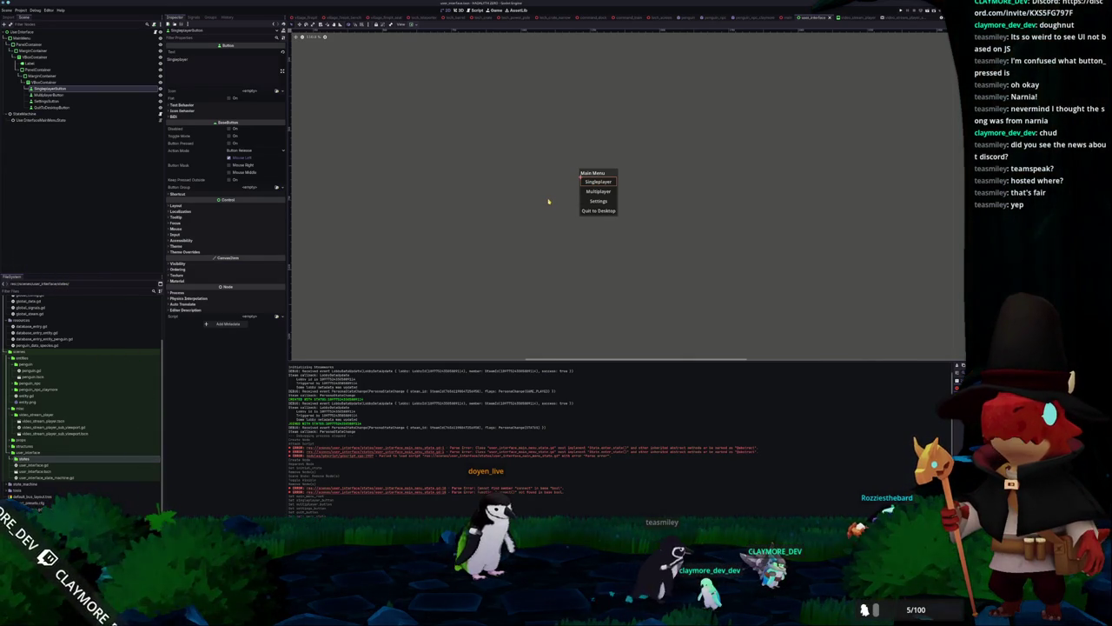
{"action": "key", "text": "alt+Tab"}
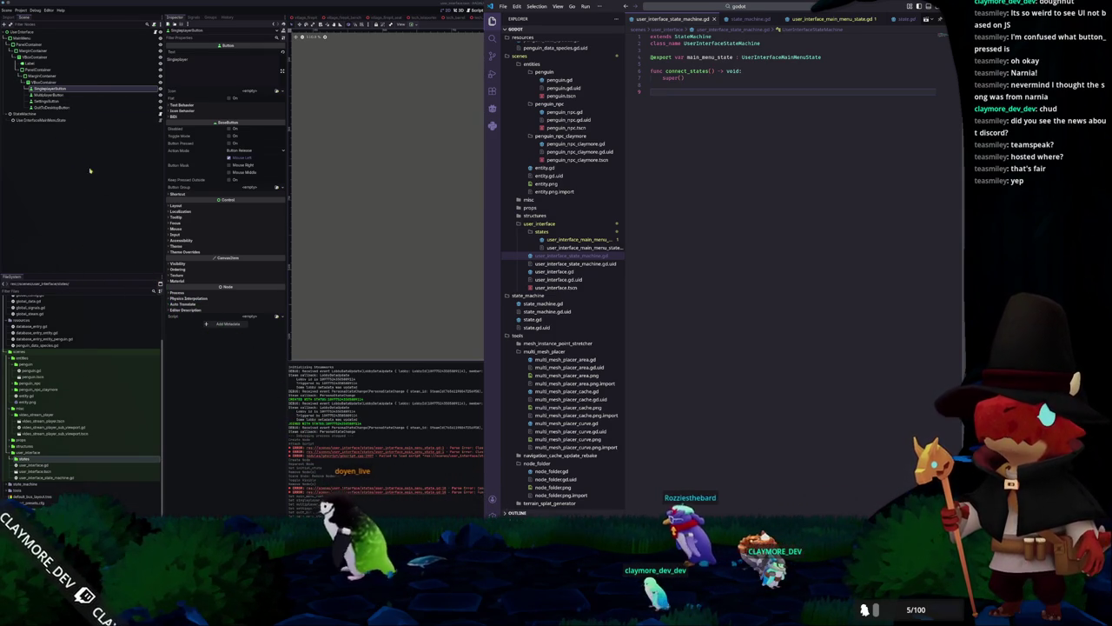
{"action": "left_click", "coordinate": [44, 143]}
{"action": "right_click", "coordinate": [37, 114]}
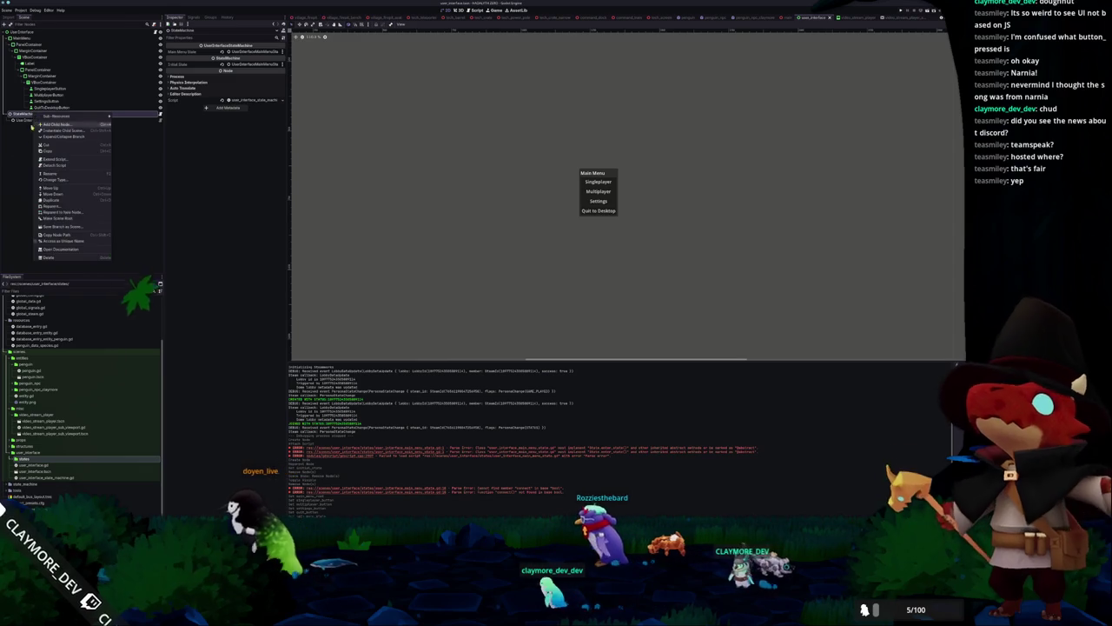
Create user_interface_hud_state.gd in the states folder, inheriting from State
{"action": "double_click", "coordinate": [46, 453]}
{"action": "right_click", "coordinate": [46, 453]}
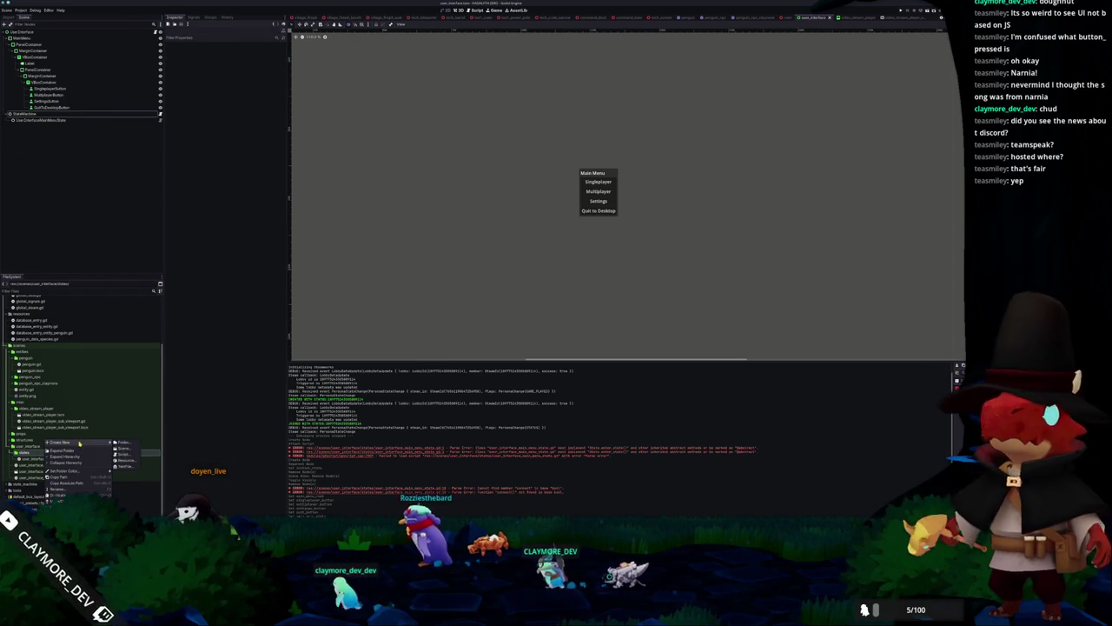
{"action": "left_click", "coordinate": [257, 402]}
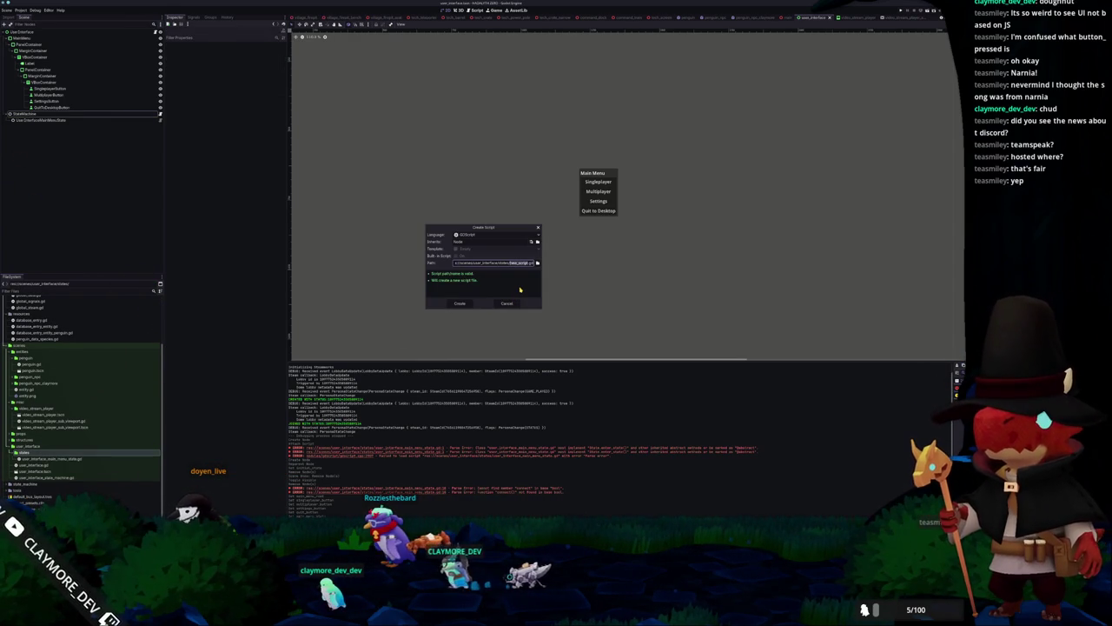
{"action": "type", "text": "hud"}
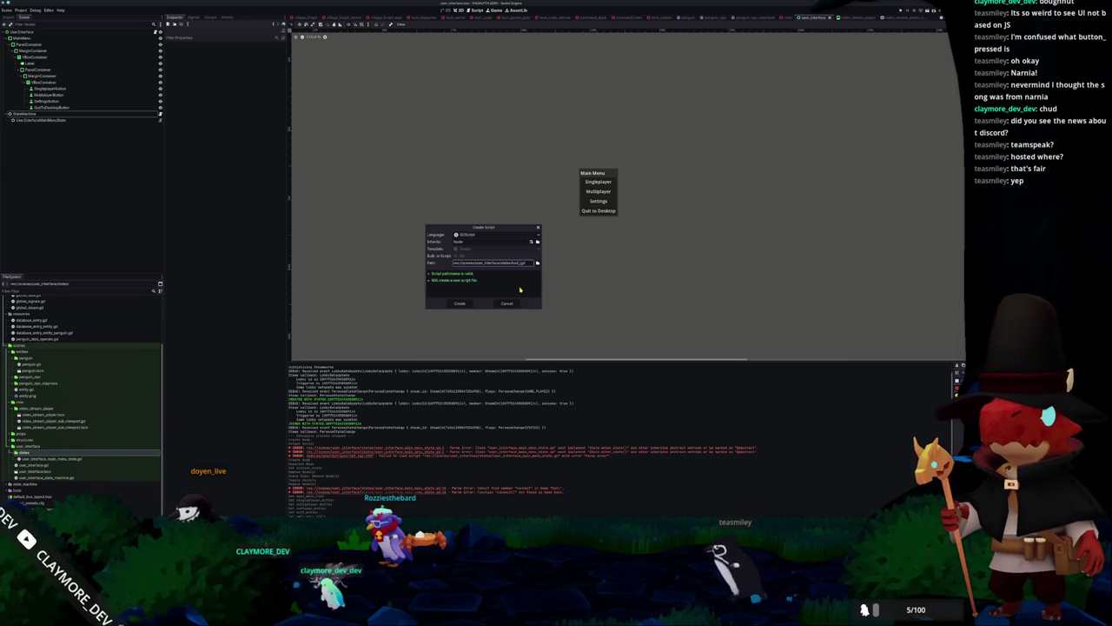
{"action": "type", "text": "_state"}
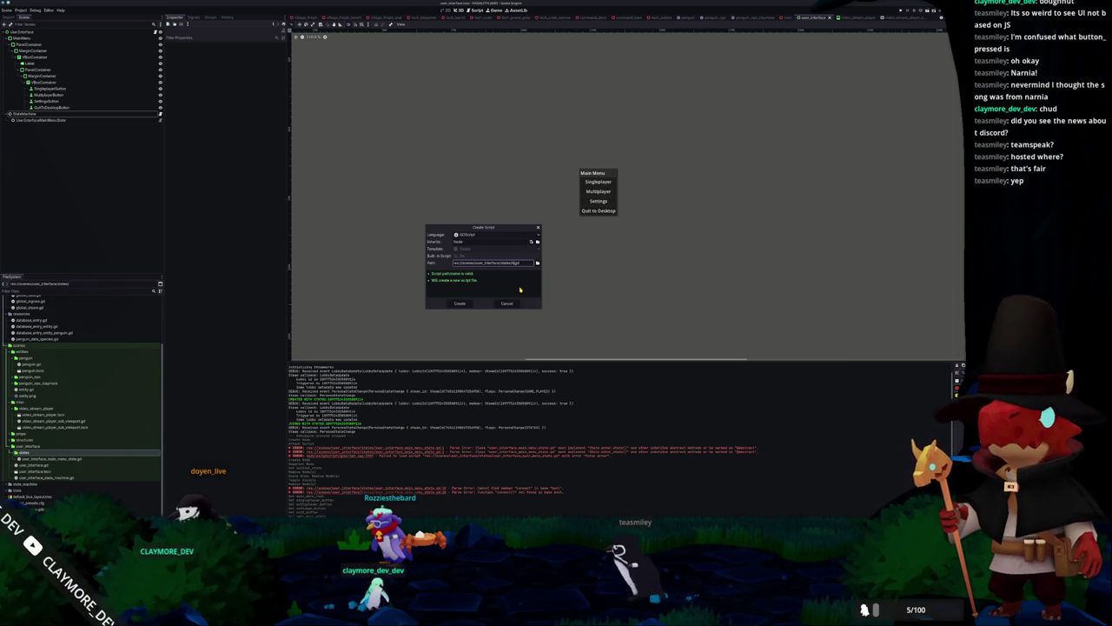
{"action": "type", "text": "user_interface_"}
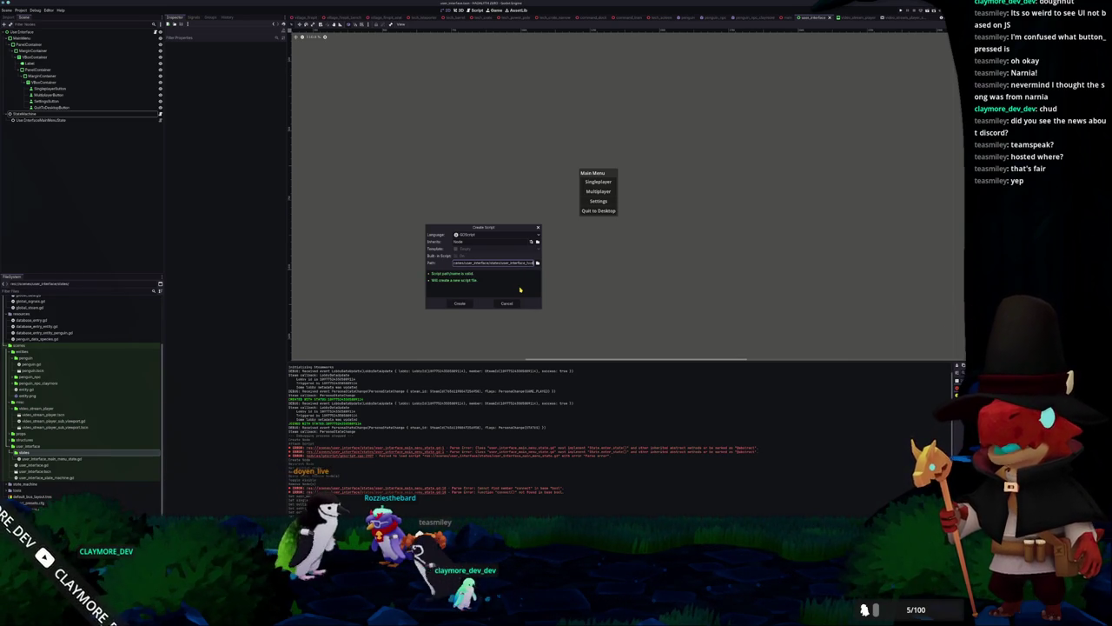
{"action": "type", "text": "d_state"}
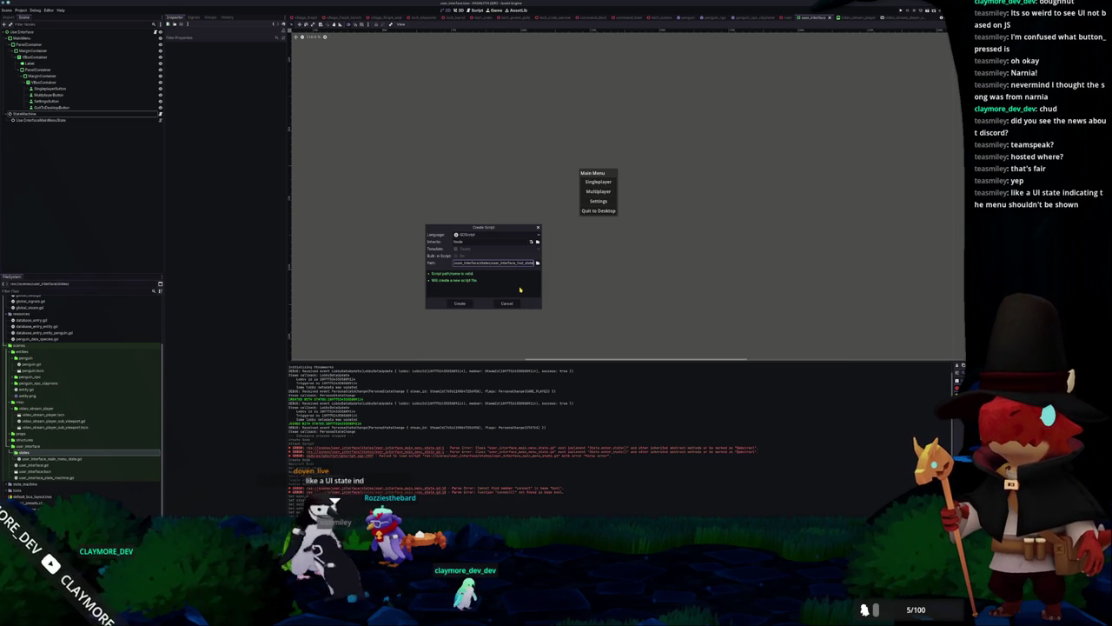
{"action": "double_click", "coordinate": [477, 241]}
{"action": "type", "text": "State"}
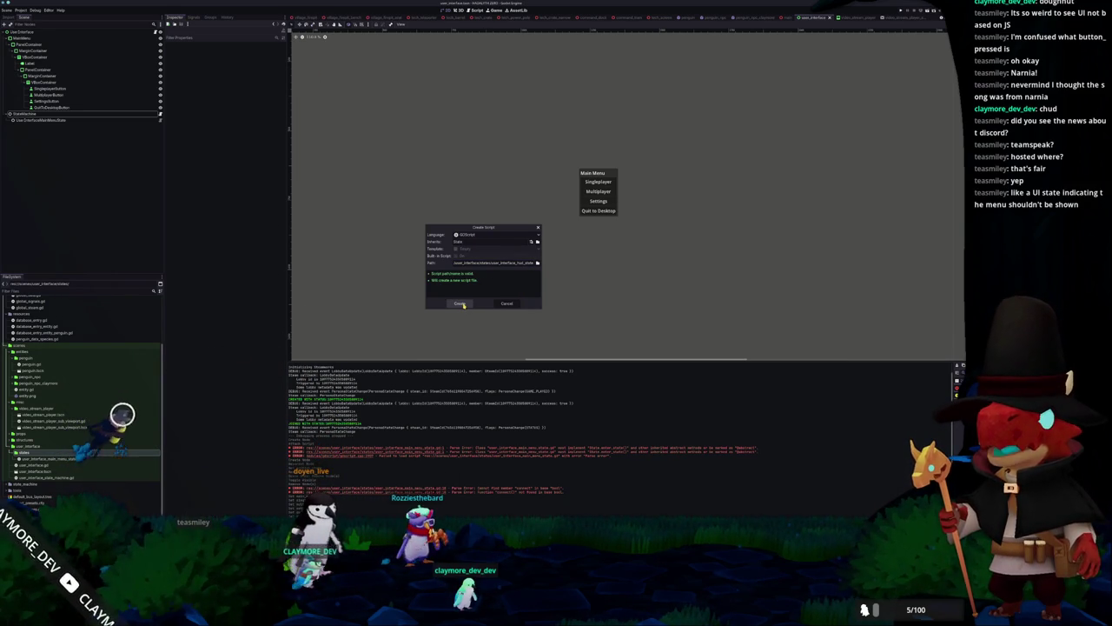
{"action": "left_click", "coordinate": [460, 304]}
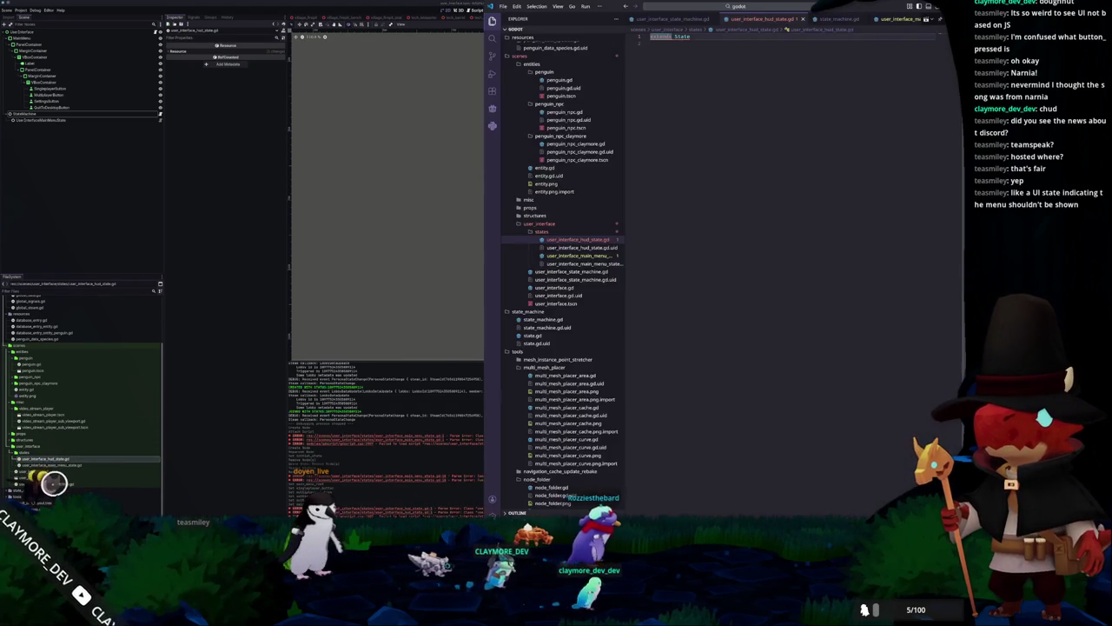
Declare class_name UserInterfaceHUDState at the top of the HUD state script
{"action": "type", "text": "class_name UserInterfaceHUDState"}
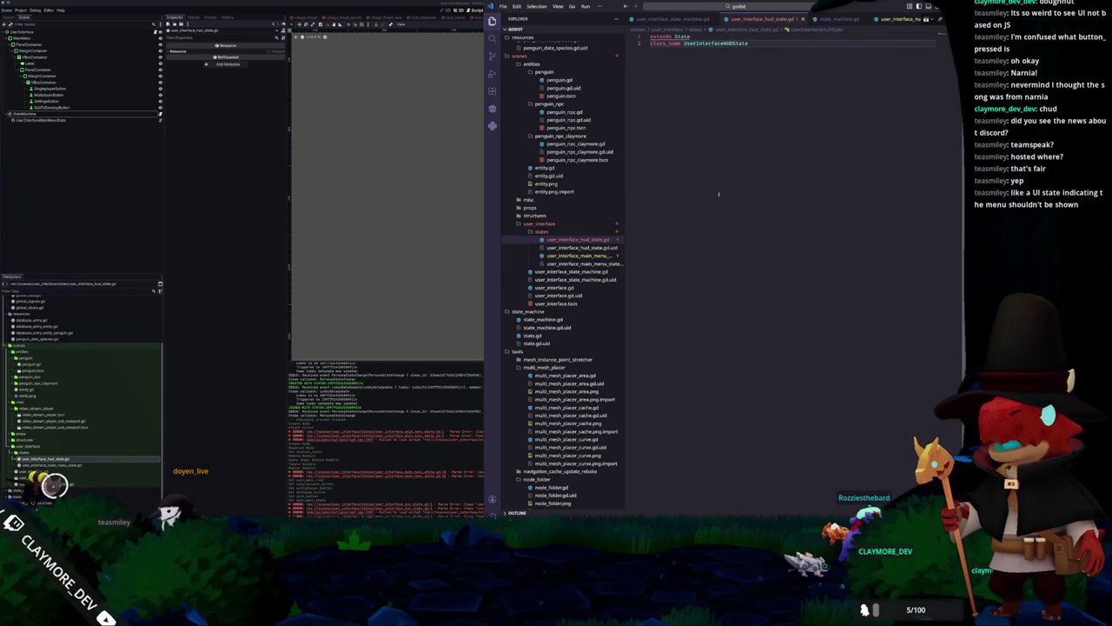
{"action": "left_click", "coordinate": [732, 42]}
{"action": "key", "text": "ctrl+Left"}
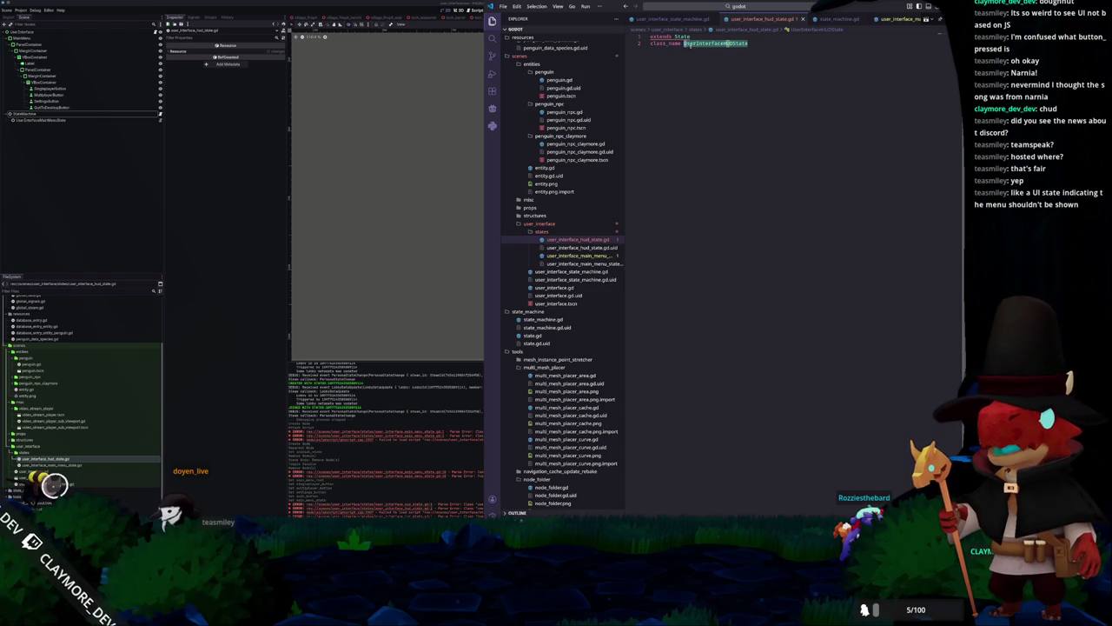
{"action": "left_click_drag", "start_coordinate": [723, 42], "coordinate": [734, 43]}
{"action": "key", "text": "ctrl+shift+Right"}
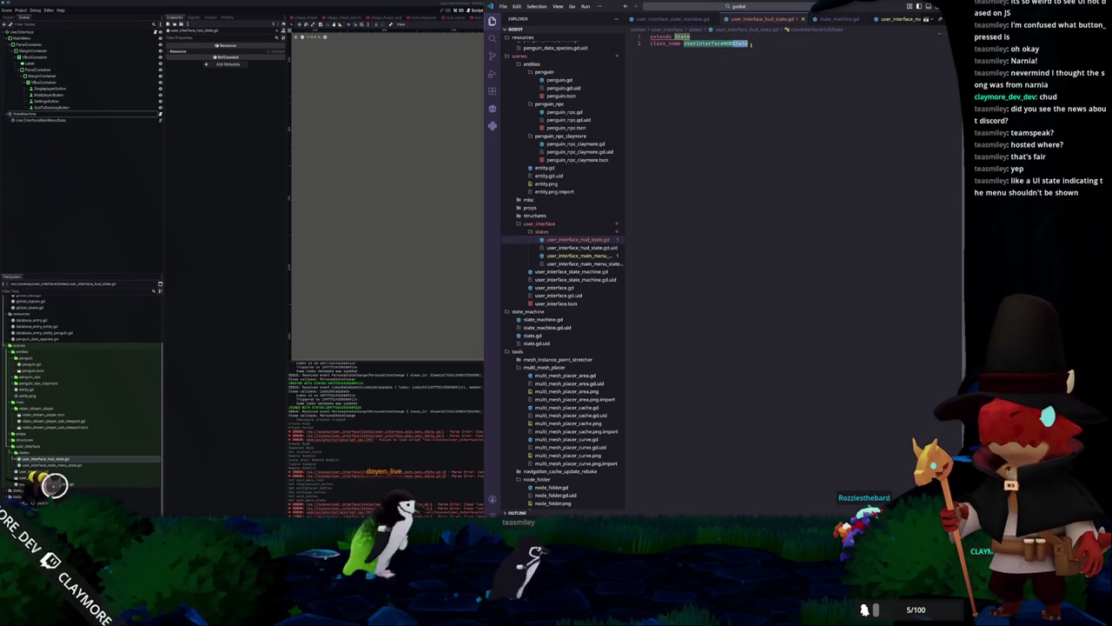
{"action": "left_click", "coordinate": [747, 107]}
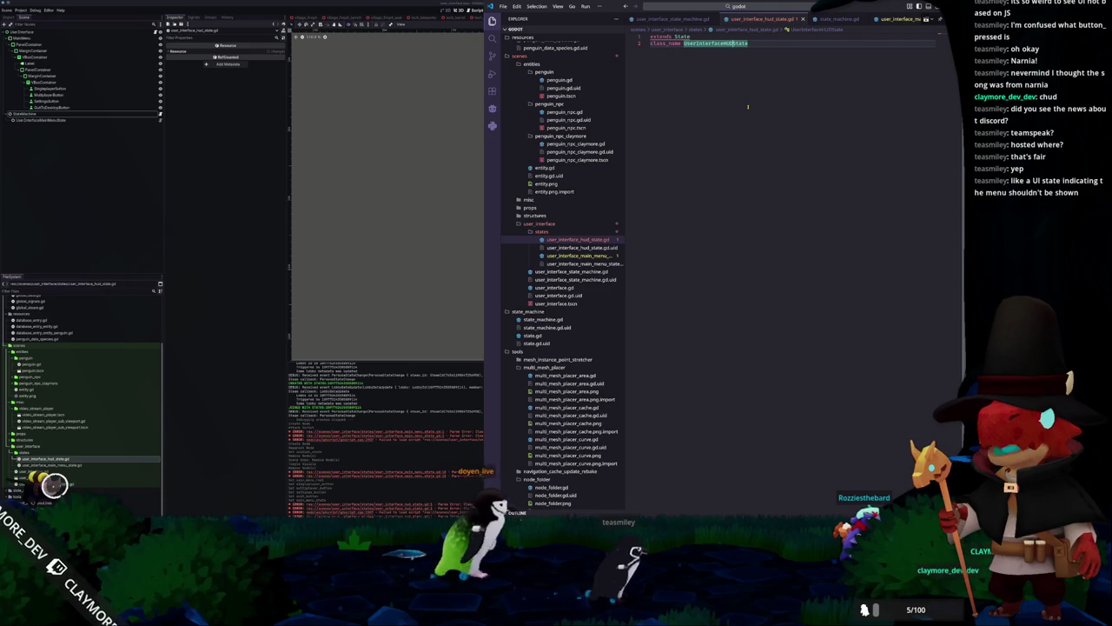
{"action": "key", "text": "Left"}
{"action": "key", "text": "Left"}
{"action": "key", "text": "Left"}
{"action": "key", "text": "shift+Left"}
{"action": "key", "text": "shift+Left"}
{"action": "key", "text": "shift+Left"}
{"action": "key", "text": "ctrl+shift+Right"}
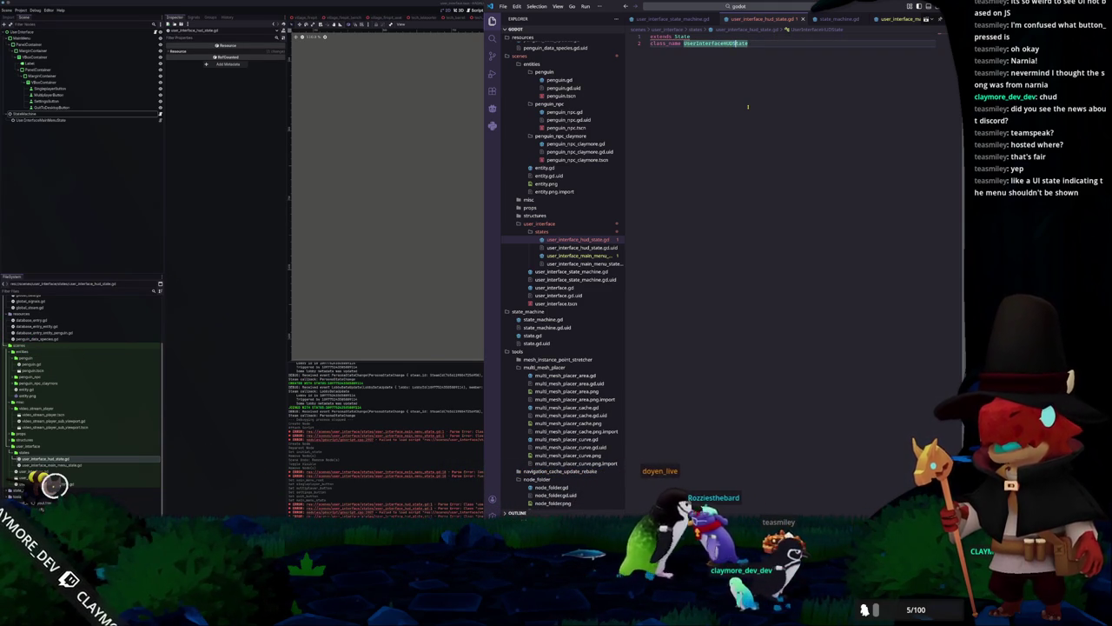
{"action": "key", "text": "End"}
{"action": "key", "text": "Return"}
{"action": "key", "text": "Return"}
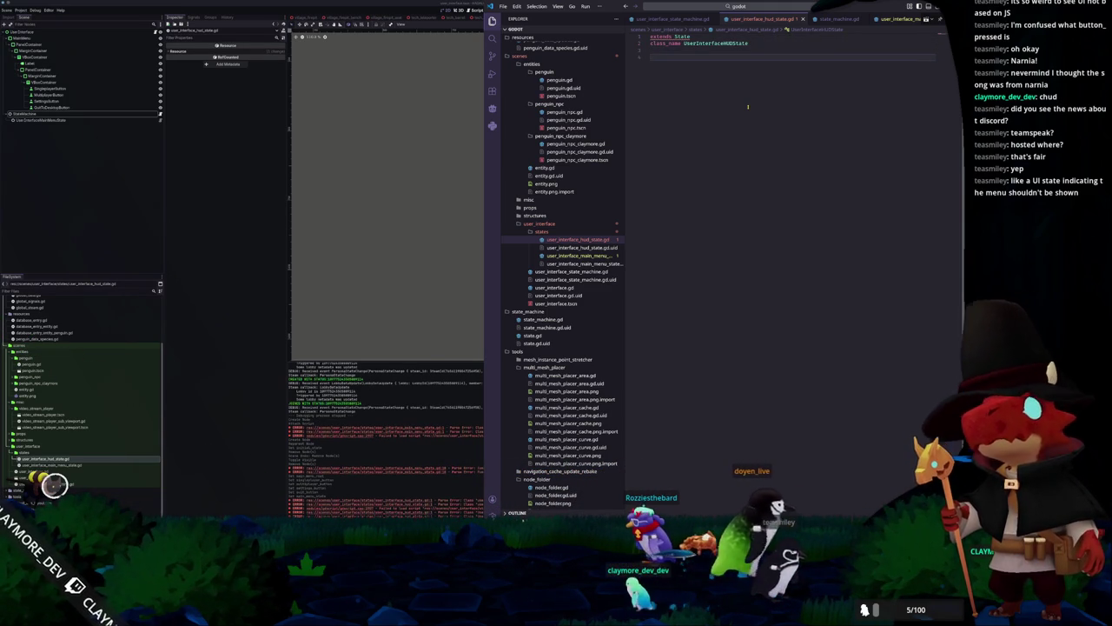
Paste the main menu state's code body into the HUD script and delete the button signal connections
{"action": "left_click", "coordinate": [578, 255]}
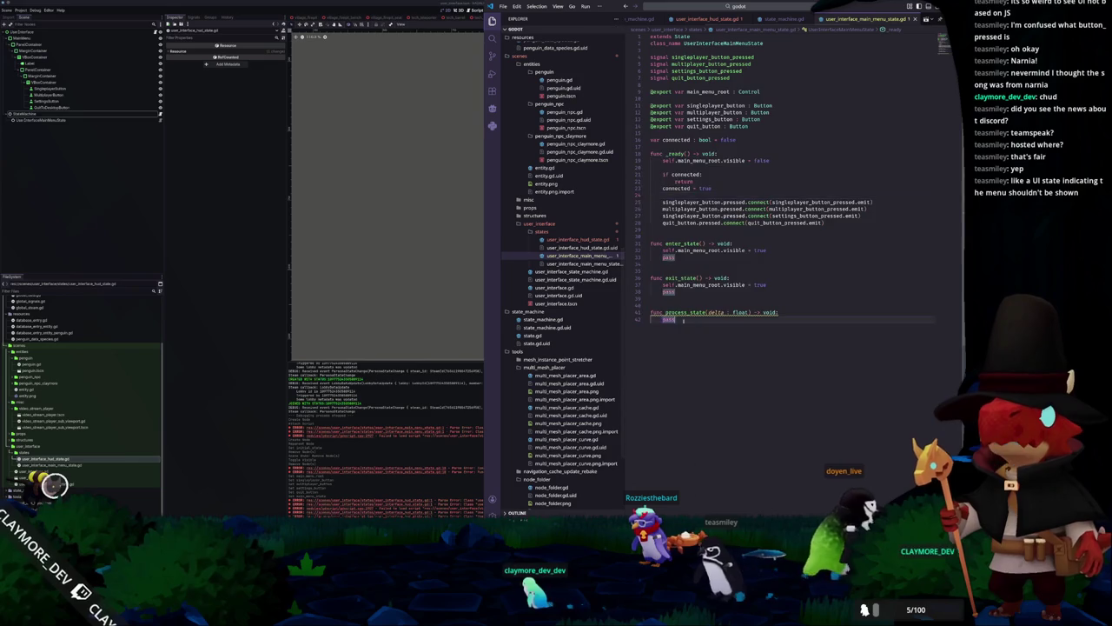
{"action": "left_click_drag", "start_coordinate": [676, 320], "coordinate": [651, 92]}
{"action": "key", "text": "ctrl+c"}
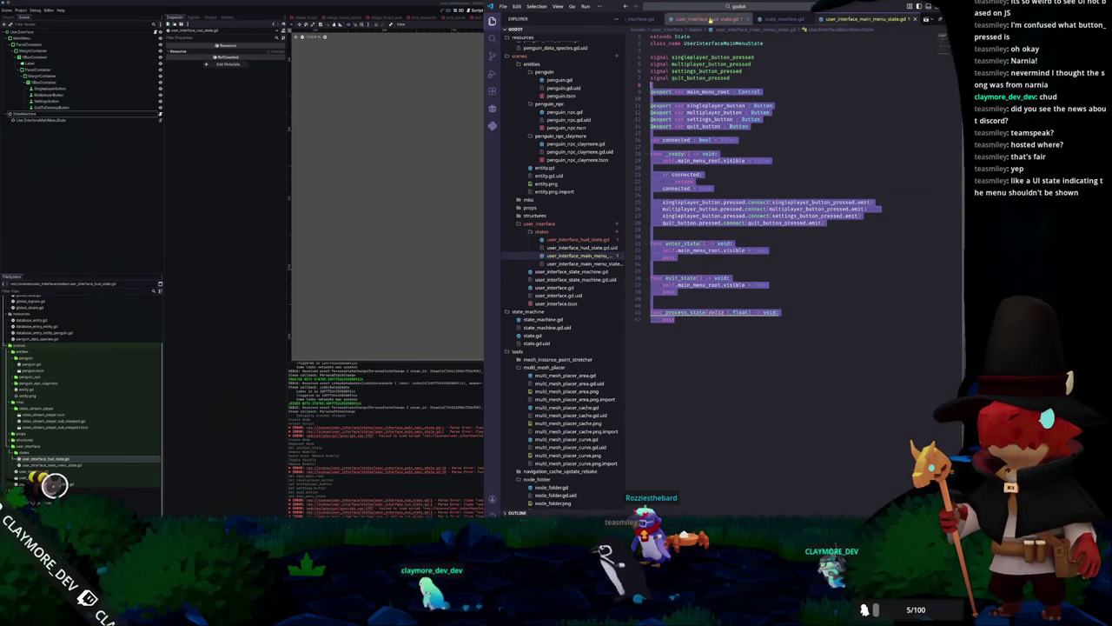
{"action": "key", "text": "ctrl+Tab"}
{"action": "key", "text": "ctrl+v"}
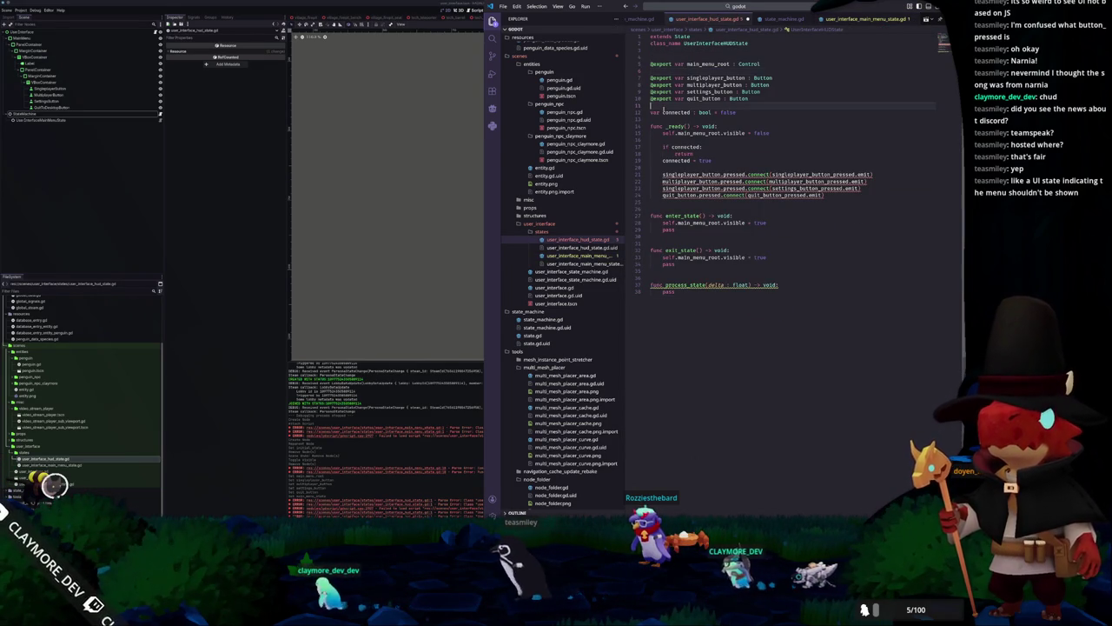
{"action": "left_click_drag", "start_coordinate": [824, 195], "coordinate": [662, 175]}
{"action": "key", "text": "BackSpace"}
{"action": "left_click_drag", "start_coordinate": [749, 98], "coordinate": [649, 73]}
{"action": "key", "text": "BackSpace"}
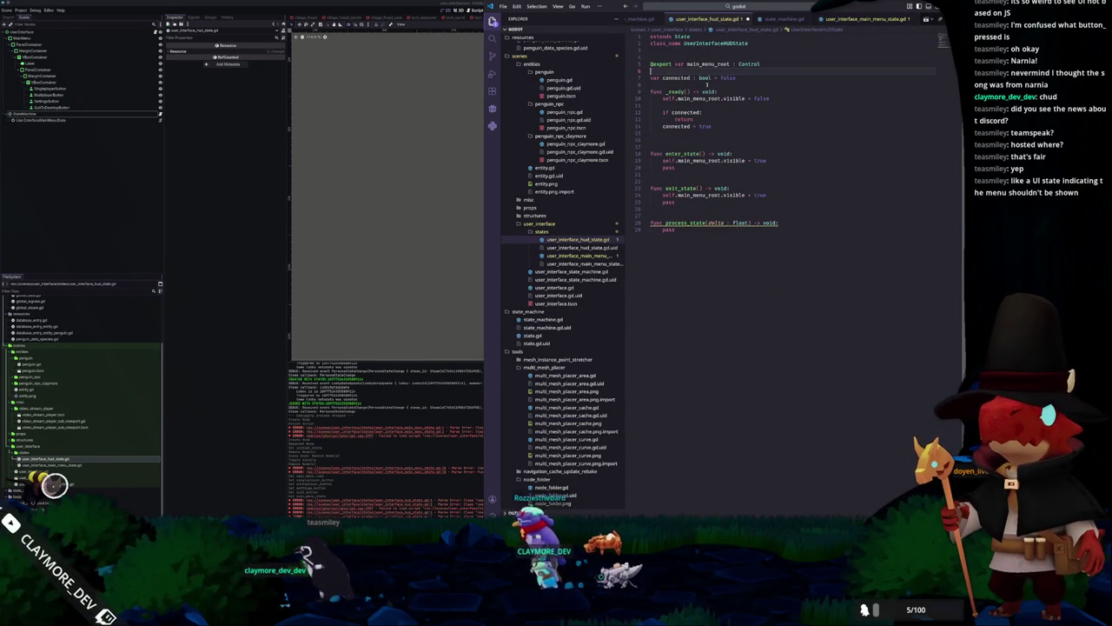
{"action": "key", "text": "shift+Up"}
{"action": "type", "text": "@export "}
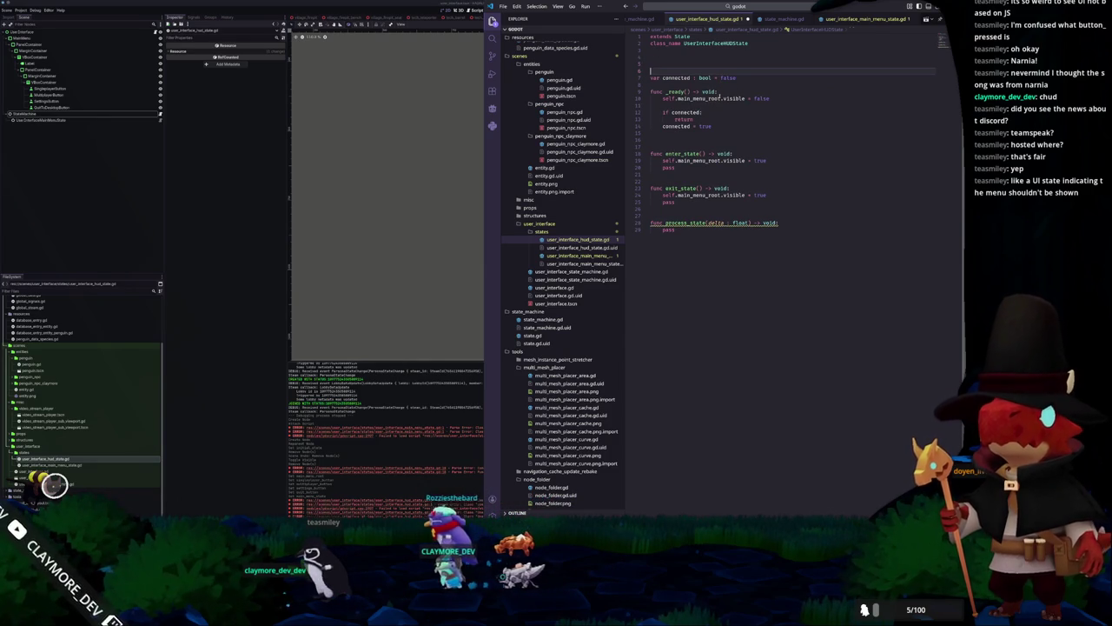
{"action": "type", "text": "var hud_root"}
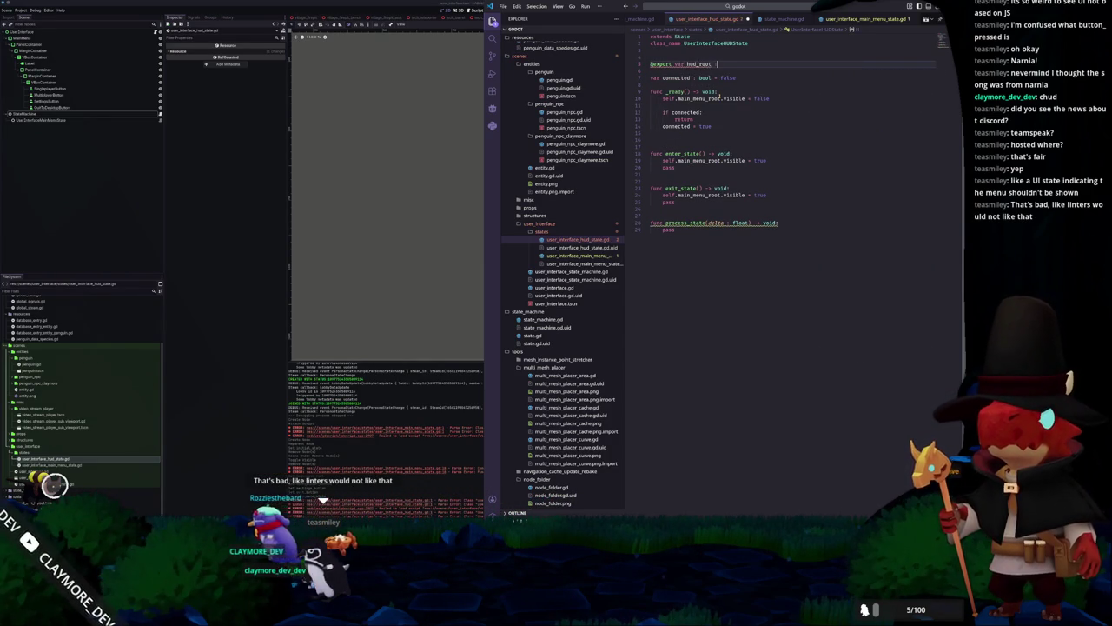
{"action": "type", "text": "Node"}
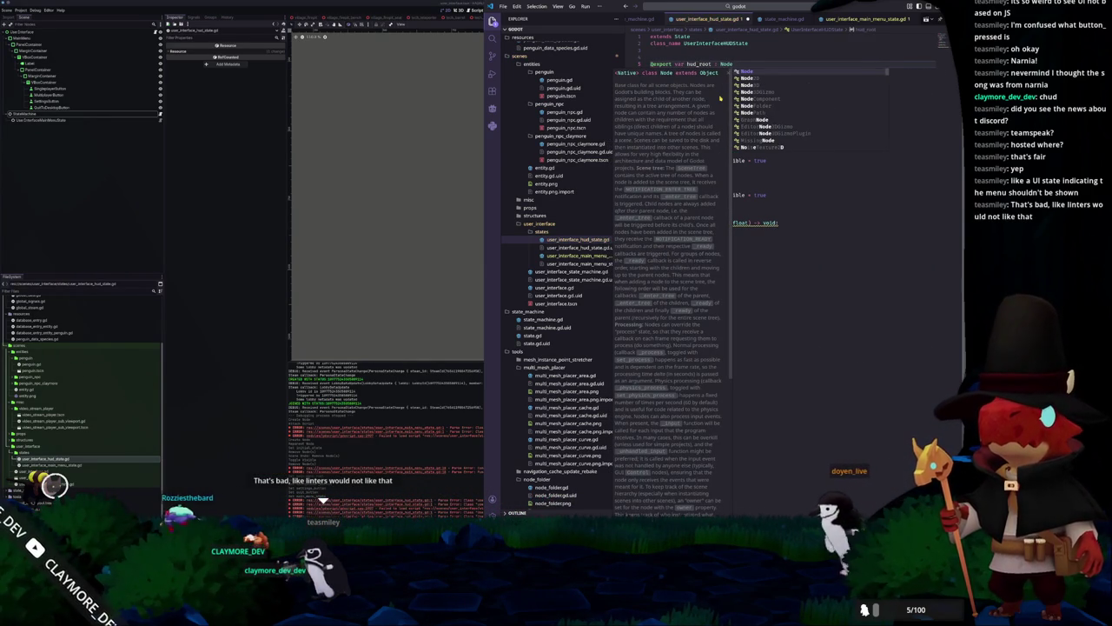
{"action": "key", "text": "Escape"}
{"action": "key", "text": "Down"}
{"action": "key", "text": "Down"}
{"action": "key", "text": "Down"}
{"action": "key", "text": "Down"}
{"action": "key", "text": "Down"}
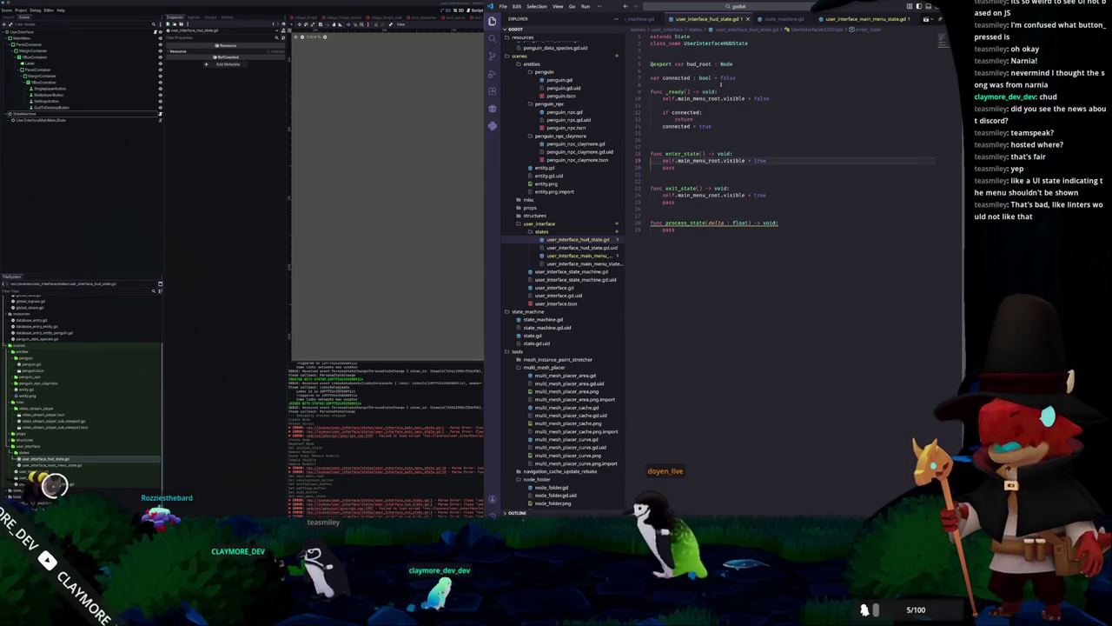
{"action": "double_click", "coordinate": [733, 42]}
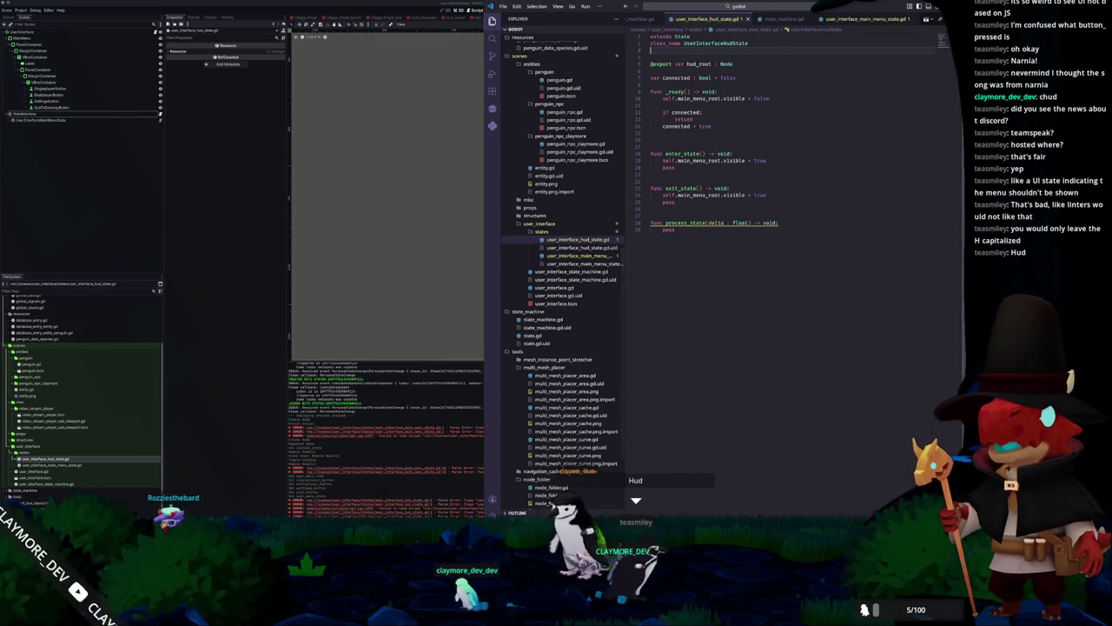
{"action": "key", "text": "alt+Tab"}
Scroll through hadalyth_steam.rs to review the Rust Steam lobby functions
{"action": "scroll", "coordinate": [551, 142], "scroll_direction": "up", "scroll_amount": 4}
{"action": "mouse_move", "coordinate": [491, 207]}
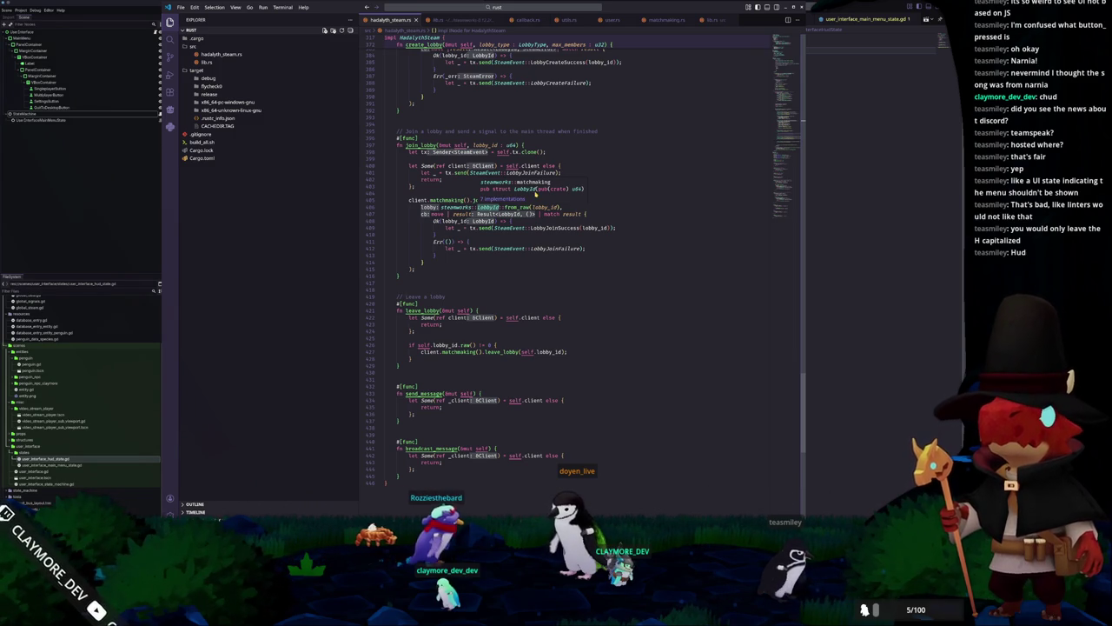
{"action": "scroll", "coordinate": [591, 189], "scroll_direction": "up", "scroll_amount": 14}
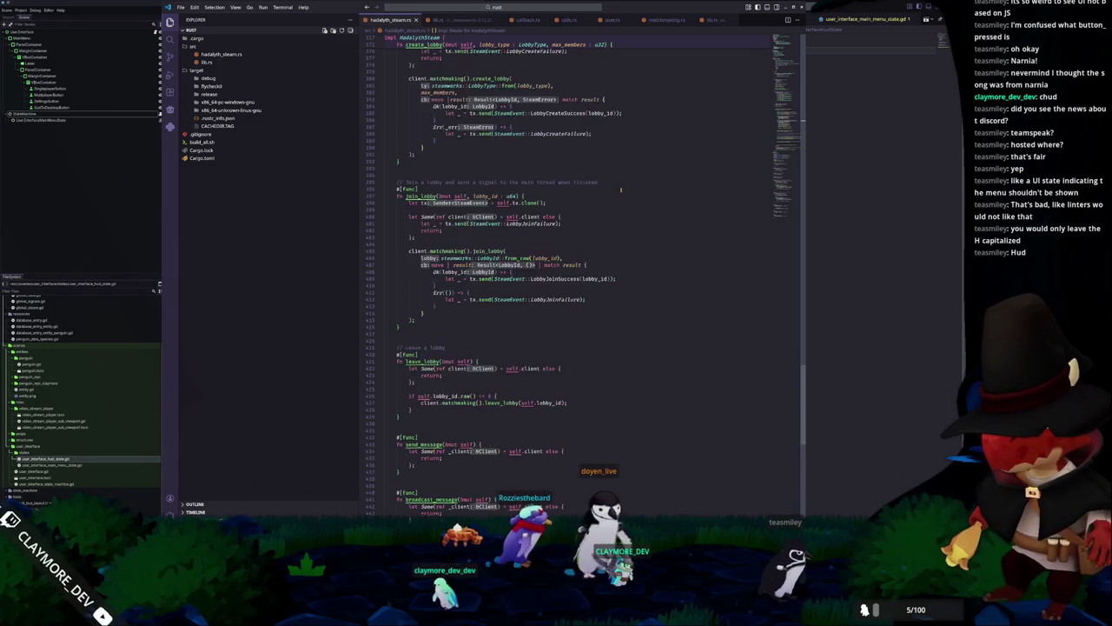
{"action": "scroll", "coordinate": [612, 191], "scroll_direction": "up", "scroll_amount": 11}
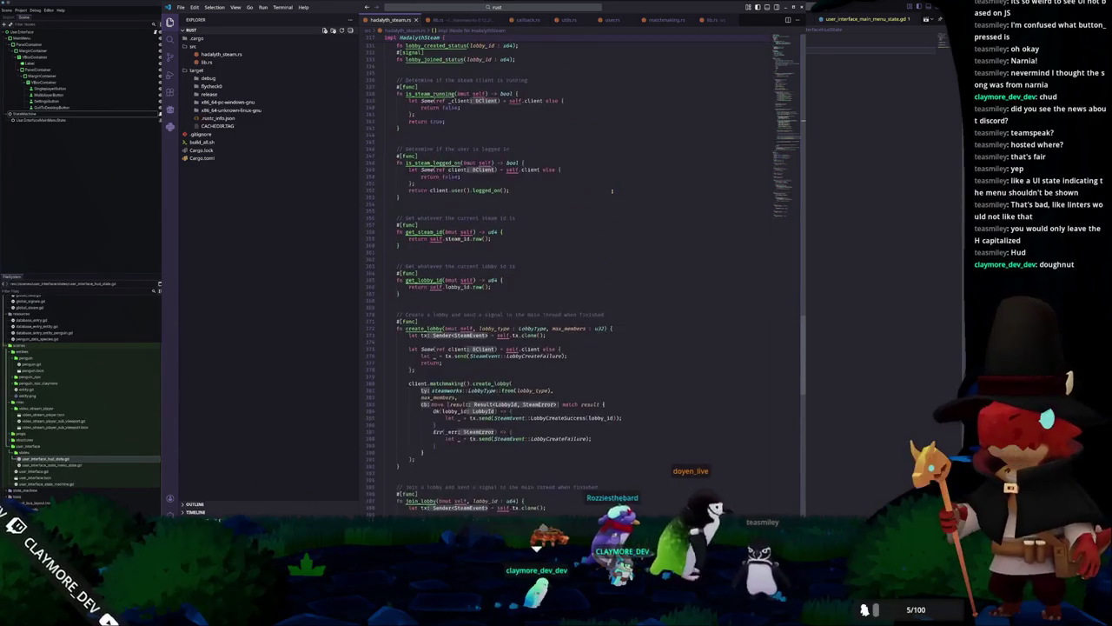
{"action": "scroll", "coordinate": [611, 192], "scroll_direction": "up", "scroll_amount": 1}
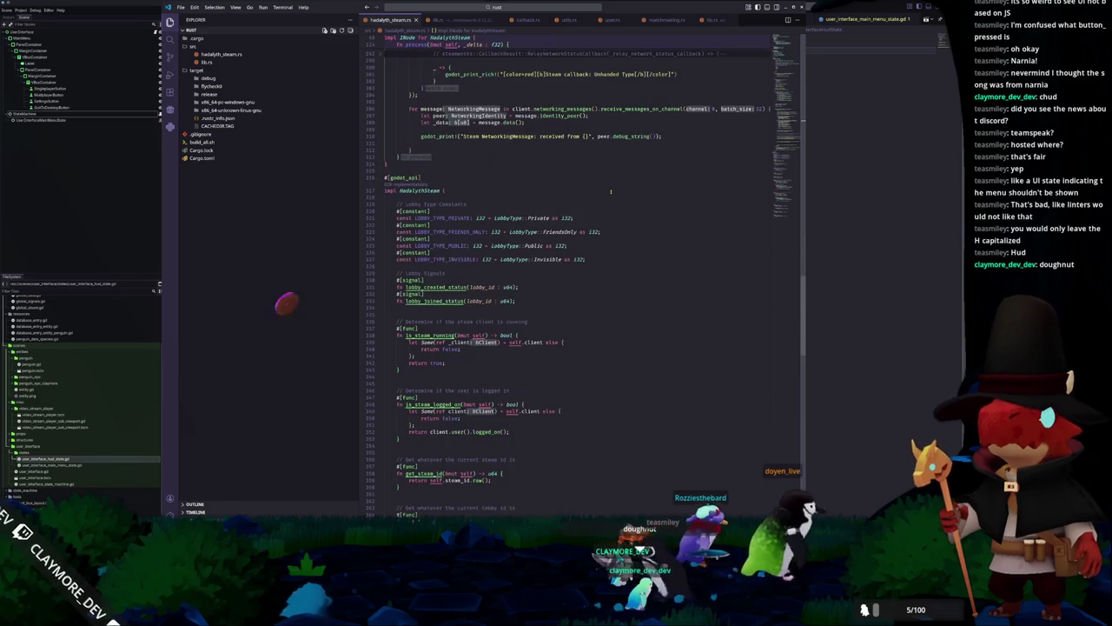
{"action": "scroll", "coordinate": [611, 191], "scroll_direction": "down", "scroll_amount": 2}
Undo and redo the last HUD script edit, then return to Godot and select the UserInterface root
{"action": "key", "text": "alt+Tab"}
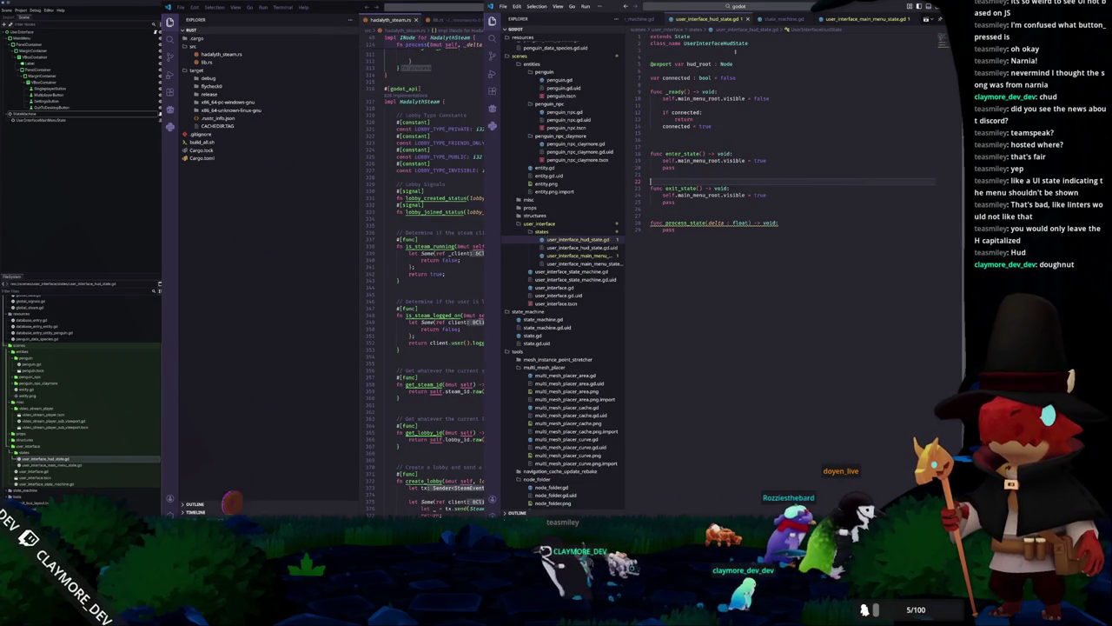
{"action": "key", "text": "ctrl+z"}
{"action": "key", "text": "ctrl+shift+z"}
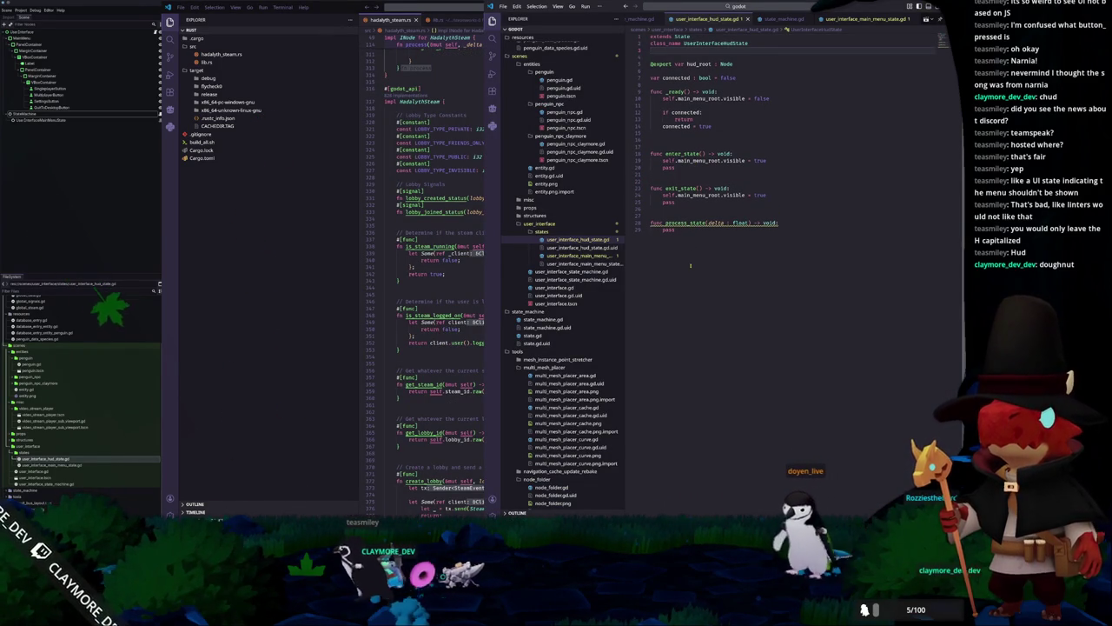
{"action": "key", "text": "alt+Tab"}
{"action": "left_click", "coordinate": [20, 32]}
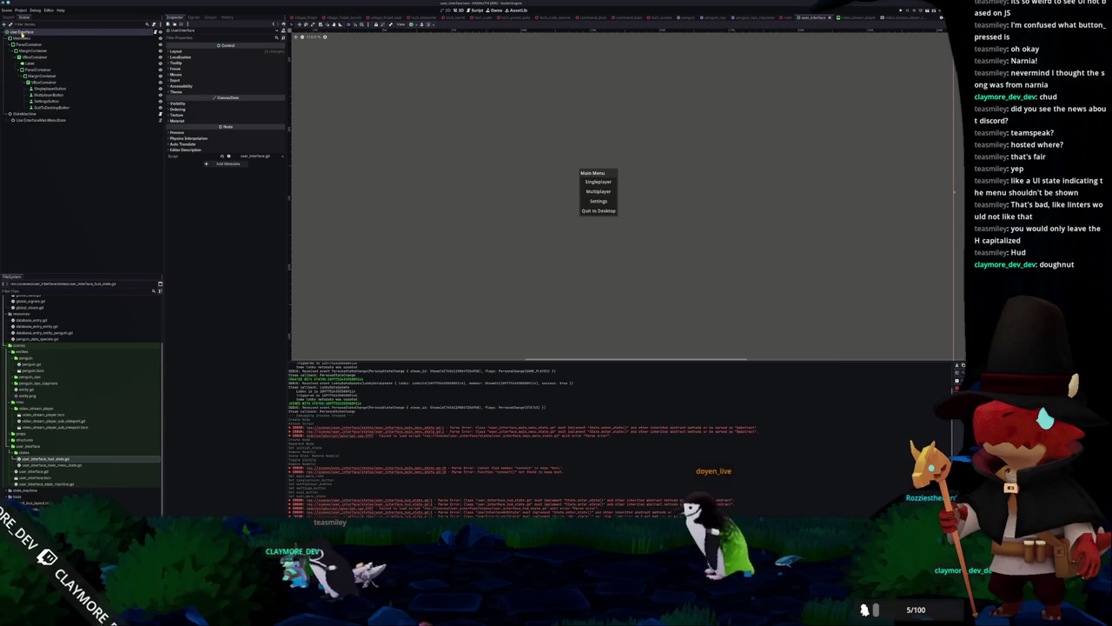
Add a MarginContainer node and drag it higher in the scene tree
{"action": "key", "text": "ctrl+a"}
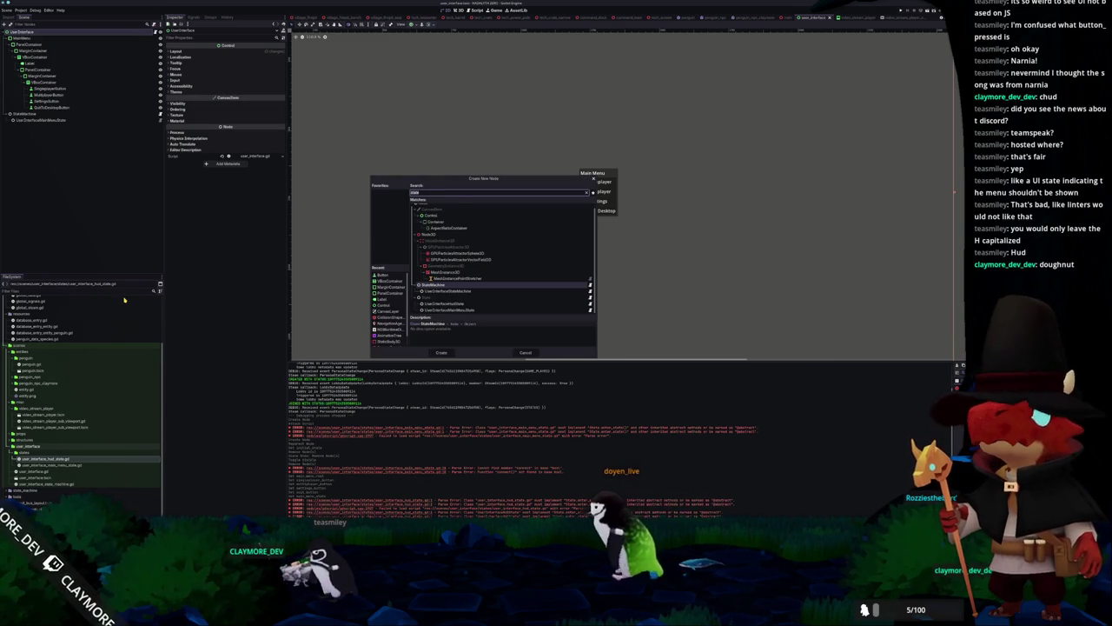
{"action": "type", "text": "margincon"}
{"action": "key", "text": "Return"}
{"action": "key", "text": "ctrl+a"}
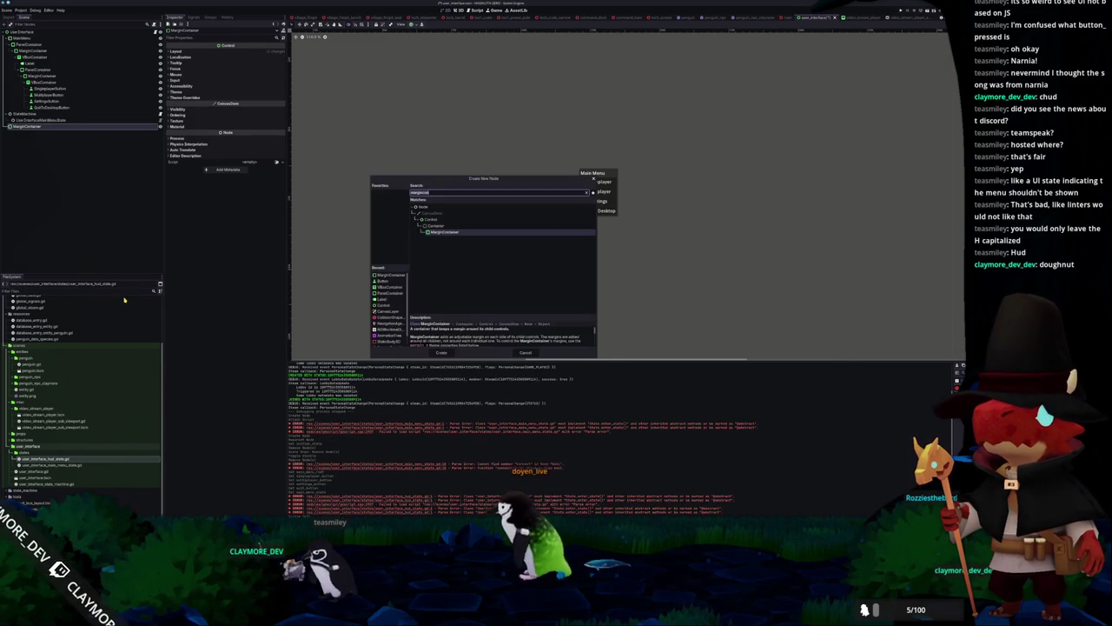
{"action": "key", "text": "Escape"}
{"action": "mouse_move", "coordinate": [26, 126]}
{"action": "left_mouse_down"}
{"action": "mouse_move", "coordinate": [41, 48]}
{"action": "mouse_move", "coordinate": [30, 40]}
{"action": "left_mouse_up"}
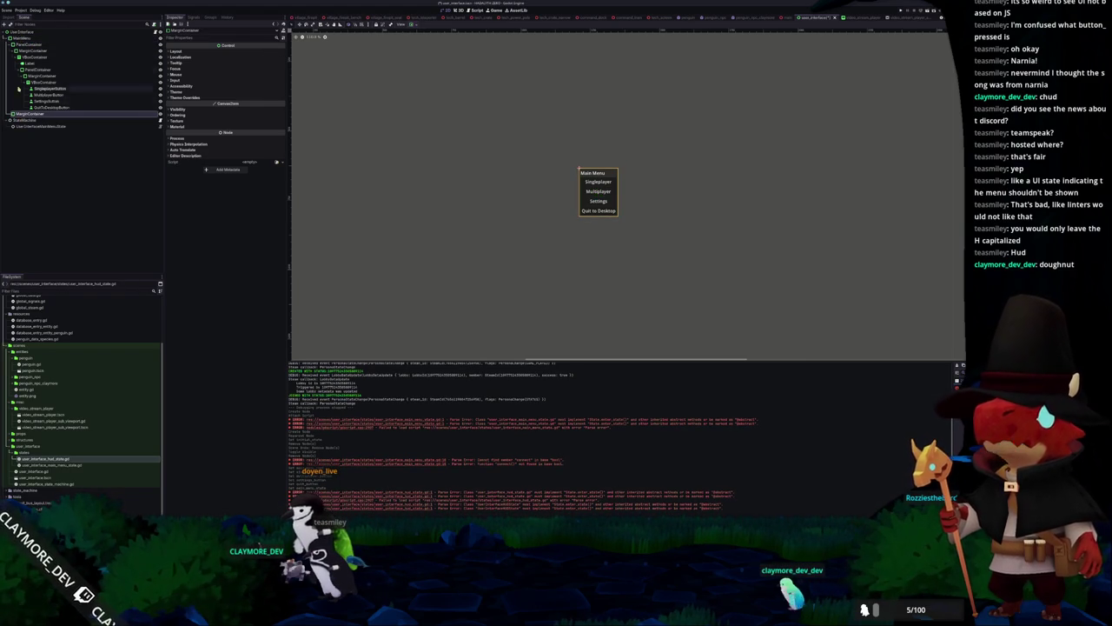
Add a Control as UserInterface's first child and delete the old MarginContainer
{"action": "right_click", "coordinate": [25, 33]}
{"action": "left_click", "coordinate": [39, 44]}
{"action": "type", "text": "control"}
{"action": "key", "text": "Return"}
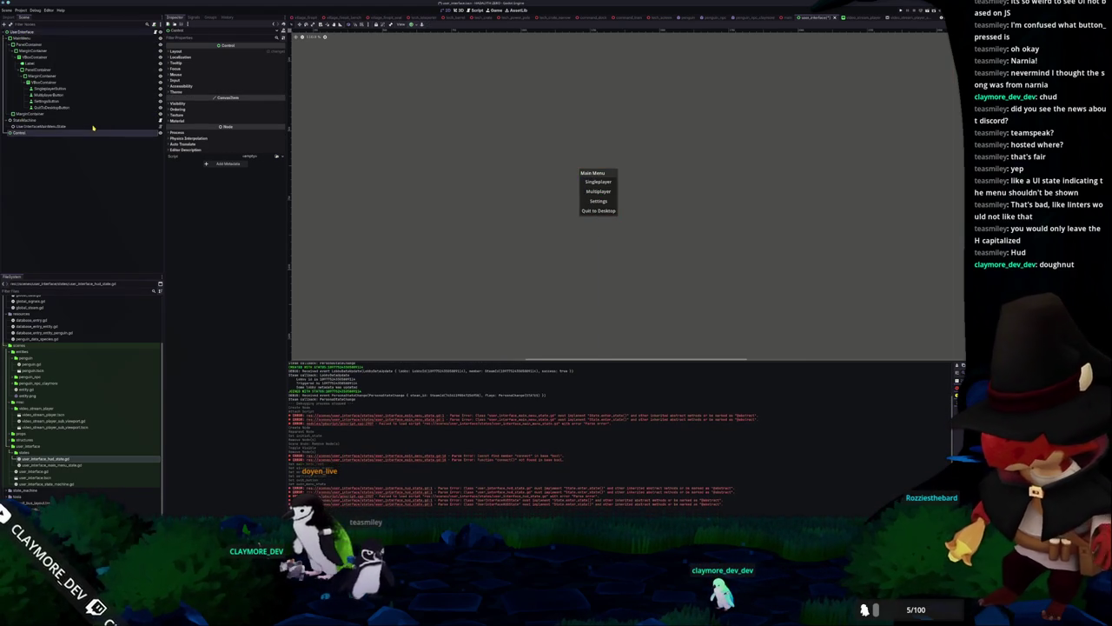
{"action": "left_click_drag", "start_coordinate": [27, 38], "coordinate": [24, 39]}
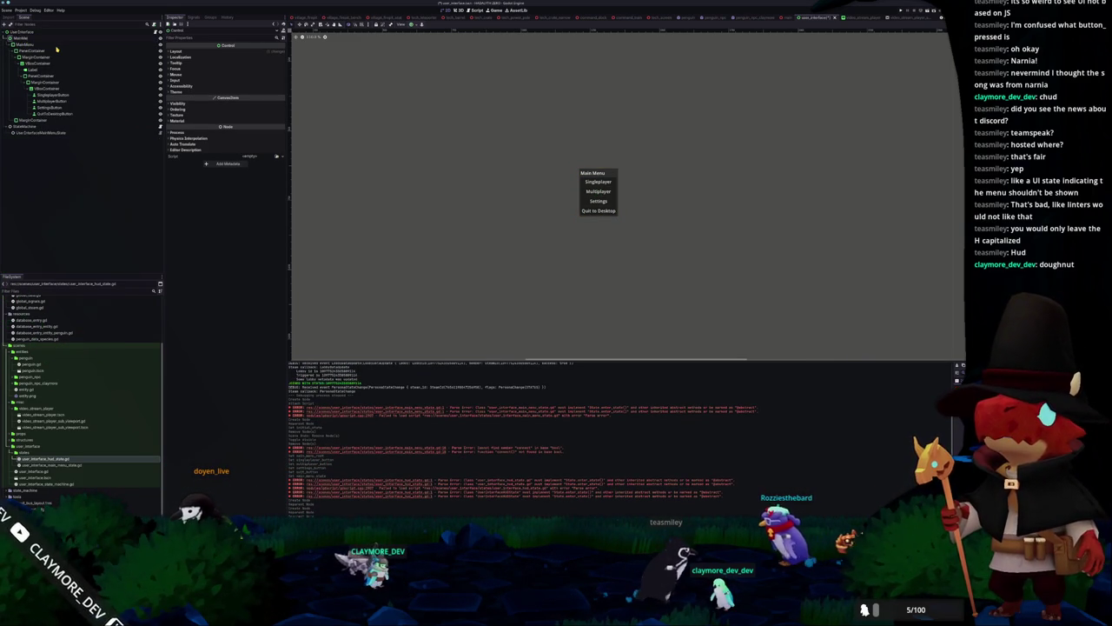
{"action": "left_click", "coordinate": [40, 121]}
{"action": "key", "text": "Delete"}
{"action": "key", "text": "Return"}
Apply anchor presets to the new root control and centre the MainMenu node in the viewport
{"action": "left_click", "coordinate": [26, 39]}
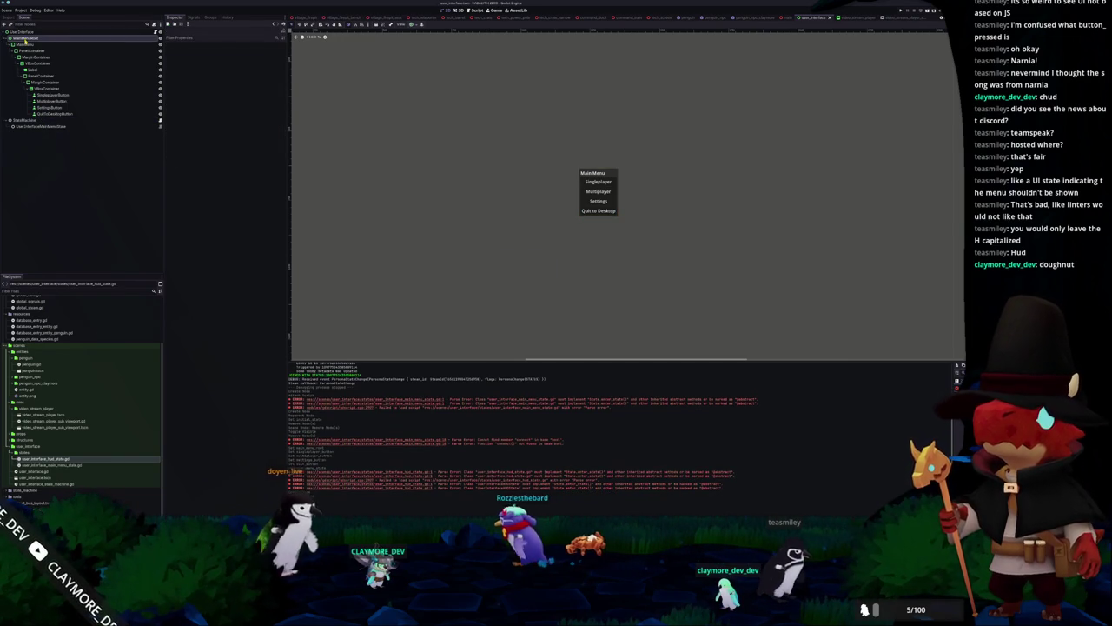
{"action": "scroll", "coordinate": [444, 177], "scroll_direction": "down", "scroll_amount": 3}
{"action": "scroll", "coordinate": [449, 154], "scroll_direction": "up", "scroll_amount": 1}
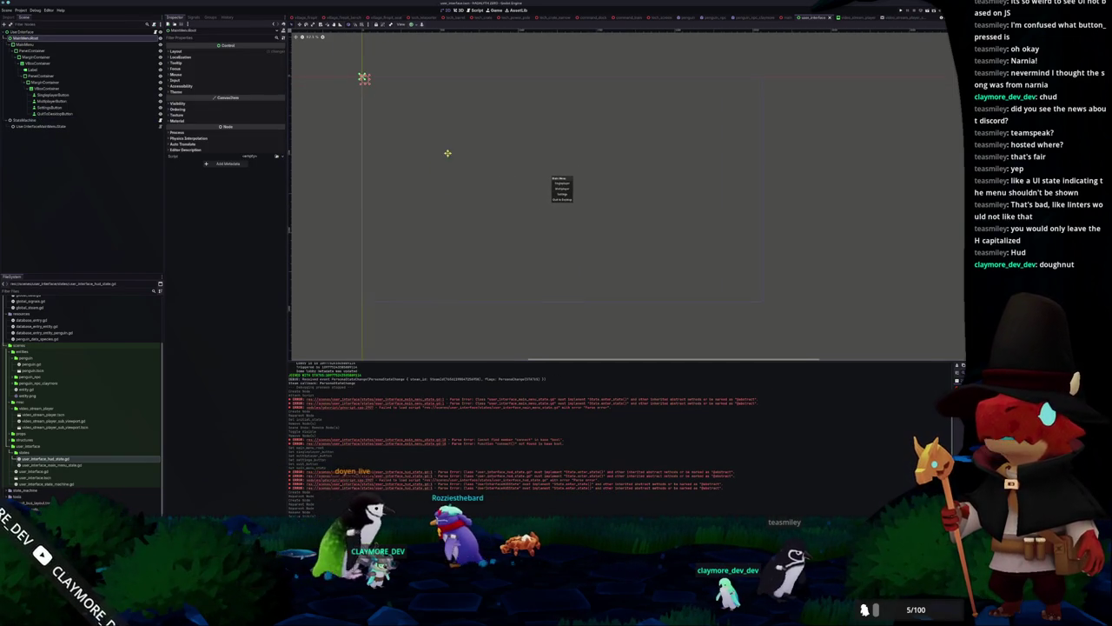
{"action": "left_click", "coordinate": [418, 26]}
{"action": "left_click", "coordinate": [441, 68]}
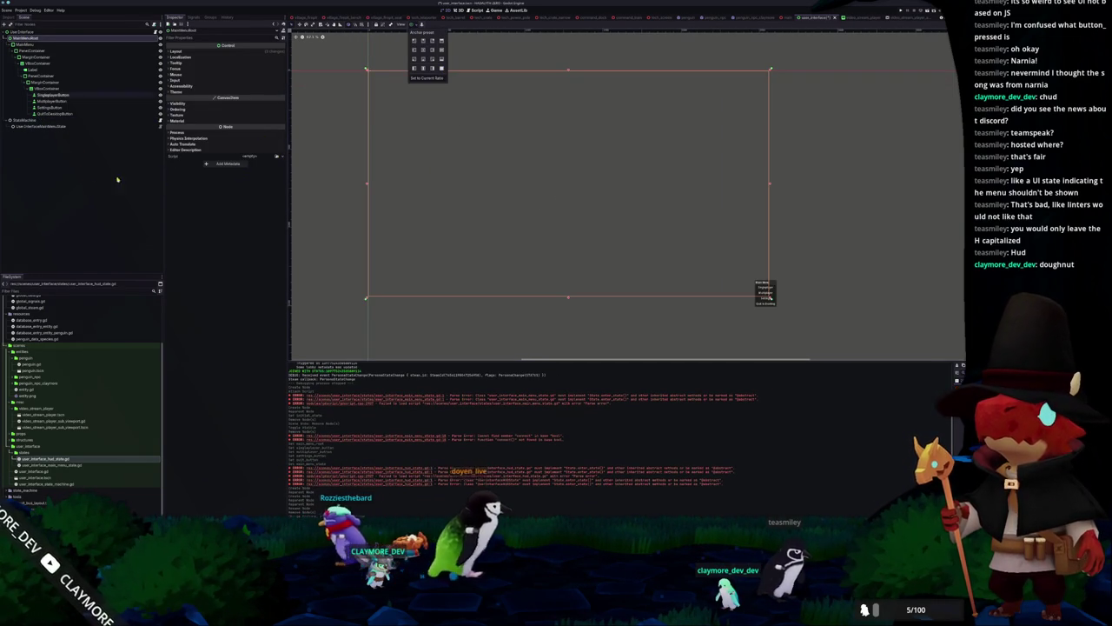
{"action": "key", "text": "ctrl+z"}
{"action": "left_click", "coordinate": [26, 44]}
{"action": "left_click", "coordinate": [418, 25]}
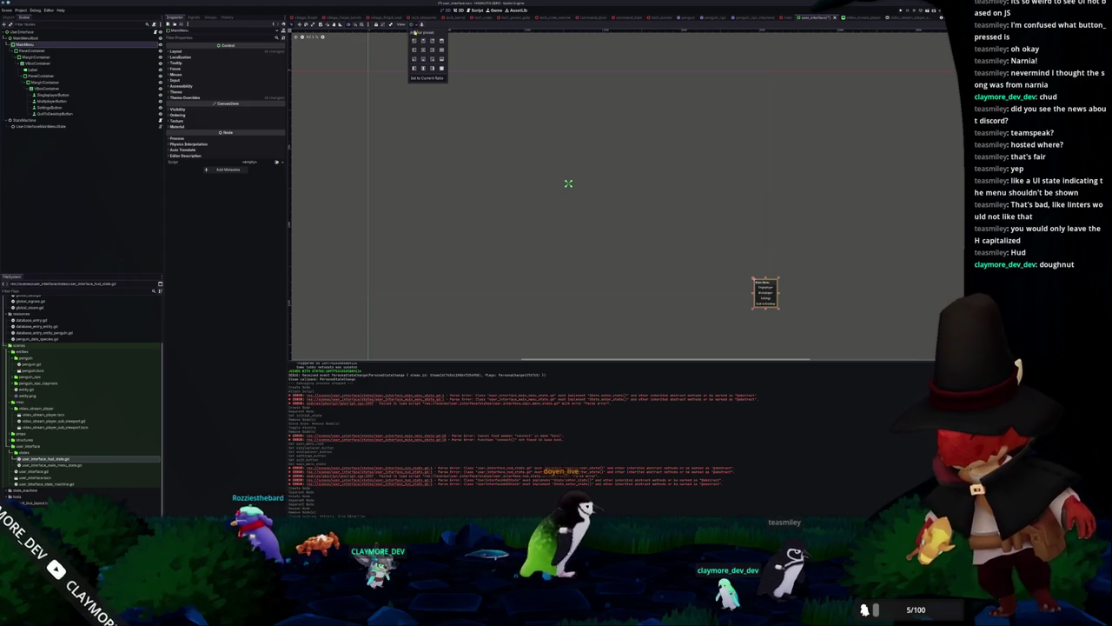
{"action": "left_click", "coordinate": [424, 50]}
{"action": "left_click", "coordinate": [123, 165]}
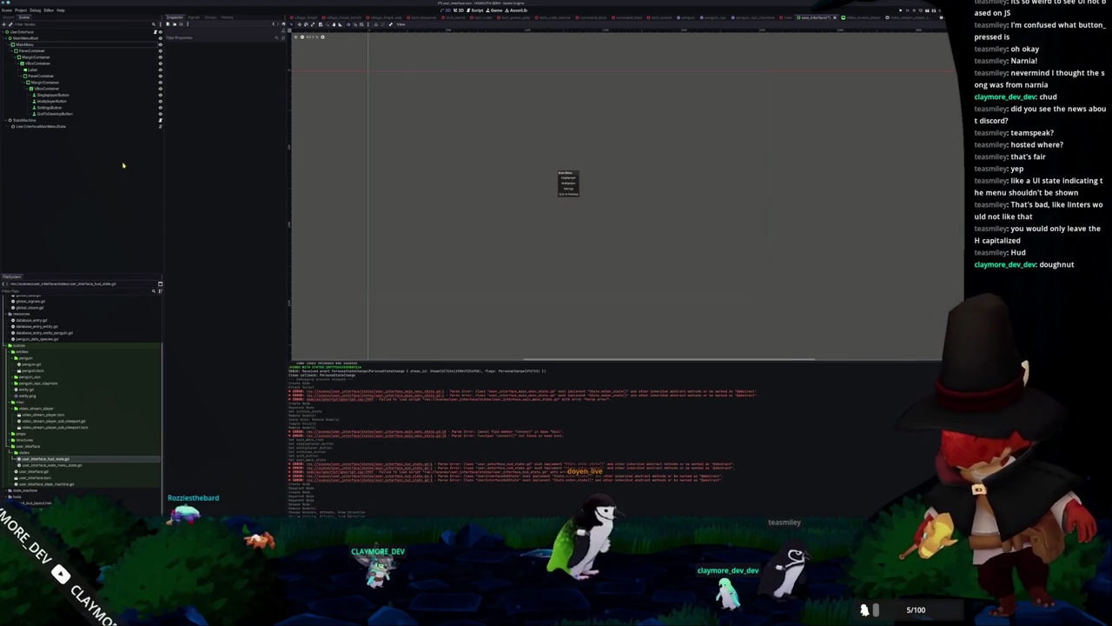
Set MainMenuRoot as the Main Menu Root of the main menu state node
{"action": "left_click", "coordinate": [39, 39]}
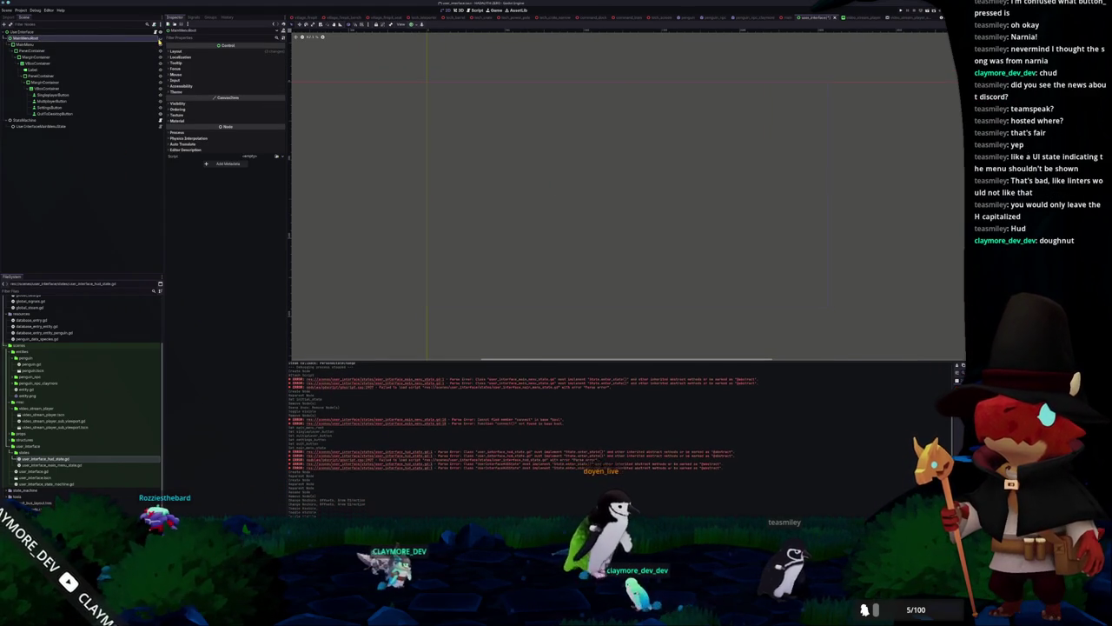
{"action": "left_click", "coordinate": [34, 121]}
{"action": "left_click", "coordinate": [40, 126]}
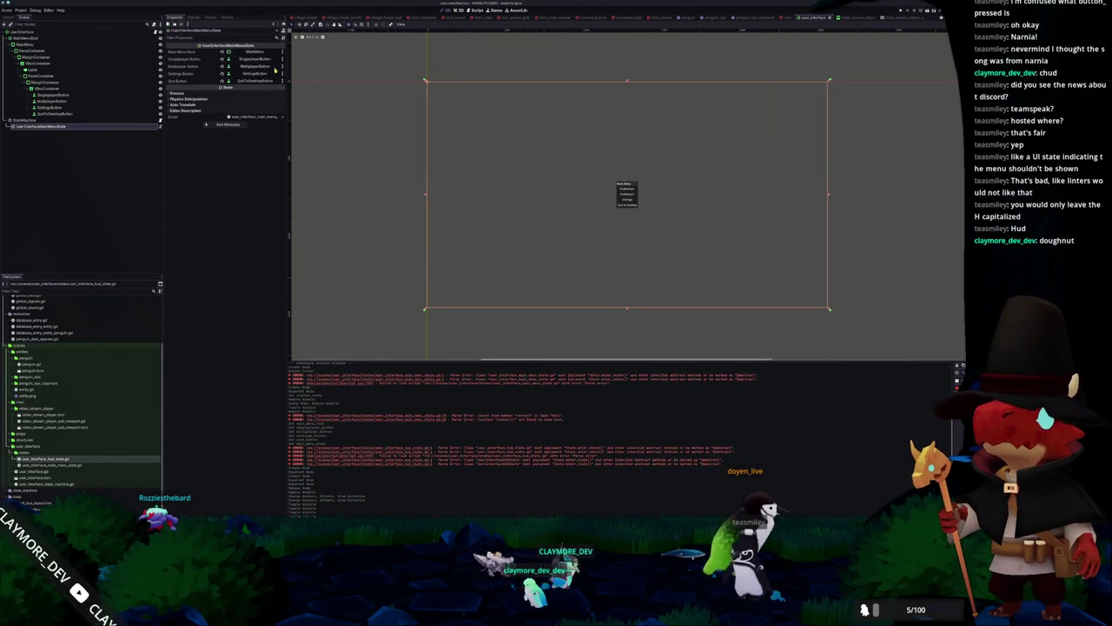
{"action": "left_click", "coordinate": [252, 52]}
{"action": "double_click", "coordinate": [465, 211]}
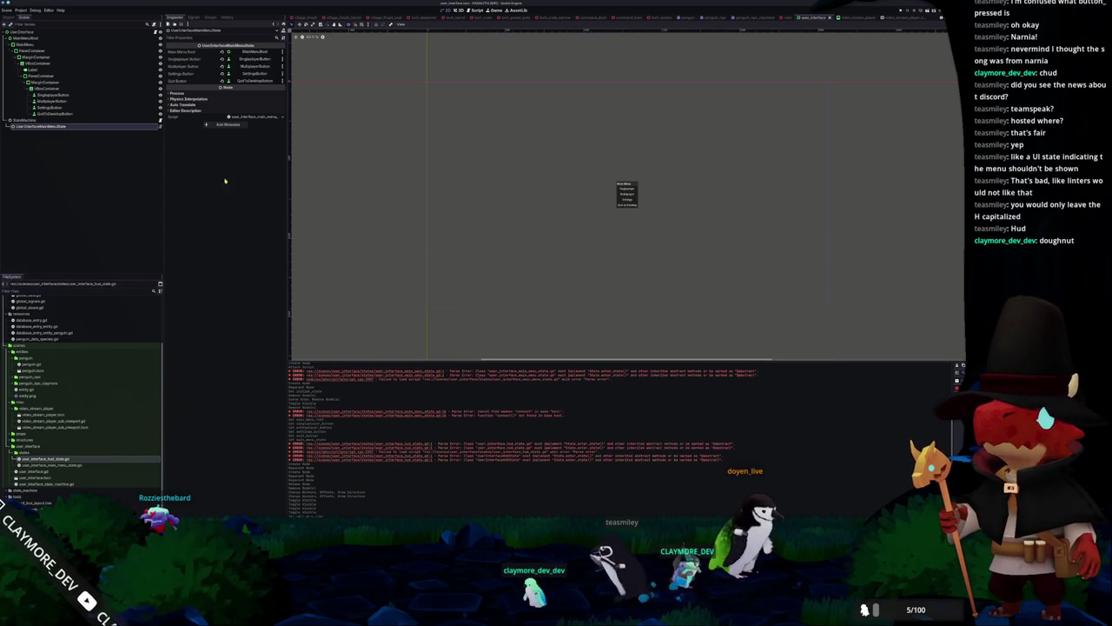
{"action": "left_click", "coordinate": [15, 38]}
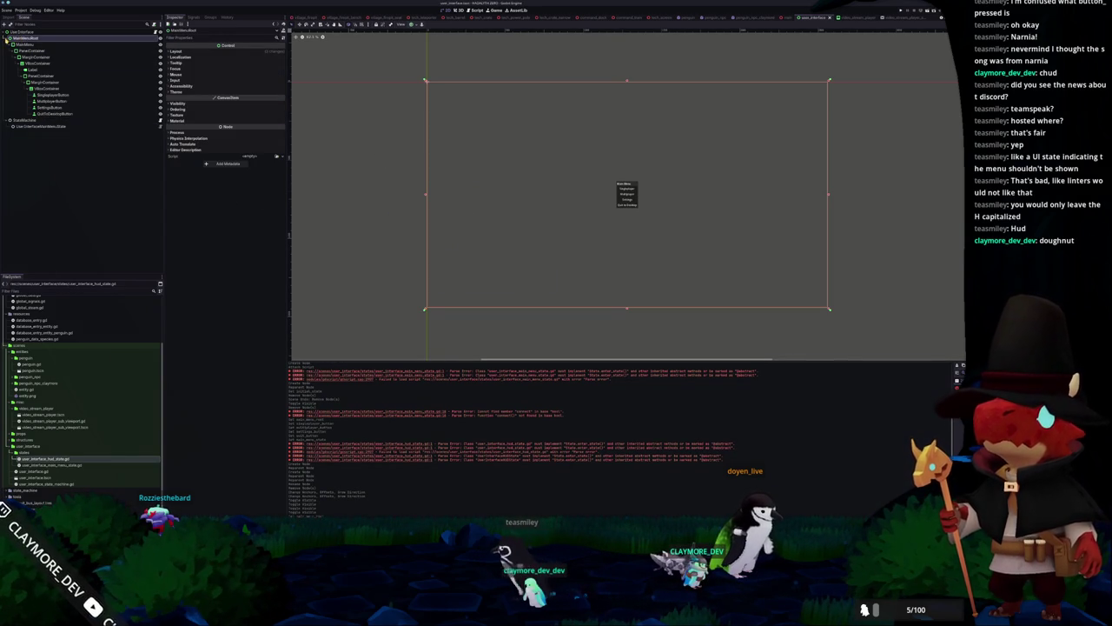
{"action": "right_click", "coordinate": [24, 33]}
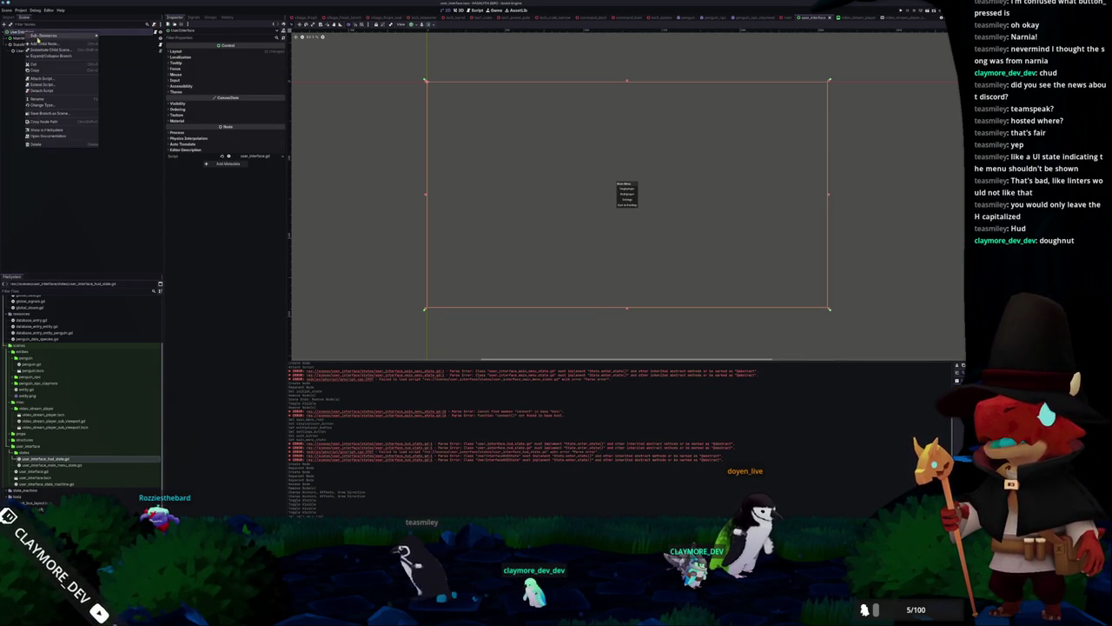
{"action": "left_click", "coordinate": [42, 96]}
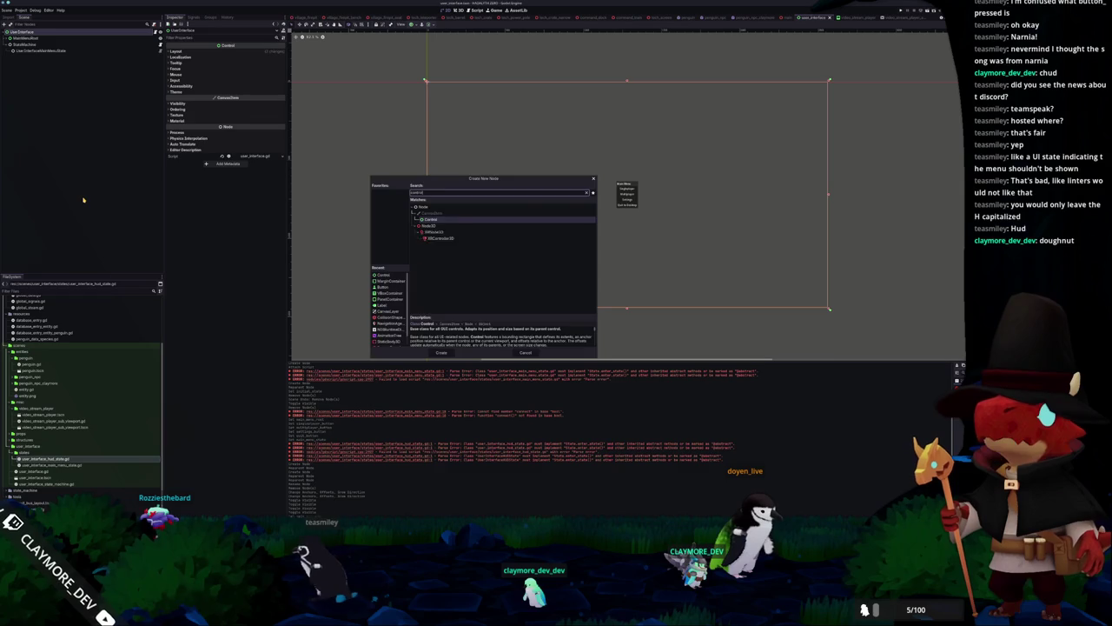
Add a HudRoot Control near the top of the tree with Full Rect anchors
{"action": "key", "text": "Return"}
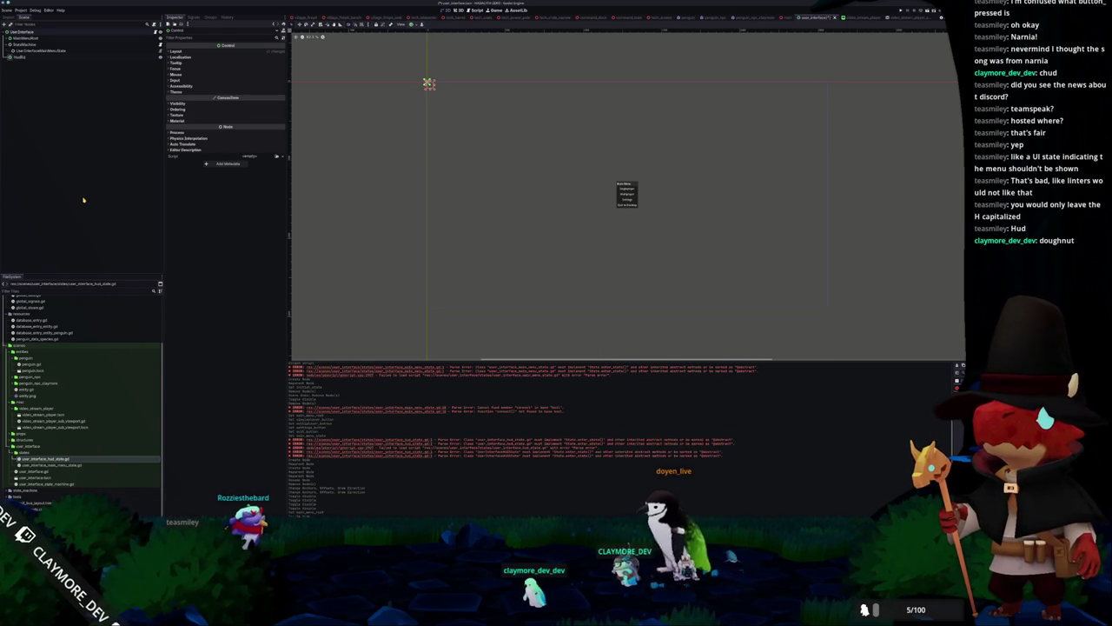
{"action": "left_click_drag", "start_coordinate": [19, 57], "coordinate": [26, 46]}
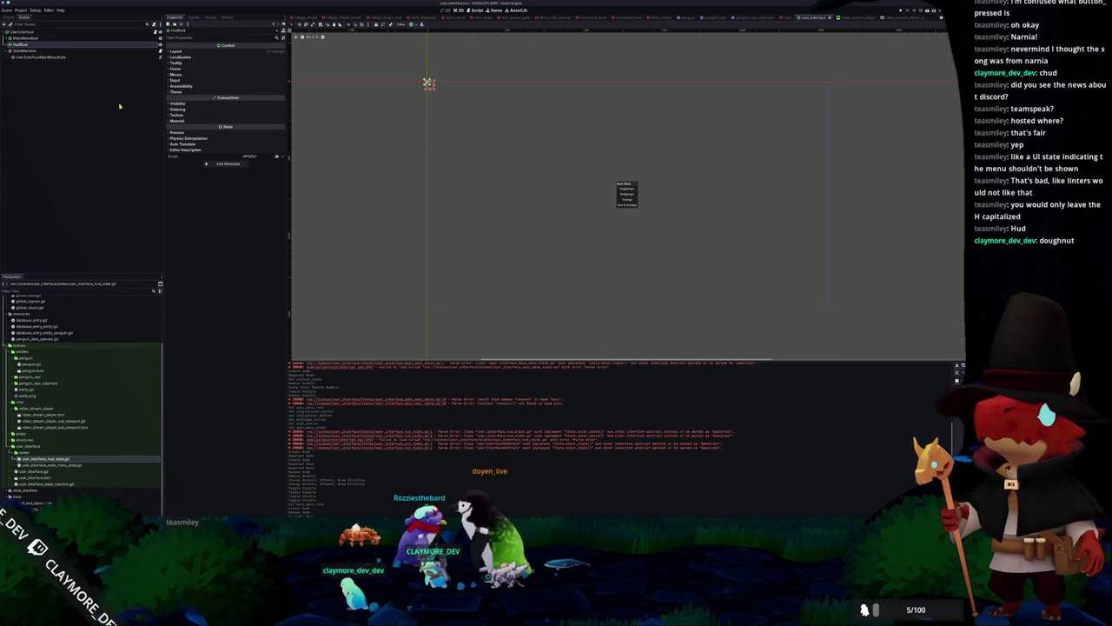
{"action": "left_click", "coordinate": [416, 23]}
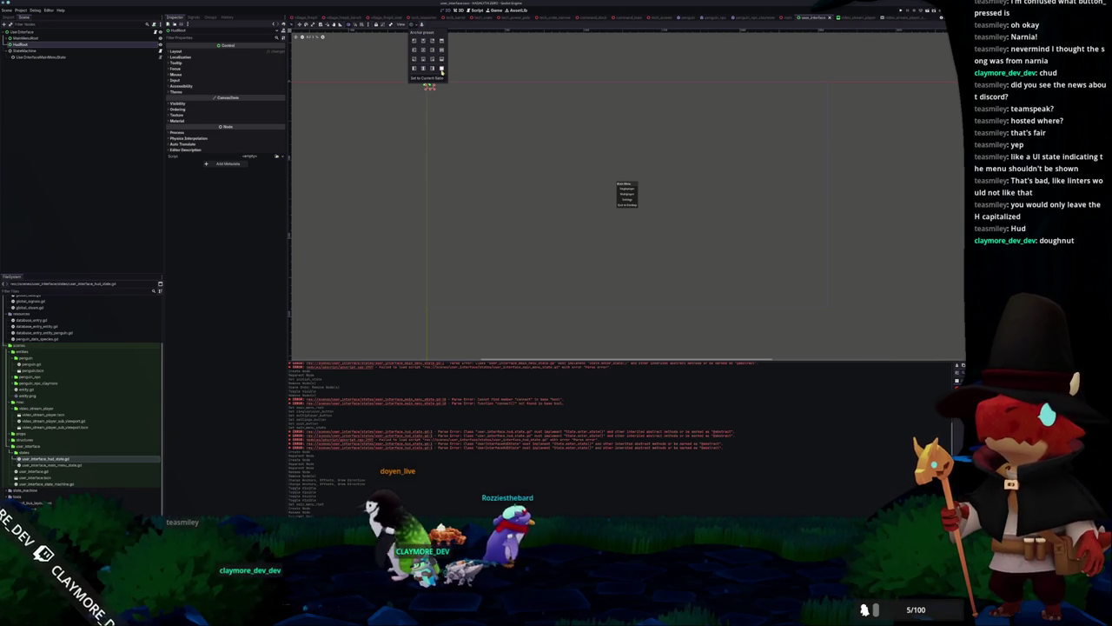
{"action": "left_click", "coordinate": [441, 69]}
{"action": "left_click", "coordinate": [64, 129]}
{"action": "left_click", "coordinate": [30, 45]}
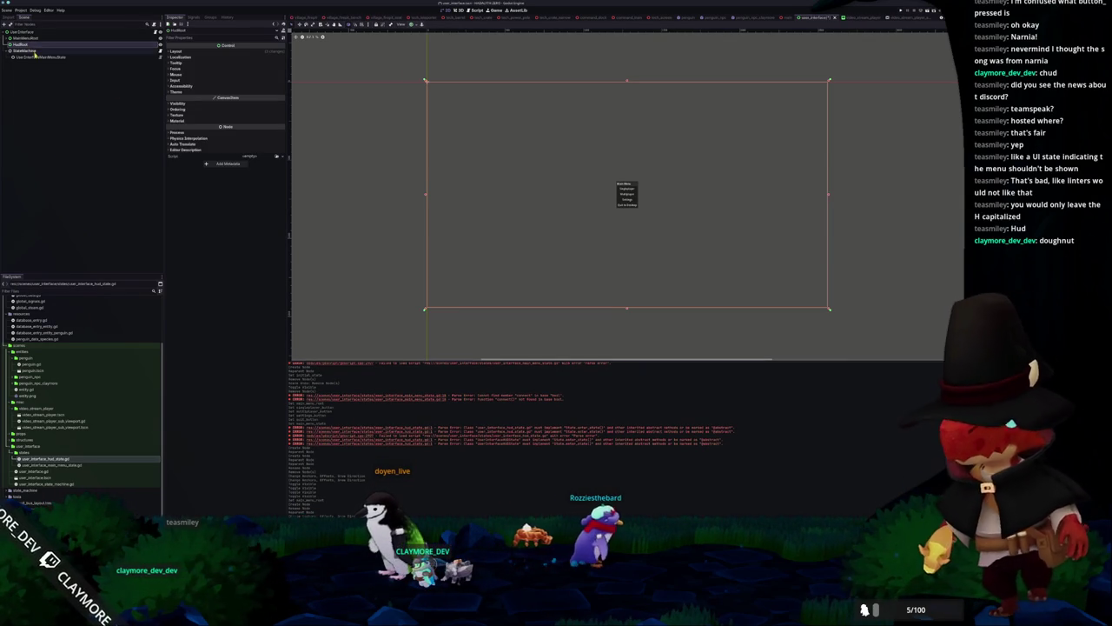
Add a UserInterfaceHudState under StateMachine with Hud Root set to HudRoot, and open its script
{"action": "left_click", "coordinate": [35, 51]}
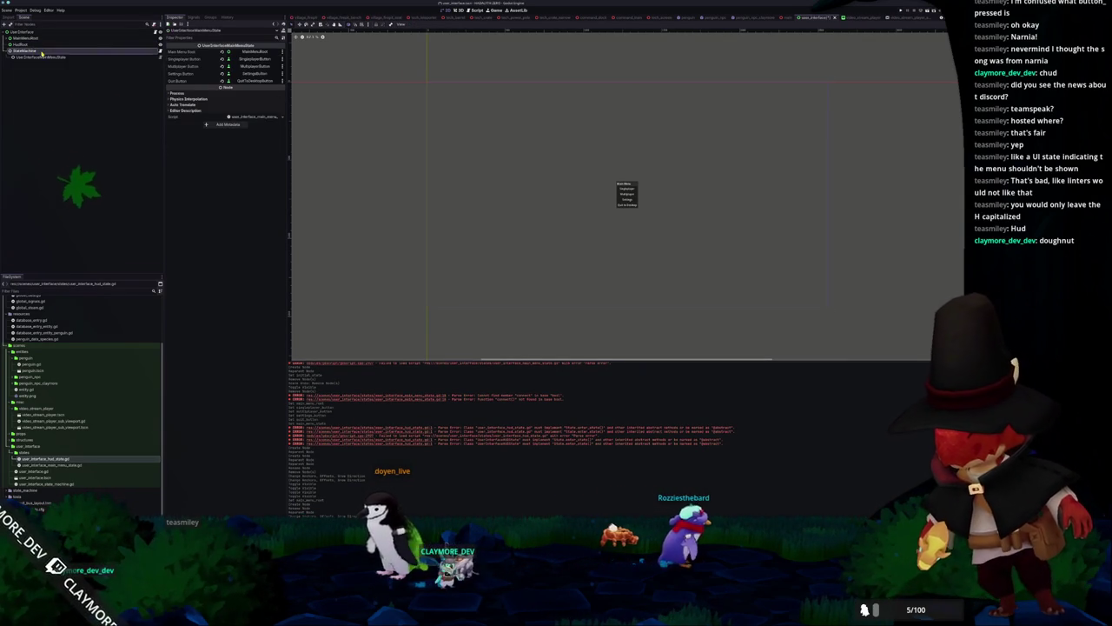
{"action": "right_click", "coordinate": [35, 50]}
{"action": "left_click", "coordinate": [52, 57]}
{"action": "type", "text": "Hud"}
{"action": "key", "text": "Return"}
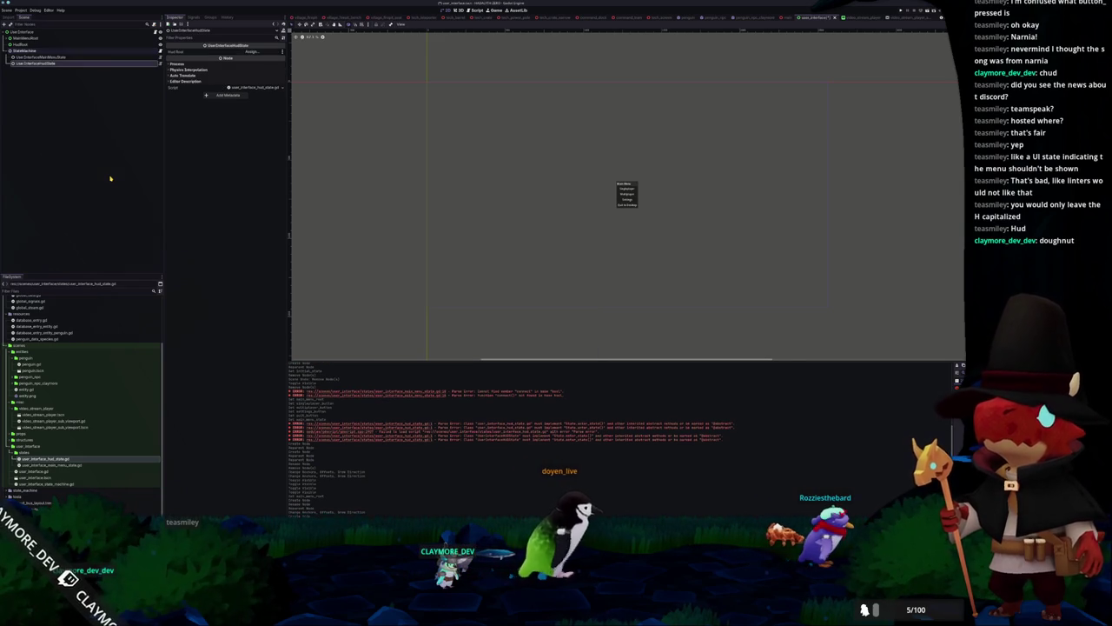
{"action": "left_click", "coordinate": [249, 52]}
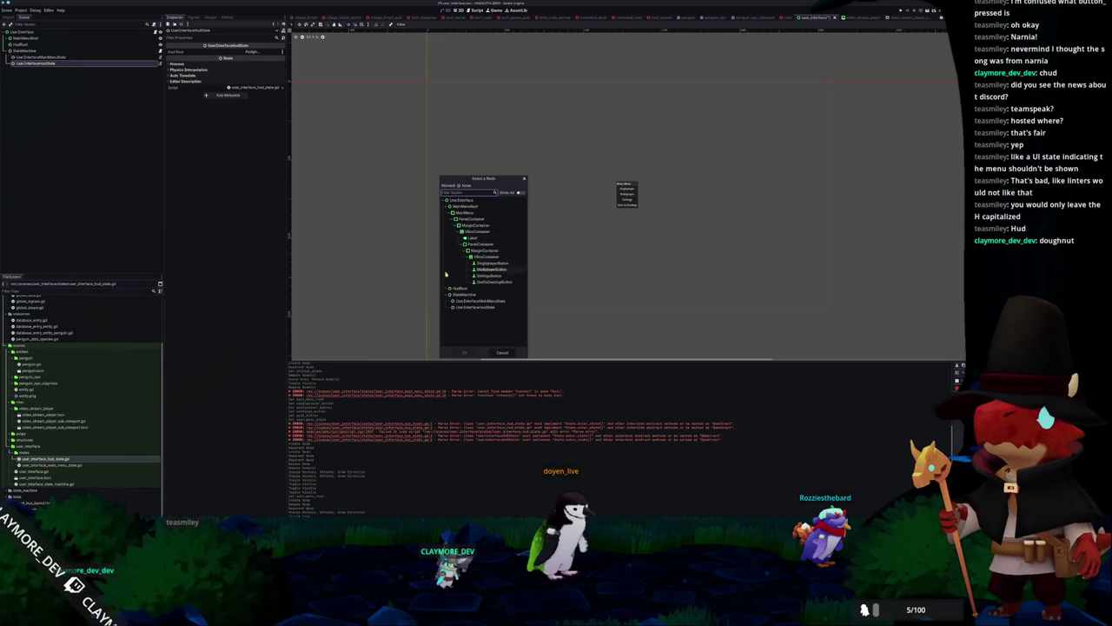
{"action": "double_click", "coordinate": [463, 290]}
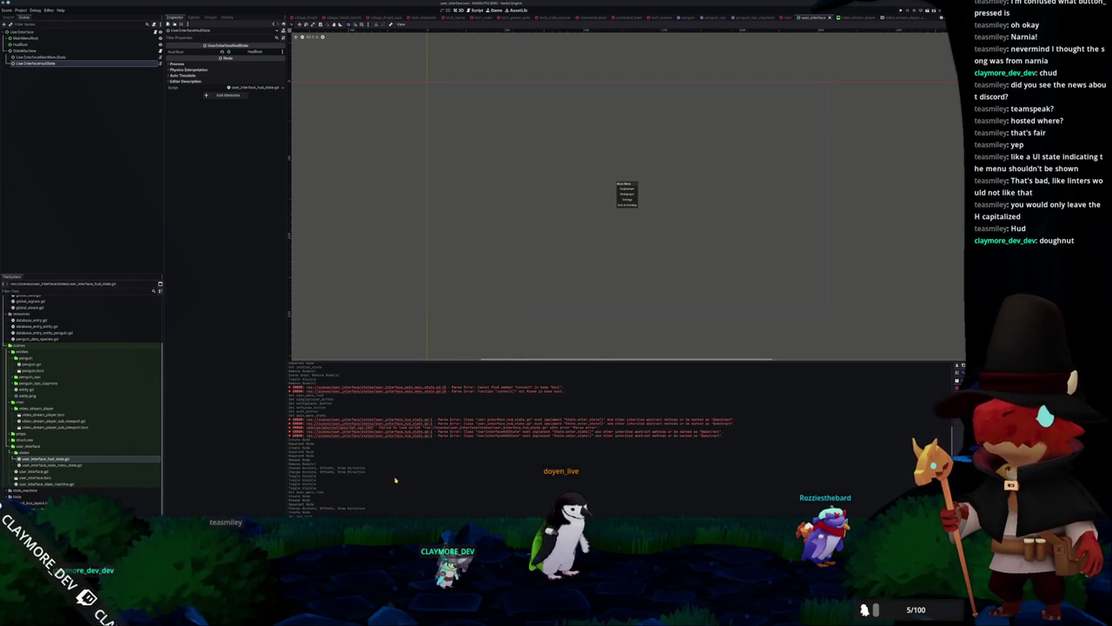
{"action": "key", "text": "alt+Tab"}
{"action": "left_click", "coordinate": [673, 106]}
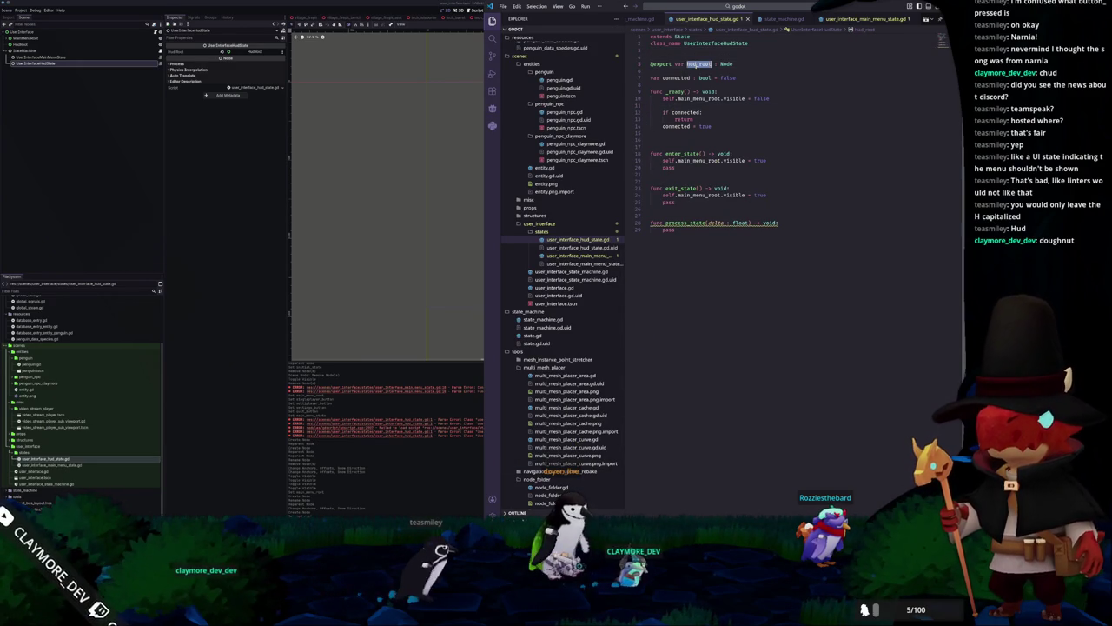
Paste hud_root over main_menu_root in enter_state and exit_state, then return to Godot
{"action": "double_click", "coordinate": [699, 160]}
{"action": "key", "text": "ctrl+v"}
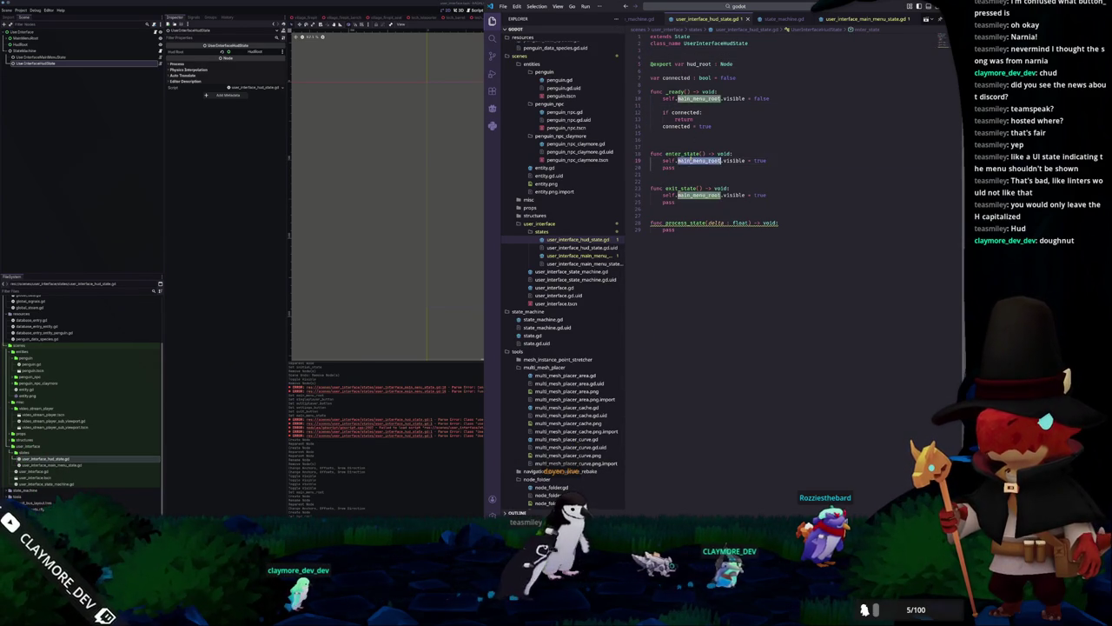
{"action": "double_click", "coordinate": [700, 195]}
{"action": "type", "text": "hud_root"}
{"action": "left_click", "coordinate": [687, 206]}
{"action": "left_click", "coordinate": [695, 103]}
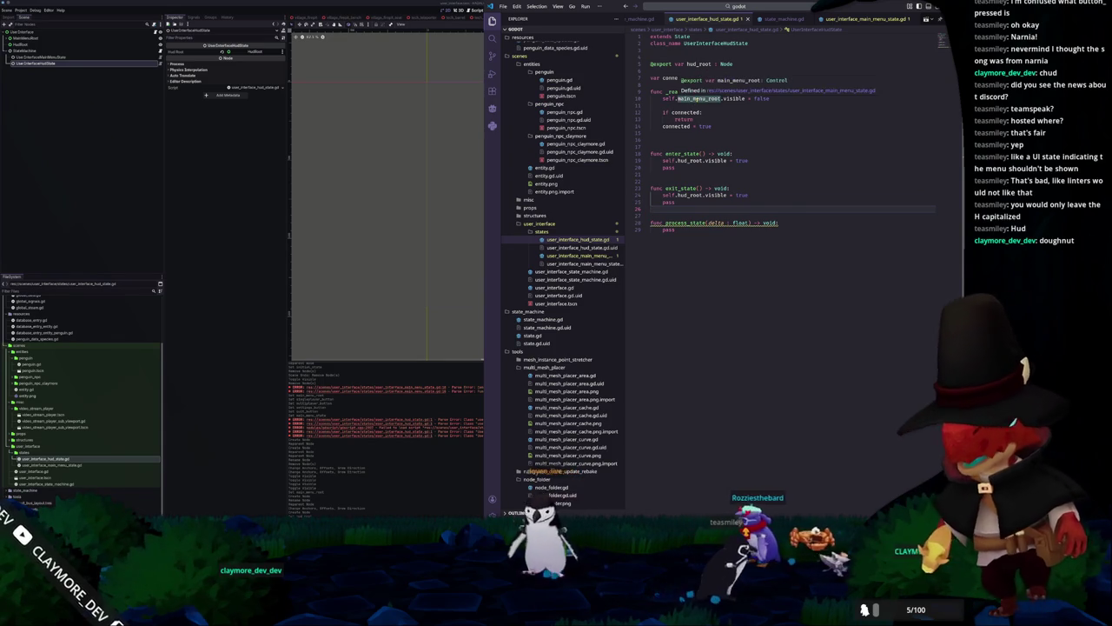
{"action": "left_click", "coordinate": [355, 228]}
{"action": "key", "text": "F5"}
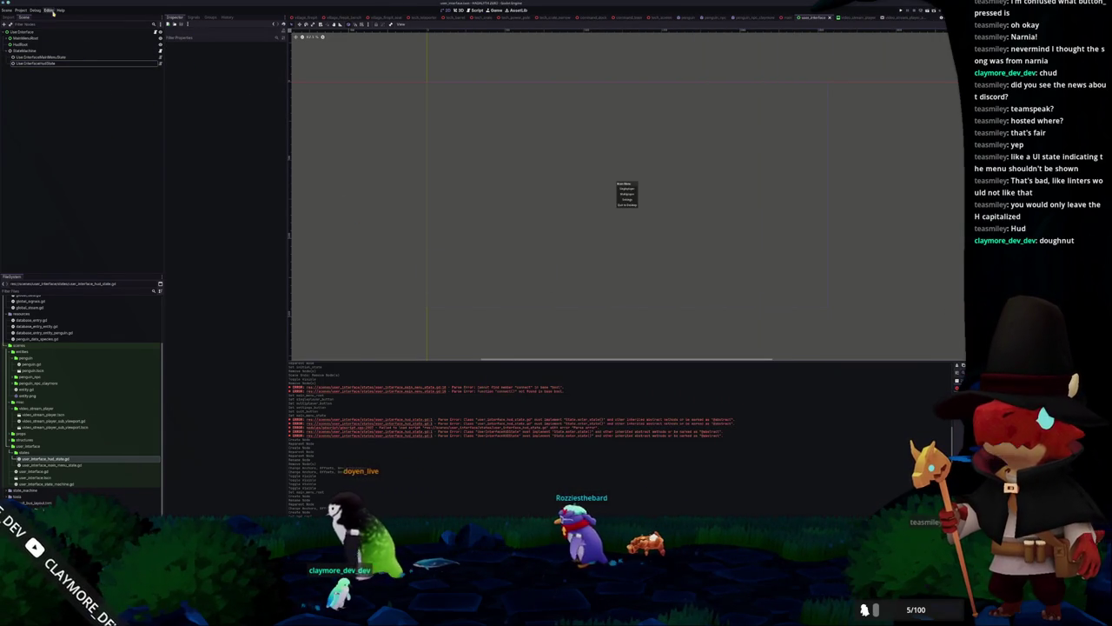
In Editor Settings under Network > Language Server, tick Use Thread
{"action": "left_click", "coordinate": [35, 9]}
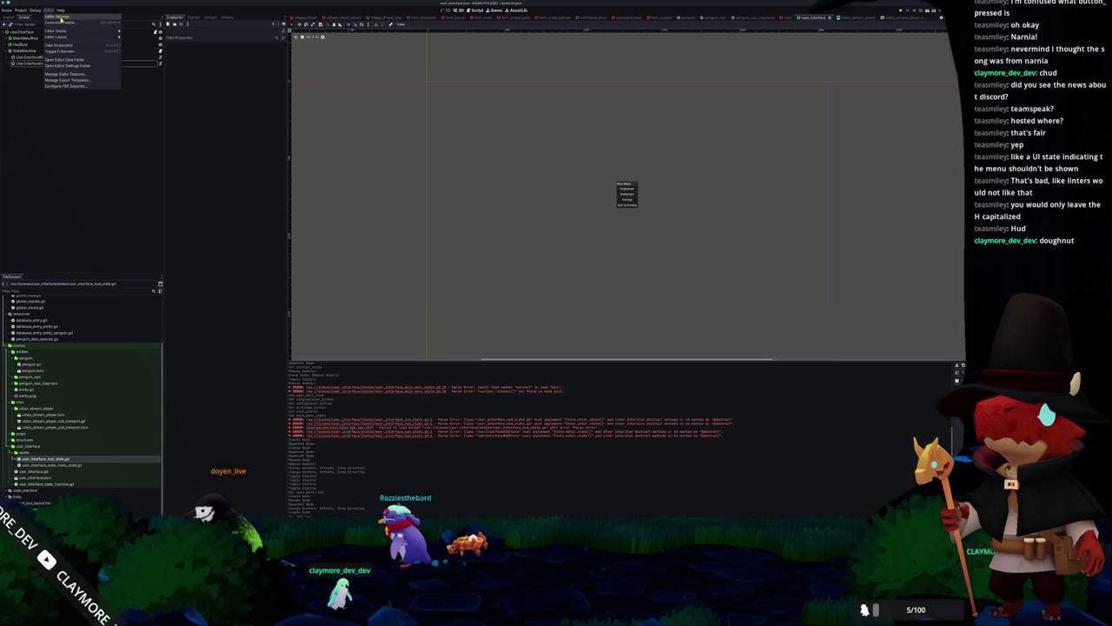
{"action": "left_click", "coordinate": [57, 17]}
{"action": "left_click_drag", "start_coordinate": [401, 161], "coordinate": [627, 164]}
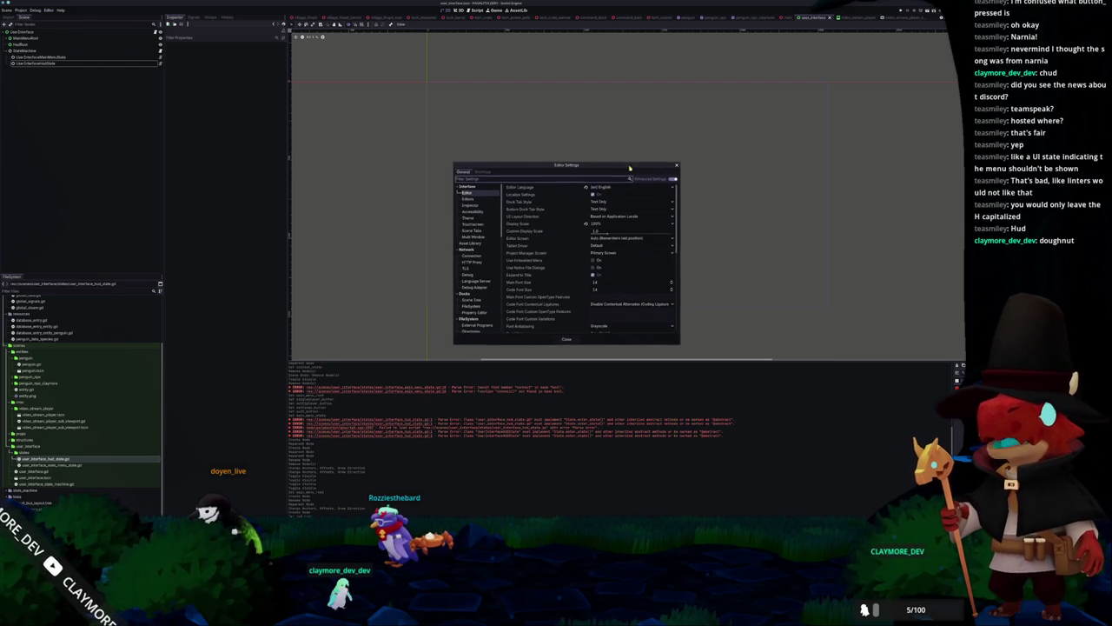
{"action": "left_click", "coordinate": [476, 212]}
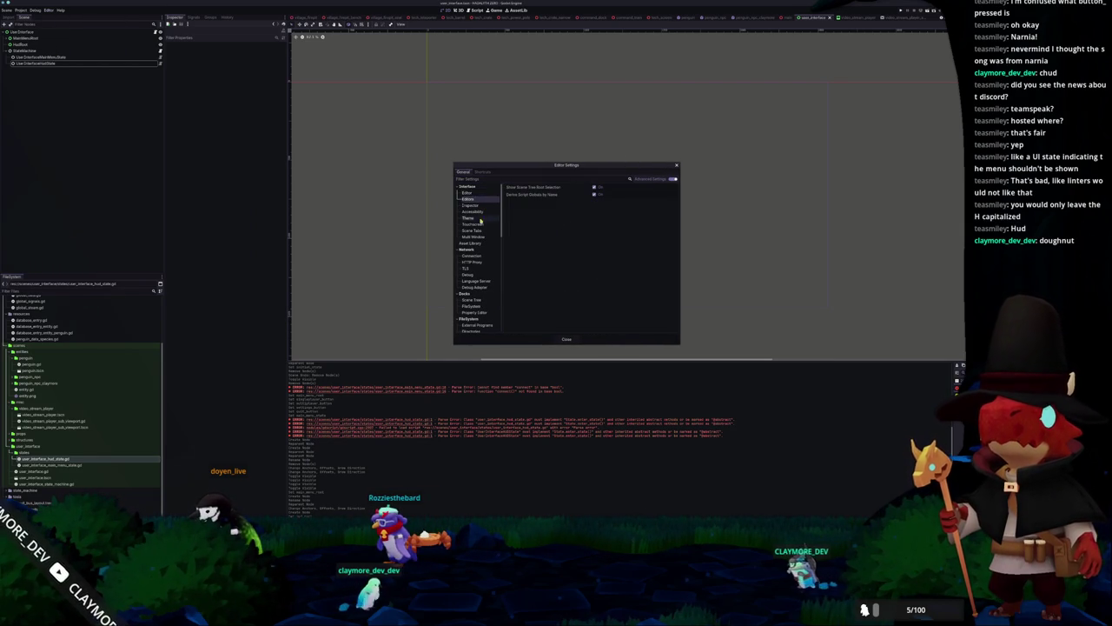
{"action": "left_click", "coordinate": [476, 281]}
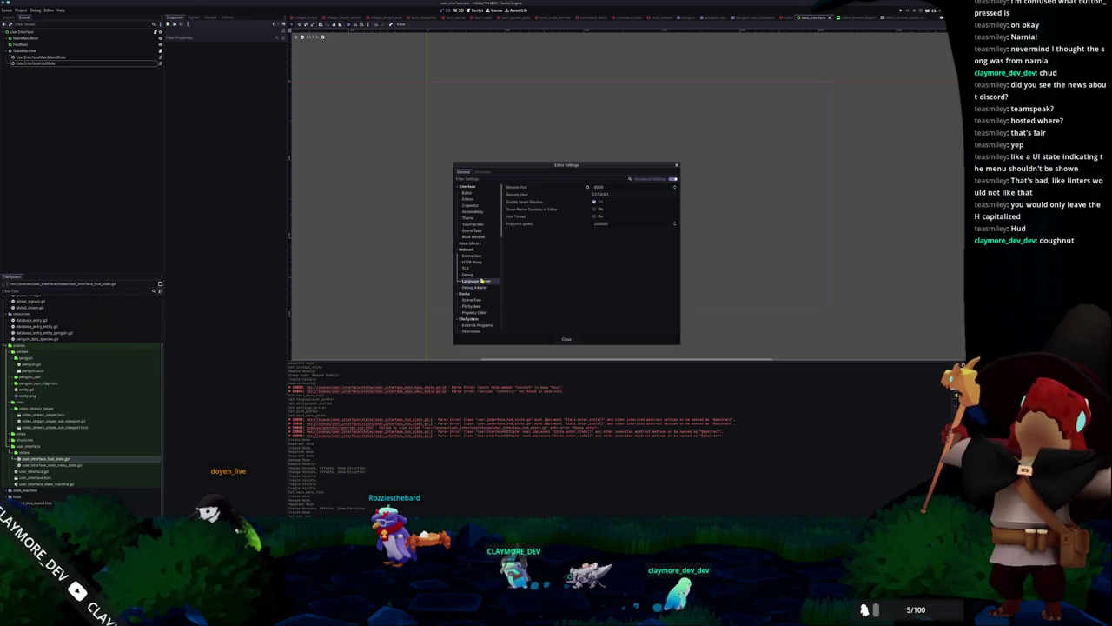
{"action": "left_click", "coordinate": [594, 216]}
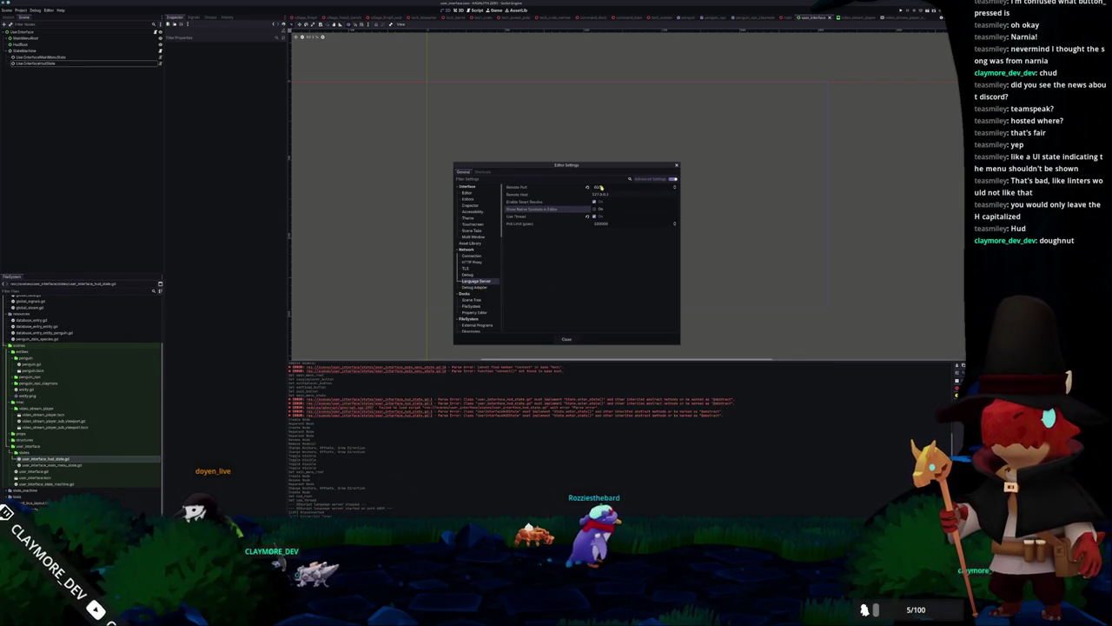
{"action": "left_click", "coordinate": [566, 340]}
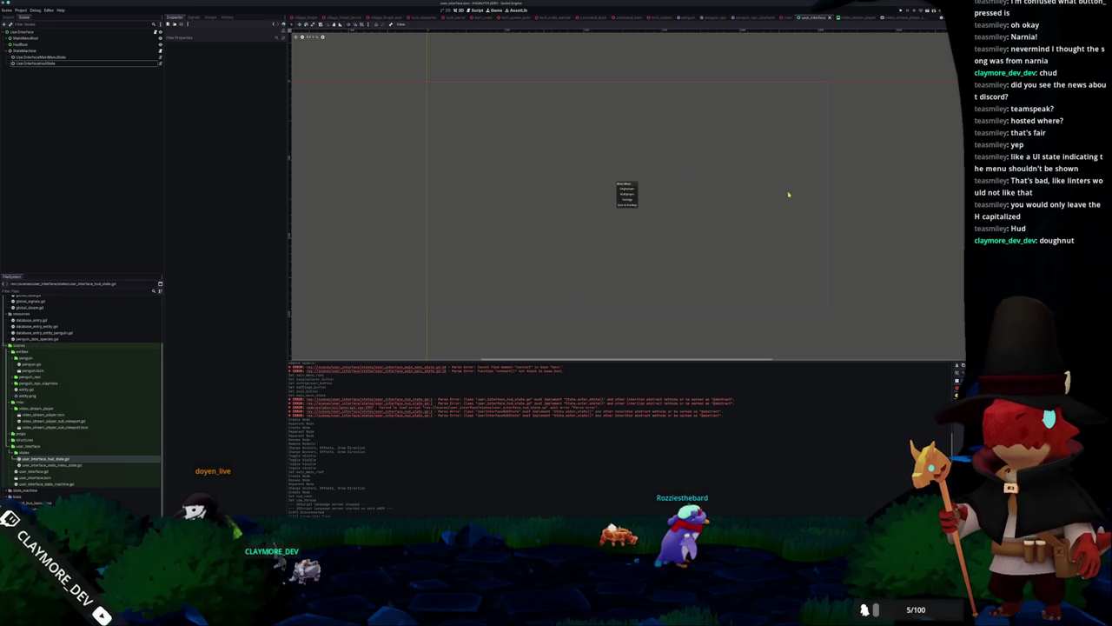
Reload the project from the Project menu and maximize the Visual Studio Code window
{"action": "left_click", "coordinate": [21, 10]}
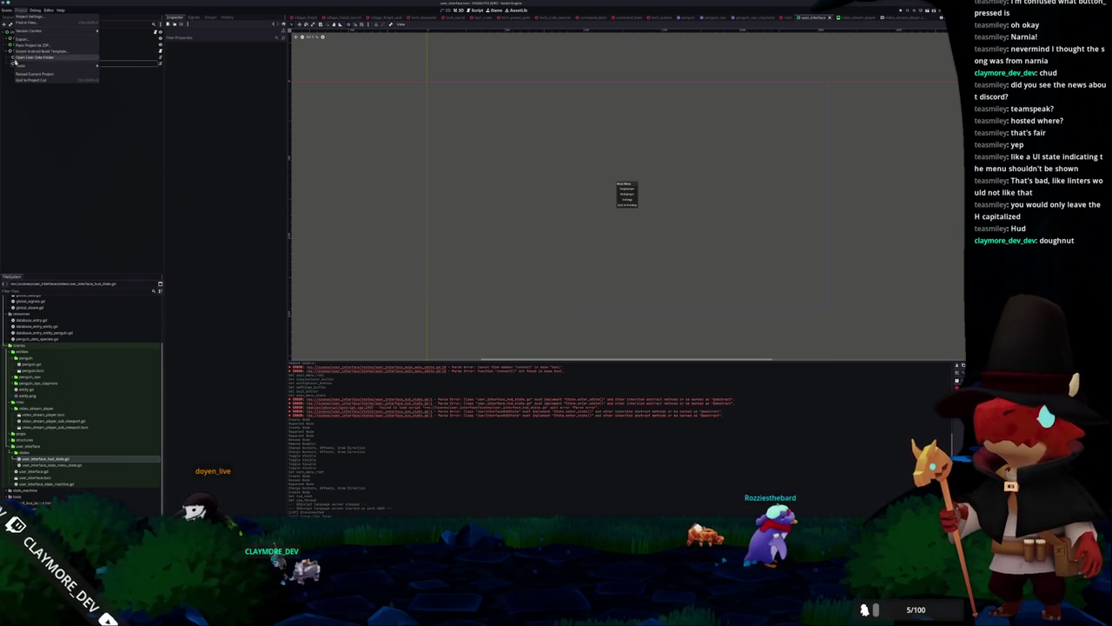
{"action": "left_click", "coordinate": [39, 26]}
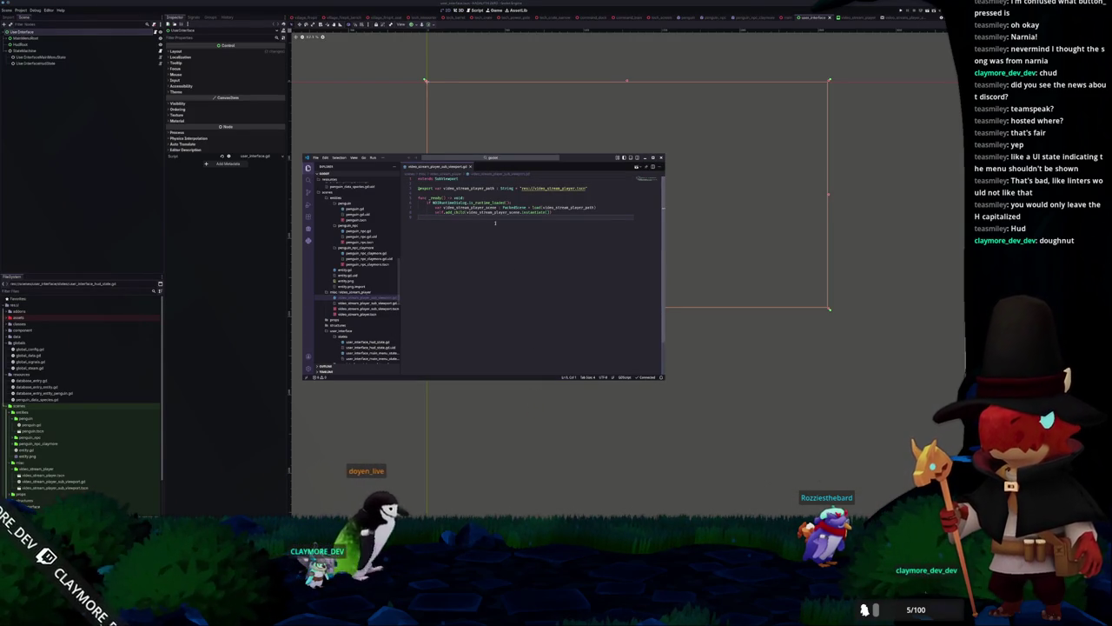
{"action": "double_click", "coordinate": [573, 165]}
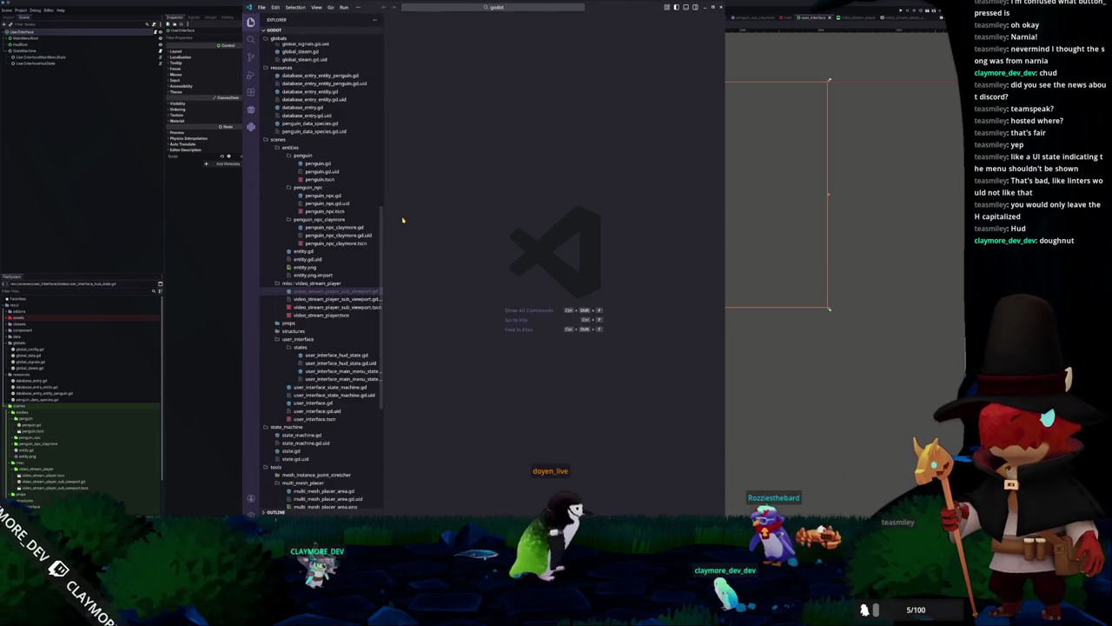
Open user_interface_hud_state.gd, select main_menu_root in _ready, and show the problems list
{"action": "scroll", "coordinate": [357, 291], "scroll_direction": "down", "scroll_amount": 3}
{"action": "left_click", "coordinate": [334, 189]}
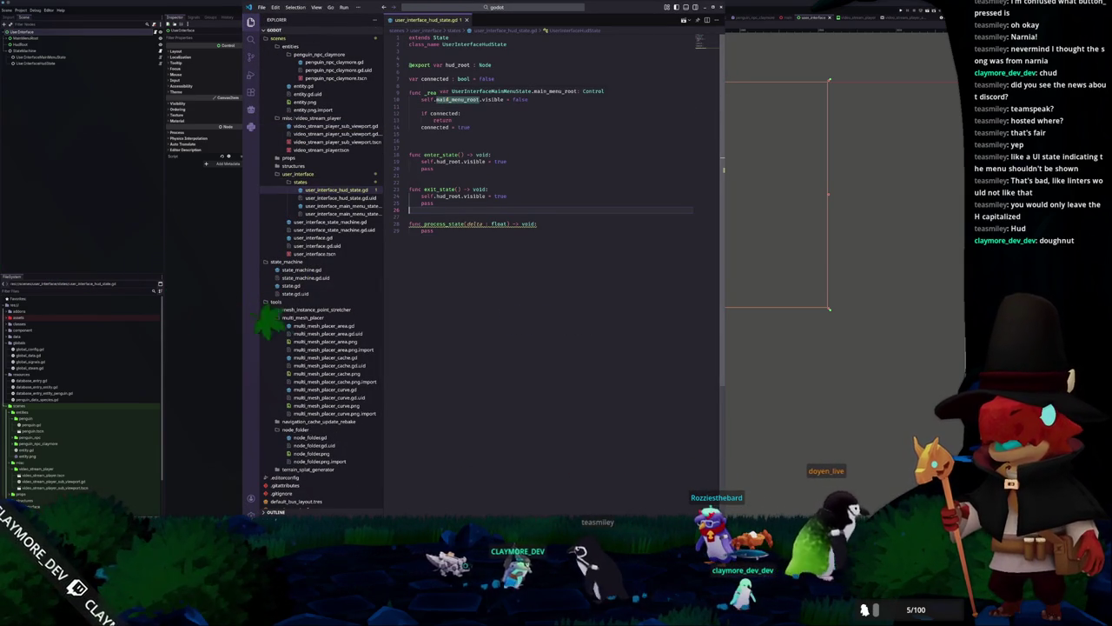
{"action": "double_click", "coordinate": [457, 99]}
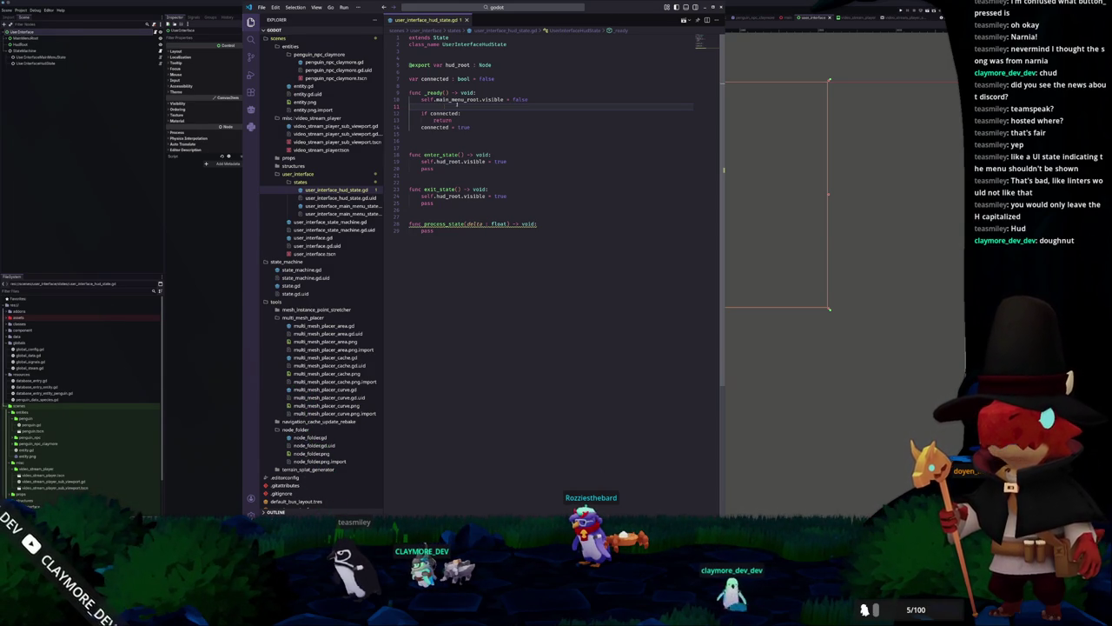
{"action": "left_click", "coordinate": [445, 51]}
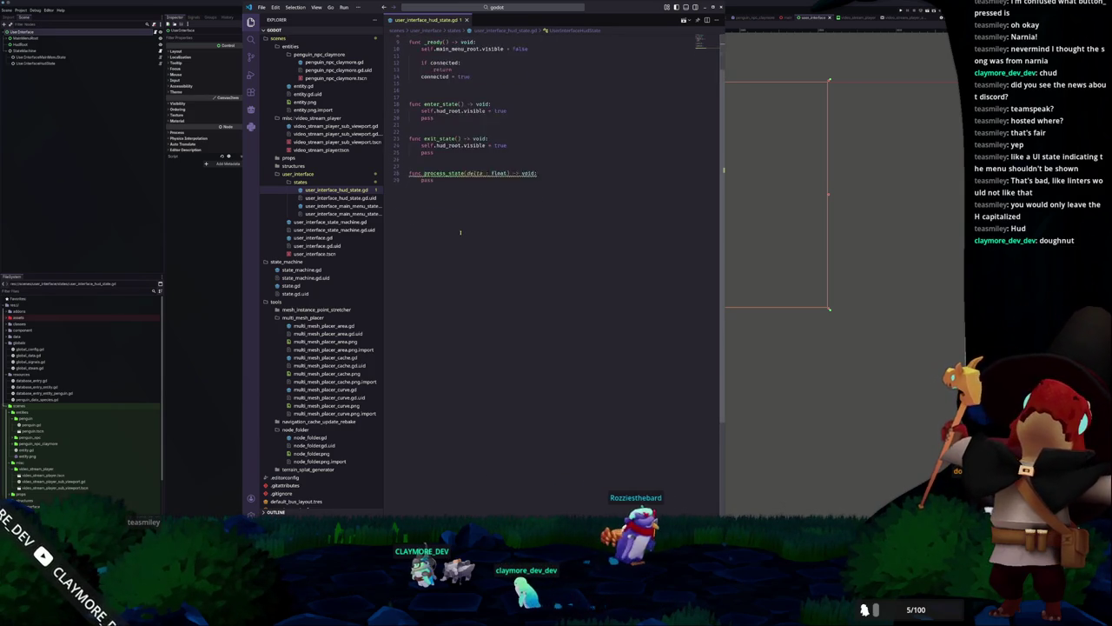
{"action": "key", "text": "ctrl+shift+m"}
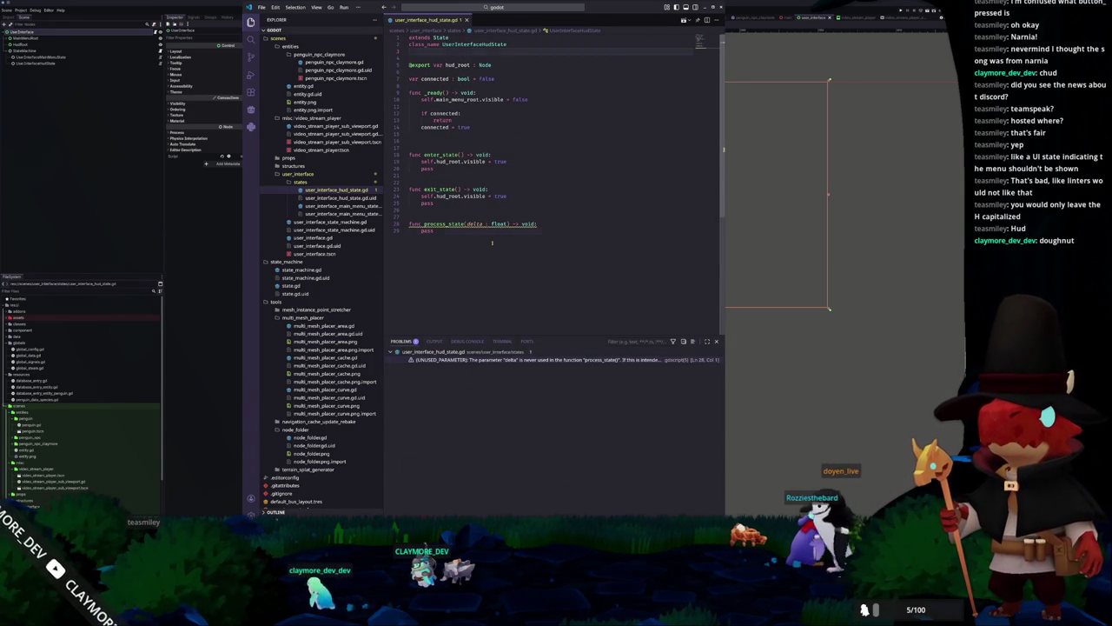
Rename delta to _delta in the main menu state script's process_state
{"action": "left_click", "coordinate": [339, 206]}
{"action": "key", "text": "ctrl+a"}
{"action": "left_click", "coordinate": [469, 276]}
{"action": "type", "text": "_"}
{"action": "left_click", "coordinate": [459, 267]}
{"action": "scroll", "coordinate": [452, 106], "scroll_direction": "up", "scroll_amount": 2}
In the HUD state script, rename delta to _delta and make _ready hide hud_root
{"action": "left_click", "coordinate": [443, 19]}
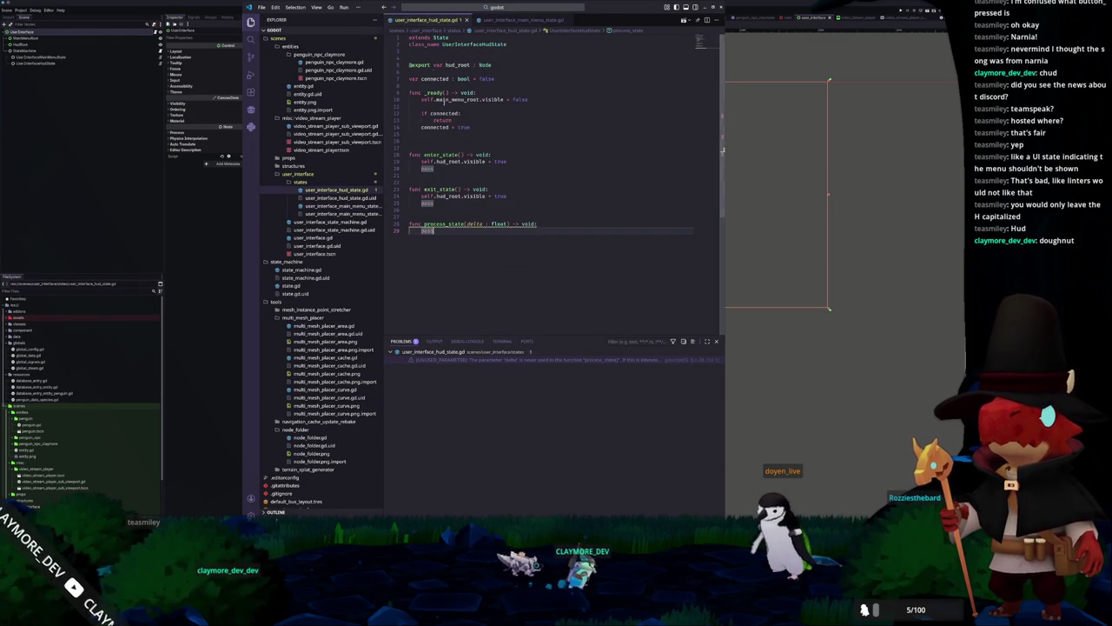
{"action": "left_click", "coordinate": [467, 223]}
{"action": "left_click", "coordinate": [467, 223]}
{"action": "type", "text": "_"}
{"action": "key", "text": "Escape"}
{"action": "key", "text": "Up"}
{"action": "key", "text": "Up"}
{"action": "key", "text": "Up"}
{"action": "key", "text": "Up"}
{"action": "key", "text": "Up"}
{"action": "key", "text": "Up"}
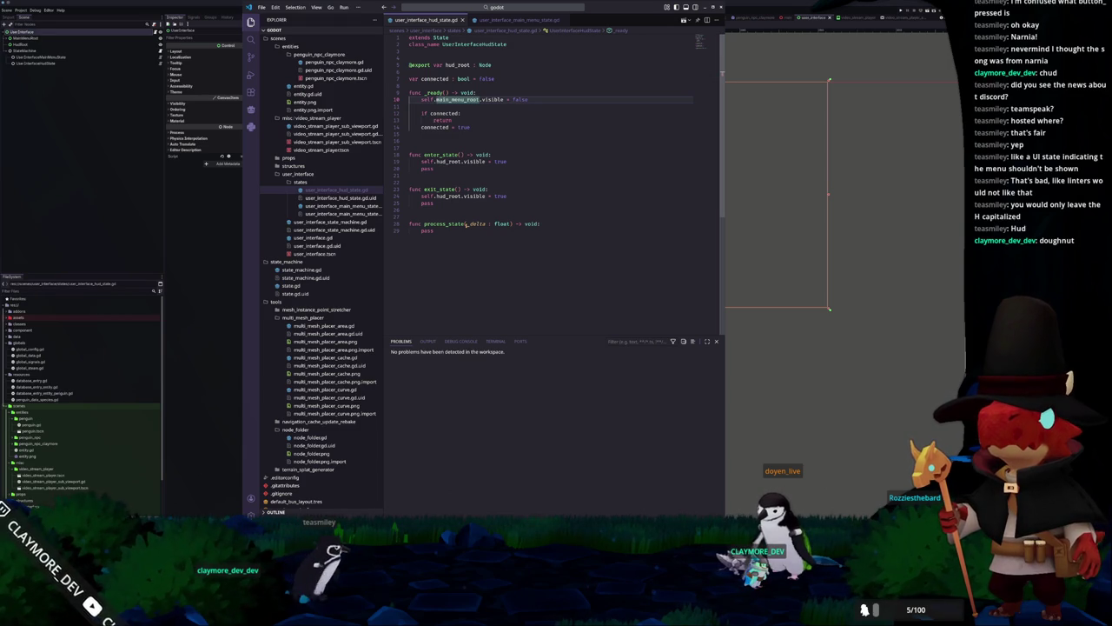
{"action": "type", "text": "hud"}
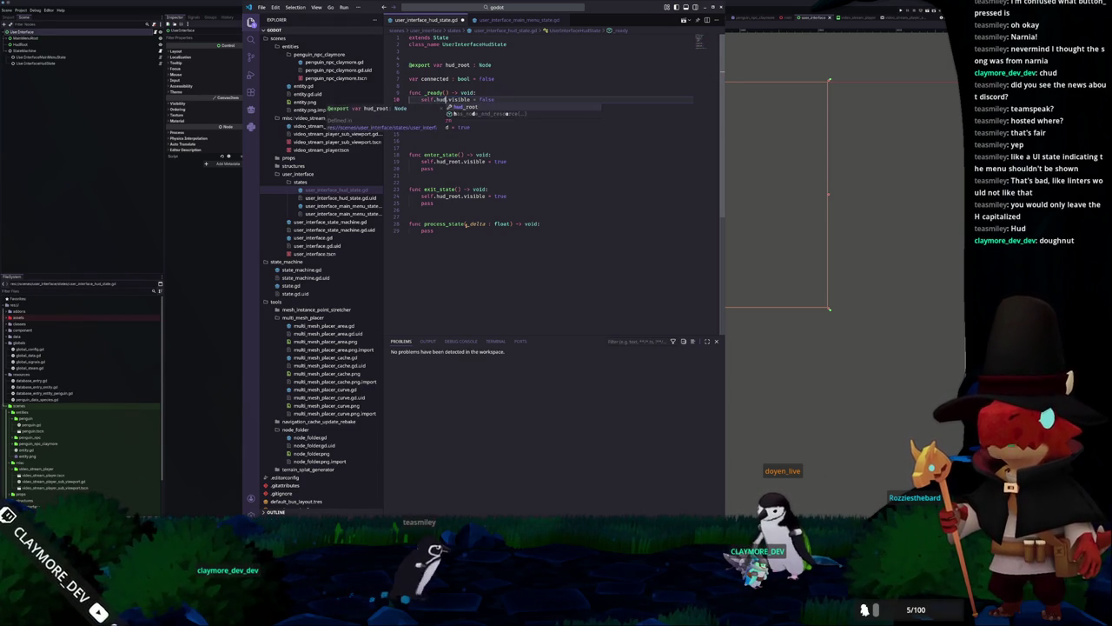
{"action": "key", "text": "Tab"}
{"action": "key", "text": "Down"}
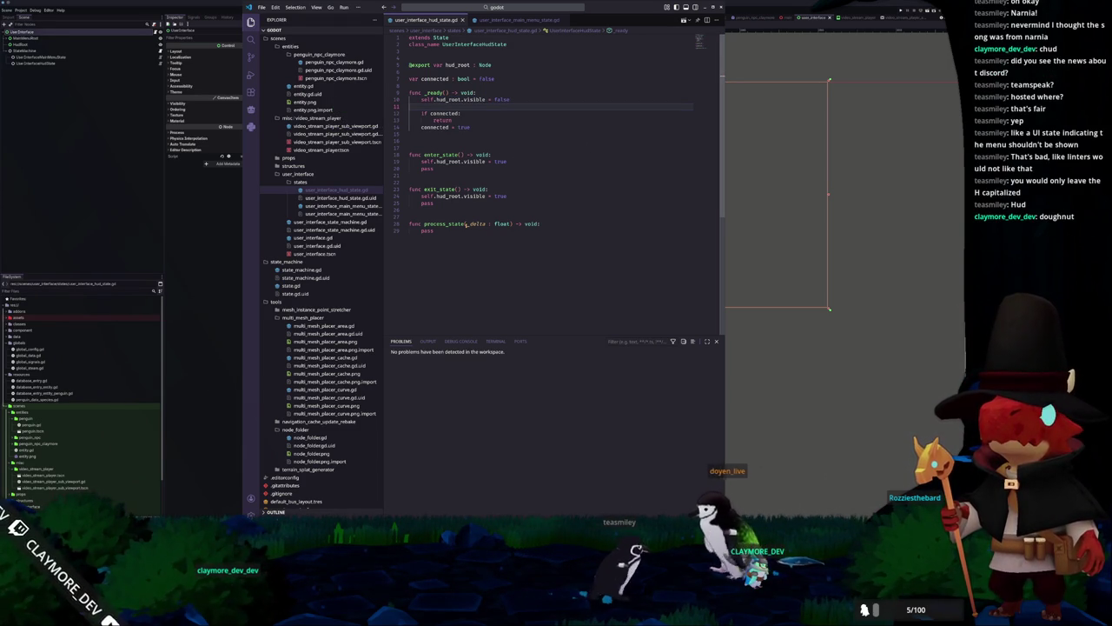
Remove extra blank lines around _ready and add spacing above the connected variable
{"action": "key", "text": "Delete"}
{"action": "key", "text": "Down"}
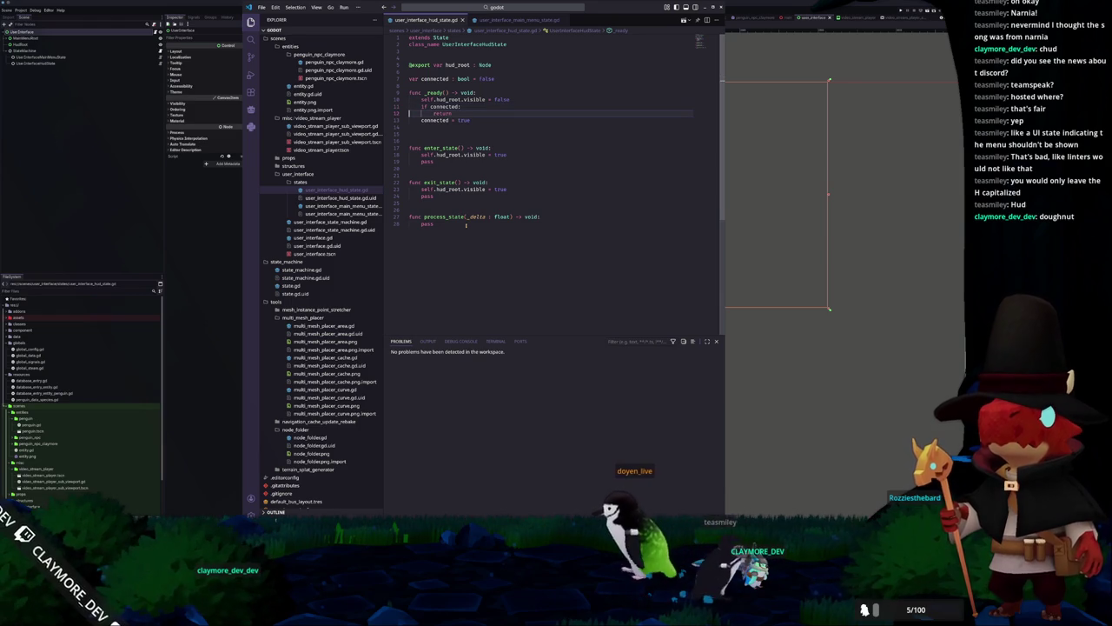
{"action": "key", "text": "Up"}
{"action": "key", "text": "Up"}
{"action": "key", "text": "Up"}
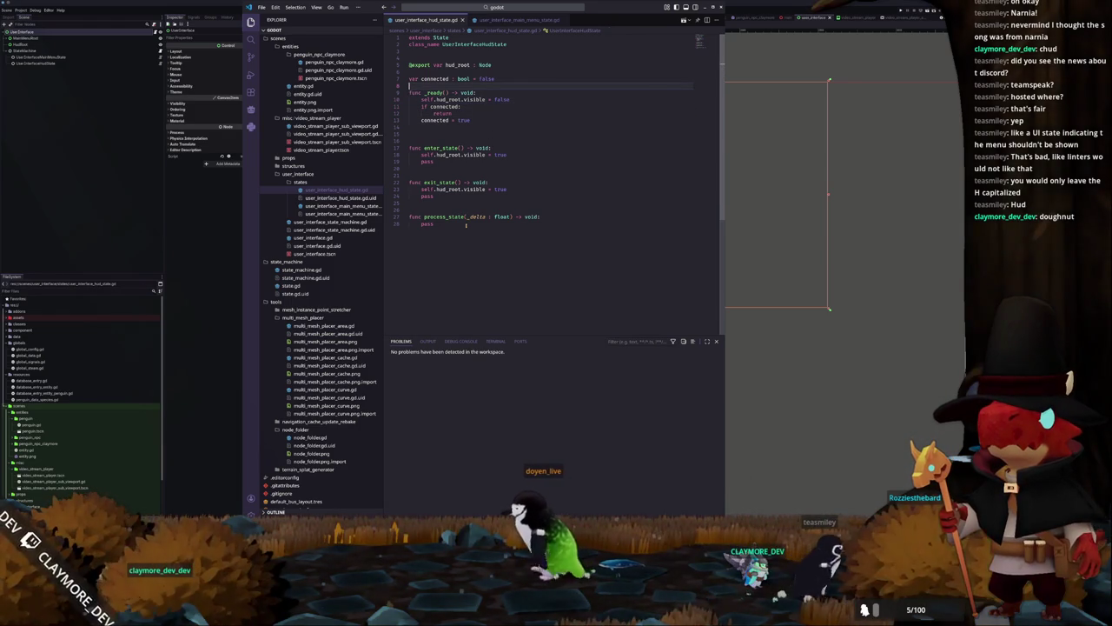
{"action": "key", "text": "Down"}
{"action": "key", "text": "Down"}
{"action": "key", "text": "Down"}
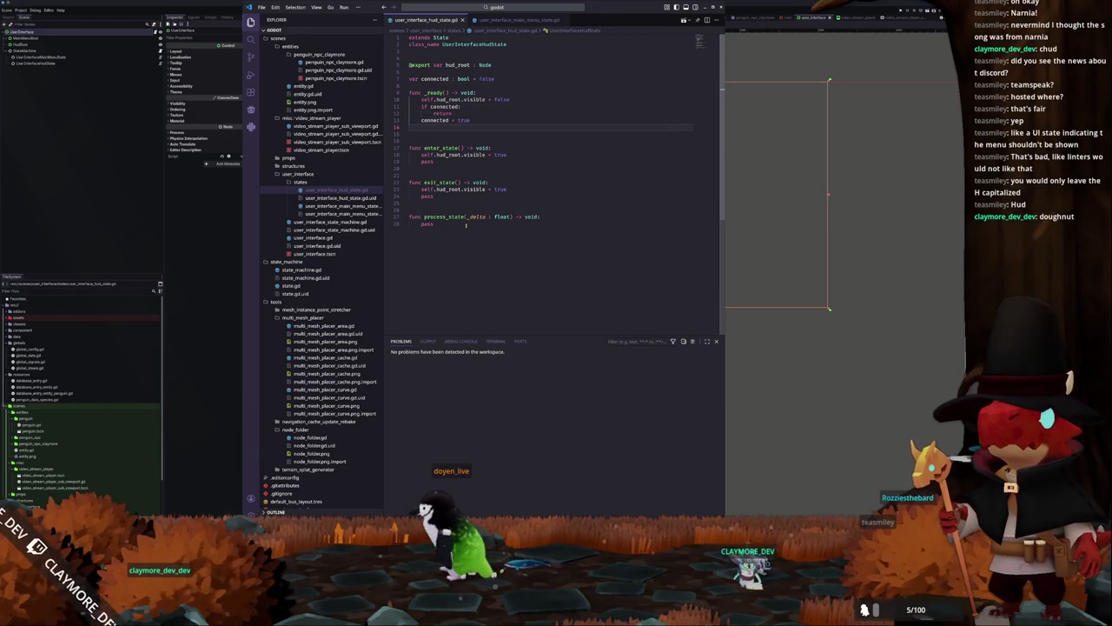
{"action": "key", "text": "BackSpace"}
{"action": "key", "text": "Down"}
{"action": "key", "text": "Down"}
{"action": "key", "text": "Down"}
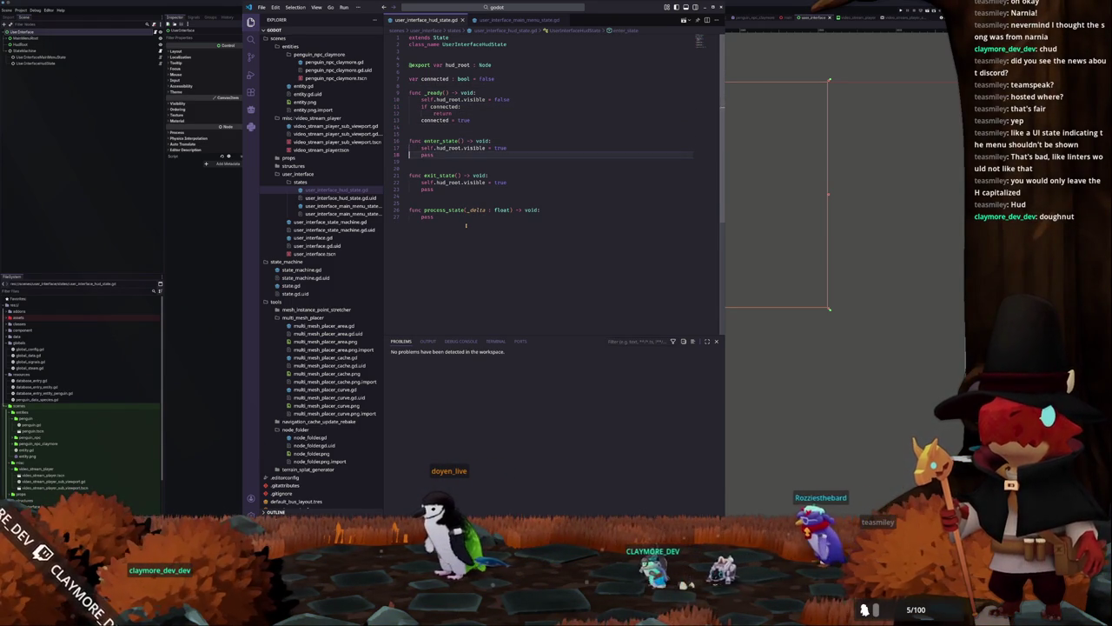
{"action": "key", "text": "Down"}
{"action": "key", "text": "Down"}
{"action": "key", "text": "Down"}
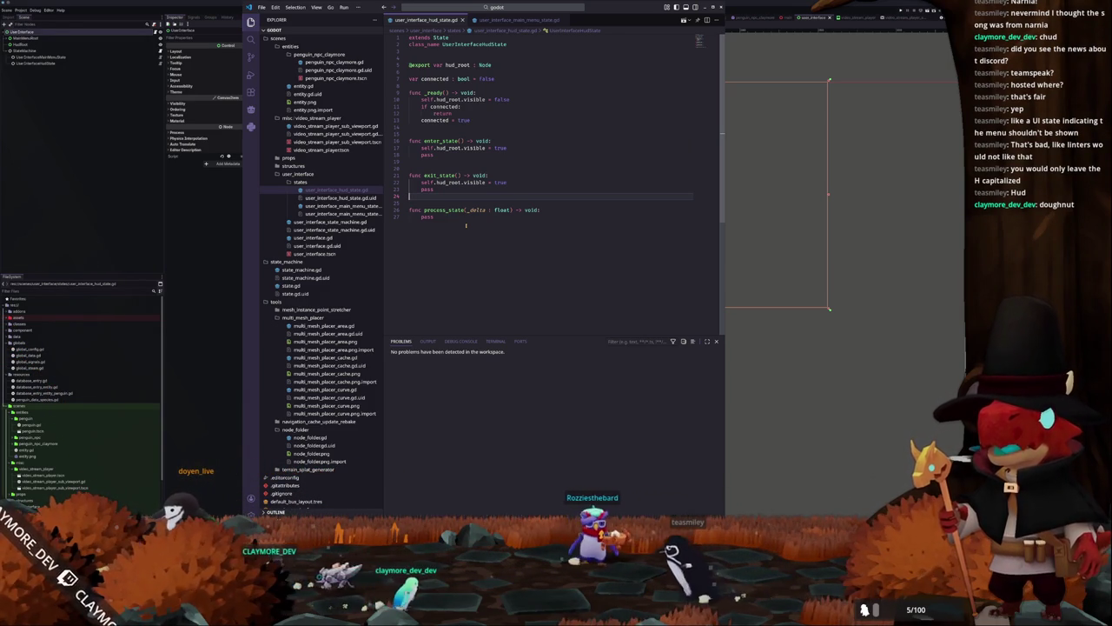
{"action": "key", "text": "Up"}
{"action": "key", "text": "Up"}
{"action": "key", "text": "Up"}
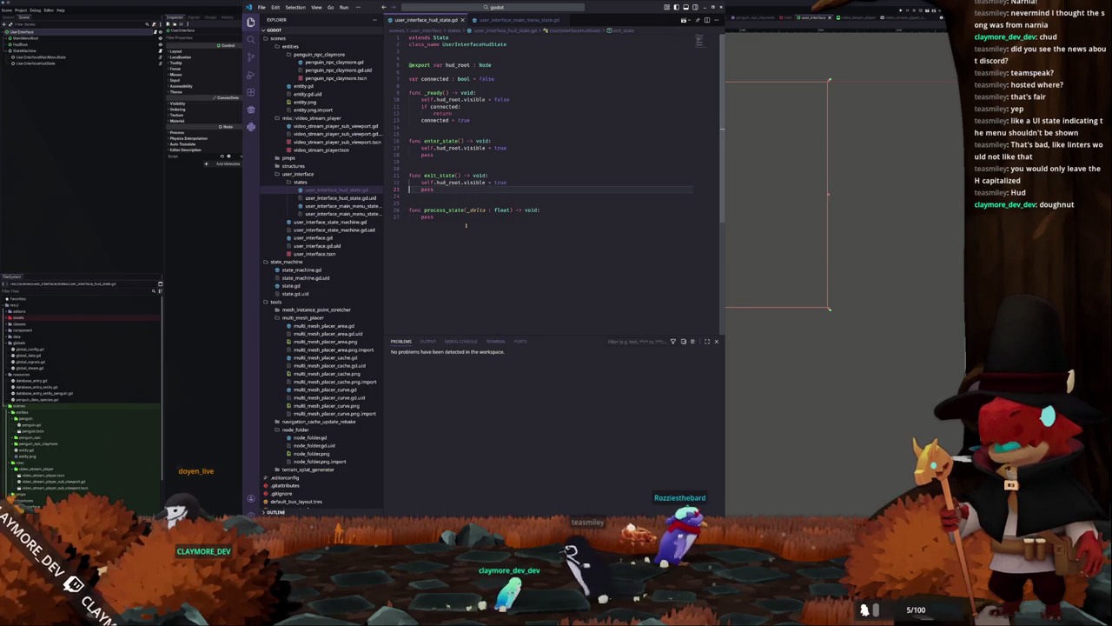
{"action": "key", "text": "Up"}
{"action": "key", "text": "Up"}
{"action": "key", "text": "Up"}
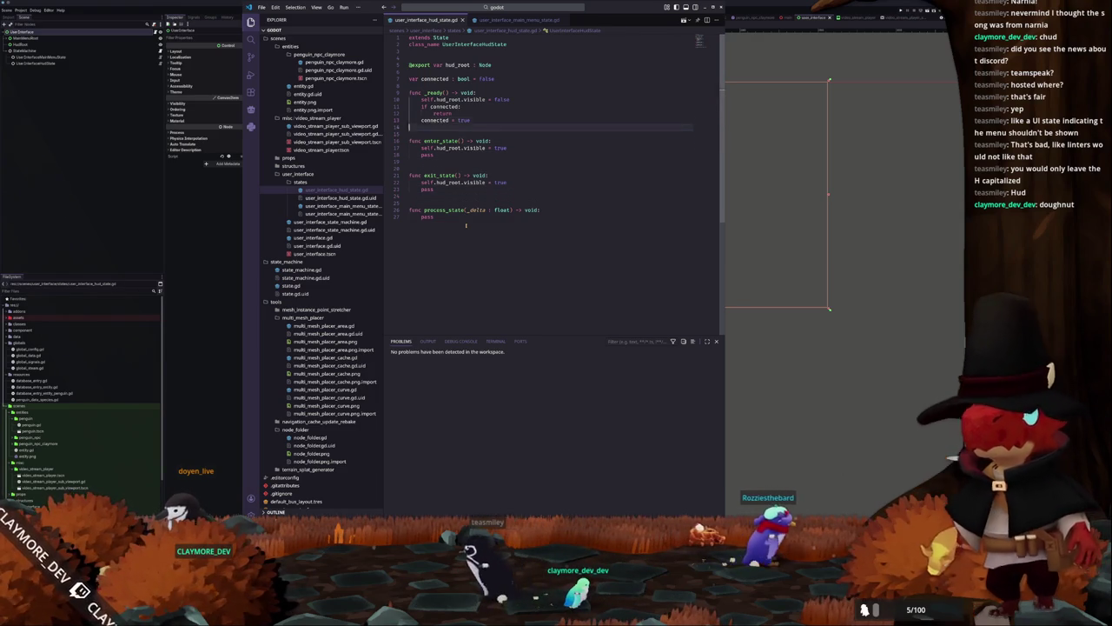
{"action": "key", "text": "Return"}
{"action": "key", "text": "Return"}
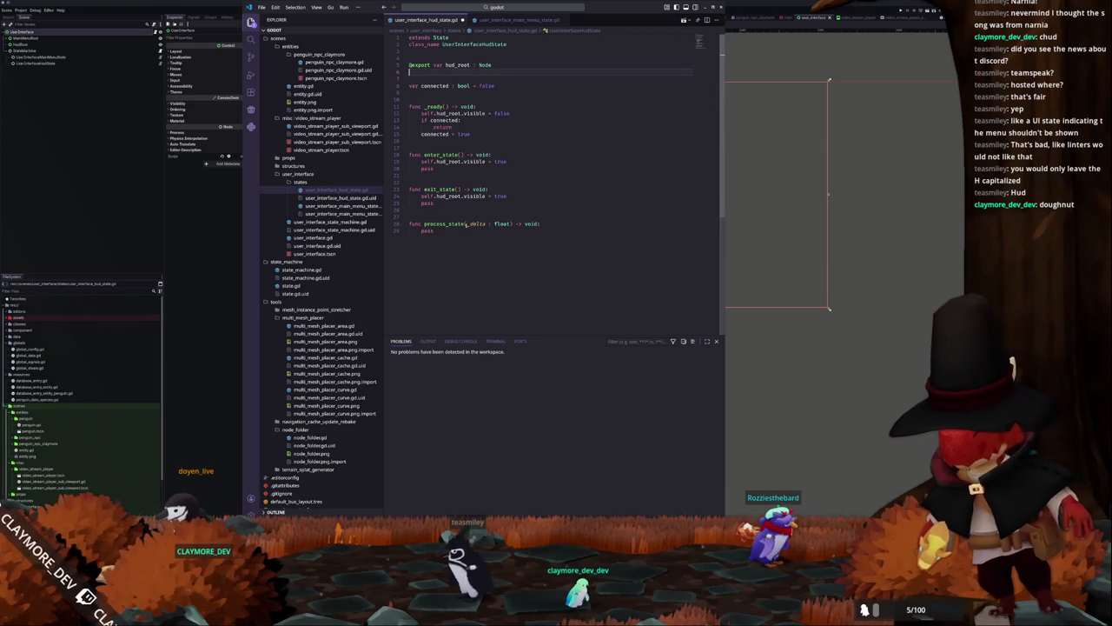
{"action": "key", "text": "Down"}
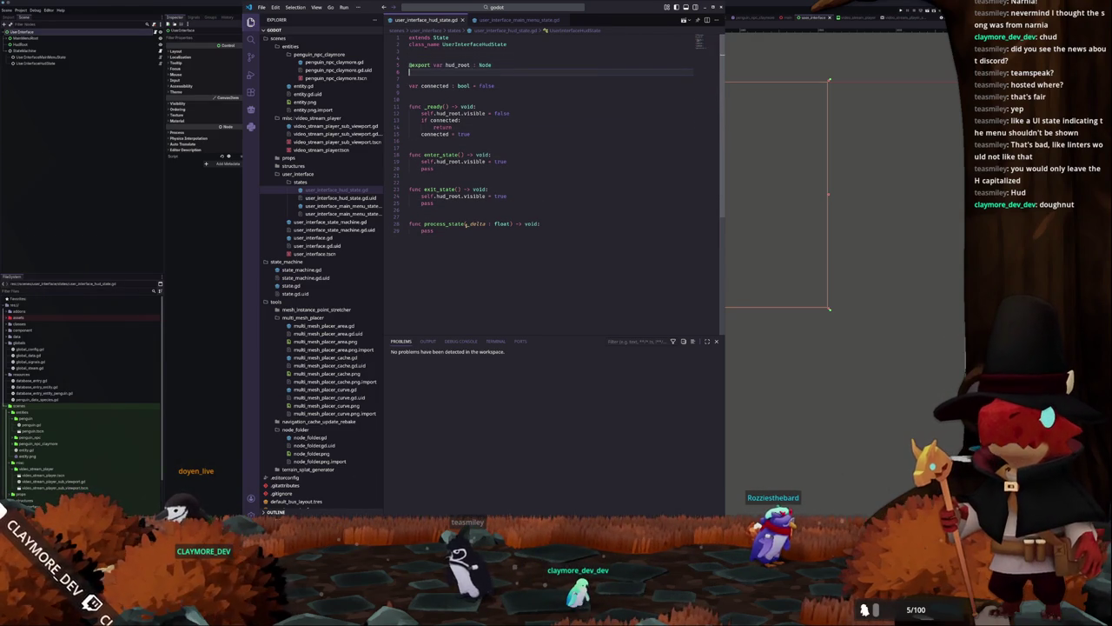
{"action": "key", "text": "Down"}
{"action": "key", "text": "Down"}
{"action": "key", "text": "Down"}
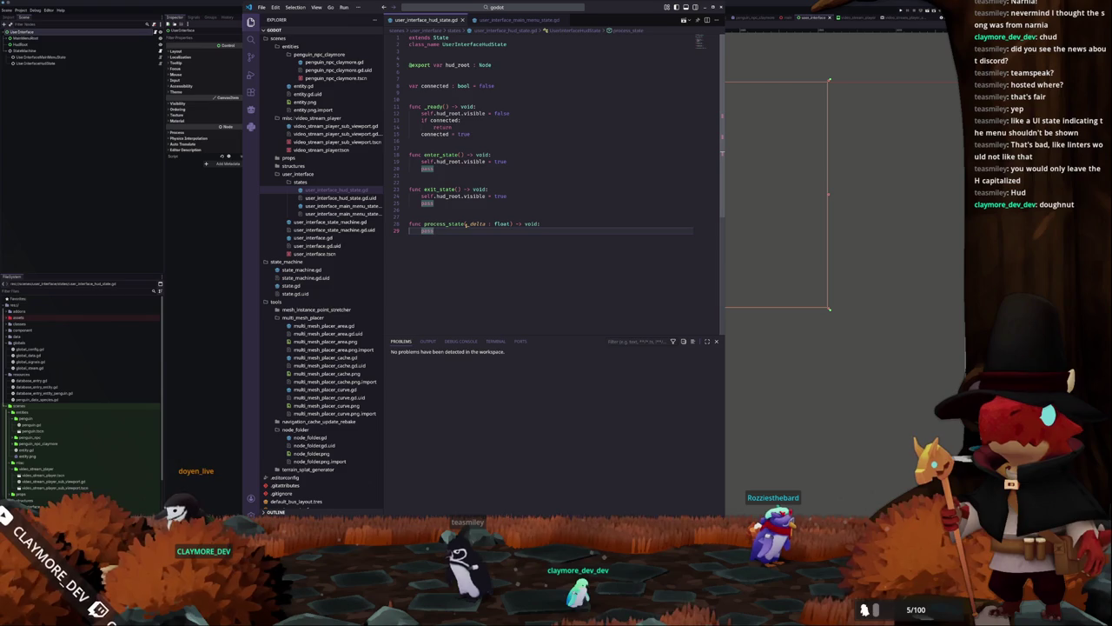
In the main menu state script's _ready, highlight the uses of multiplayer_button
{"action": "left_click", "coordinate": [520, 20]}
{"action": "left_click", "coordinate": [447, 167]}
{"action": "scroll", "coordinate": [447, 167], "scroll_direction": "down", "scroll_amount": 3}
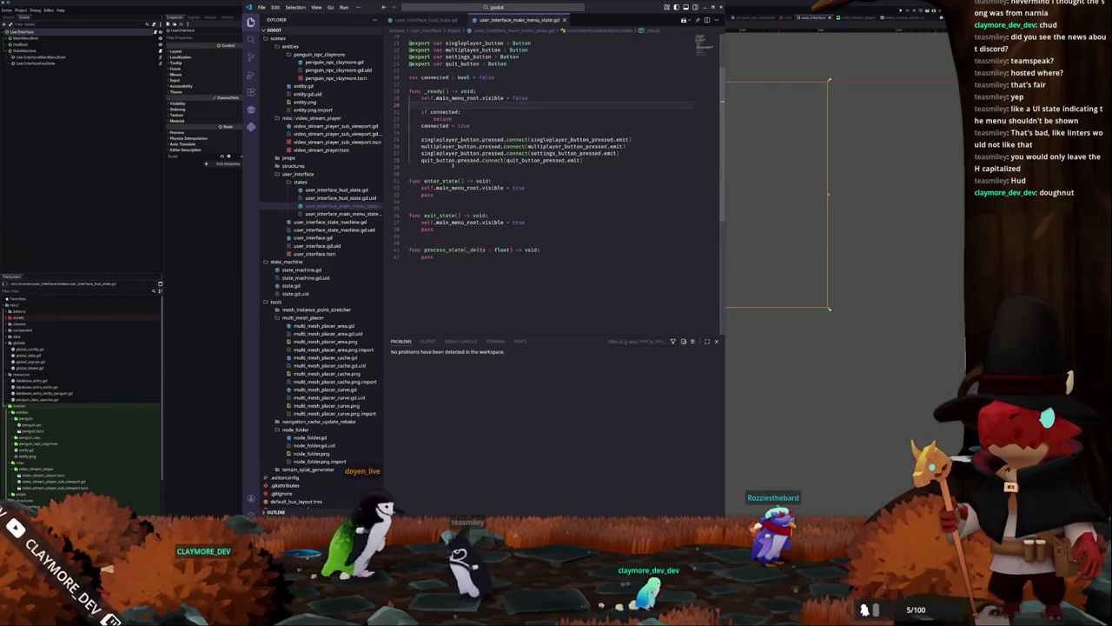
{"action": "left_click", "coordinate": [446, 168]}
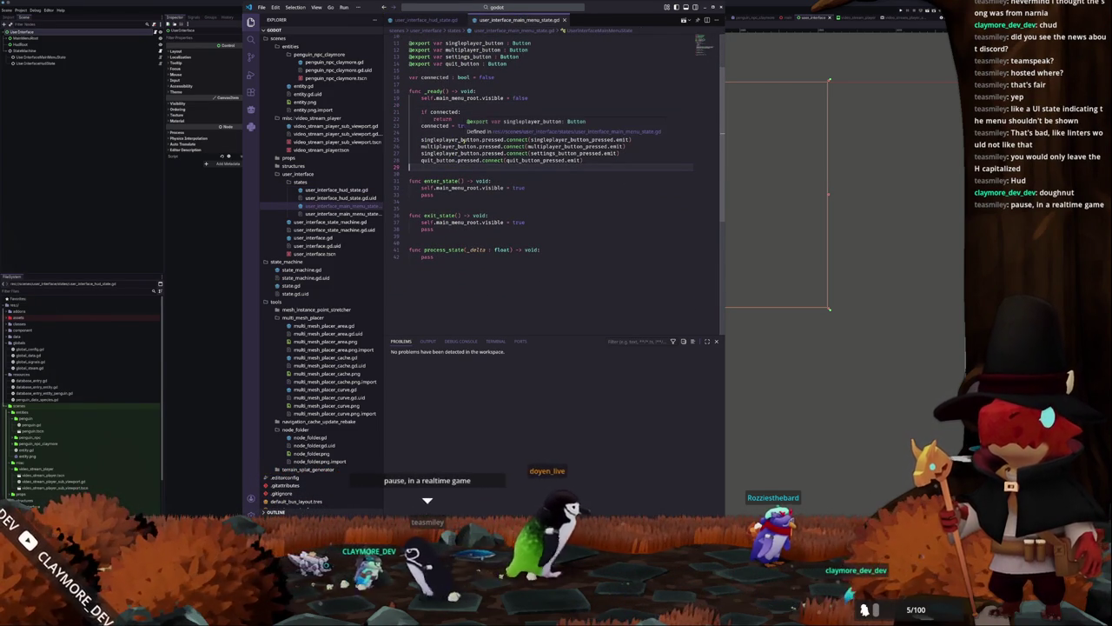
{"action": "double_click", "coordinate": [446, 145]}
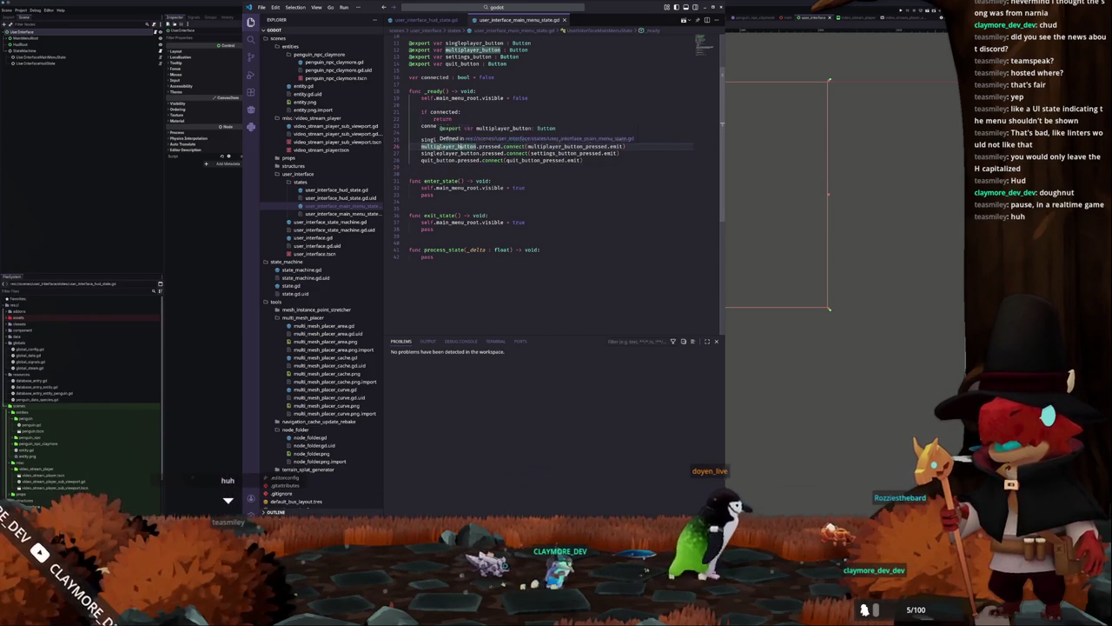
{"action": "mouse_move", "coordinate": [446, 146]}
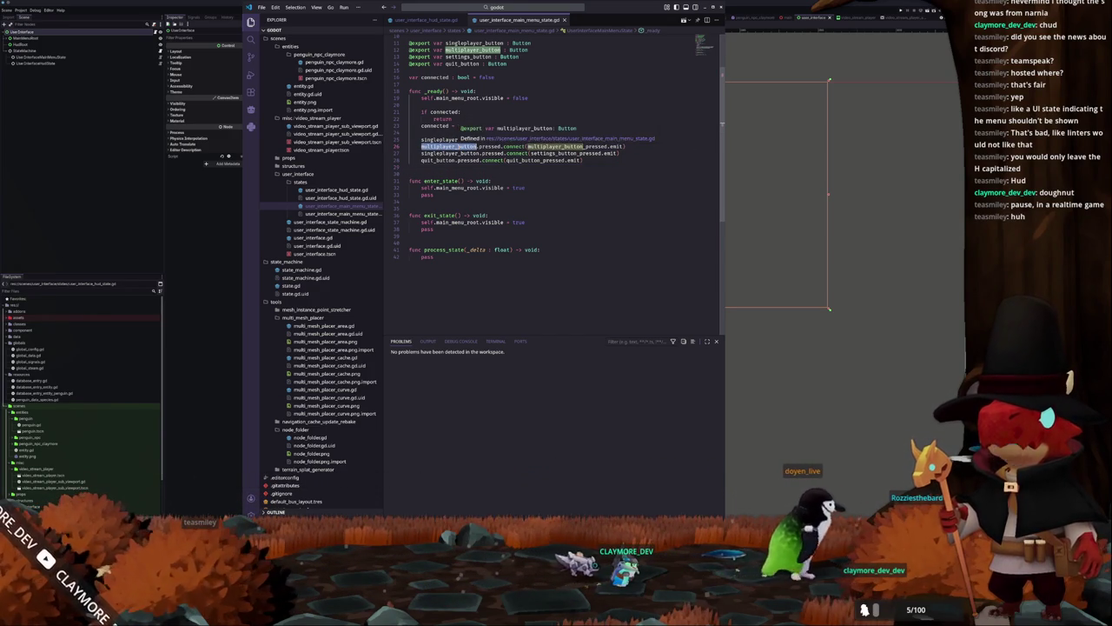
{"action": "mouse_move", "coordinate": [489, 146]}
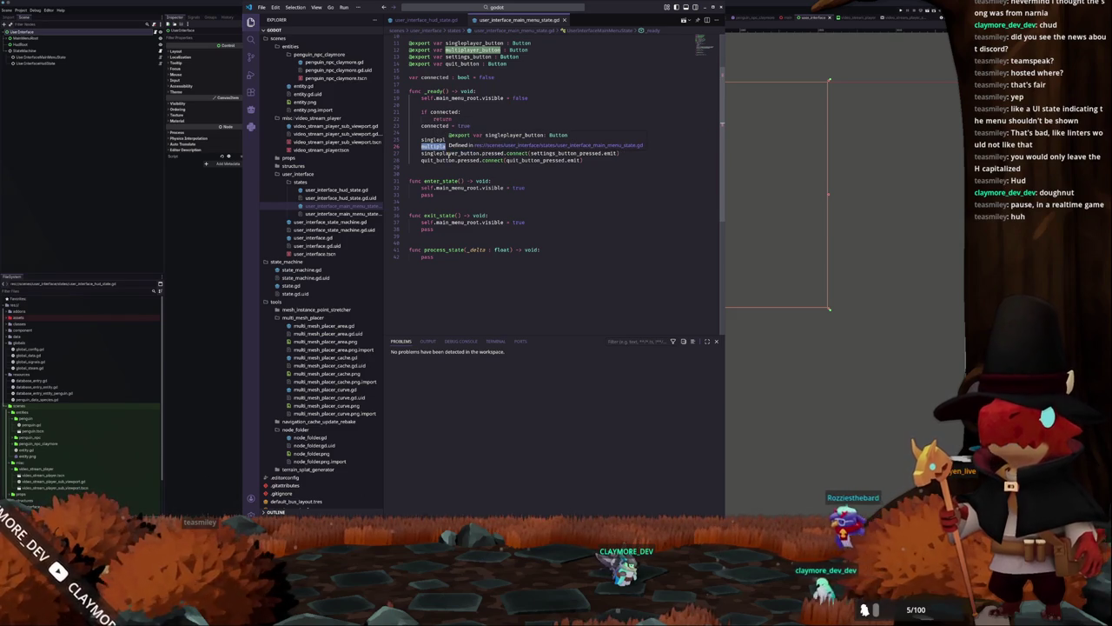
Inspect the singleplayer_button connection lines and highlight every use of settings_button
{"action": "left_click", "coordinate": [461, 140]}
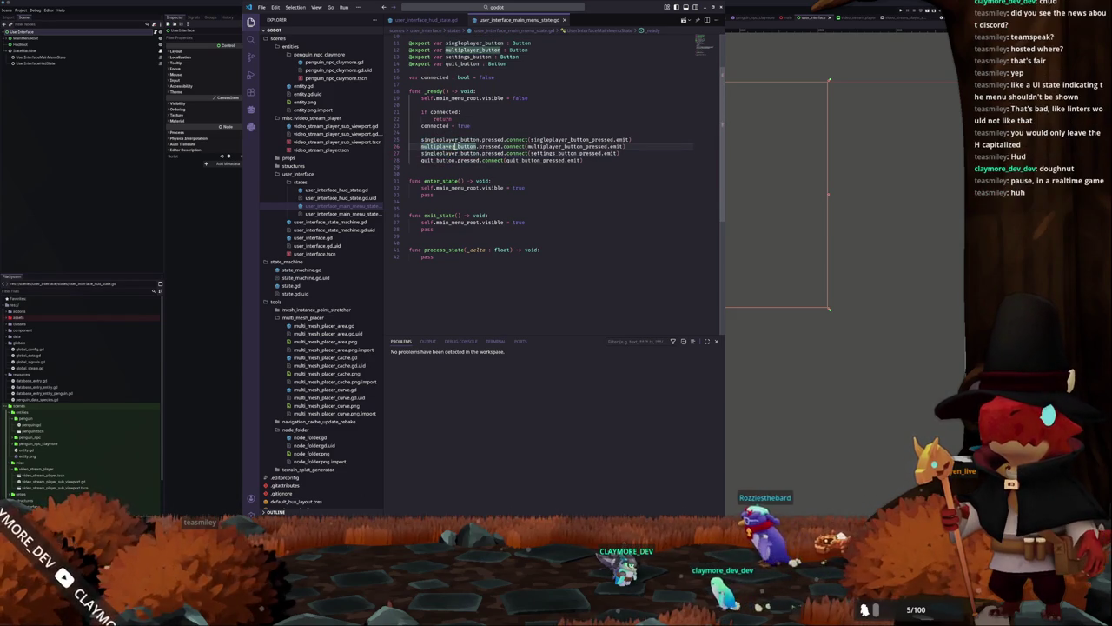
{"action": "left_click", "coordinate": [454, 153]}
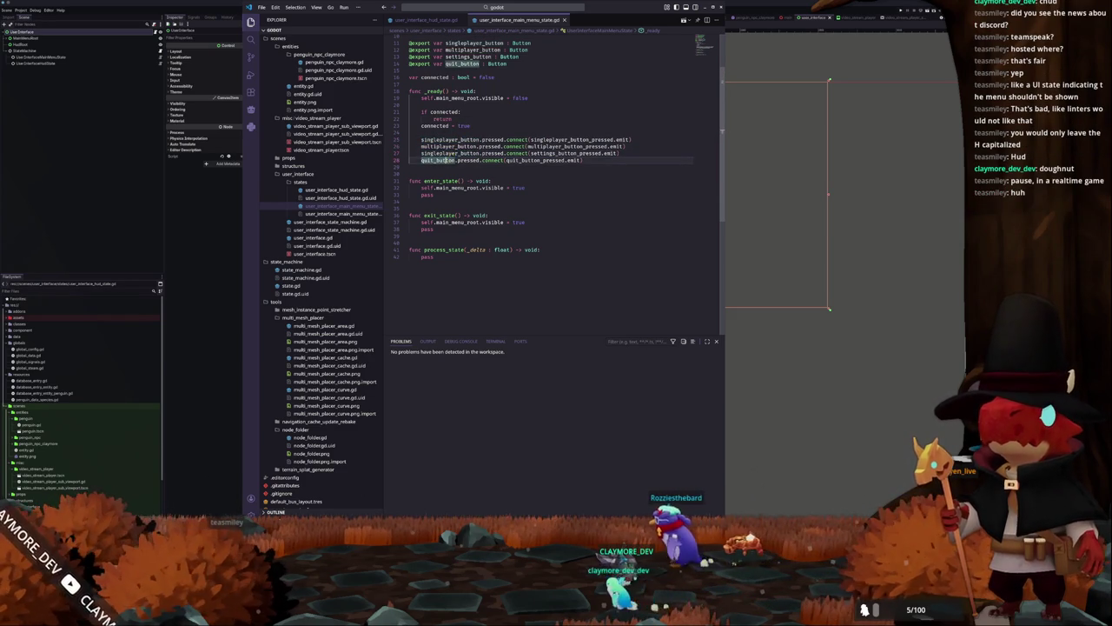
{"action": "left_click", "coordinate": [458, 140]}
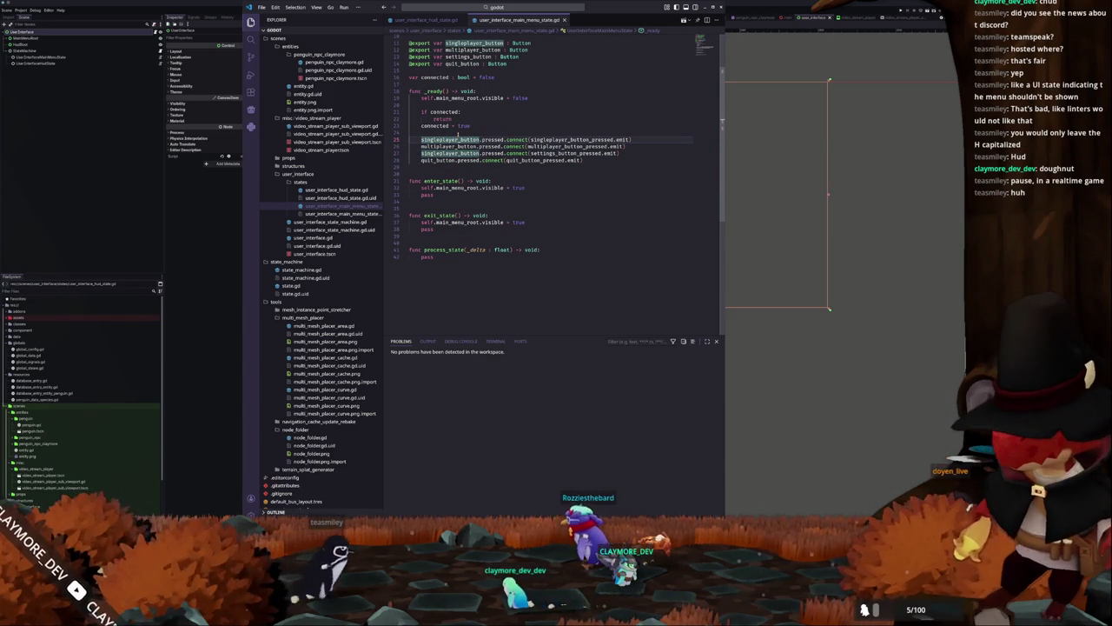
{"action": "scroll", "coordinate": [458, 135], "scroll_direction": "up", "scroll_amount": 3}
{"action": "double_click", "coordinate": [469, 120]}
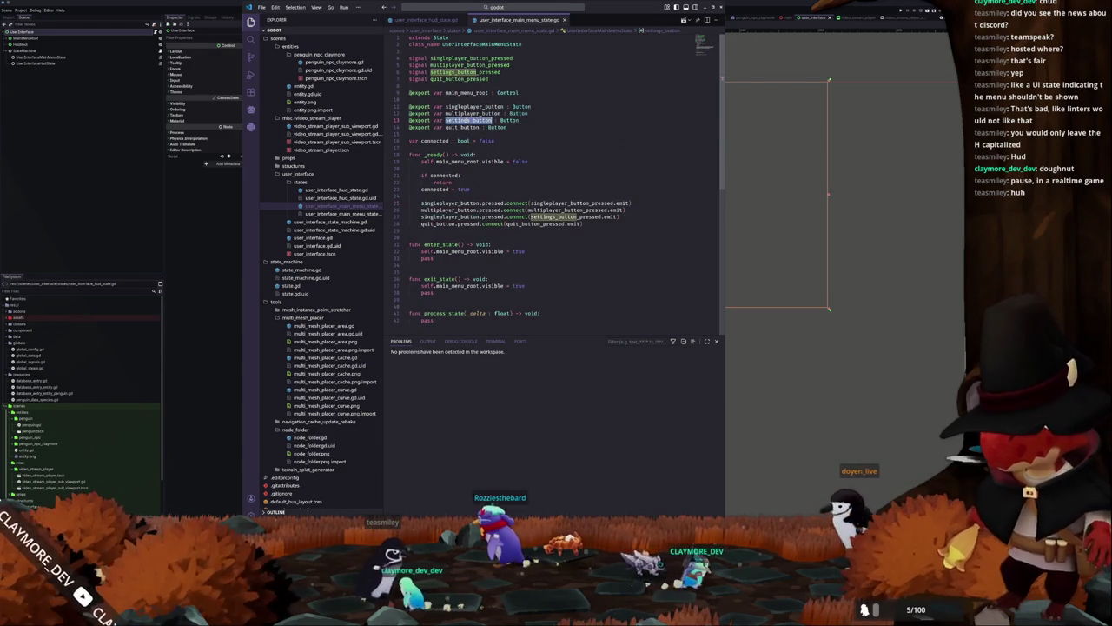
{"action": "left_click", "coordinate": [462, 196]}
{"action": "left_click", "coordinate": [462, 196]}
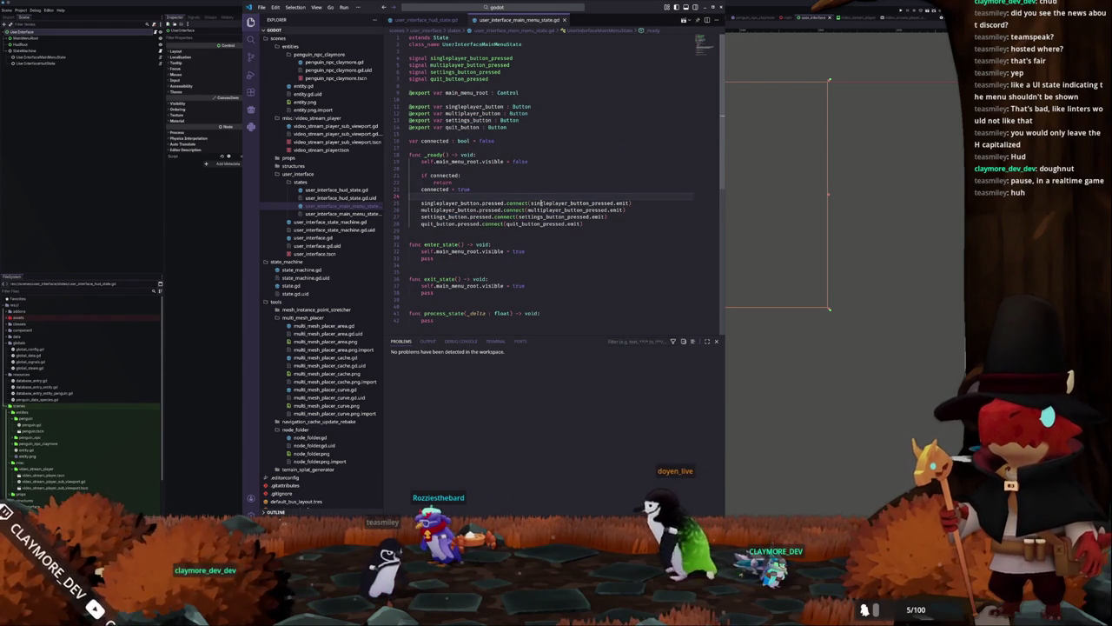
Cycle through the Ports, Terminal and Problems tabs, then close the bottom panel
{"action": "left_click", "coordinate": [495, 342]}
{"action": "left_click", "coordinate": [519, 341]}
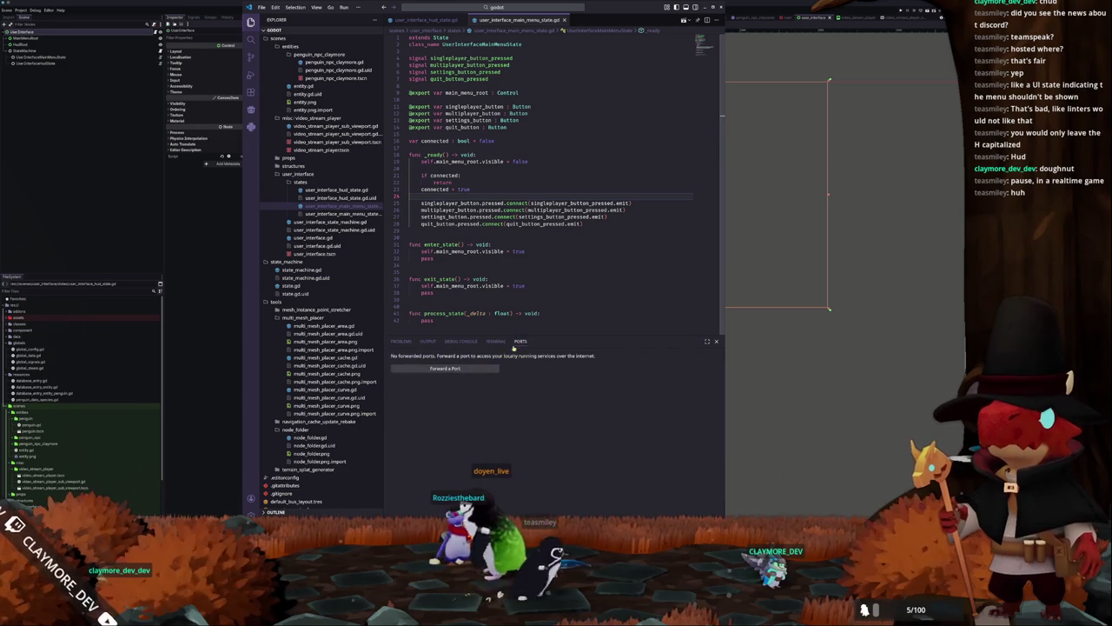
{"action": "left_click", "coordinate": [496, 341]}
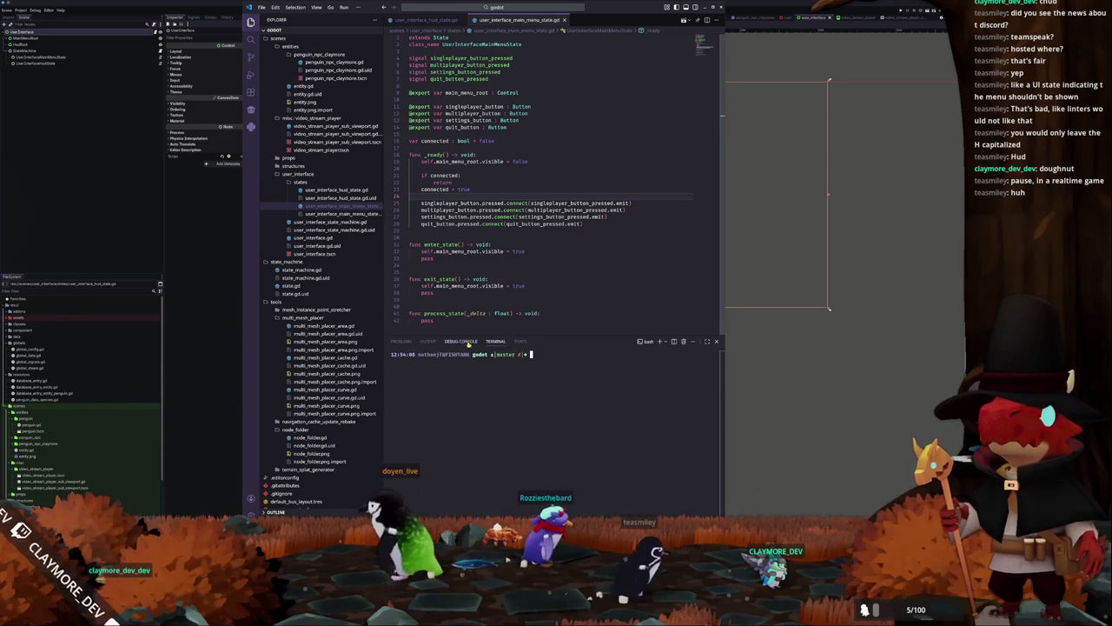
{"action": "left_click", "coordinate": [399, 341]}
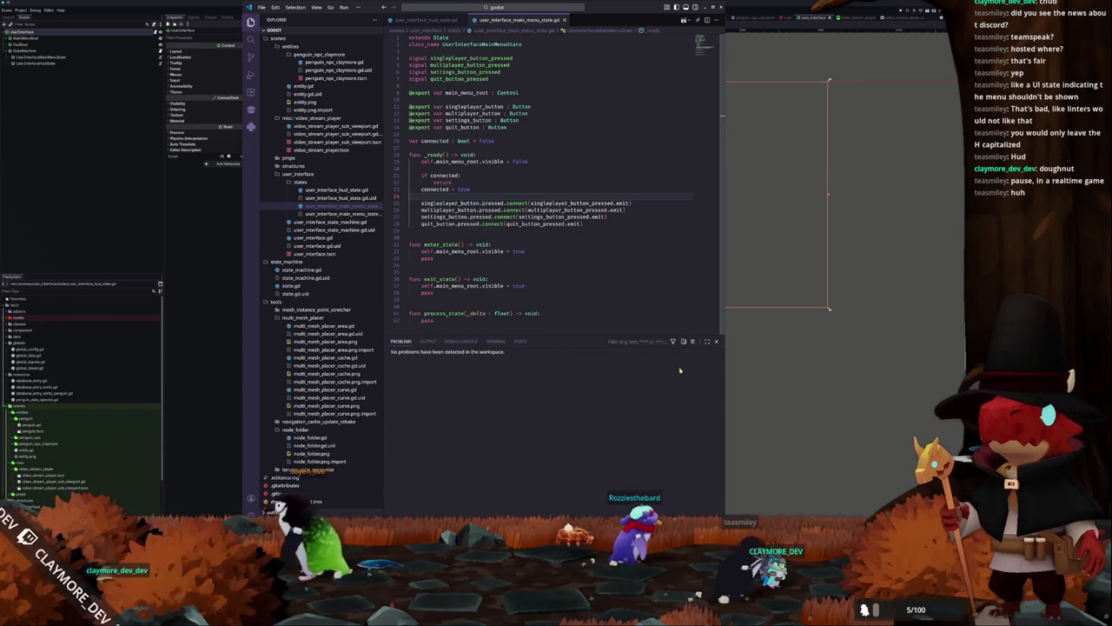
{"action": "left_click", "coordinate": [715, 341]}
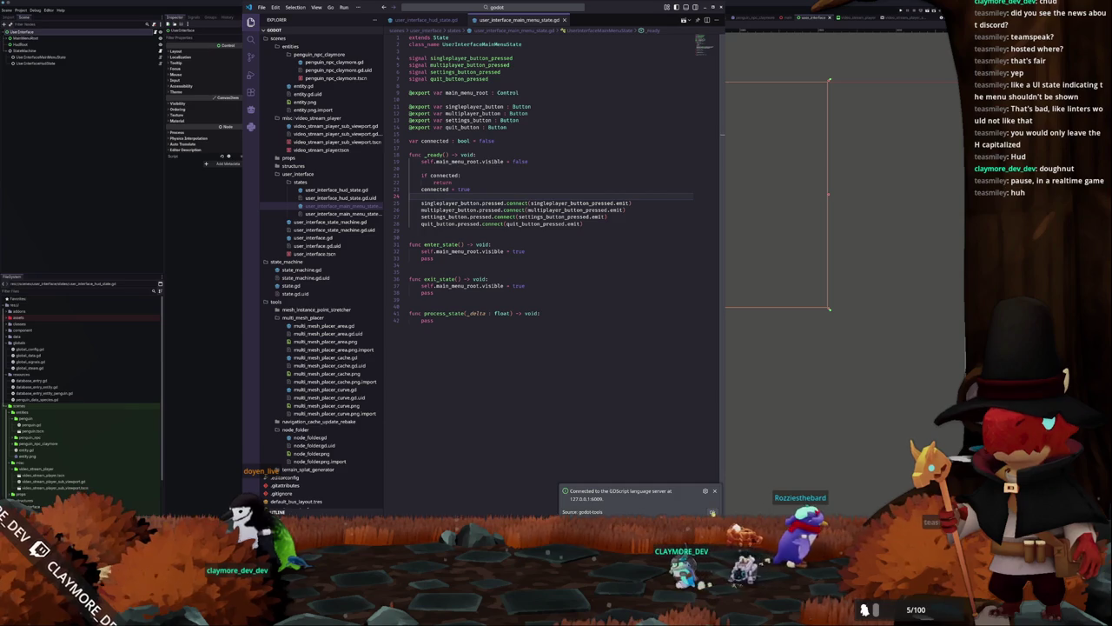
Open user_interface_hud_state.gd from the Explorer
{"action": "double_click", "coordinate": [426, 320]}
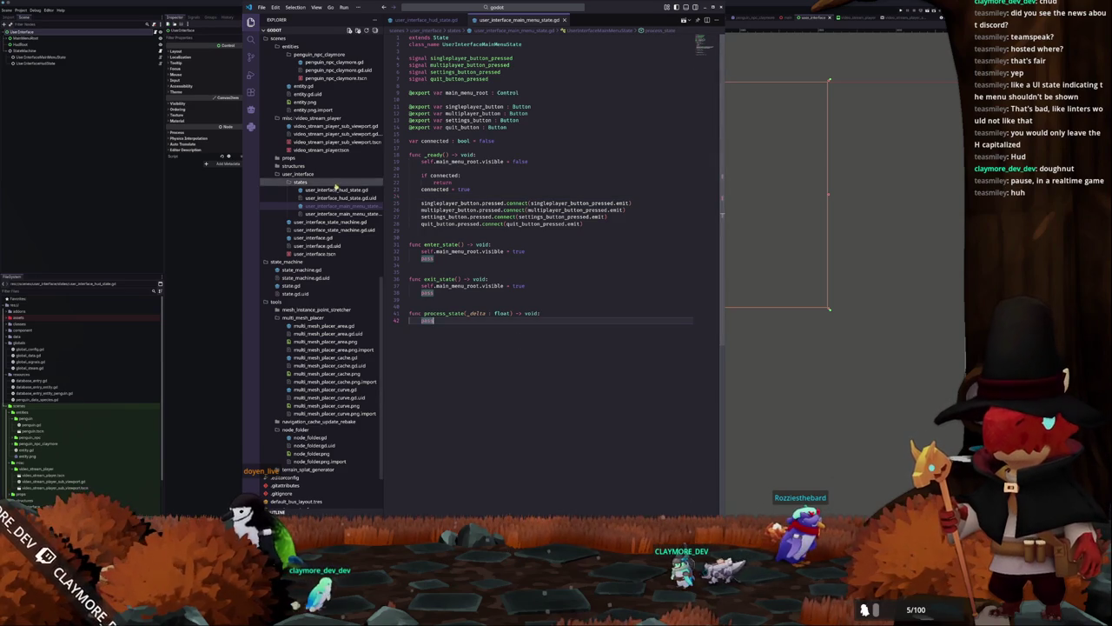
{"action": "left_click", "coordinate": [337, 190]}
{"action": "left_click", "coordinate": [446, 215]}
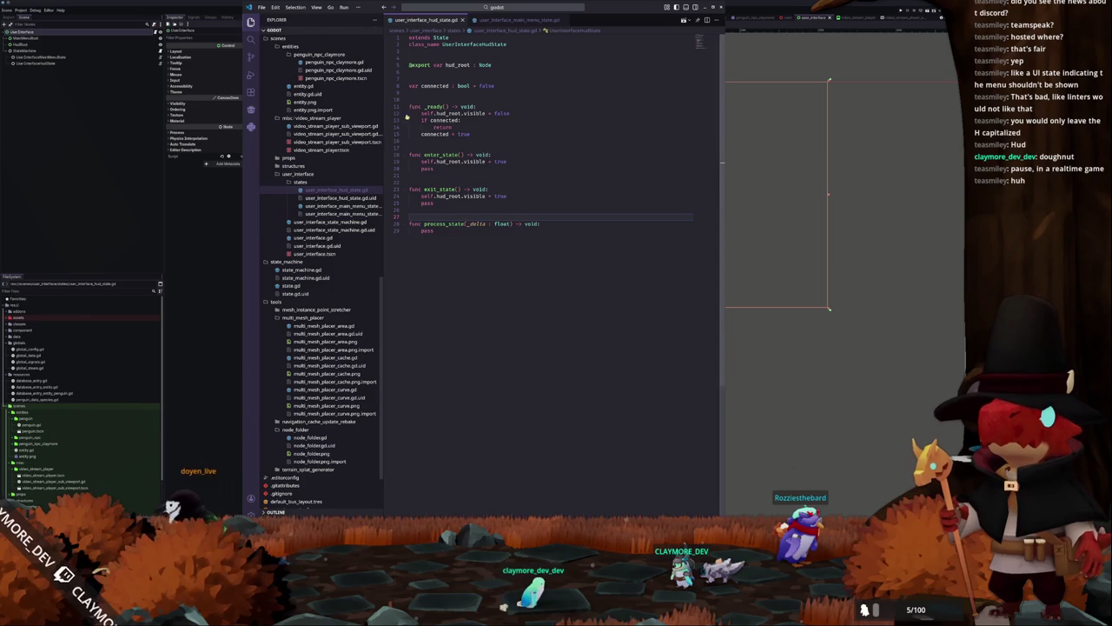
Open user_interface_main_menu_state.gd and select its singleplayer and multiplayer connect lines
{"action": "left_click", "coordinate": [420, 92]}
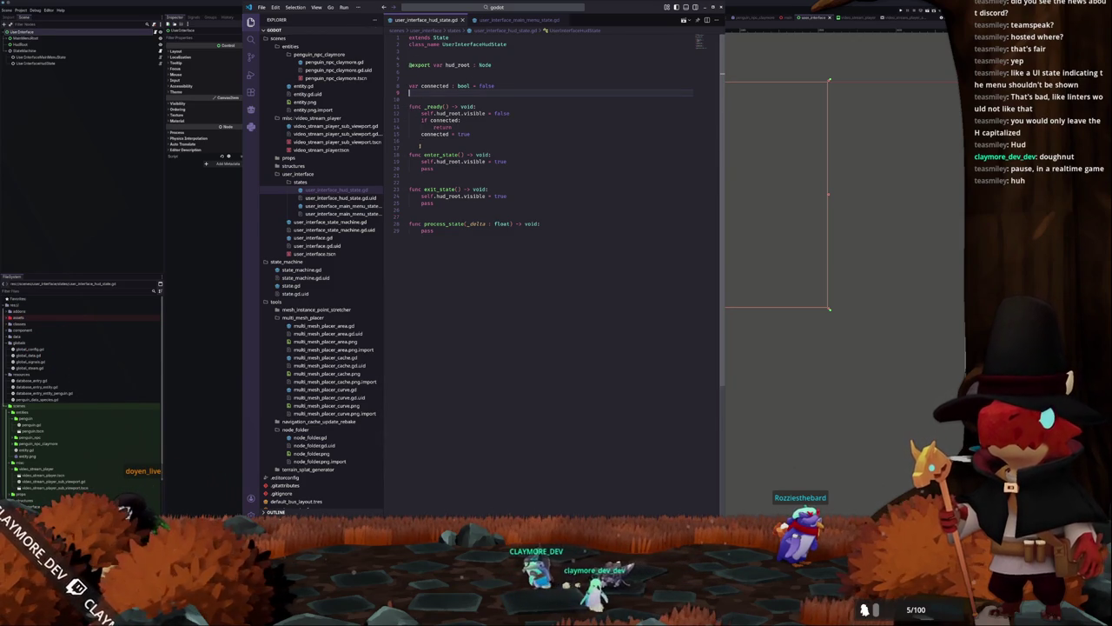
{"action": "left_click", "coordinate": [343, 206]}
{"action": "left_click", "coordinate": [344, 189]}
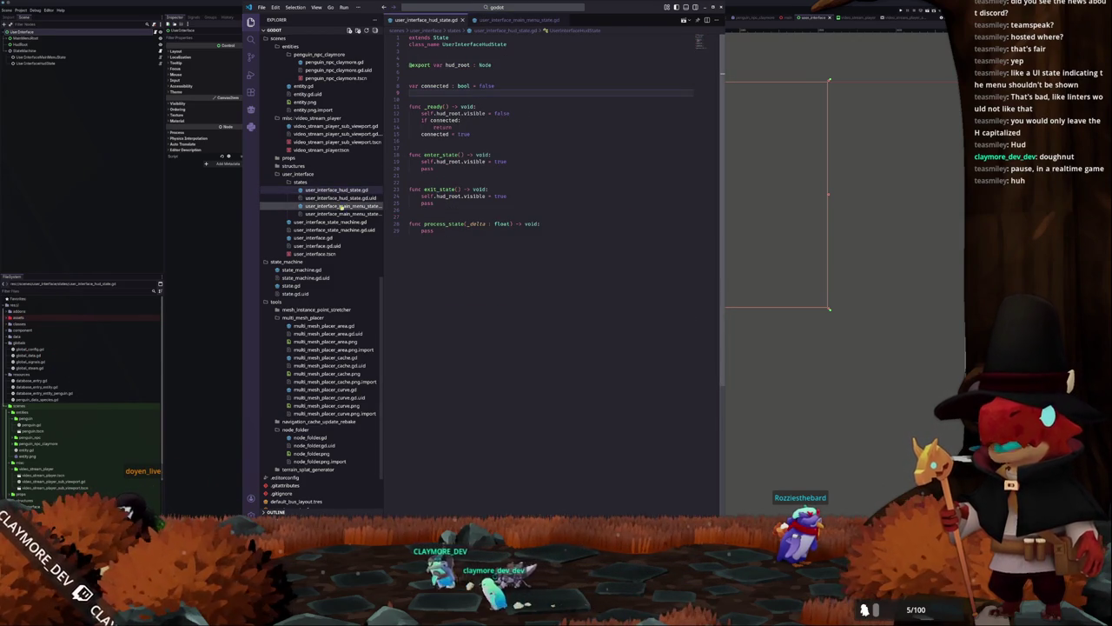
{"action": "left_click", "coordinate": [347, 206]}
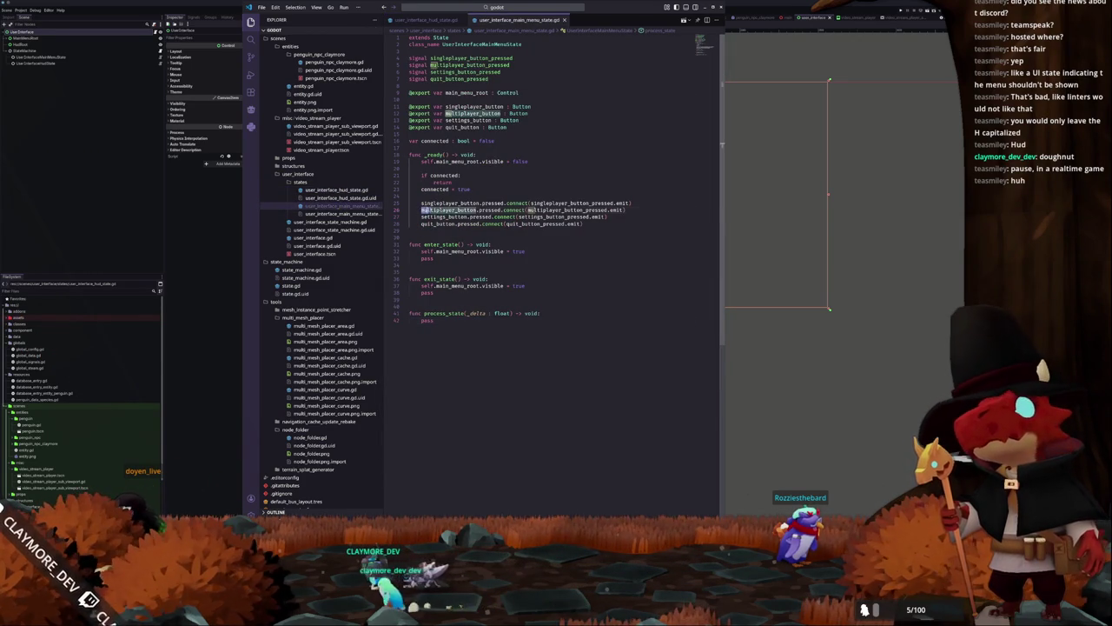
{"action": "left_click_drag", "start_coordinate": [421, 210], "coordinate": [634, 209]}
{"action": "left_click", "coordinate": [634, 210]}
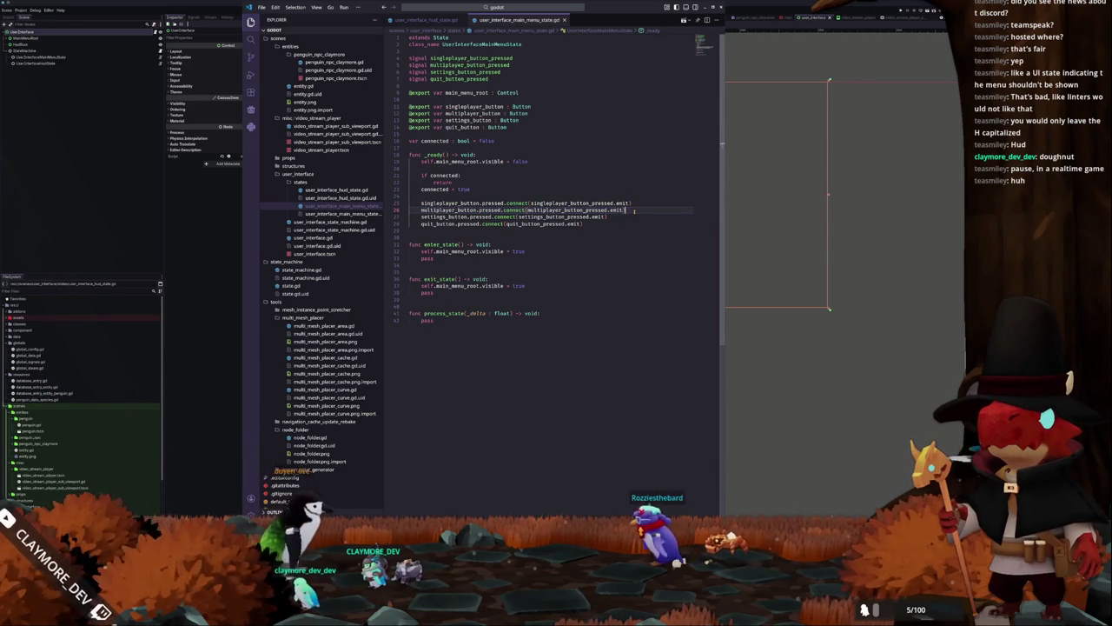
{"action": "key", "text": "shift+Up"}
{"action": "key", "text": "shift+Home"}
{"action": "key", "text": "shift+Home"}
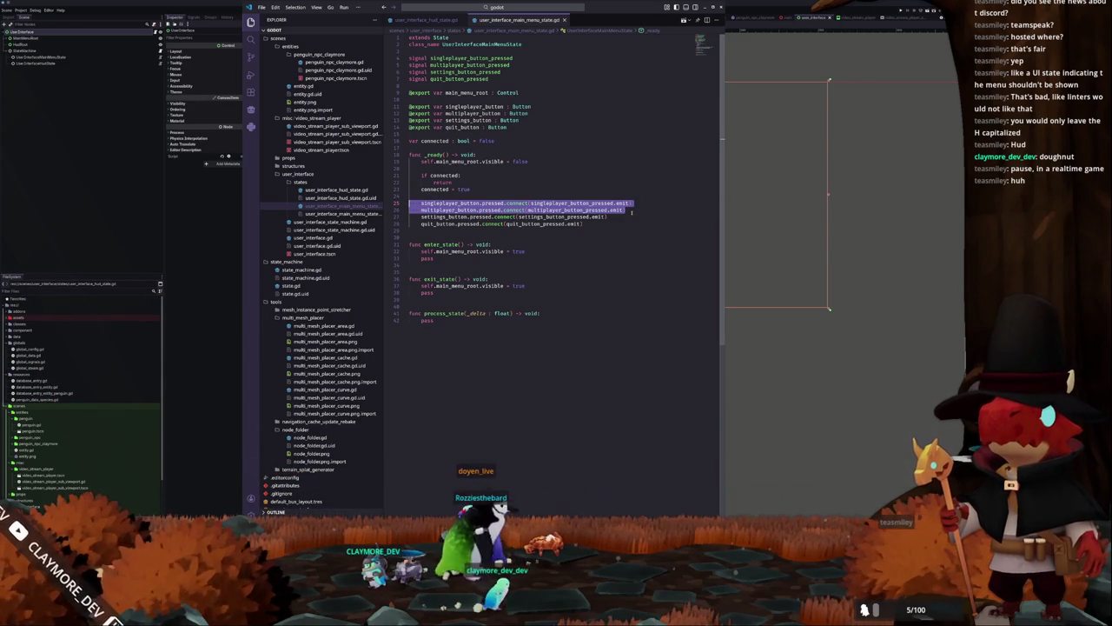
{"action": "left_click", "coordinate": [634, 209]}
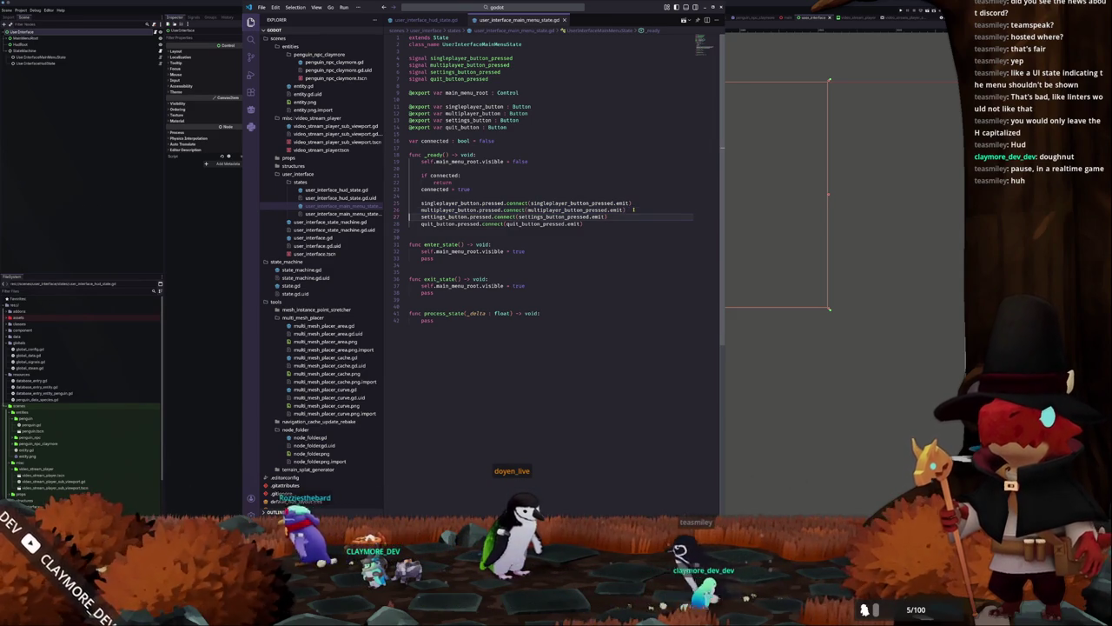
Bring Godot to the front and select the states folder in the FileSystem dock
{"action": "left_click", "coordinate": [50, 147]}
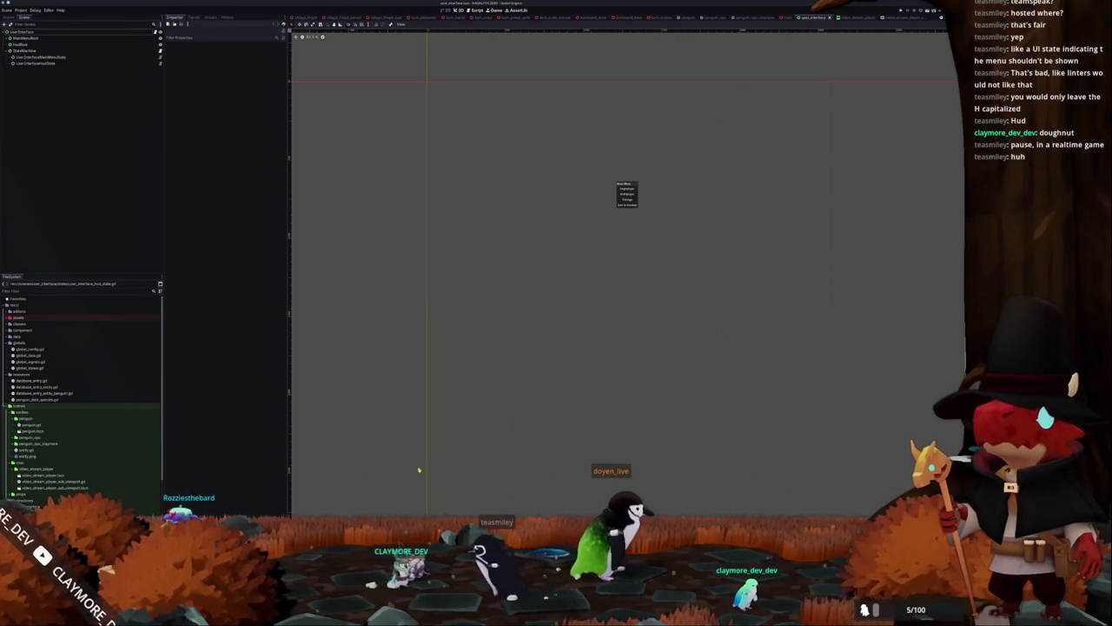
{"action": "scroll", "coordinate": [35, 434], "scroll_direction": "down", "scroll_amount": 3}
{"action": "left_click", "coordinate": [27, 447]}
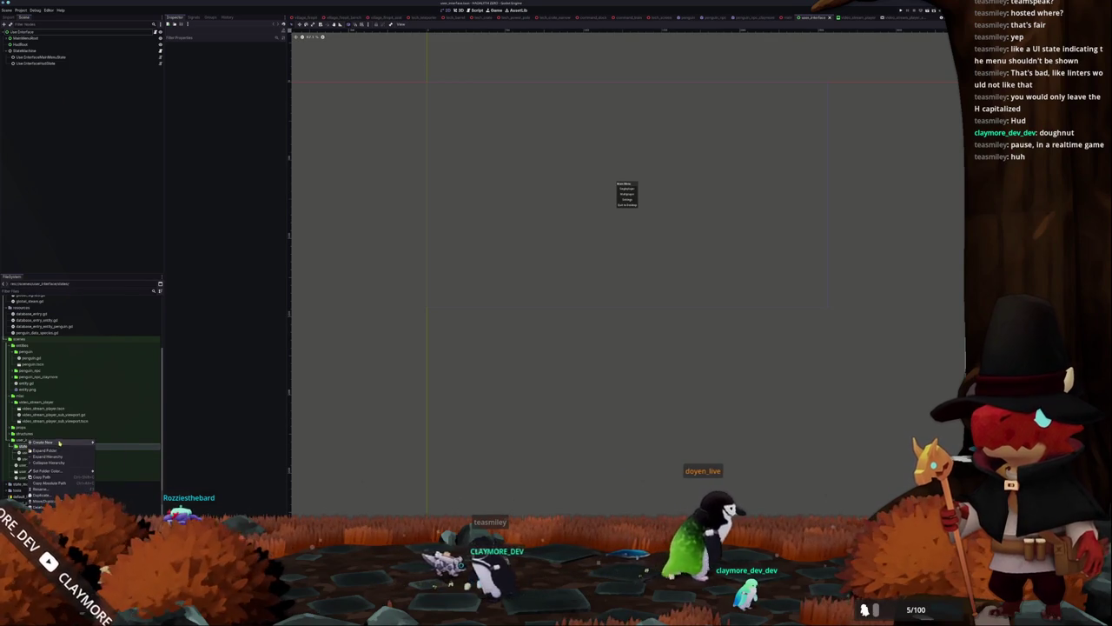
Create user_interface_multiplayer_state.gd in states and fill it with the HUD state code
{"action": "left_click", "coordinate": [107, 454]}
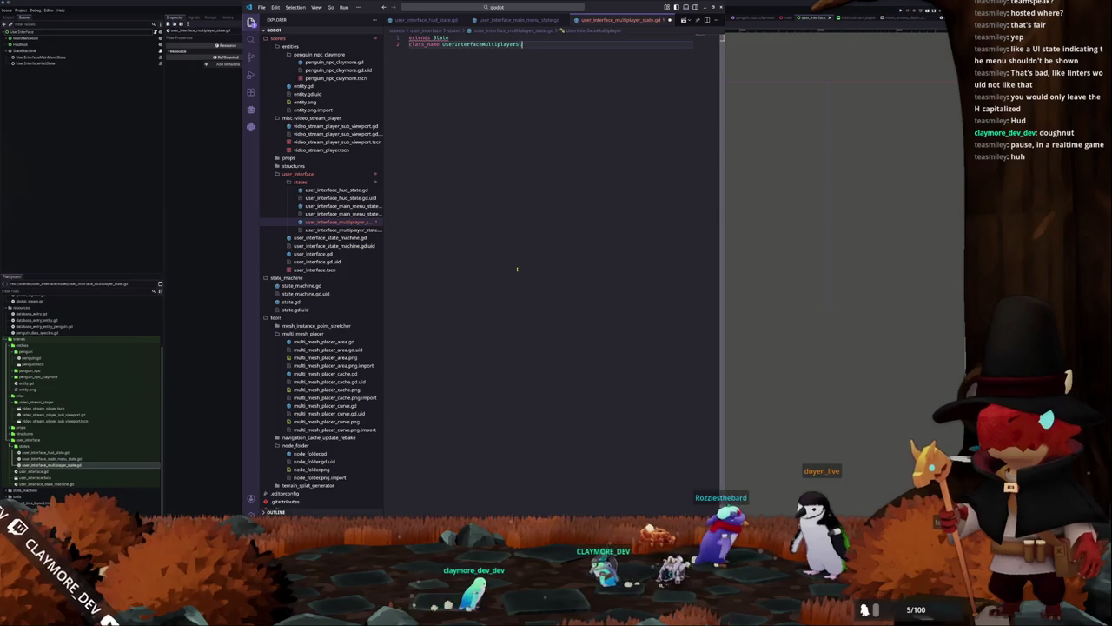
{"action": "key", "text": "Return"}
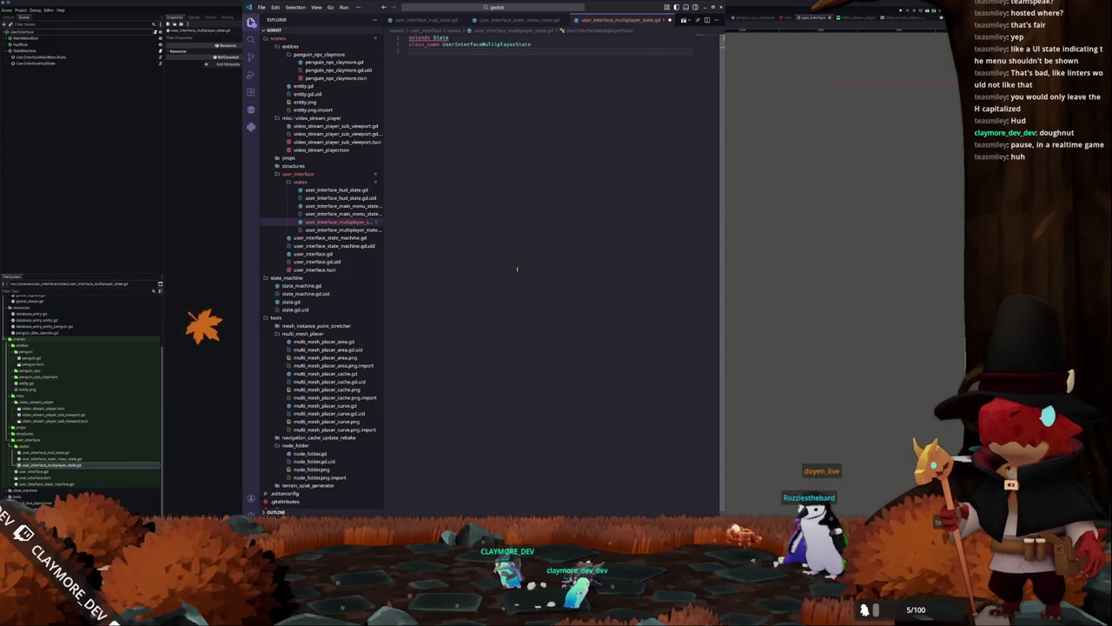
{"action": "key", "text": "Return"}
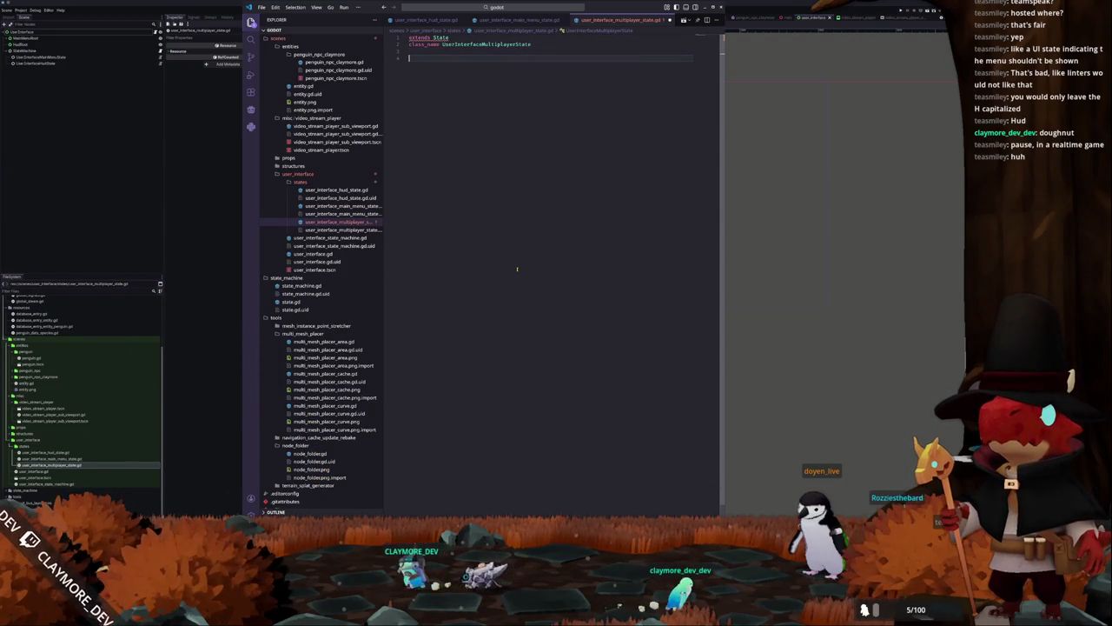
{"action": "left_click", "coordinate": [334, 189]}
{"action": "left_click_drag", "start_coordinate": [457, 254], "coordinate": [408, 56]}
{"action": "left_click", "coordinate": [320, 228]}
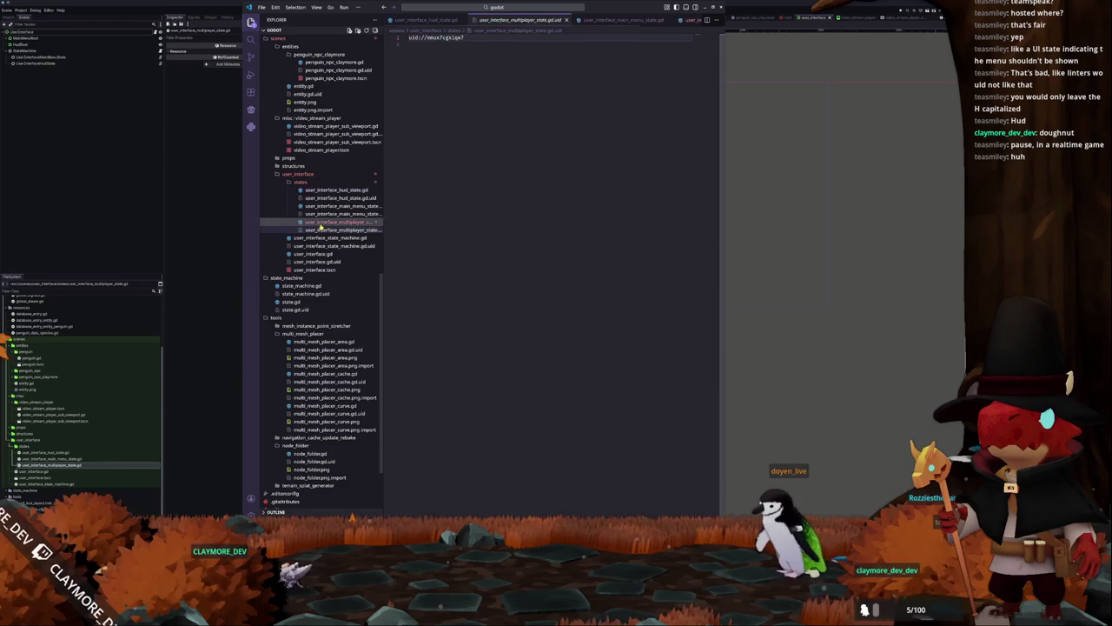
{"action": "left_click", "coordinate": [330, 222]}
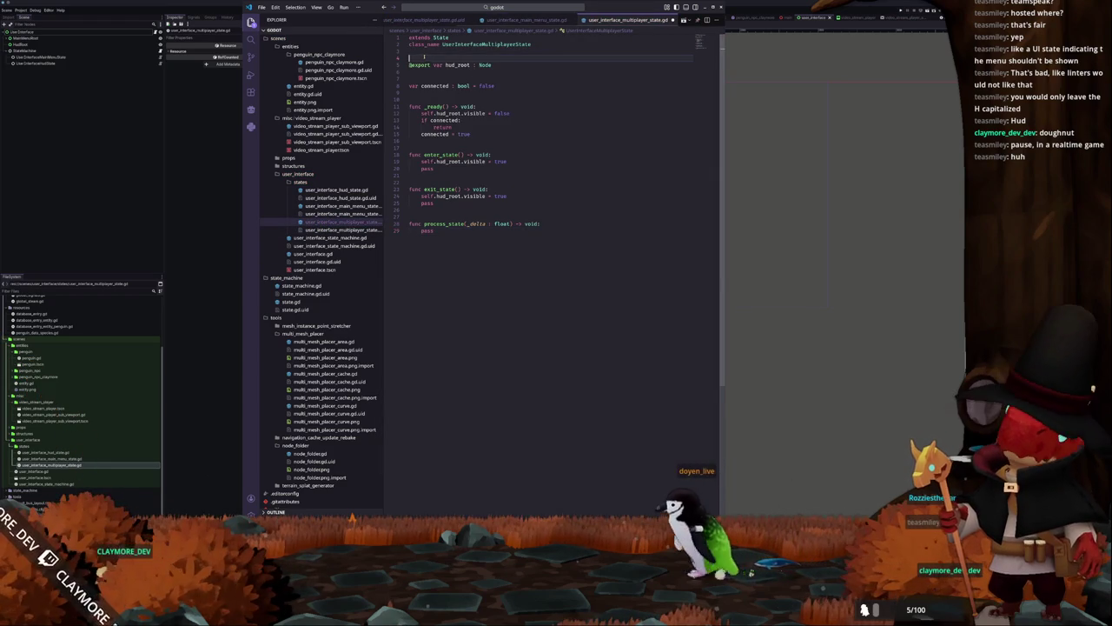
{"action": "key", "text": "BackSpace"}
Replace hud_root with multiplayer_root on the export line, _ready, enter_state and exit_state
{"action": "double_click", "coordinate": [457, 58]}
{"action": "type", "text": "multiplayer_root"}
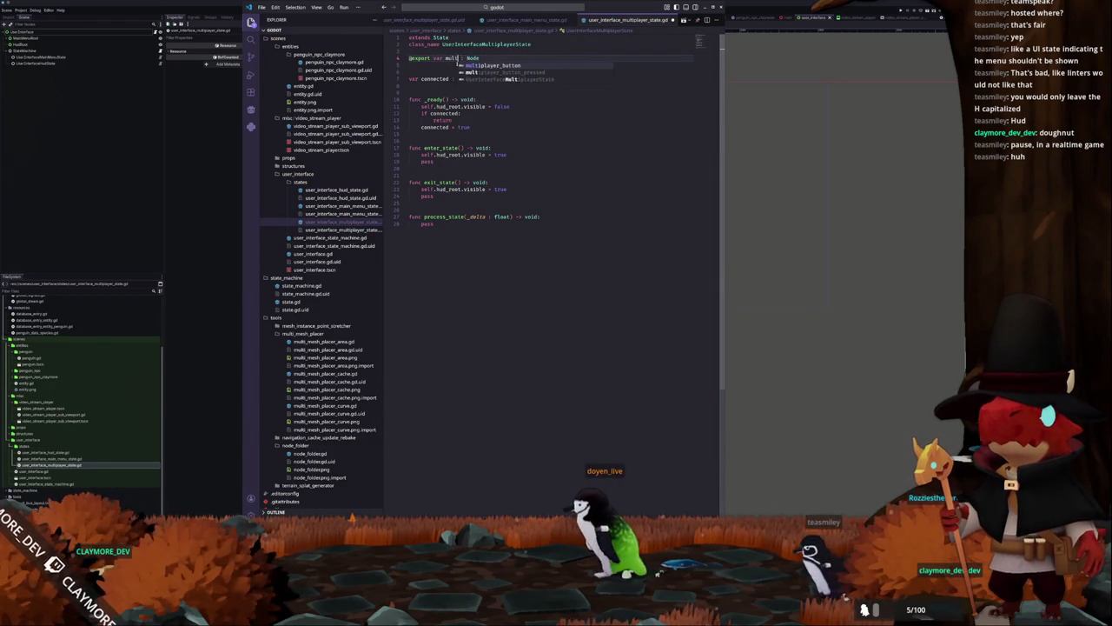
{"action": "double_click", "coordinate": [470, 58]}
{"action": "key", "text": "ctrl+c"}
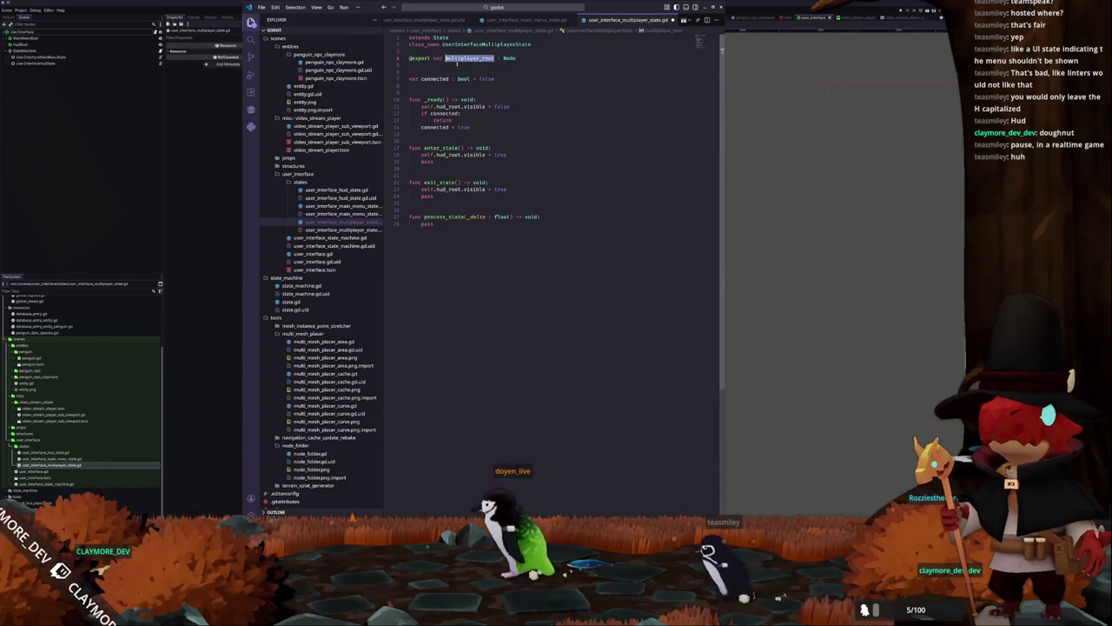
{"action": "double_click", "coordinate": [448, 106]}
{"action": "key", "text": "ctrl+v"}
{"action": "double_click", "coordinate": [449, 155]}
{"action": "key", "text": "ctrl+v"}
{"action": "double_click", "coordinate": [449, 189]}
{"action": "key", "text": "ctrl+v"}
{"action": "left_click", "coordinate": [439, 202]}
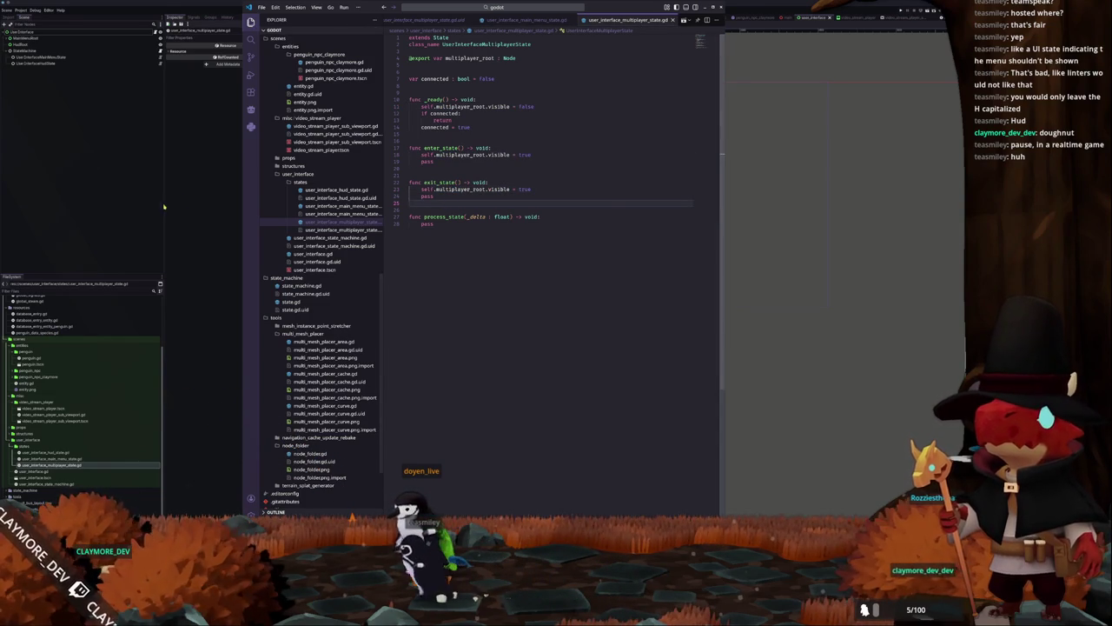
{"action": "left_click", "coordinate": [201, 177]}
{"action": "left_click", "coordinate": [43, 38]}
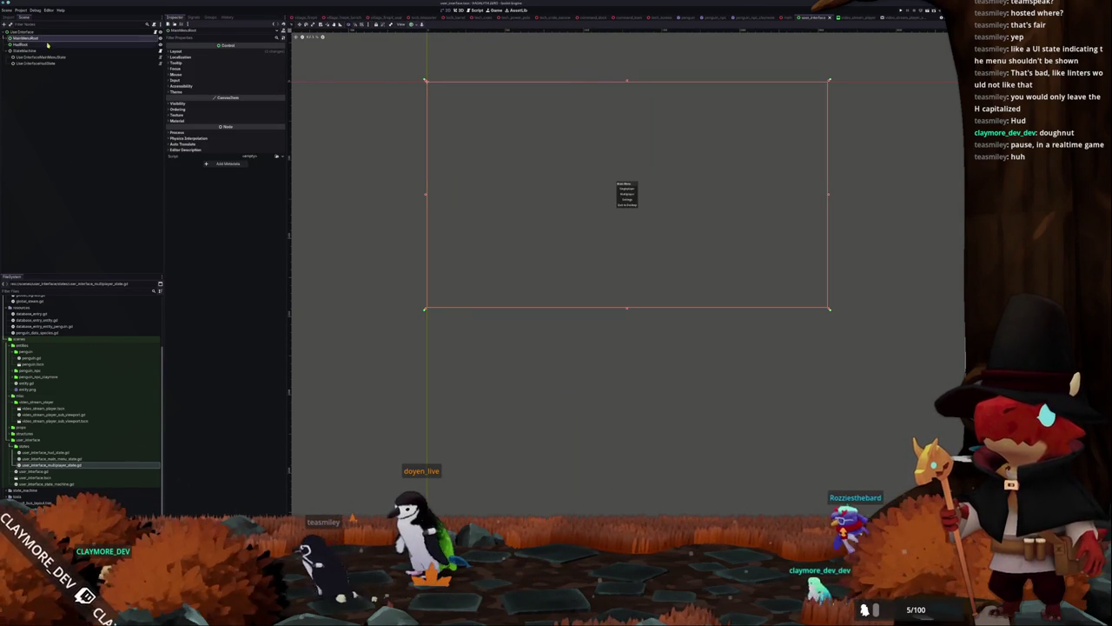
Duplicate the MainMenuRoot node and rename the copy HudMultiplayer
{"action": "key", "text": "ctrl+d"}
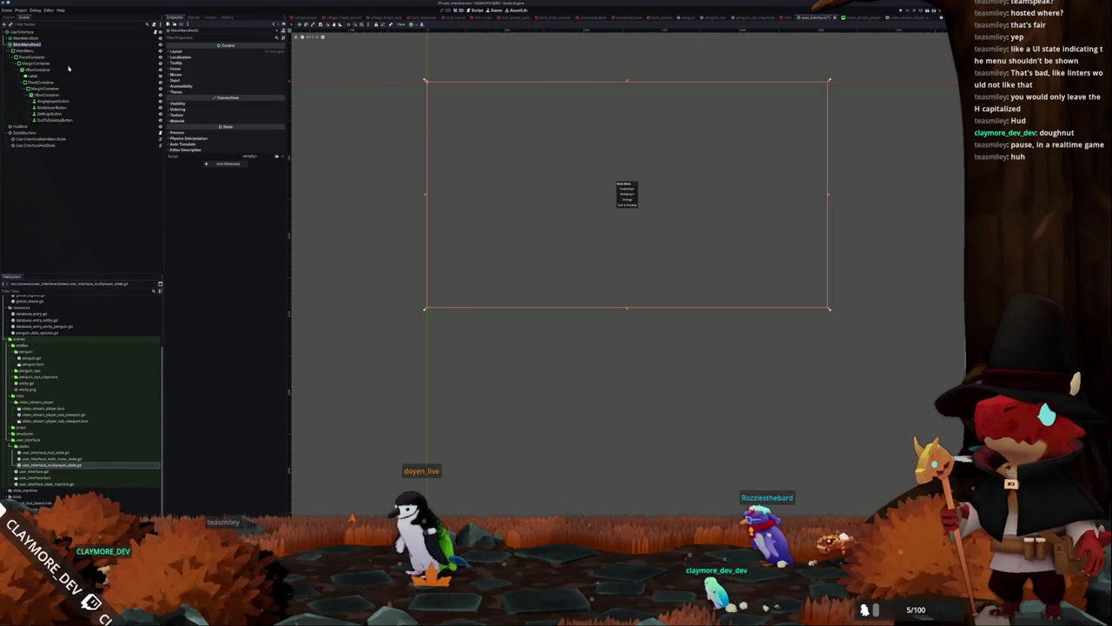
{"action": "key", "text": "F2"}
{"action": "type", "text": "Hud"}
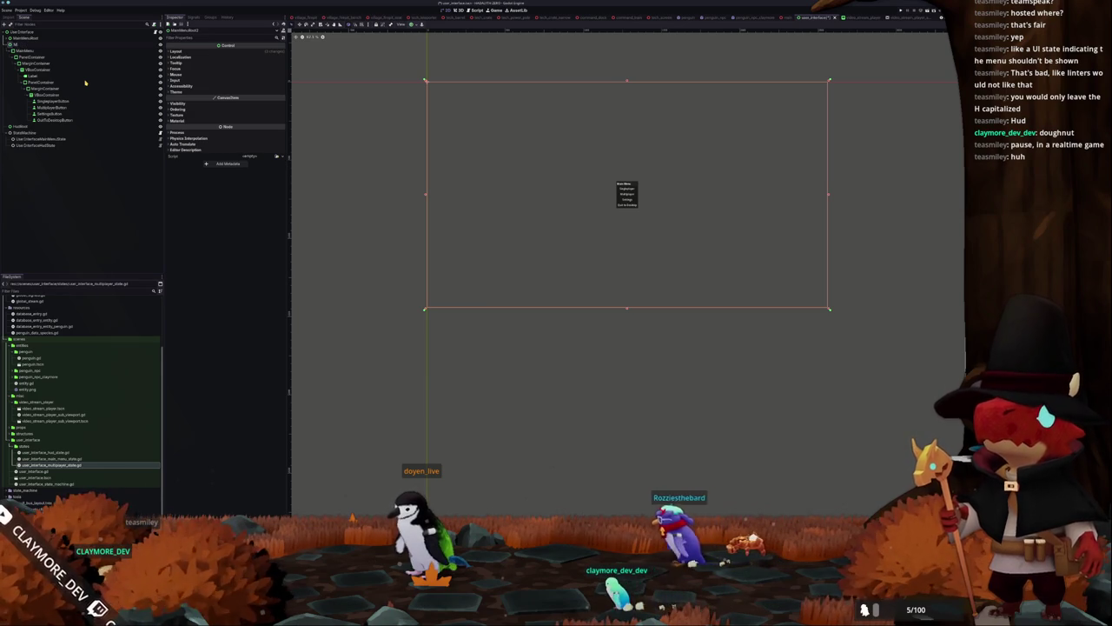
{"action": "type", "text": "MultiplayerRoot"}
{"action": "key", "text": "Return"}
In the duplicated menu, delete the Settings and Quit to Desktop button nodes
{"action": "key", "text": "Down"}
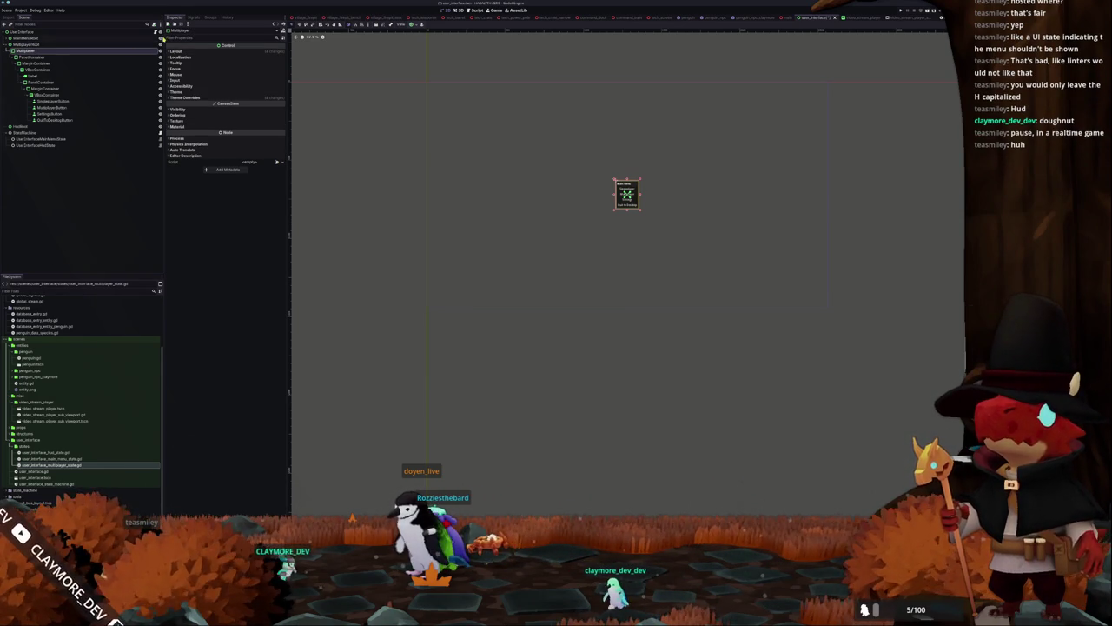
{"action": "scroll", "coordinate": [487, 178], "scroll_direction": "up", "scroll_amount": 3}
{"action": "left_click_drag", "start_coordinate": [526, 189], "coordinate": [351, 234]}
{"action": "key", "text": "Down"}
{"action": "key", "text": "Down"}
{"action": "key", "text": "Down"}
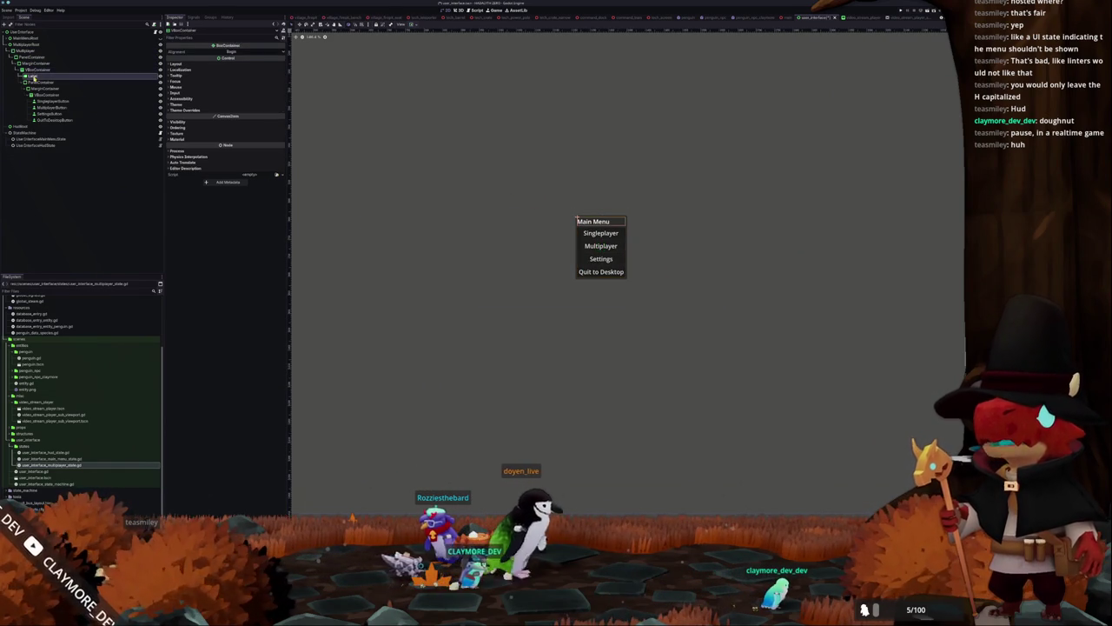
{"action": "key", "text": "Down"}
{"action": "left_click", "coordinate": [43, 101]}
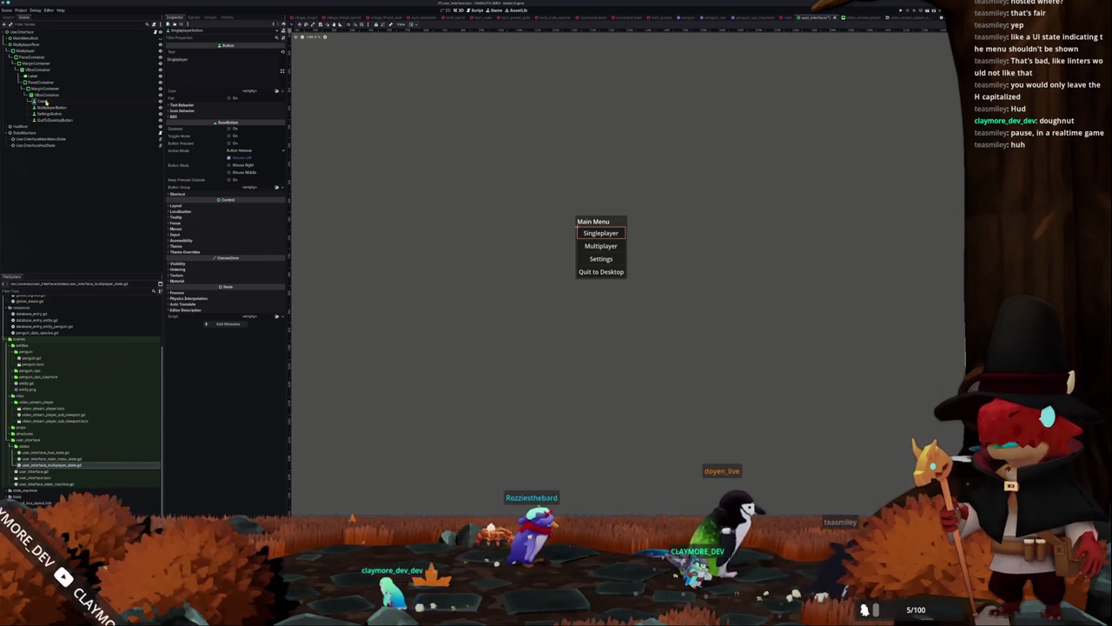
{"action": "key", "text": "Down"}
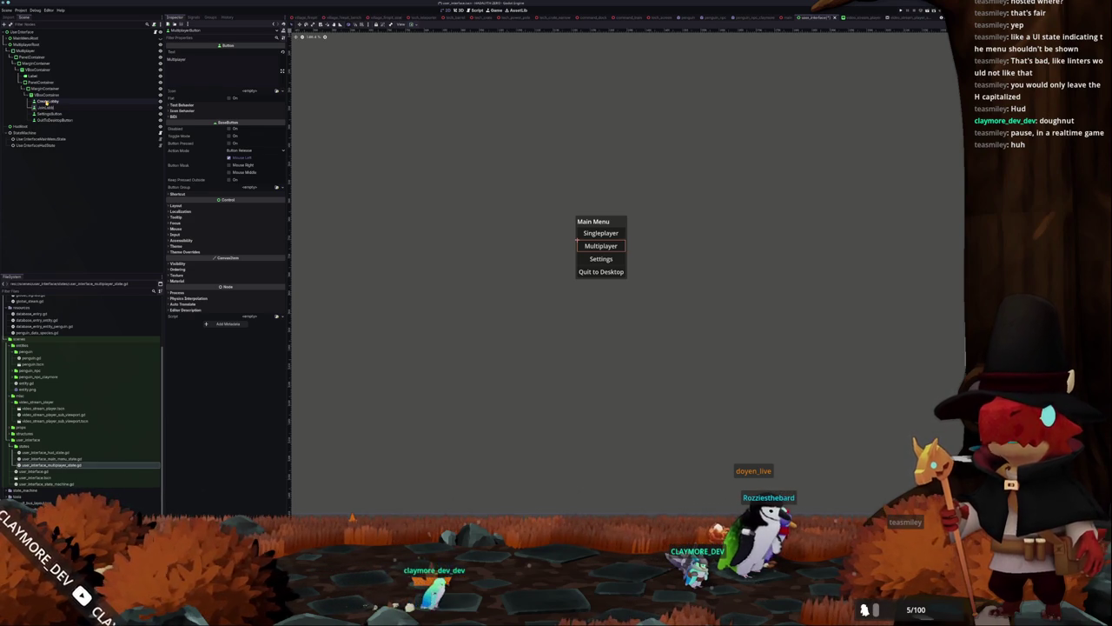
{"action": "left_click", "coordinate": [47, 107]}
{"action": "left_click", "coordinate": [49, 113]}
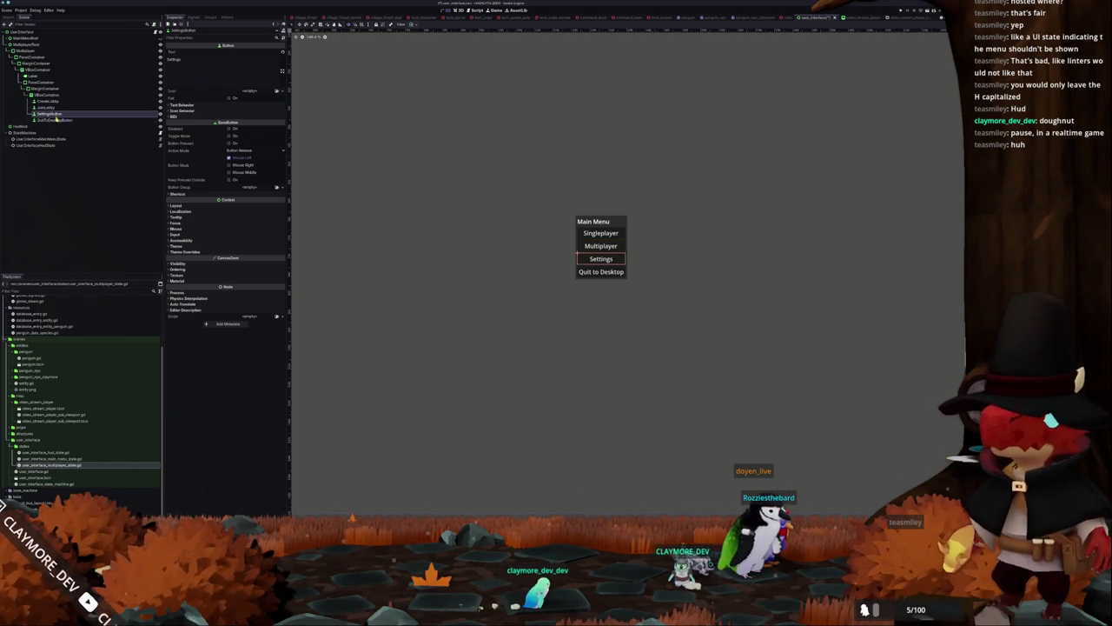
{"action": "key", "text": "Delete"}
{"action": "key", "text": "Return"}
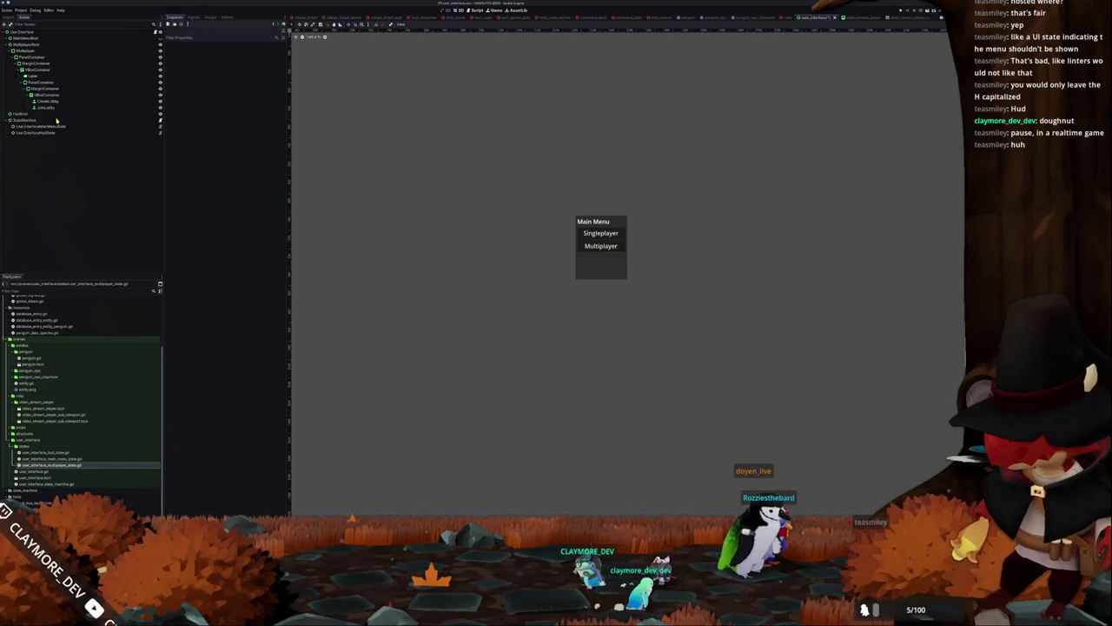
Set the title Label's Text to Multiplayer and the buttons' Text to Create Lobby and Join Lobby
{"action": "left_click", "coordinate": [47, 101]}
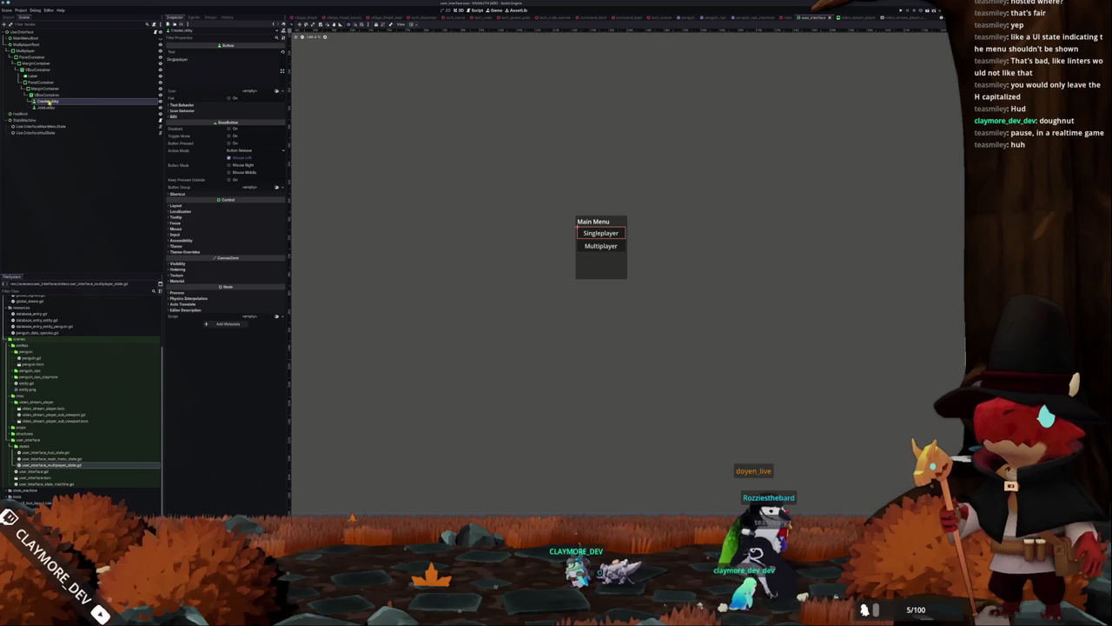
{"action": "left_click", "coordinate": [35, 76]}
{"action": "type", "text": "Multiplayer"}
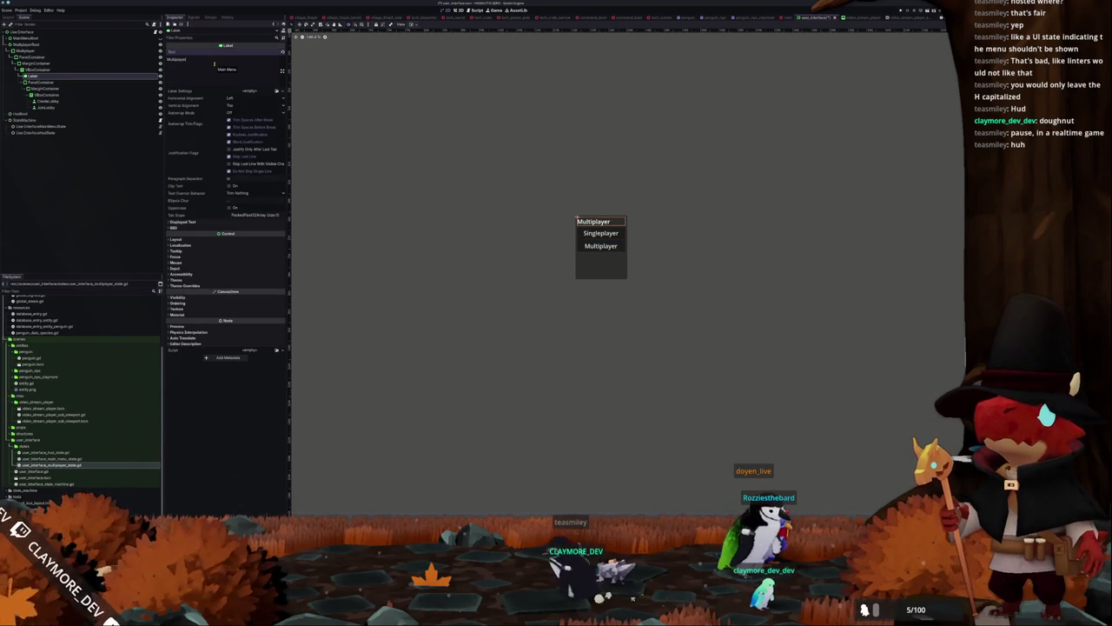
{"action": "left_click", "coordinate": [47, 101]}
{"action": "double_click", "coordinate": [236, 61]}
{"action": "type", "text": "Create Lobby"}
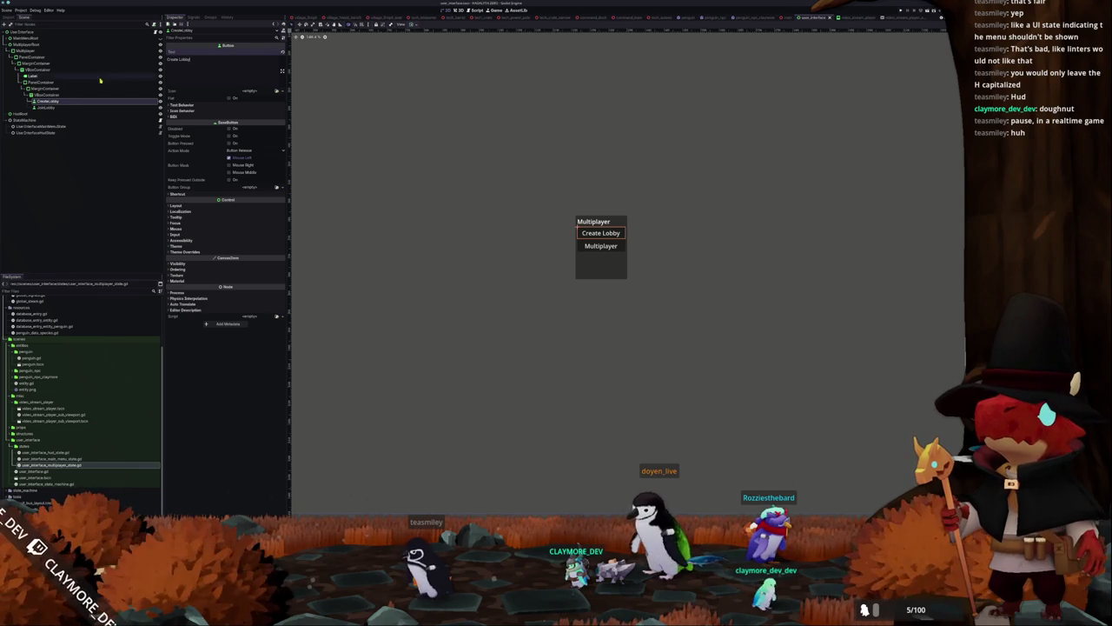
{"action": "left_click", "coordinate": [47, 107]}
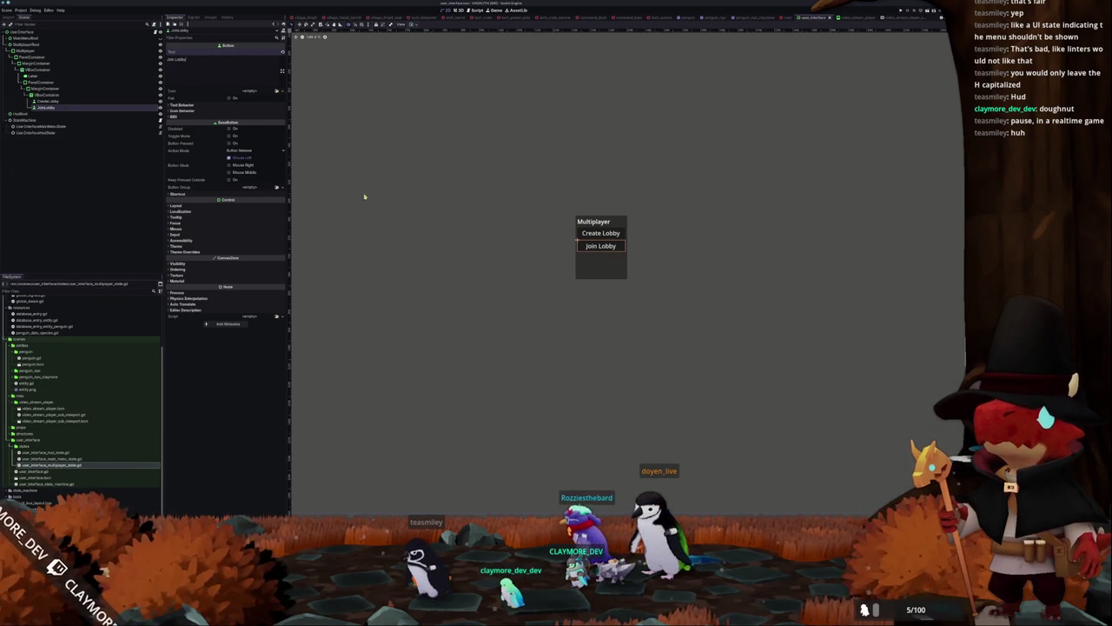
{"action": "left_click", "coordinate": [52, 114]}
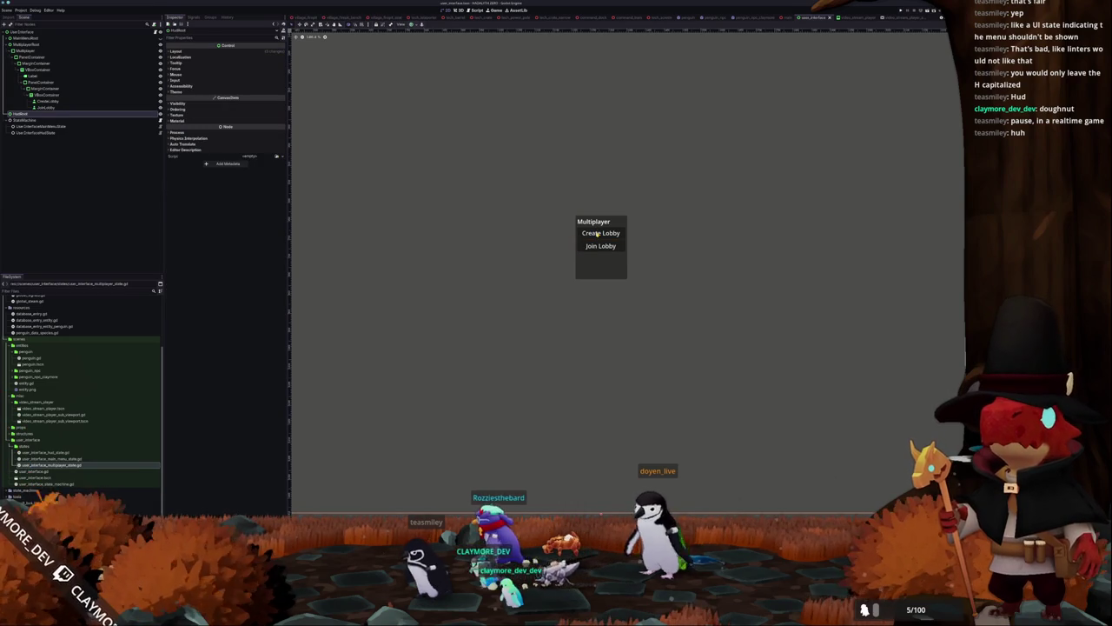
{"action": "left_click", "coordinate": [48, 101]}
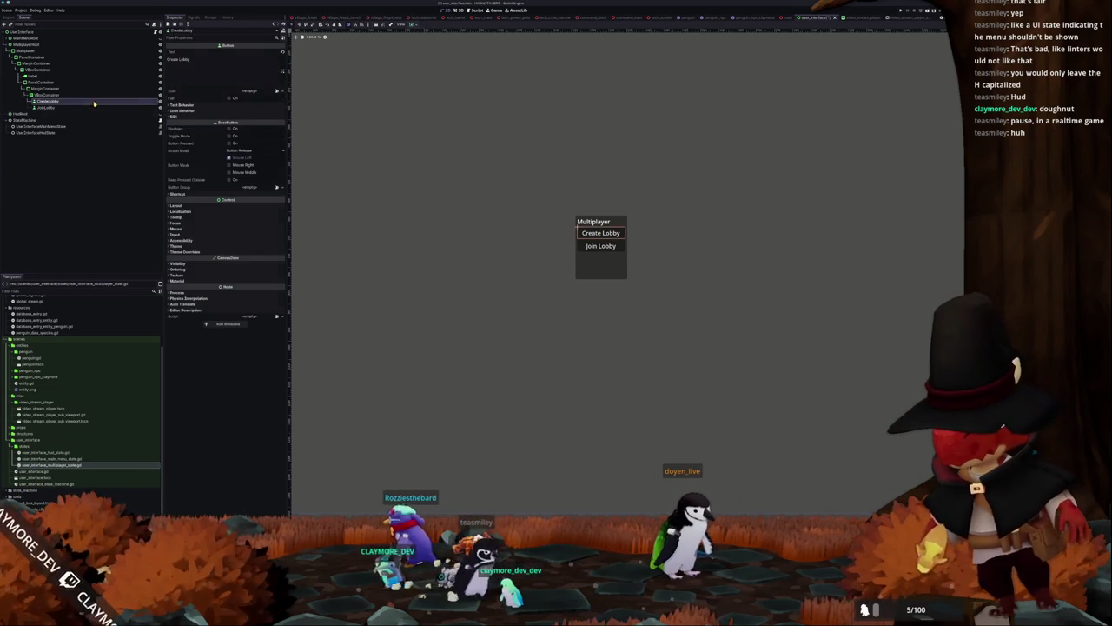
{"action": "scroll", "coordinate": [449, 191], "scroll_direction": "up", "scroll_amount": 1}
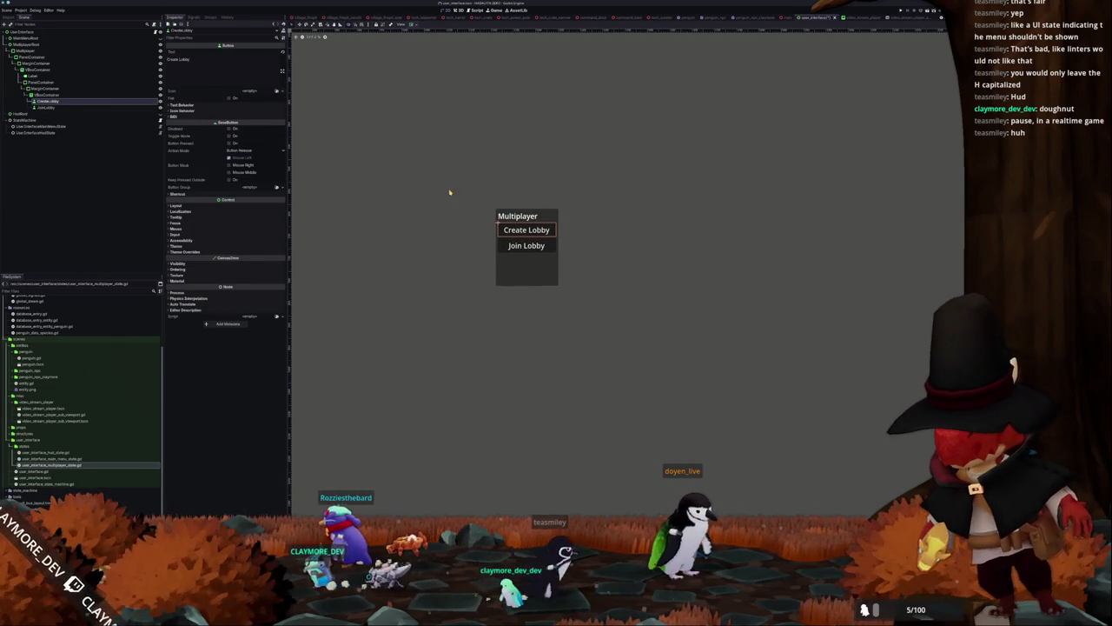
{"action": "right_click", "coordinate": [54, 95]}
Add a new VBoxContainer to the menu and move it above Create Lobby
{"action": "left_click", "coordinate": [87, 99]}
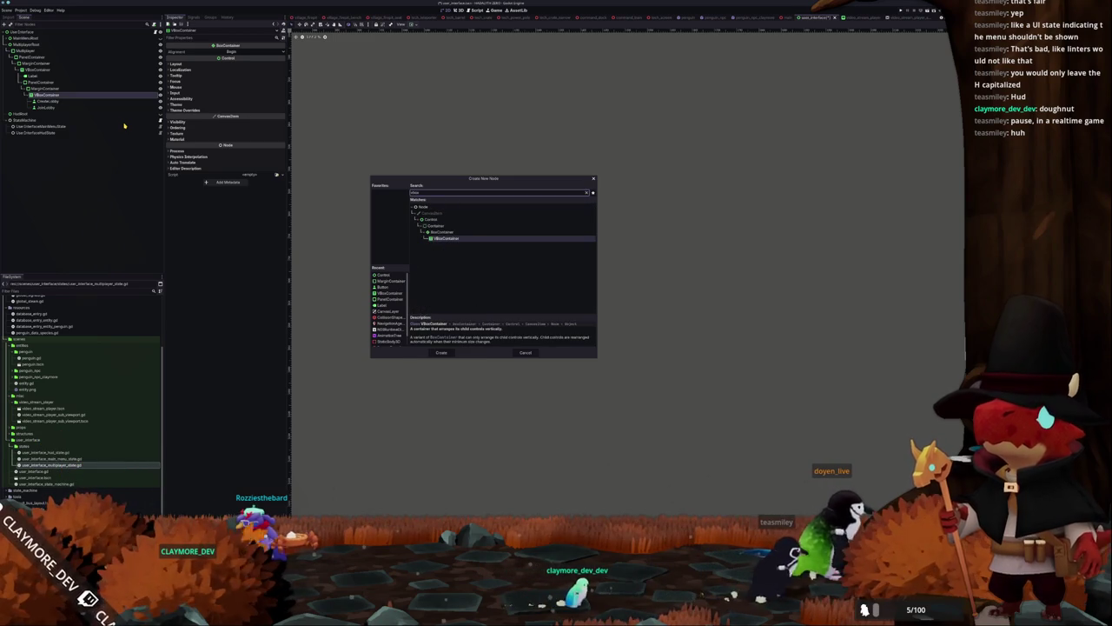
{"action": "key", "text": "Return"}
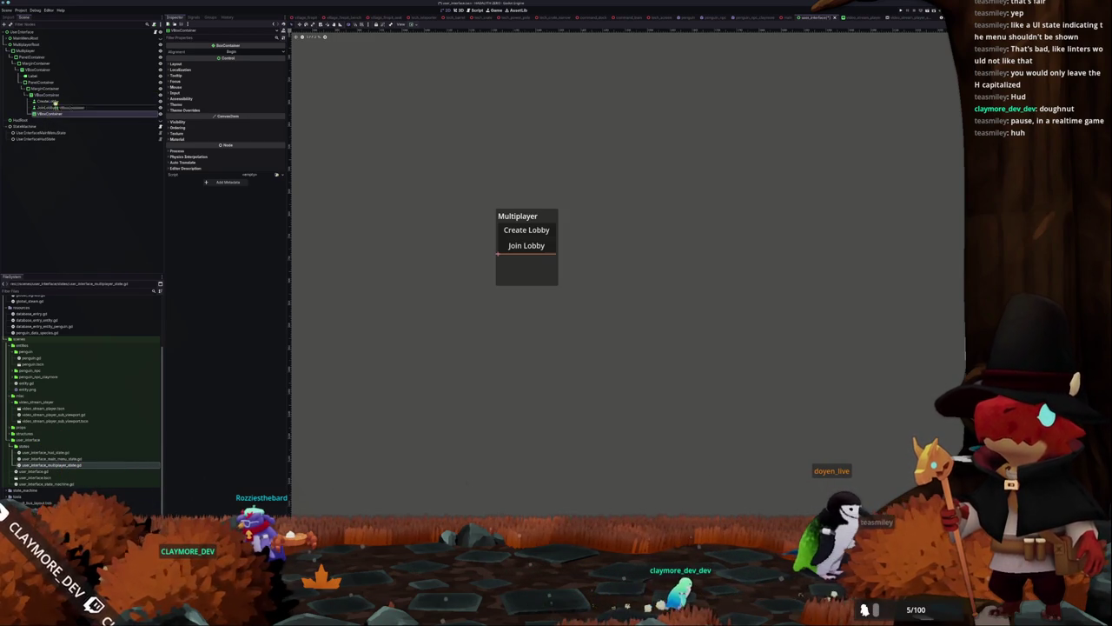
{"action": "left_click_drag", "start_coordinate": [51, 113], "coordinate": [59, 101]}
{"action": "left_click", "coordinate": [52, 101]}
Browse the Control node types, reading the TextureProgressBar and ItemList descriptions
{"action": "right_click", "coordinate": [62, 100]}
{"action": "left_click", "coordinate": [83, 109]}
{"action": "type", "text": "select"}
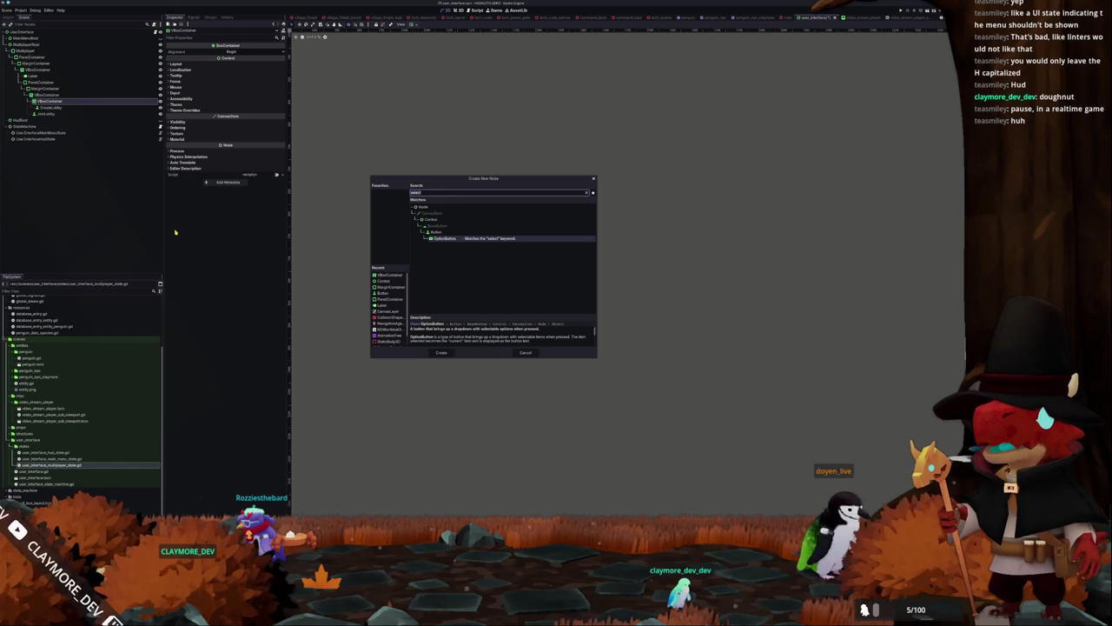
{"action": "key", "text": "ctrl+BackSpace"}
{"action": "key", "text": "Down"}
{"action": "key", "text": "Down"}
{"action": "key", "text": "Down"}
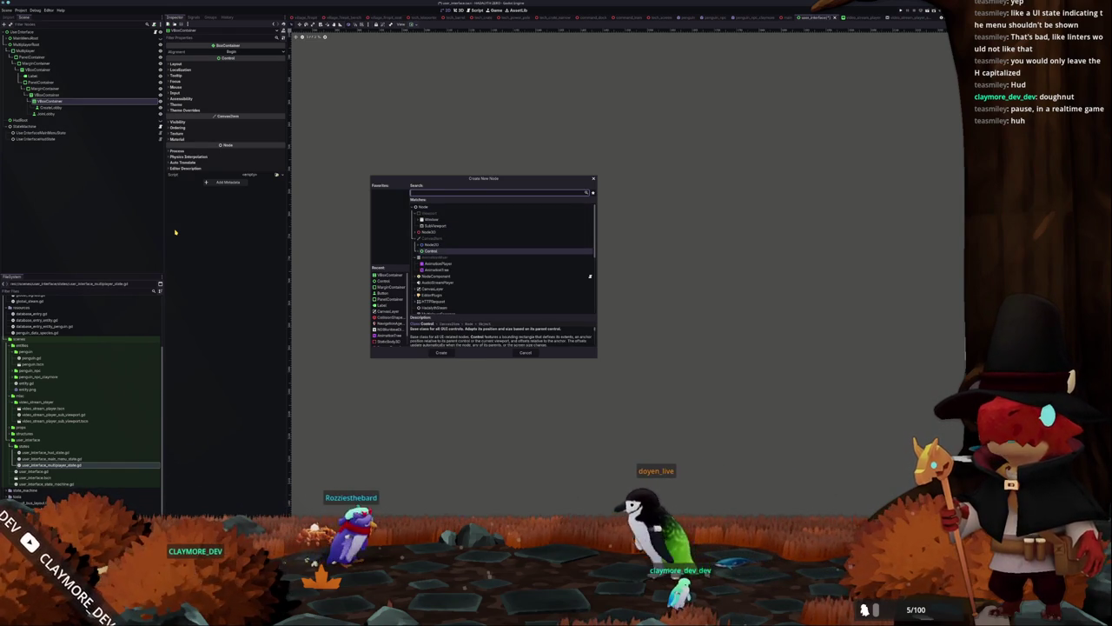
{"action": "key", "text": "Right"}
{"action": "scroll", "coordinate": [484, 256], "scroll_direction": "down", "scroll_amount": 5}
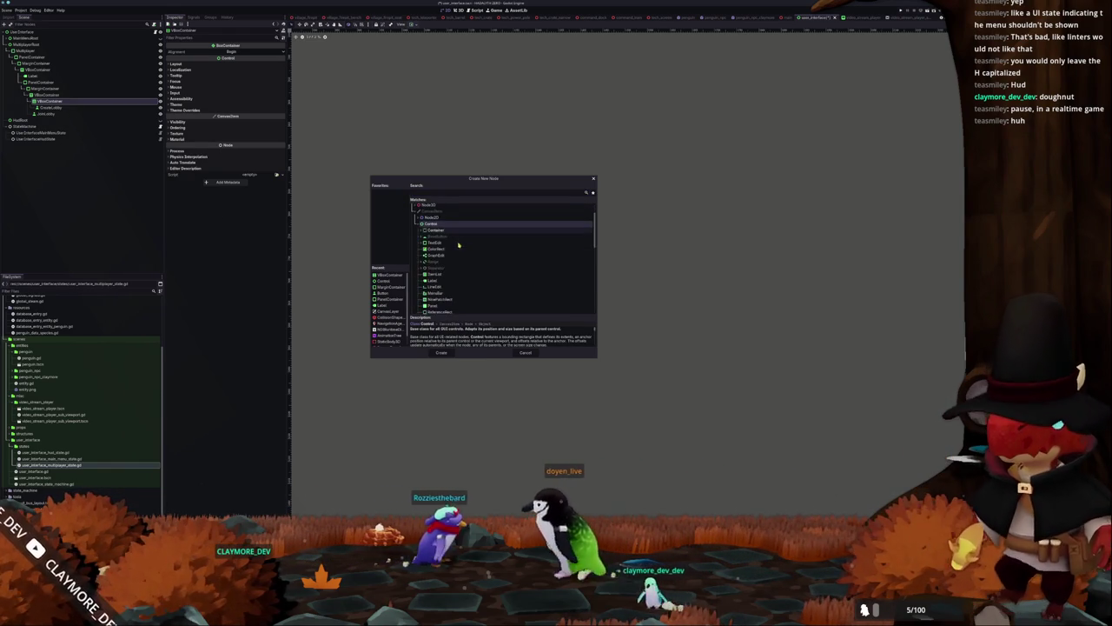
{"action": "scroll", "coordinate": [484, 256], "scroll_direction": "up", "scroll_amount": 3}
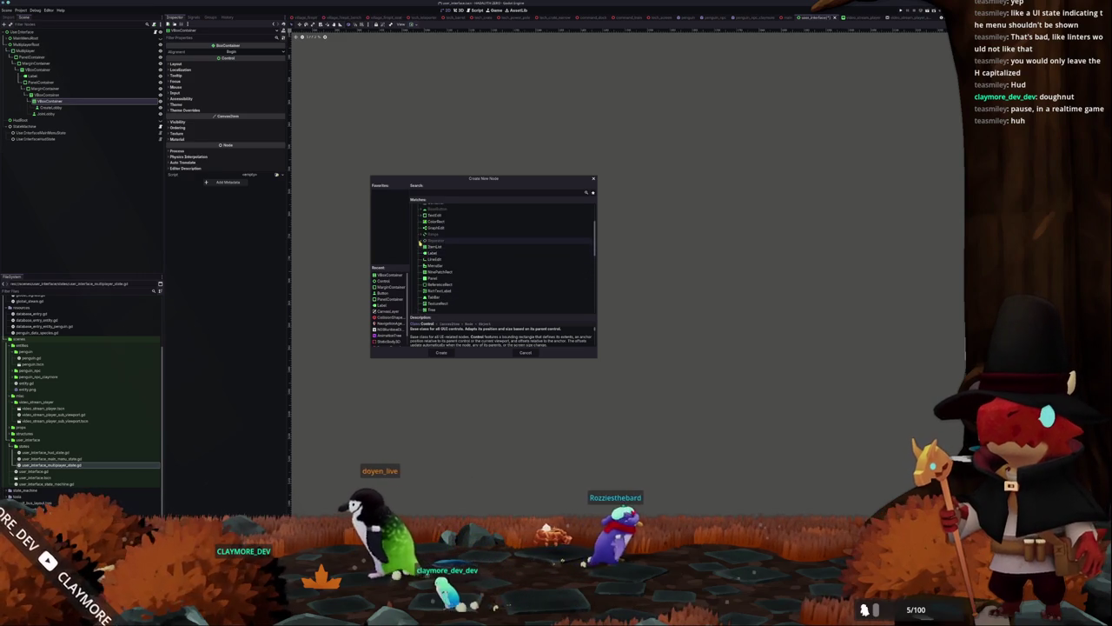
{"action": "scroll", "coordinate": [419, 254], "scroll_direction": "up", "scroll_amount": 2}
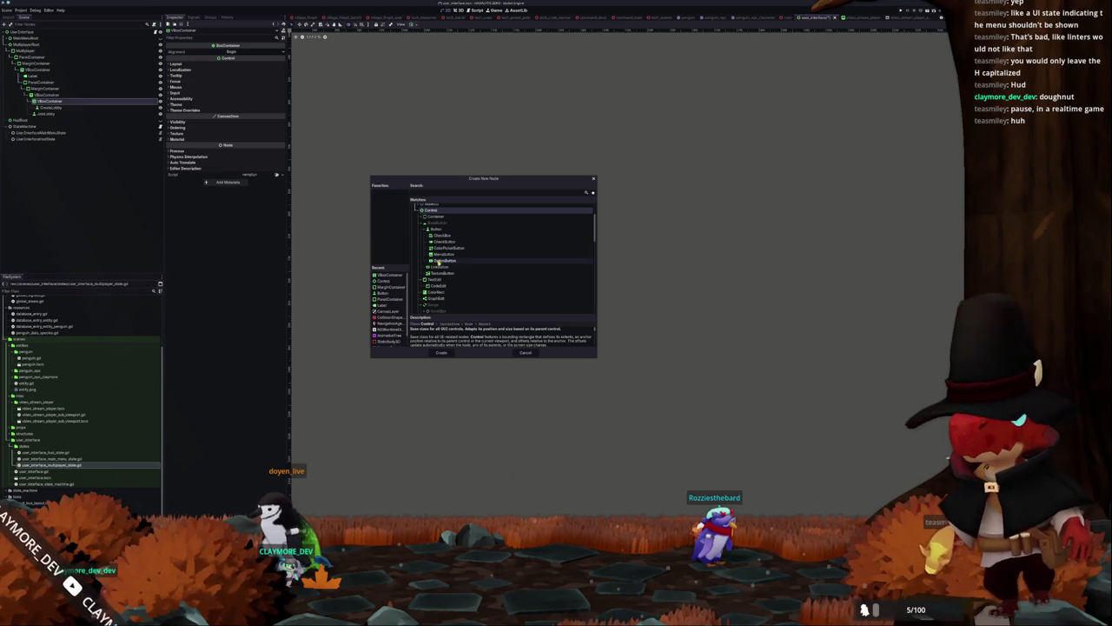
{"action": "scroll", "coordinate": [443, 270], "scroll_direction": "down", "scroll_amount": 2}
{"action": "scroll", "coordinate": [434, 265], "scroll_direction": "down", "scroll_amount": 1}
{"action": "scroll", "coordinate": [421, 270], "scroll_direction": "down", "scroll_amount": 2}
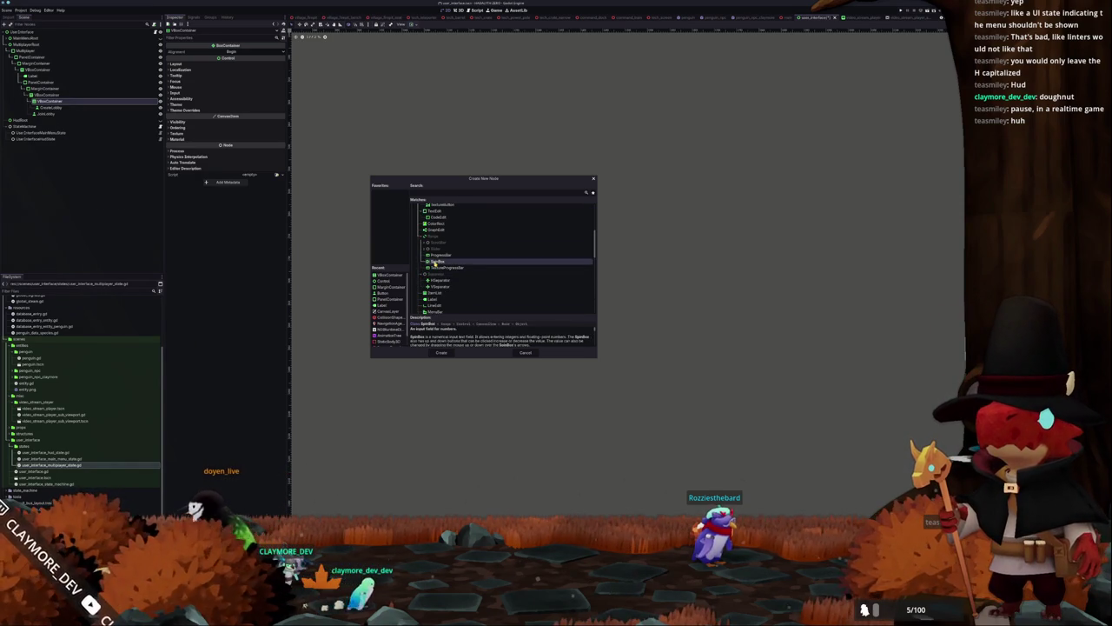
{"action": "left_click", "coordinate": [439, 267]}
{"action": "left_click", "coordinate": [424, 249]}
{"action": "left_click", "coordinate": [424, 243]}
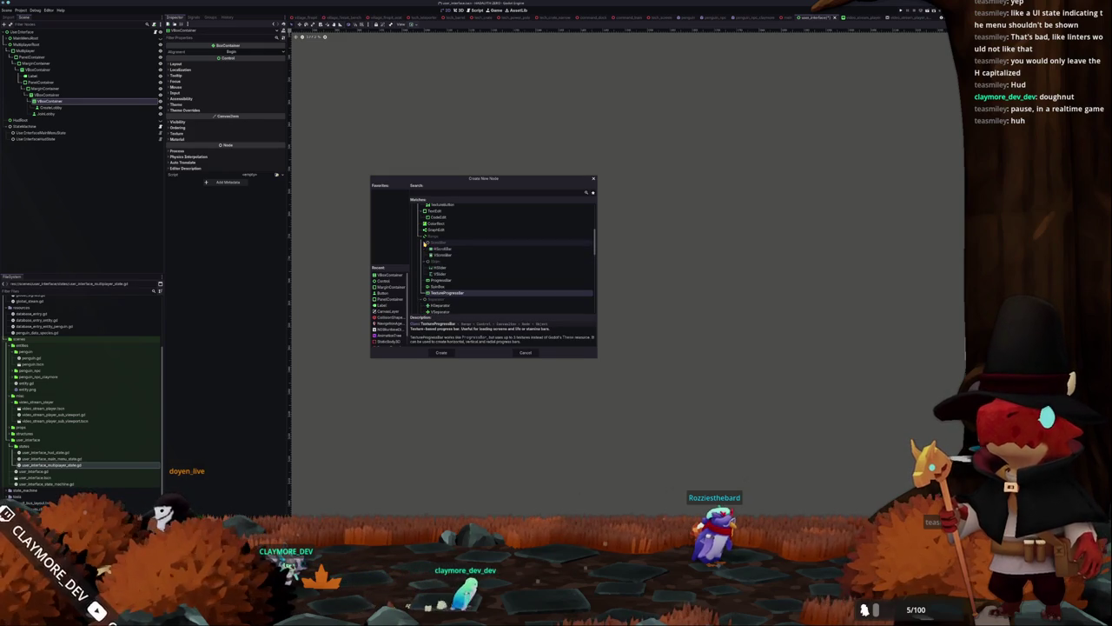
{"action": "scroll", "coordinate": [432, 275], "scroll_direction": "down", "scroll_amount": 4}
{"action": "scroll", "coordinate": [433, 274], "scroll_direction": "down", "scroll_amount": 1}
{"action": "left_click", "coordinate": [442, 250]}
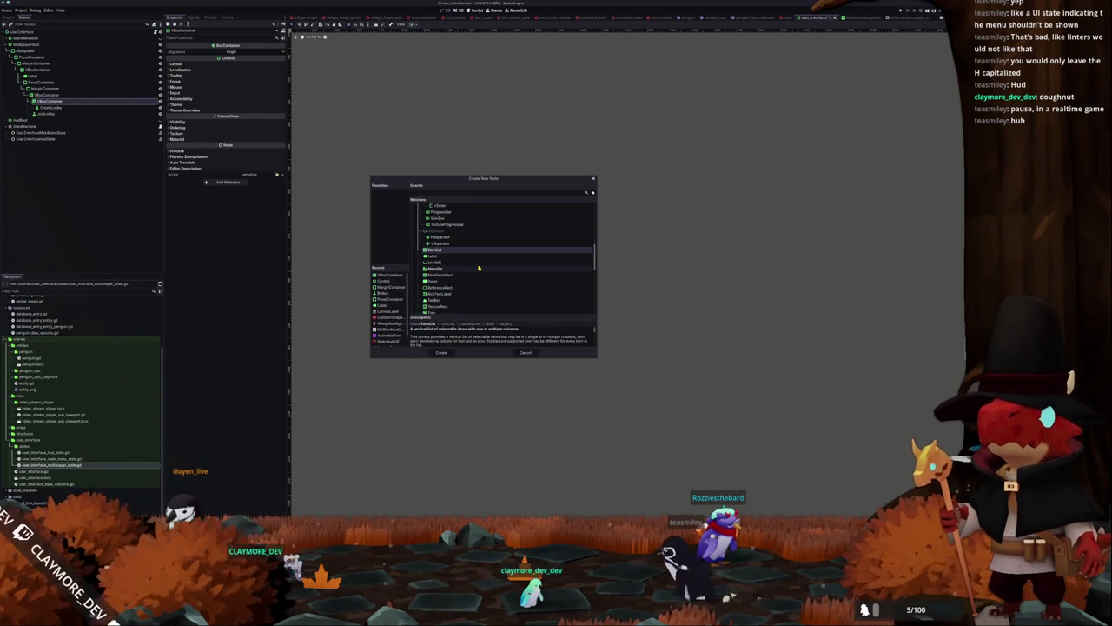
Add an HBoxContainer inside the new VBoxContainer
{"action": "scroll", "coordinate": [478, 267], "scroll_direction": "down", "scroll_amount": 1}
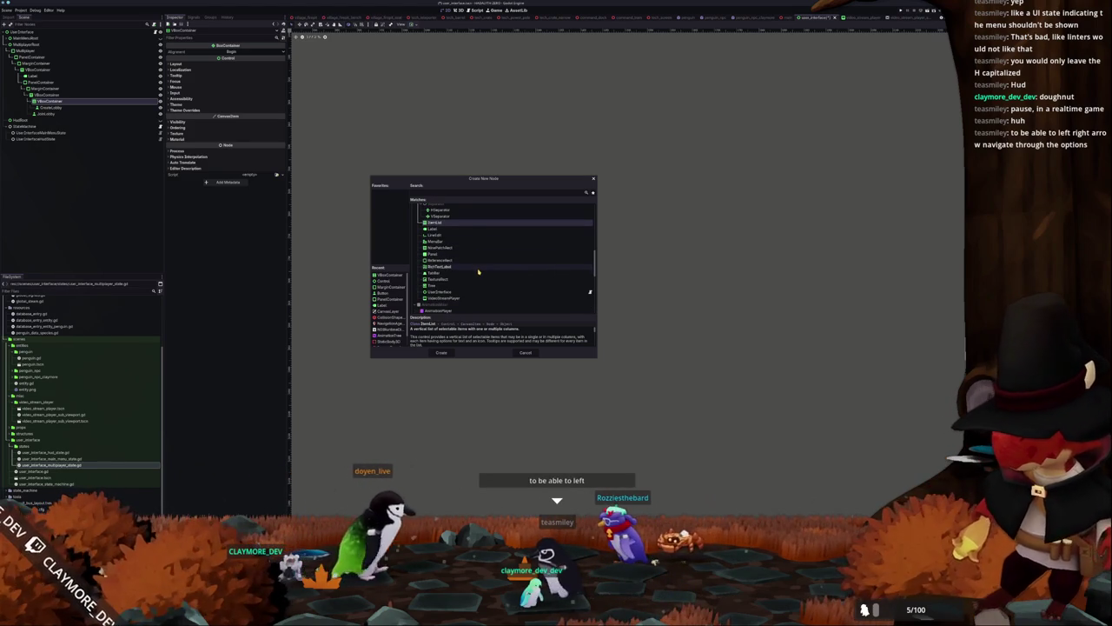
{"action": "scroll", "coordinate": [478, 272], "scroll_direction": "down", "scroll_amount": 2}
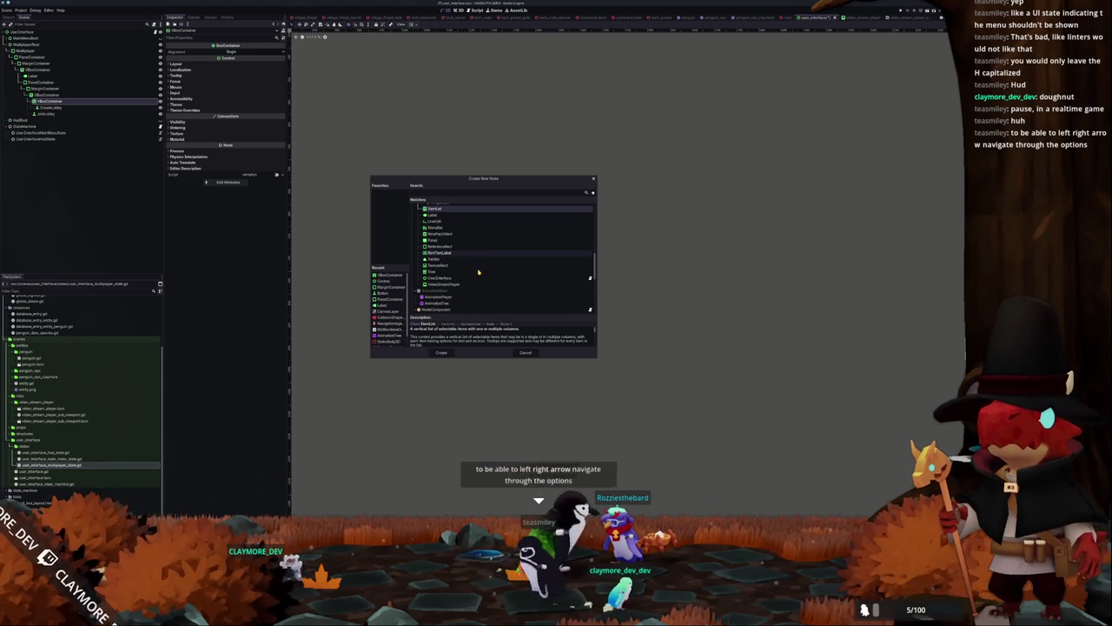
{"action": "scroll", "coordinate": [478, 272], "scroll_direction": "down", "scroll_amount": 1}
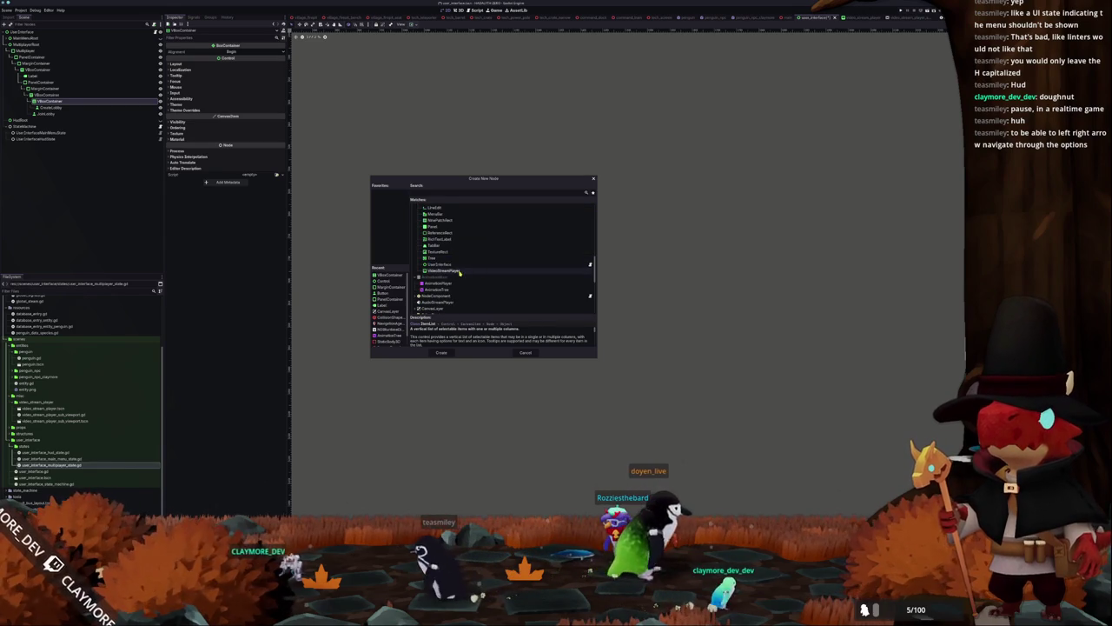
{"action": "scroll", "coordinate": [463, 259], "scroll_direction": "up", "scroll_amount": 1}
{"action": "scroll", "coordinate": [461, 256], "scroll_direction": "up", "scroll_amount": 5}
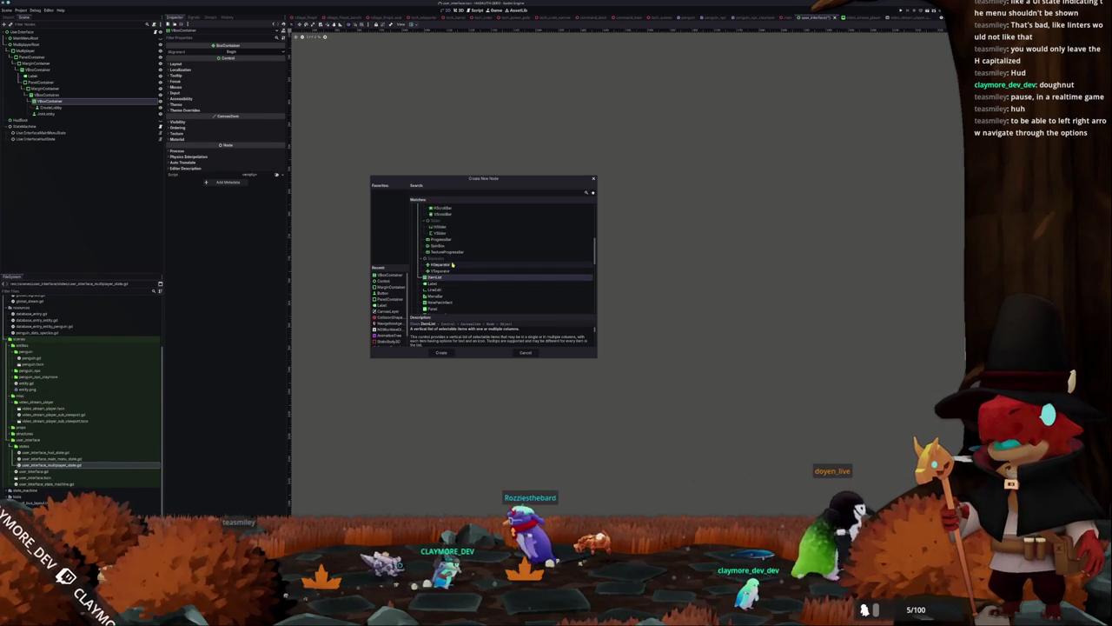
{"action": "scroll", "coordinate": [479, 263], "scroll_direction": "up", "scroll_amount": 10}
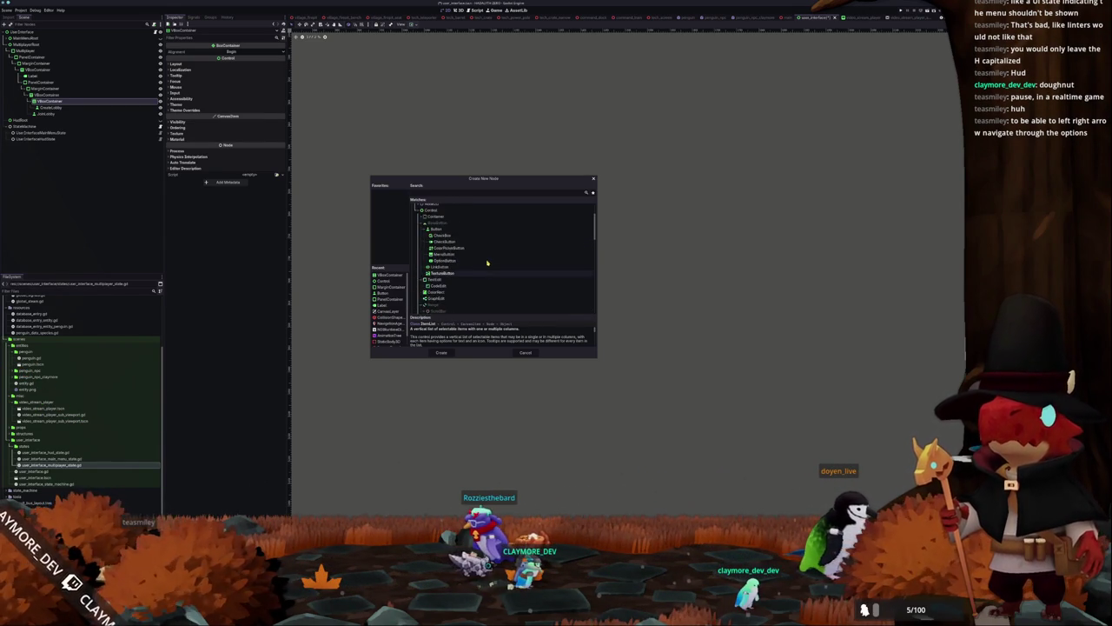
{"action": "key", "text": "Page_Down"}
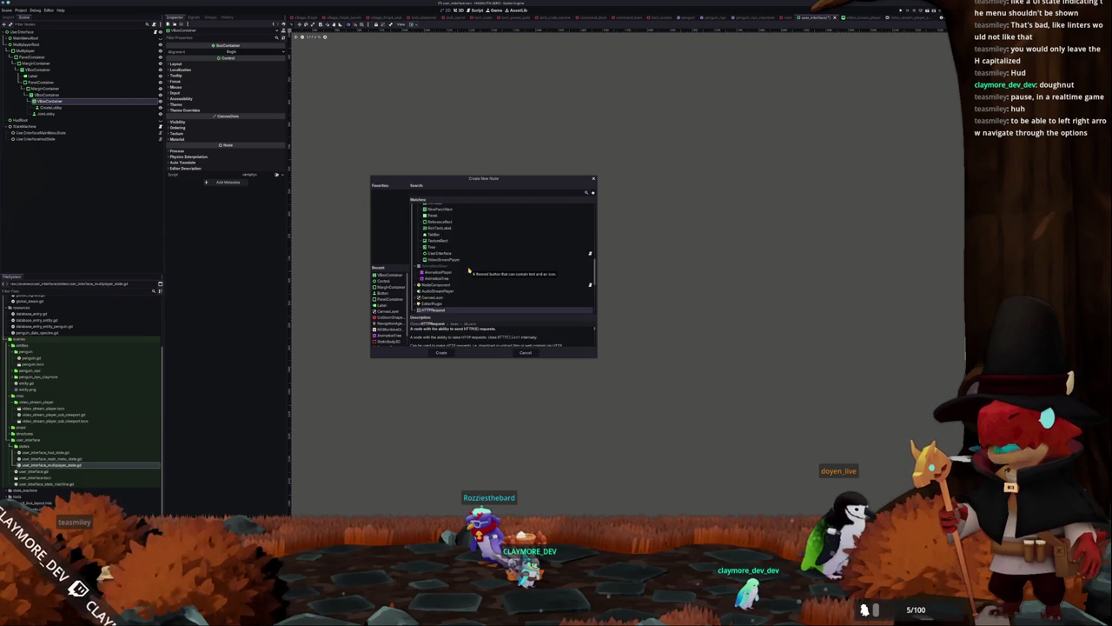
{"action": "type", "text": "hbox"}
{"action": "key", "text": "Return"}
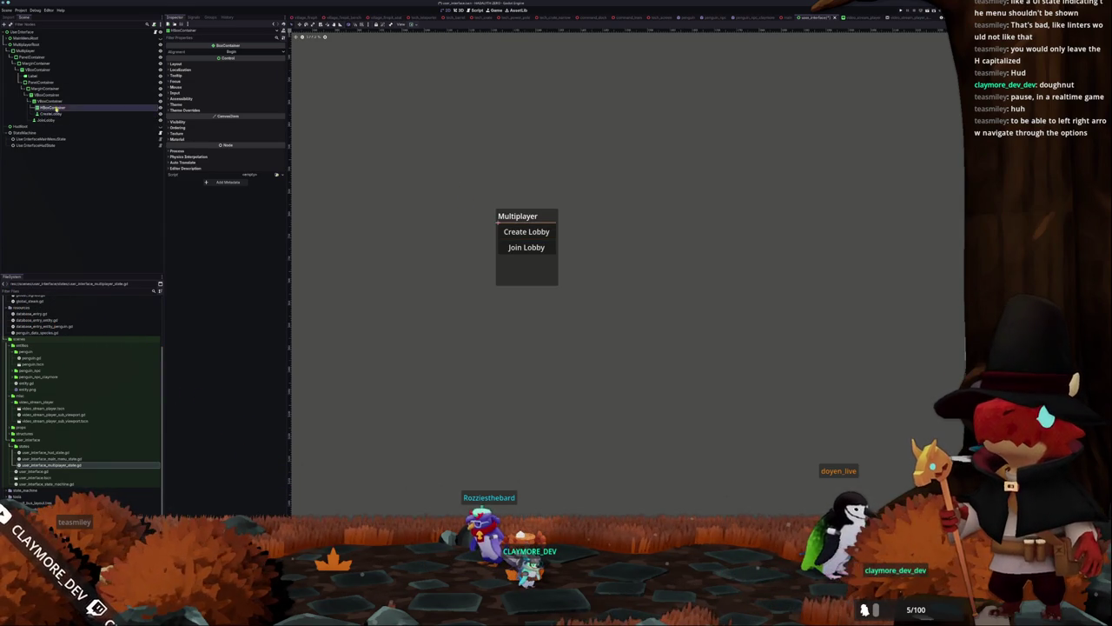
Add Button, Label and Button2 children to the HBoxContainer, moving the Button ahead of the Label
{"action": "right_click", "coordinate": [54, 106]}
{"action": "left_click", "coordinate": [83, 113]}
{"action": "type", "text": "button"}
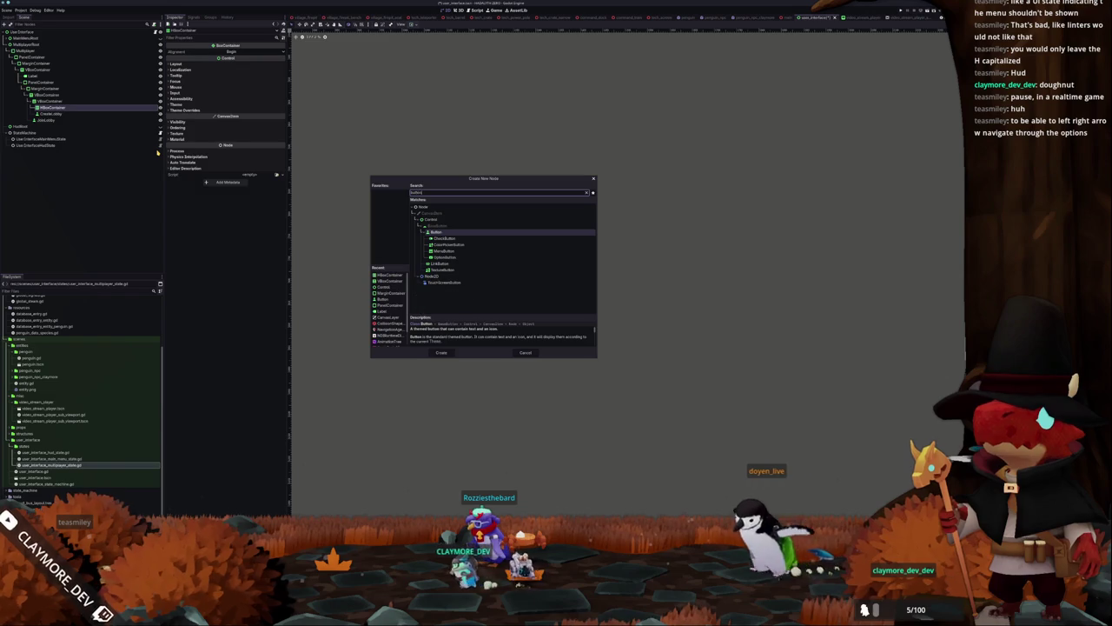
{"action": "key", "text": "Return"}
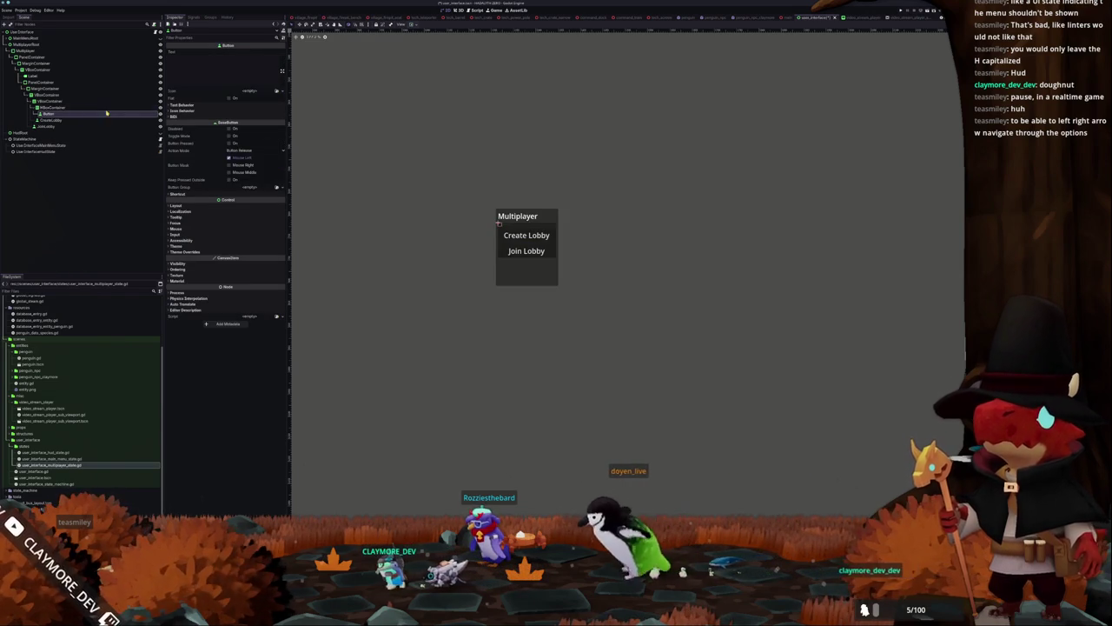
{"action": "left_click", "coordinate": [86, 106]}
{"action": "key", "text": "ctrl+a"}
{"action": "type", "text": "label"}
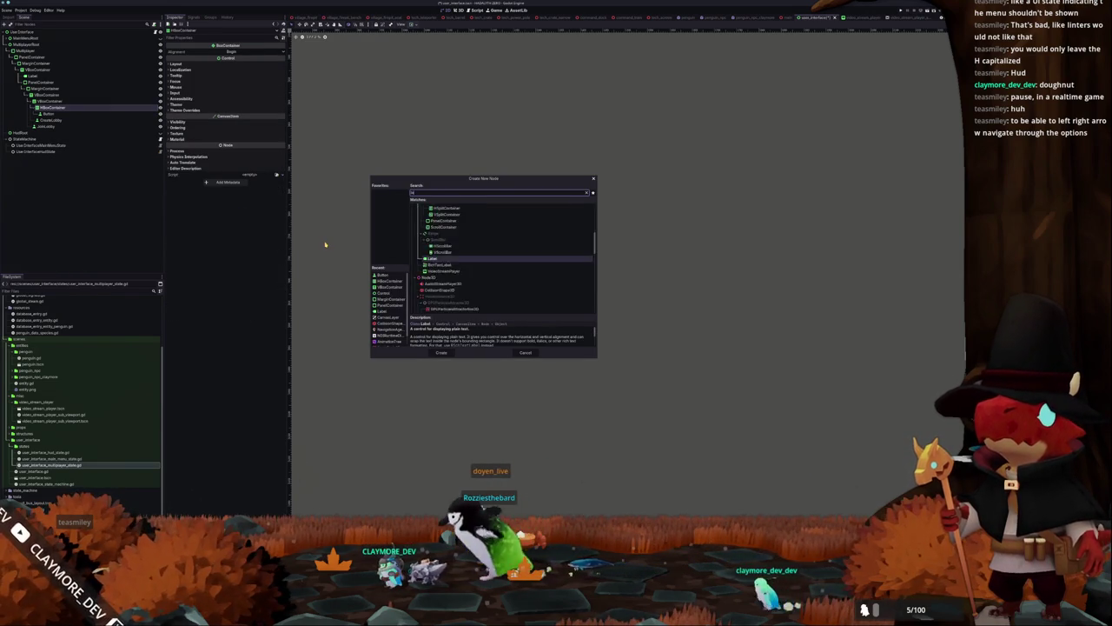
{"action": "key", "text": "Return"}
{"action": "key", "text": "ctrl+a"}
{"action": "type", "text": "button"}
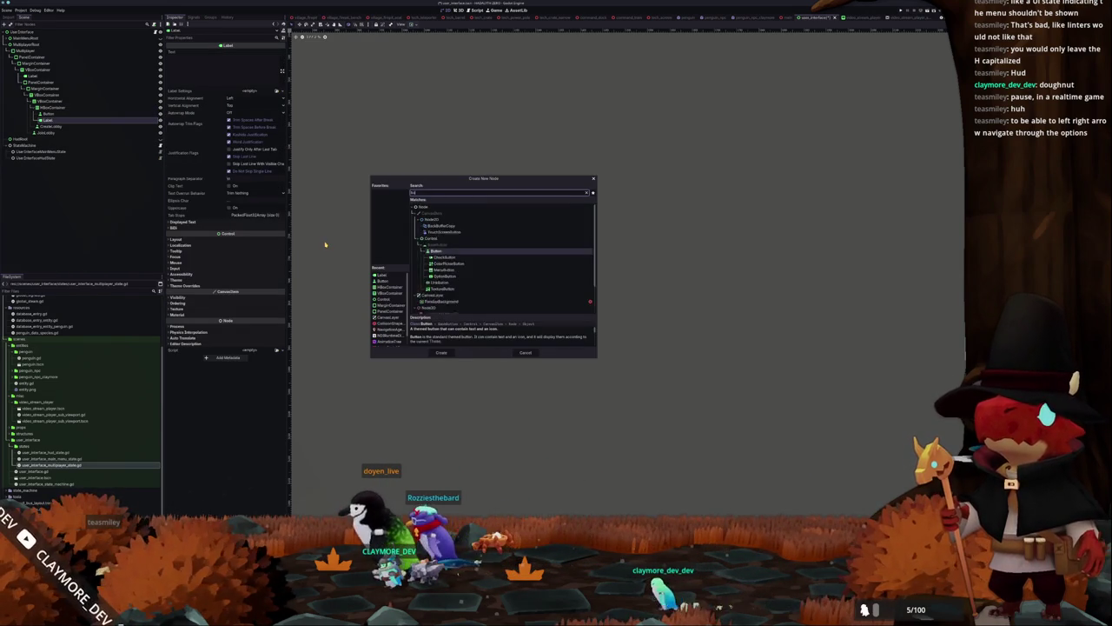
{"action": "key", "text": "Return"}
{"action": "mouse_move", "coordinate": [81, 127]}
{"action": "left_mouse_down"}
{"action": "mouse_move", "coordinate": [79, 115]}
{"action": "mouse_move", "coordinate": [58, 117]}
{"action": "left_mouse_up"}
{"action": "left_click", "coordinate": [58, 108]}
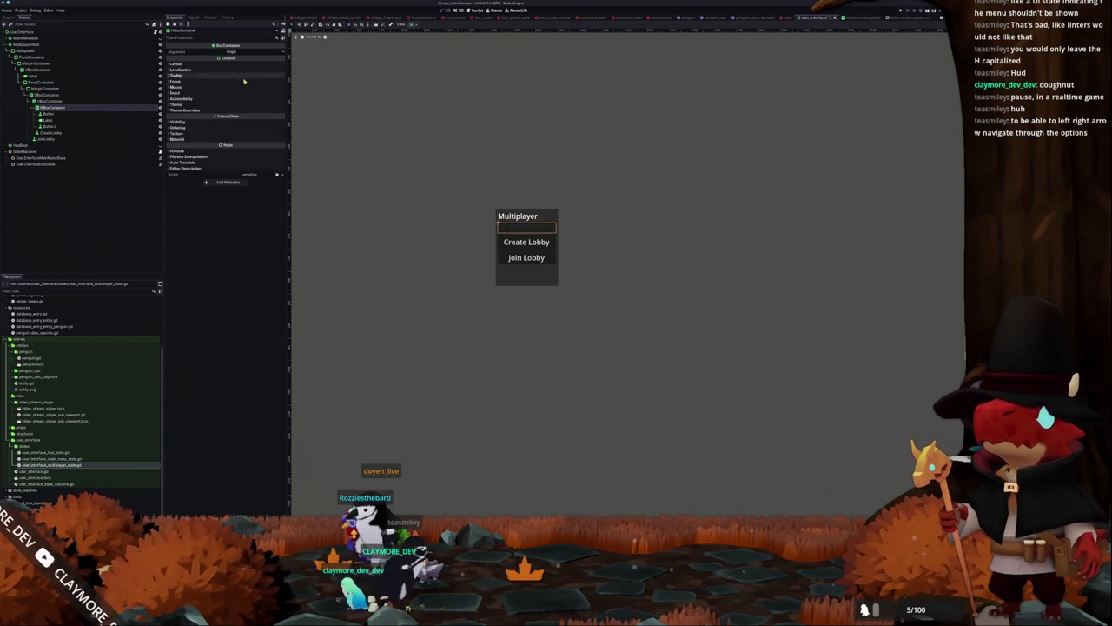
Set the Label's text to Private with Center horizontal and vertical alignment
{"action": "scroll", "coordinate": [339, 127], "scroll_direction": "up", "scroll_amount": 2}
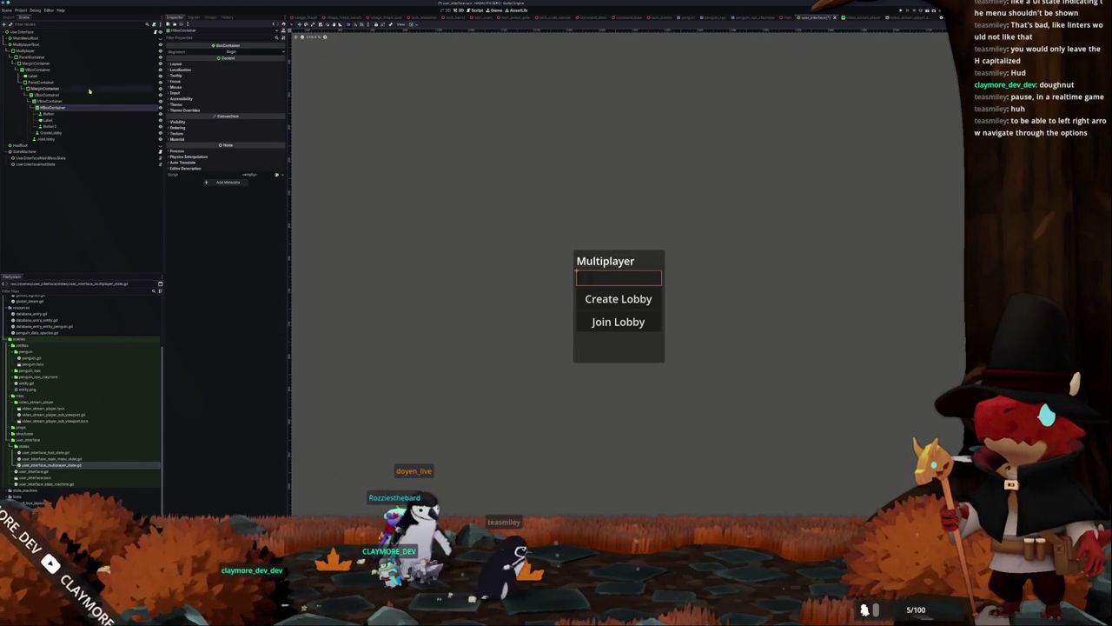
{"action": "left_click", "coordinate": [48, 120]}
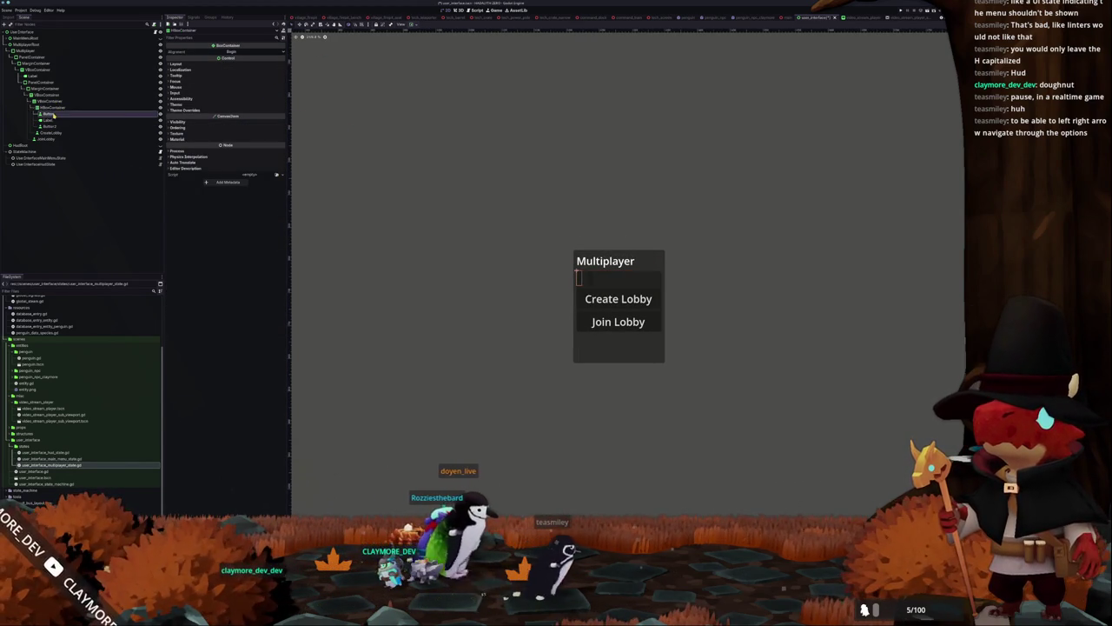
{"action": "left_click", "coordinate": [416, 25]}
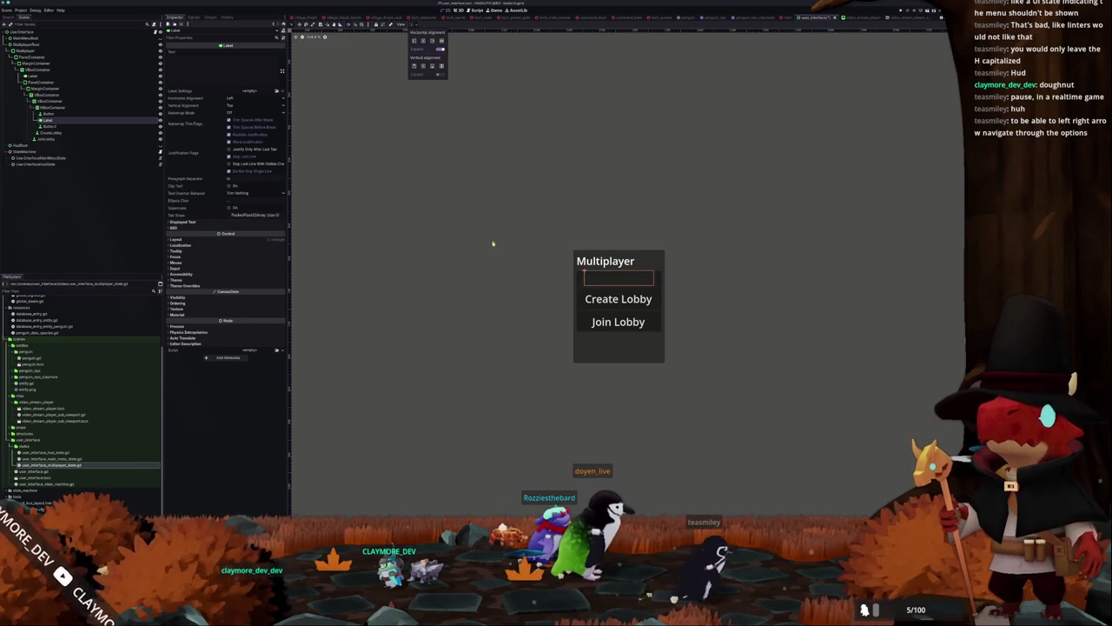
{"action": "left_click", "coordinate": [202, 74]}
{"action": "type", "text": "Private"}
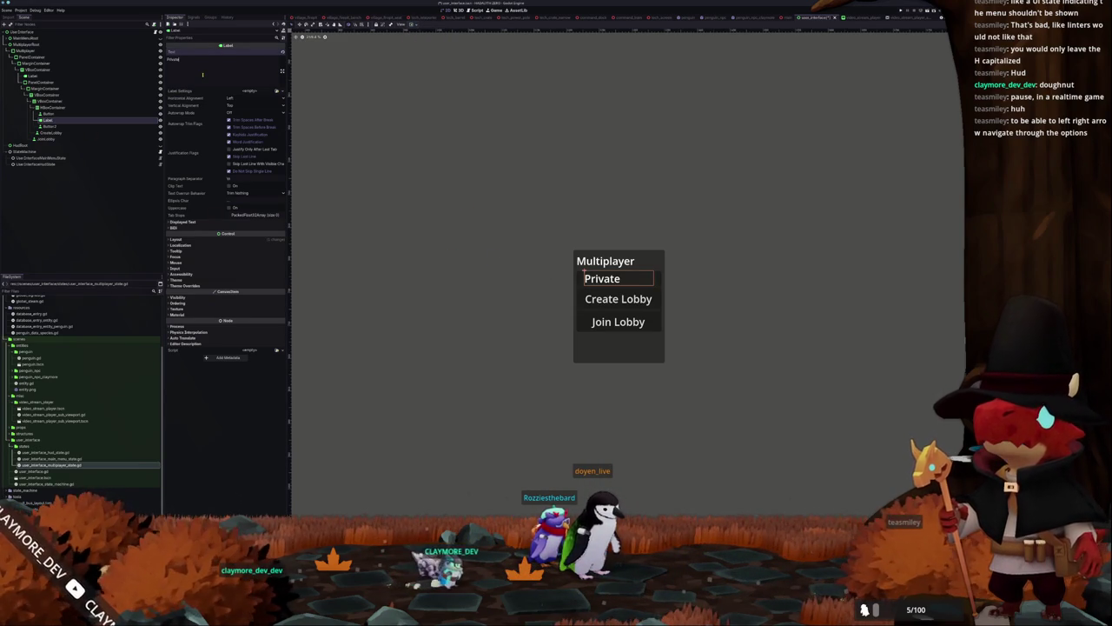
{"action": "left_click", "coordinate": [237, 106]}
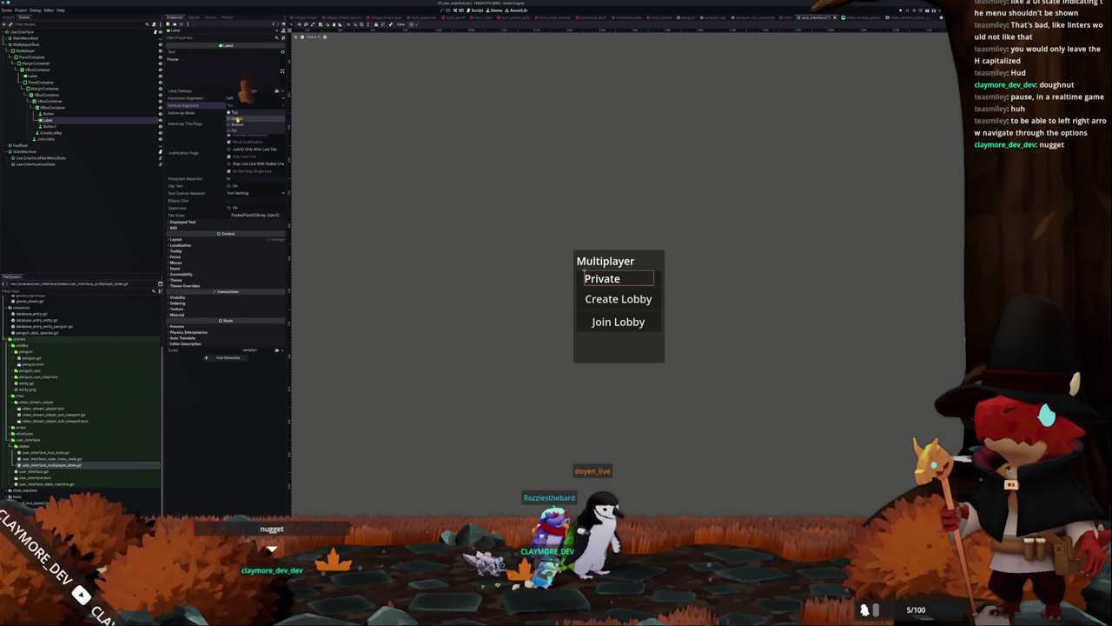
{"action": "left_click", "coordinate": [237, 119]}
{"action": "left_click", "coordinate": [230, 97]}
{"action": "left_click", "coordinate": [238, 112]}
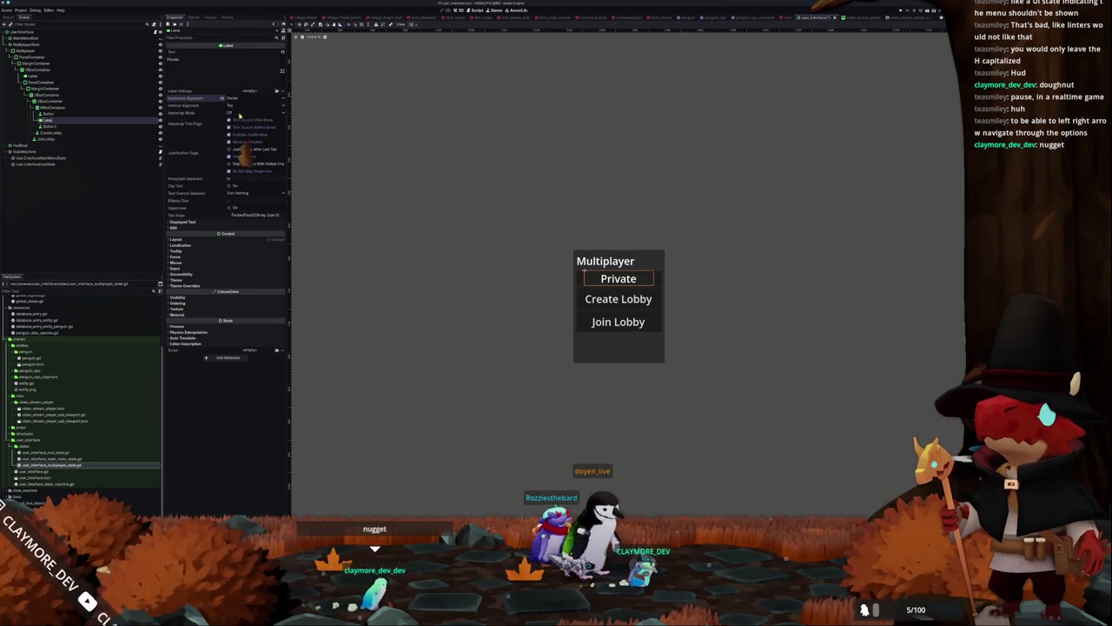
Recentre the canvas and select the small buttons on either side of Private
{"action": "mouse_move", "coordinate": [450, 268]}
{"action": "left_mouse_down"}
{"action": "mouse_move", "coordinate": [414, 246]}
{"action": "mouse_move", "coordinate": [394, 251]}
{"action": "left_mouse_up"}
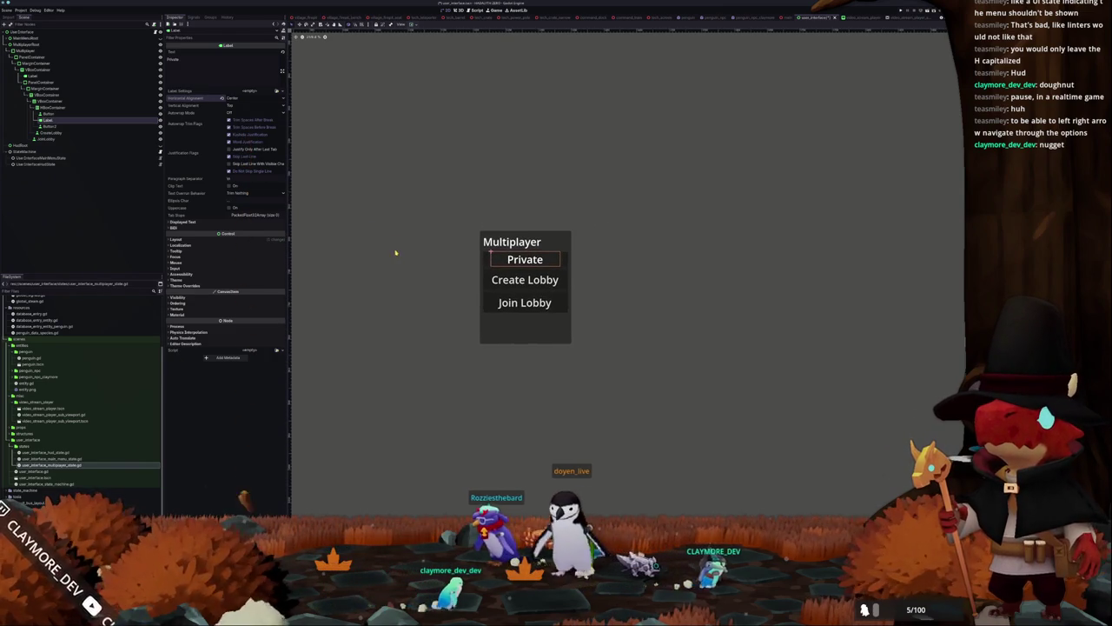
{"action": "left_click", "coordinate": [486, 258]}
{"action": "left_click", "coordinate": [565, 258]}
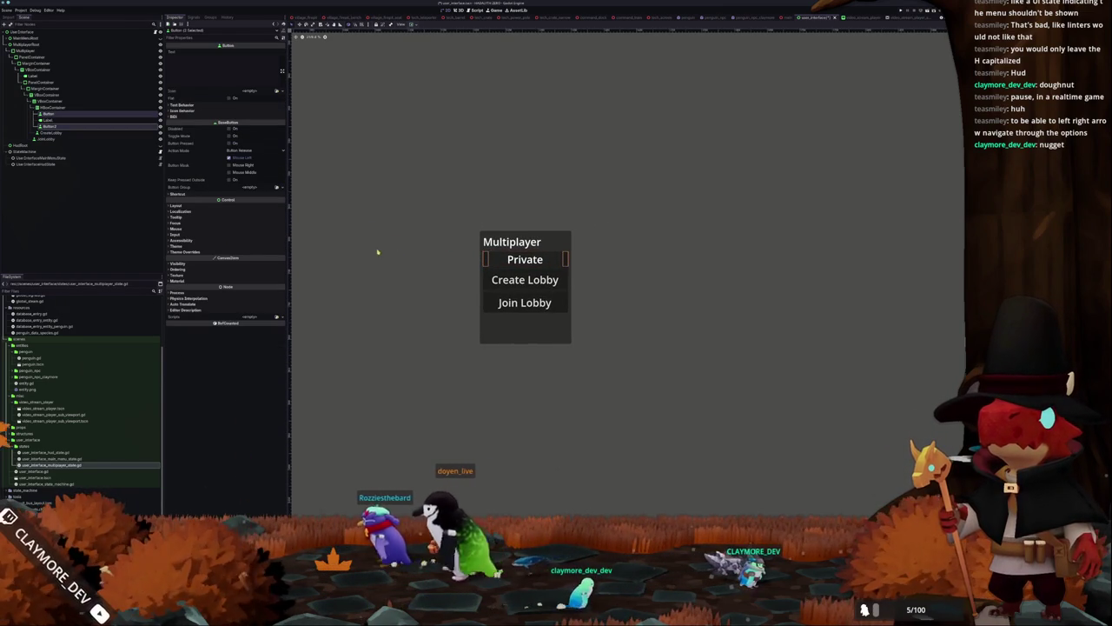
Rename Button to LeftButton and Button2 to RightButton, then bring up the Material Symbols page
{"action": "left_click", "coordinate": [83, 114]}
{"action": "left_click", "coordinate": [85, 120]}
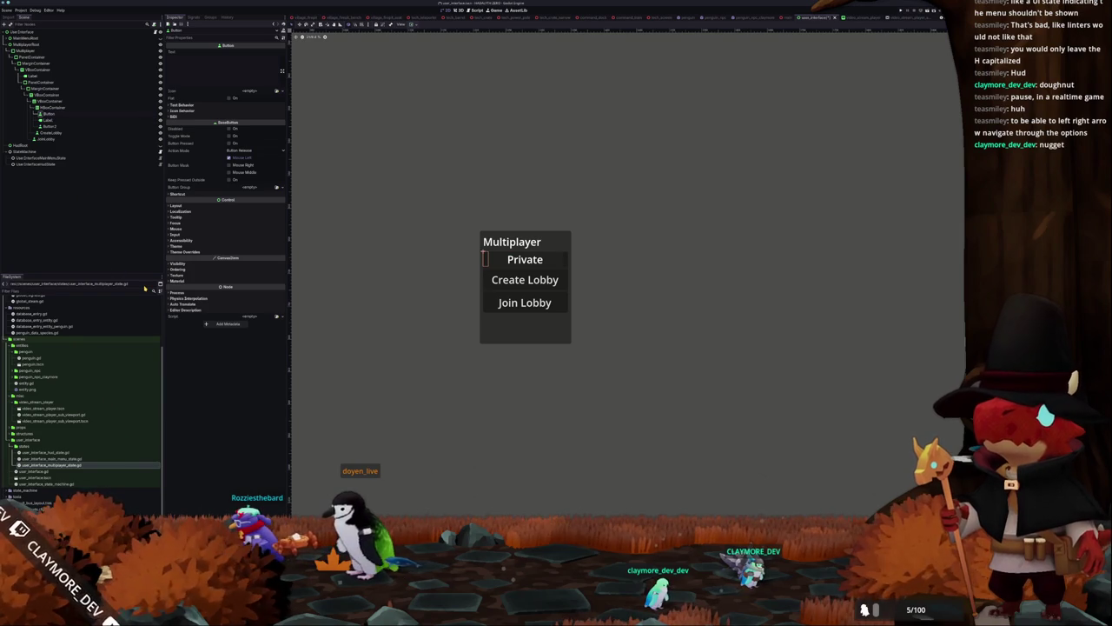
{"action": "key", "text": "Down"}
{"action": "key", "text": "Down"}
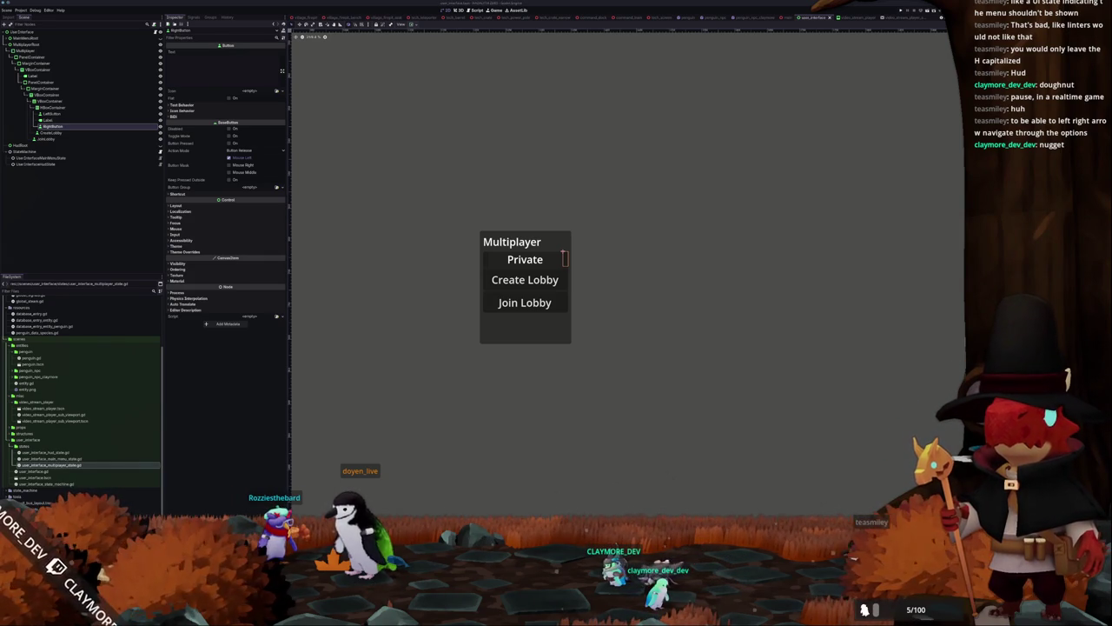
{"action": "key", "text": "alt+Tab"}
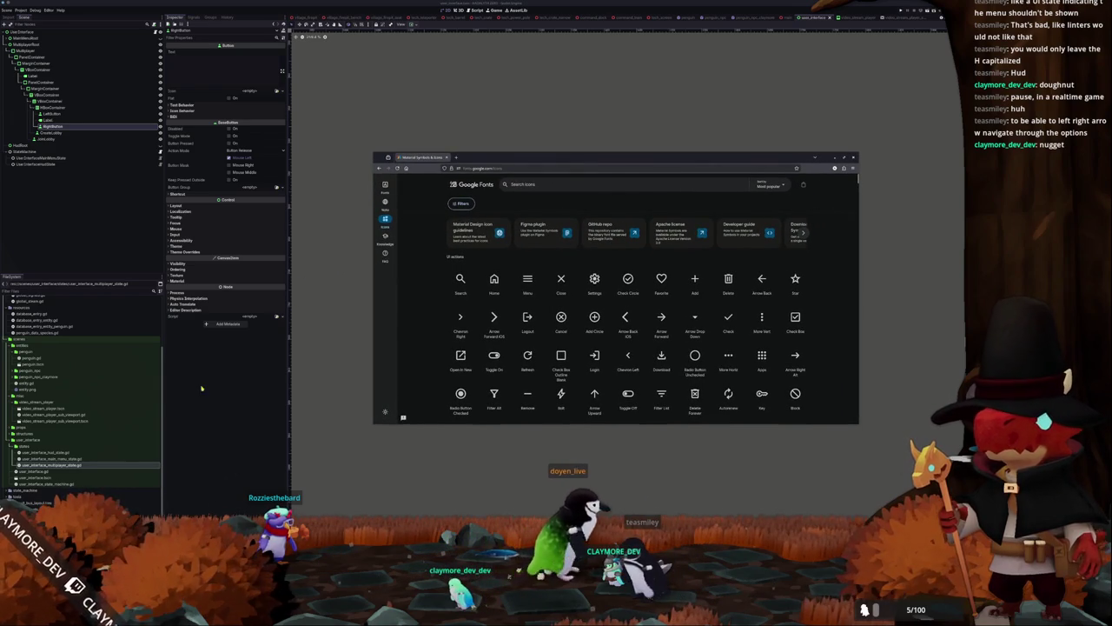
In Godot's FileSystem, expand the assets folder and open the PNG icons folder
{"action": "scroll", "coordinate": [82, 391], "scroll_direction": "up", "scroll_amount": 3}
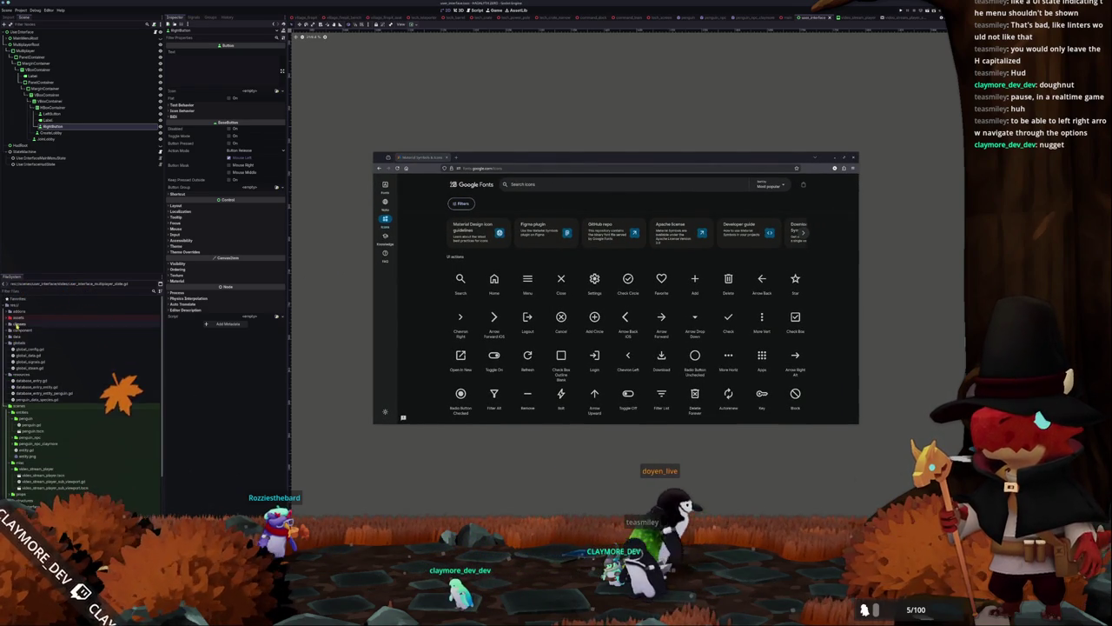
{"action": "double_click", "coordinate": [18, 317]}
{"action": "double_click", "coordinate": [22, 348]}
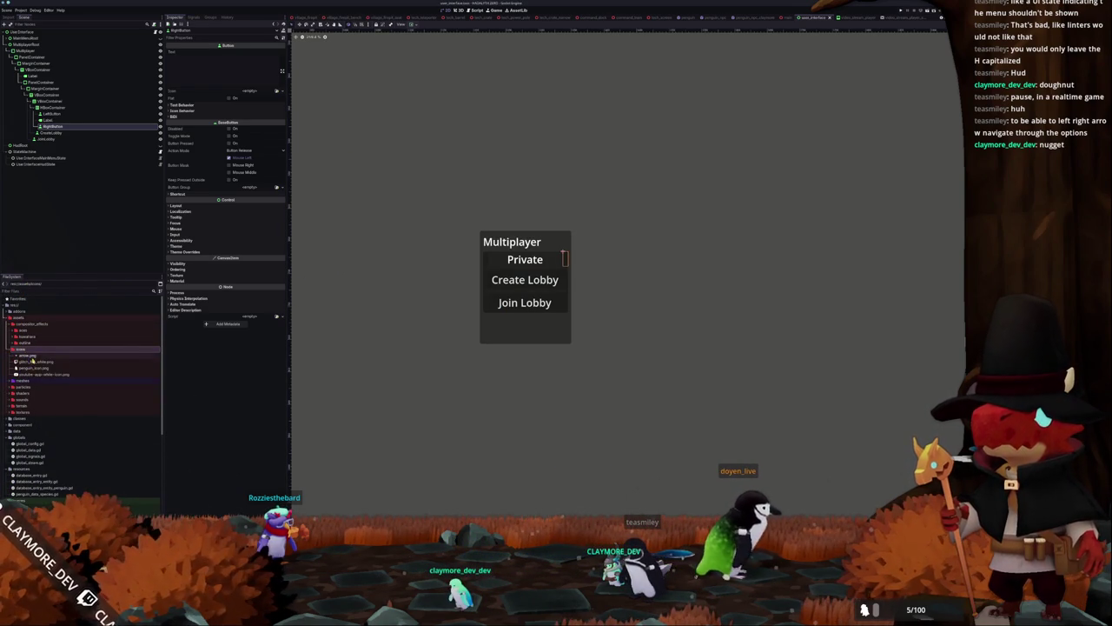
{"action": "key", "text": "alt+Tab"}
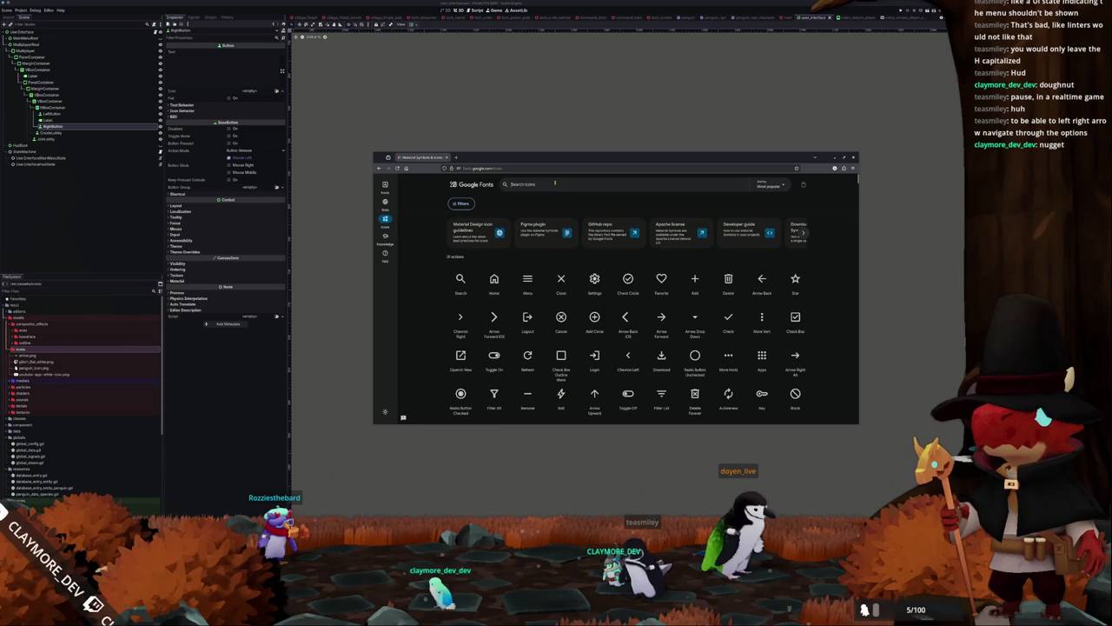
Search Material Symbols for 'arrow' and open the icon filters
{"action": "left_click", "coordinate": [555, 182]}
{"action": "type", "text": "arrow"}
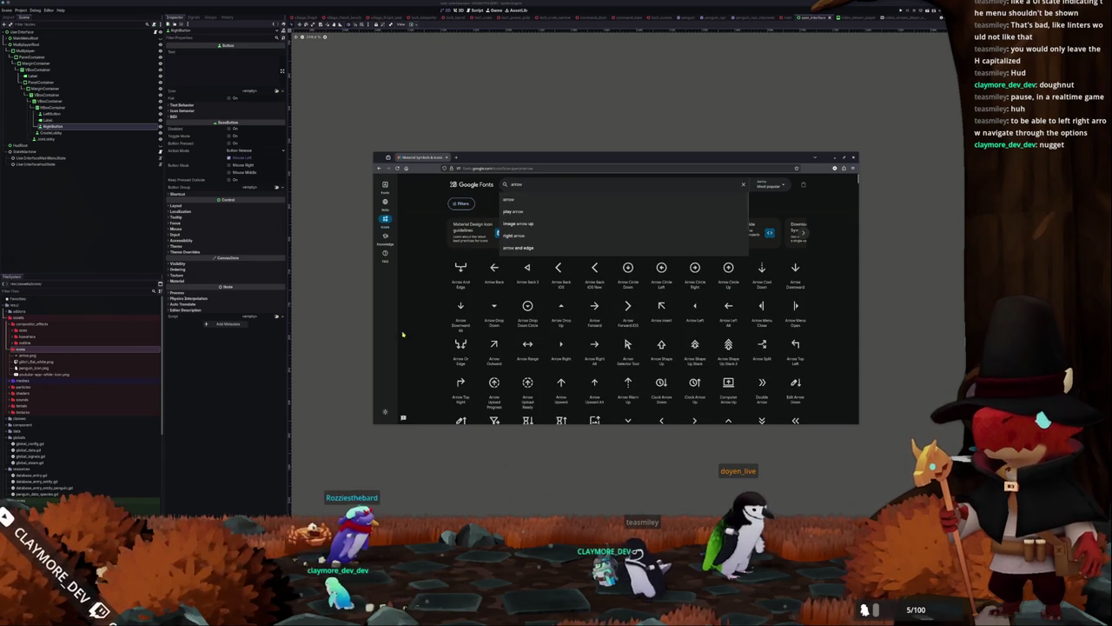
{"action": "key", "text": "Return"}
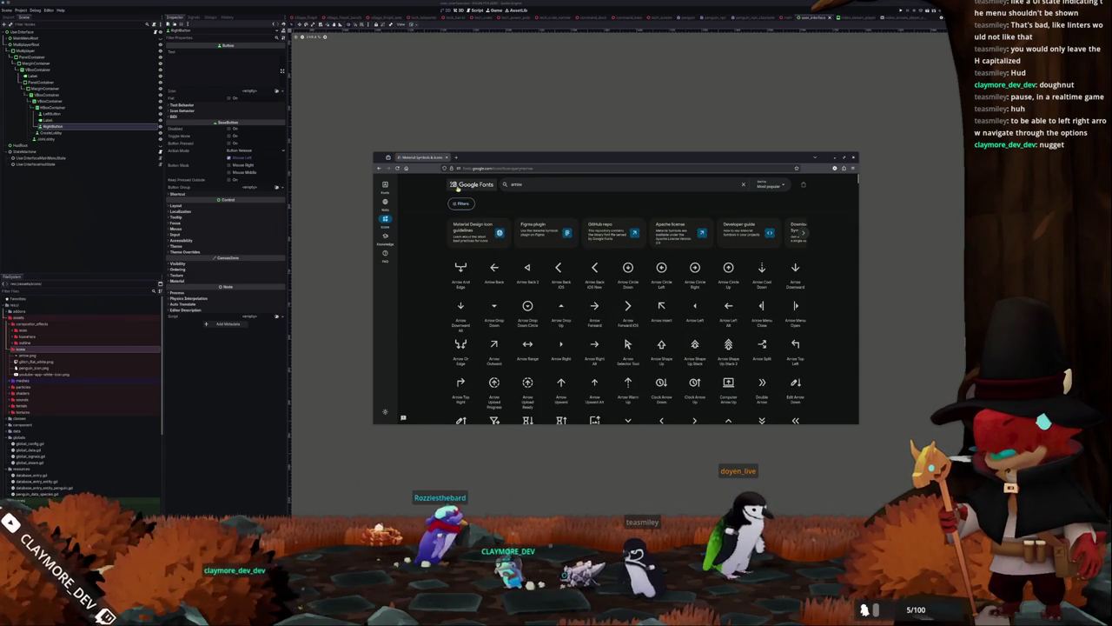
{"action": "left_click", "coordinate": [461, 203]}
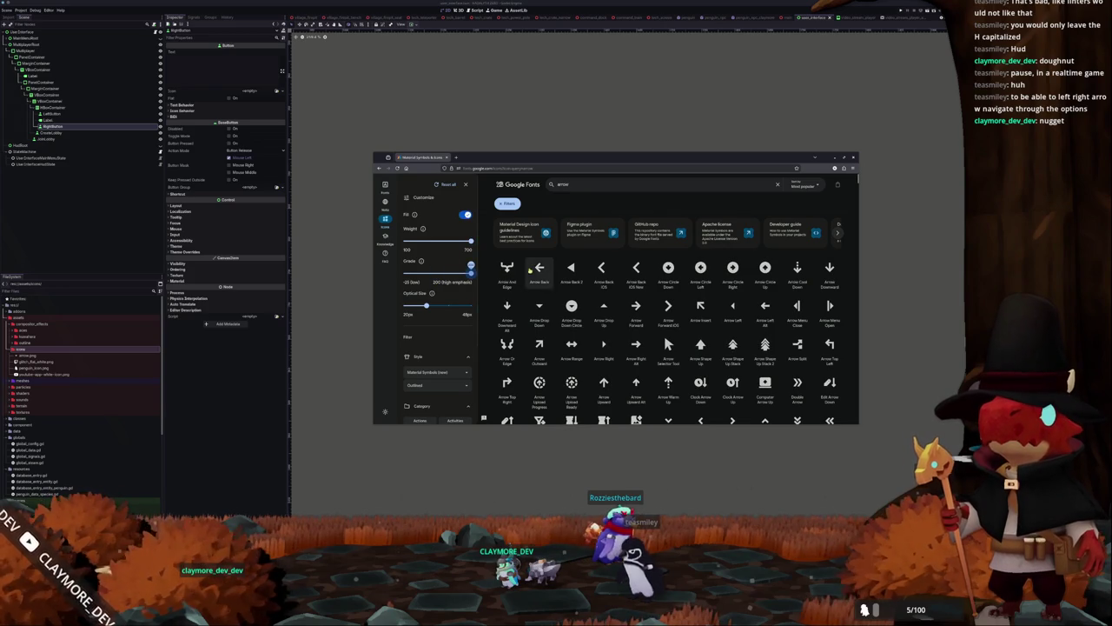
{"action": "scroll", "coordinate": [553, 287], "scroll_direction": "down", "scroll_amount": 1}
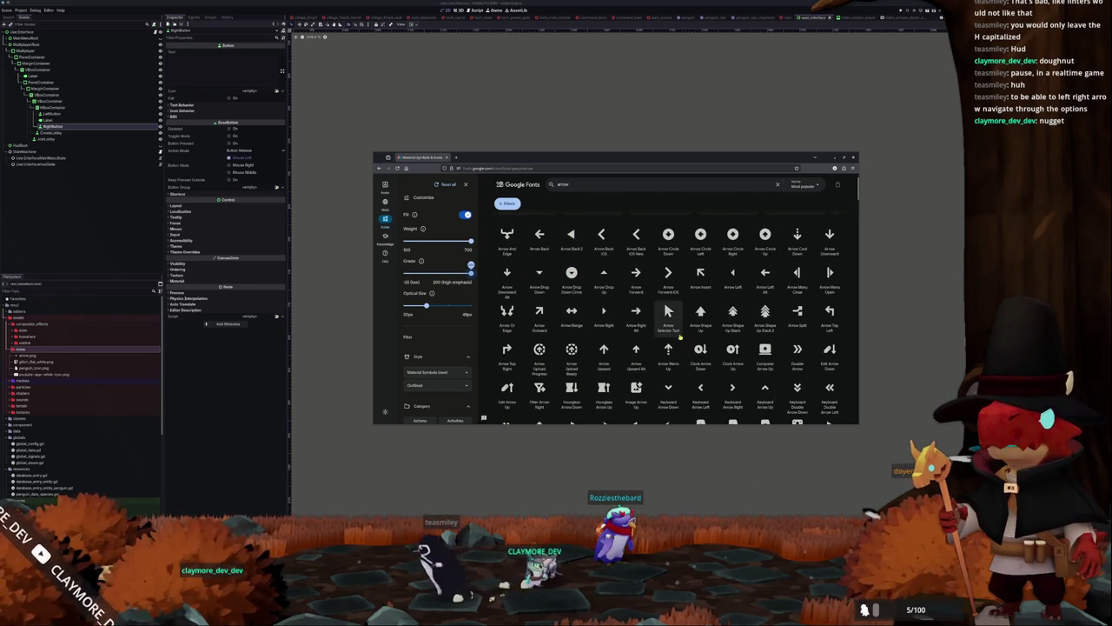
{"action": "scroll", "coordinate": [684, 337], "scroll_direction": "down", "scroll_amount": 1}
{"action": "scroll", "coordinate": [684, 337], "scroll_direction": "down", "scroll_amount": 1}
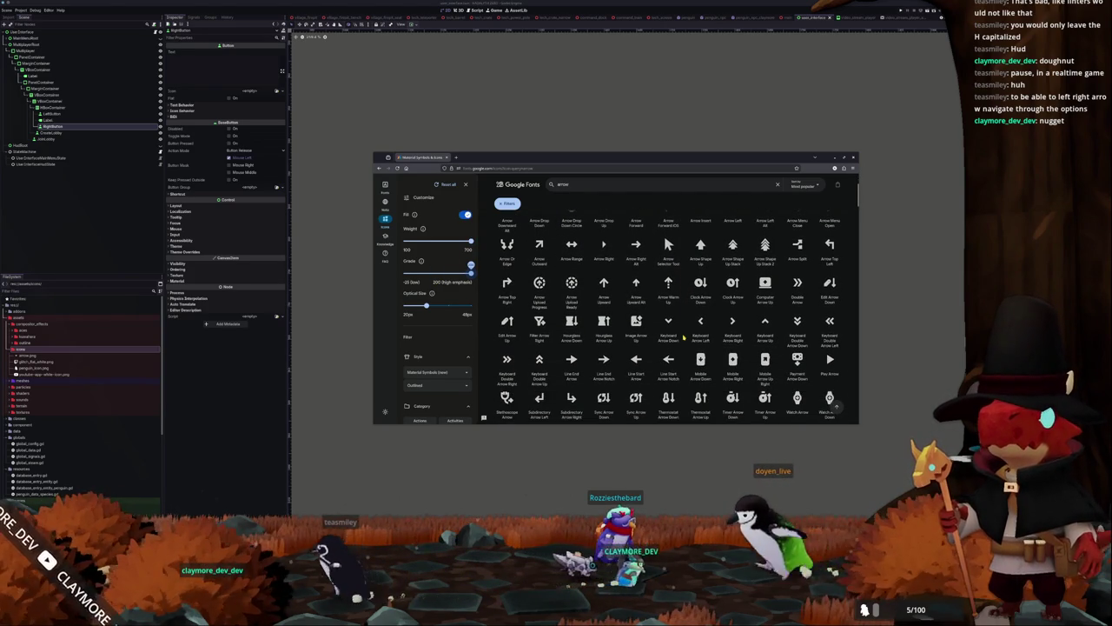
Compare the Keyboard Arrow Left and Arrow Left icons and check the colour options
{"action": "left_click", "coordinate": [700, 326]}
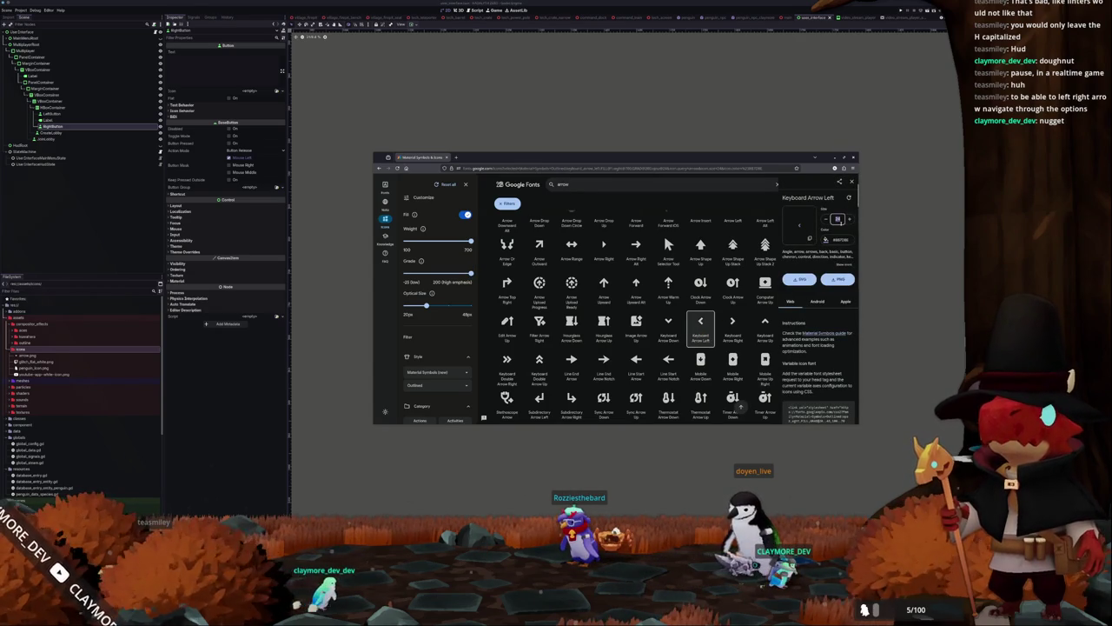
{"action": "left_click", "coordinate": [826, 240]}
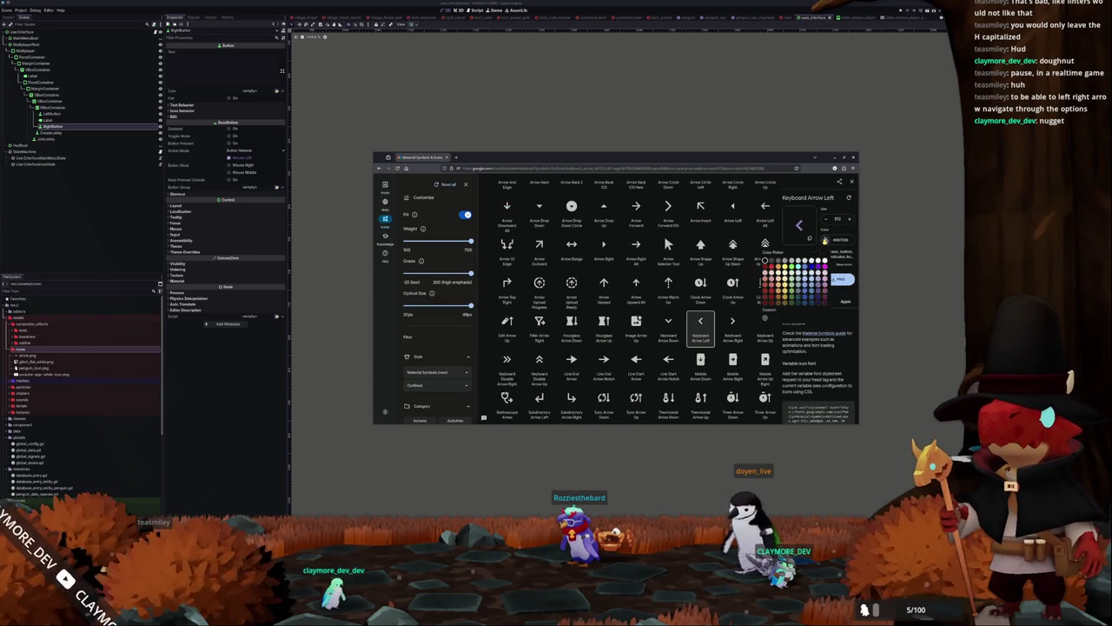
{"action": "left_click", "coordinate": [826, 217]}
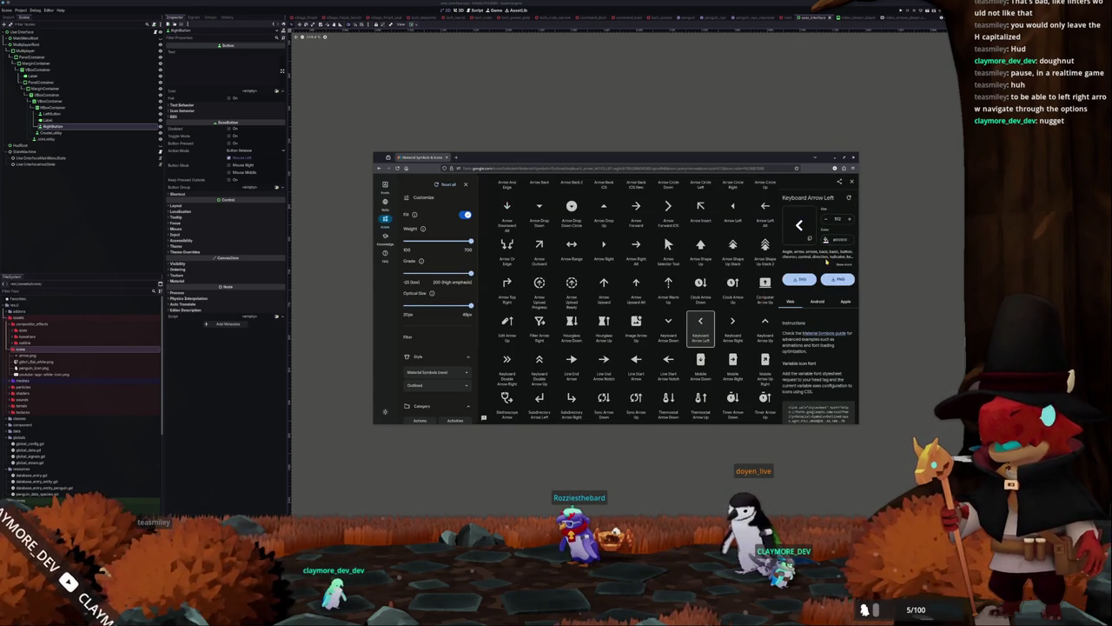
{"action": "scroll", "coordinate": [647, 365], "scroll_direction": "up", "scroll_amount": 2}
{"action": "scroll", "coordinate": [702, 287], "scroll_direction": "down", "scroll_amount": 1}
{"action": "left_click", "coordinate": [735, 240]}
{"action": "scroll", "coordinate": [735, 252], "scroll_direction": "down", "scroll_amount": 1}
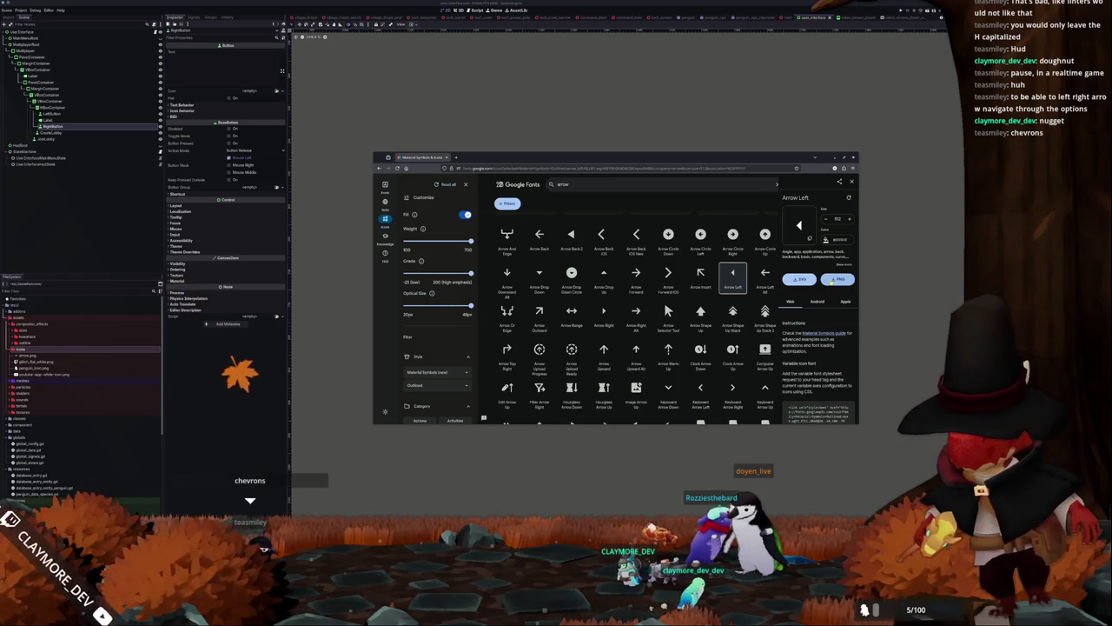
{"action": "scroll", "coordinate": [701, 330], "scroll_direction": "down", "scroll_amount": 1}
{"action": "left_click", "coordinate": [702, 355]}
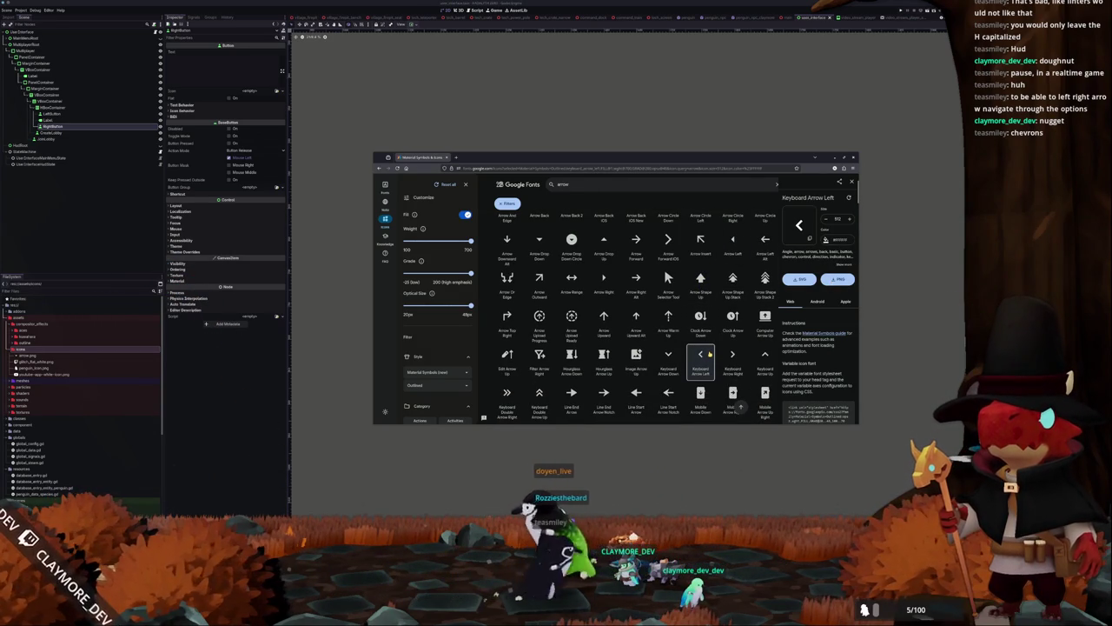
{"action": "scroll", "coordinate": [709, 353], "scroll_direction": "up", "scroll_amount": 1}
{"action": "scroll", "coordinate": [711, 351], "scroll_direction": "up", "scroll_amount": 1}
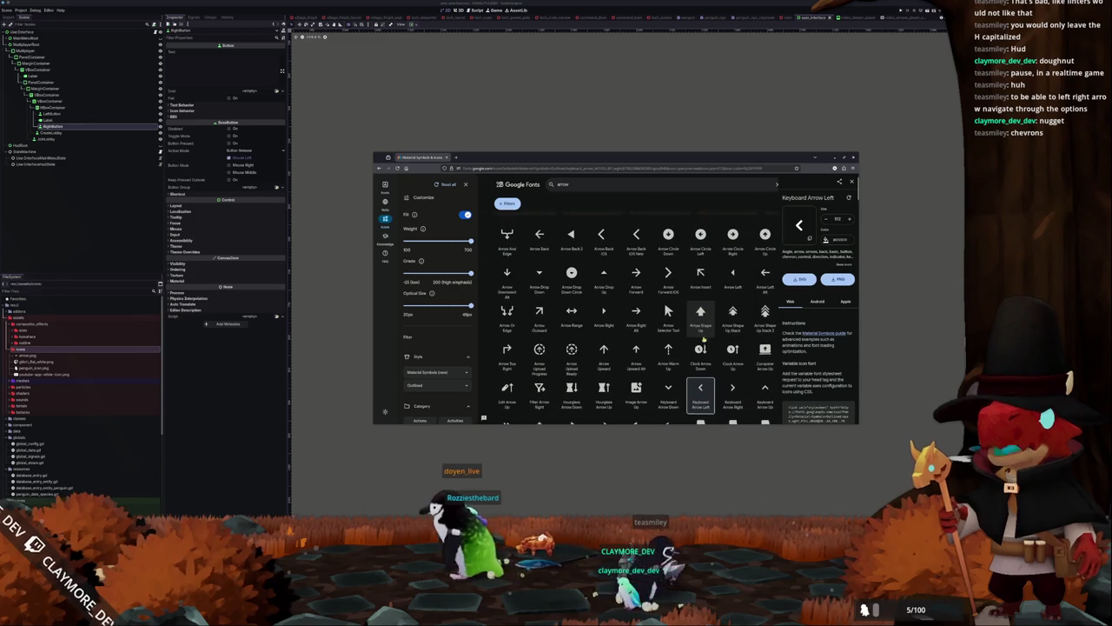
{"action": "scroll", "coordinate": [521, 365], "scroll_direction": "down", "scroll_amount": 2}
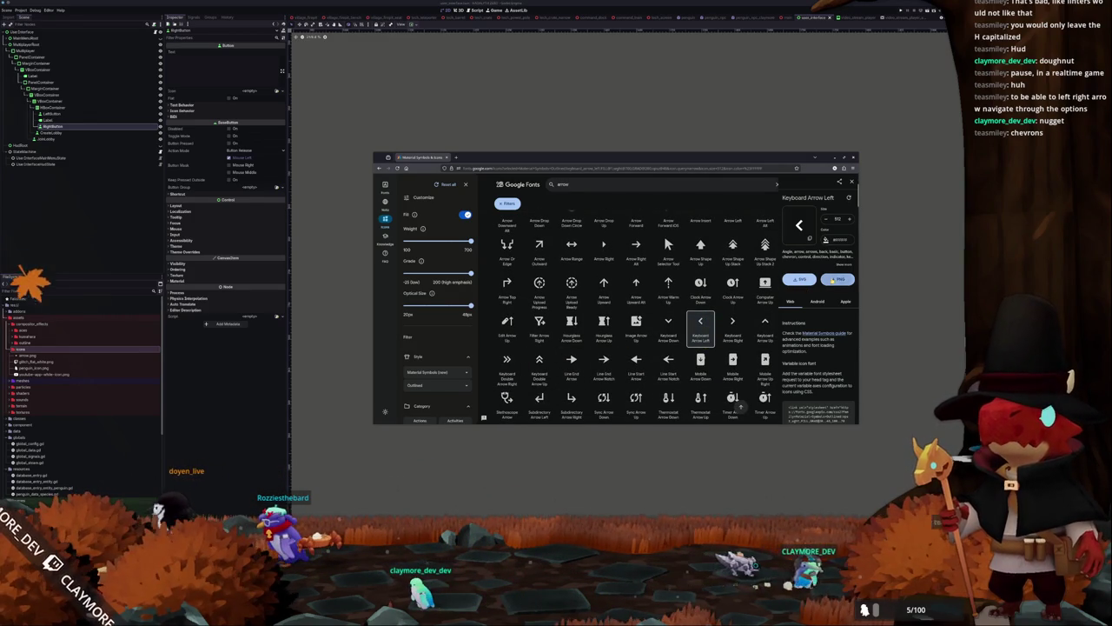
Download Keyboard Arrow Right as a PNG and drag it into Godot's icons folder
{"action": "key", "text": "Right"}
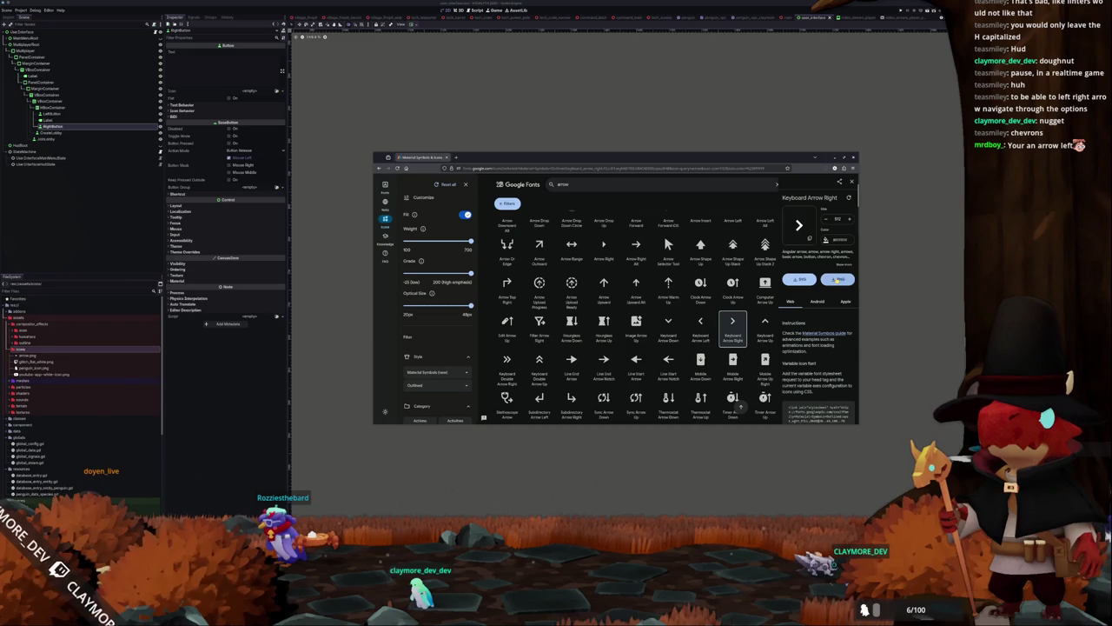
{"action": "left_click", "coordinate": [838, 279]}
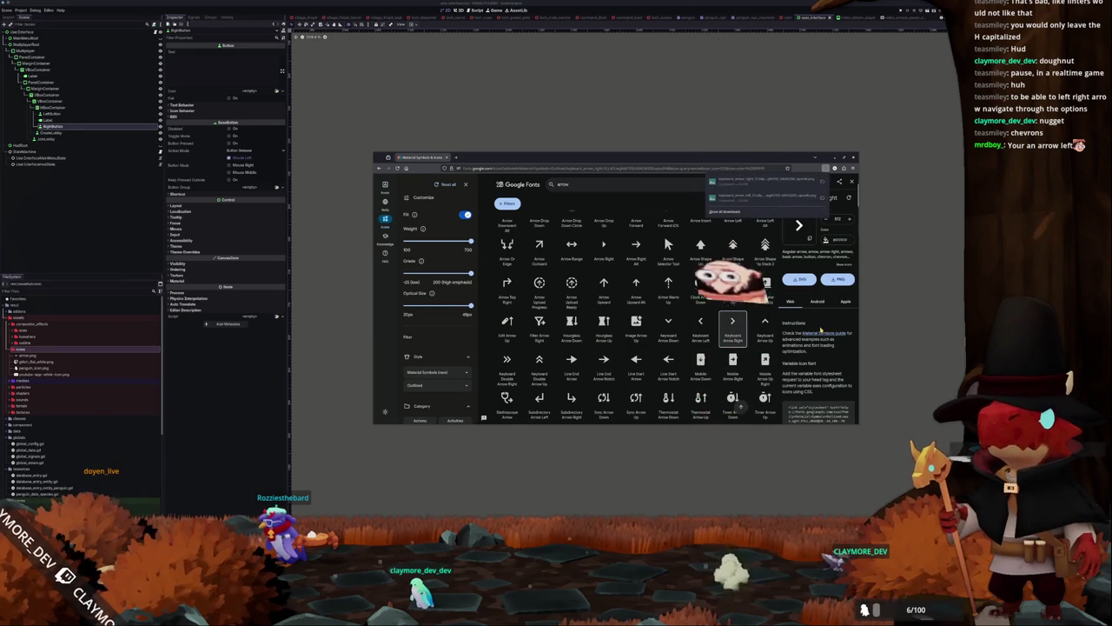
{"action": "mouse_move", "coordinate": [763, 180]}
{"action": "left_mouse_down"}
{"action": "mouse_move", "coordinate": [203, 374]}
{"action": "mouse_move", "coordinate": [41, 362]}
{"action": "left_mouse_up"}
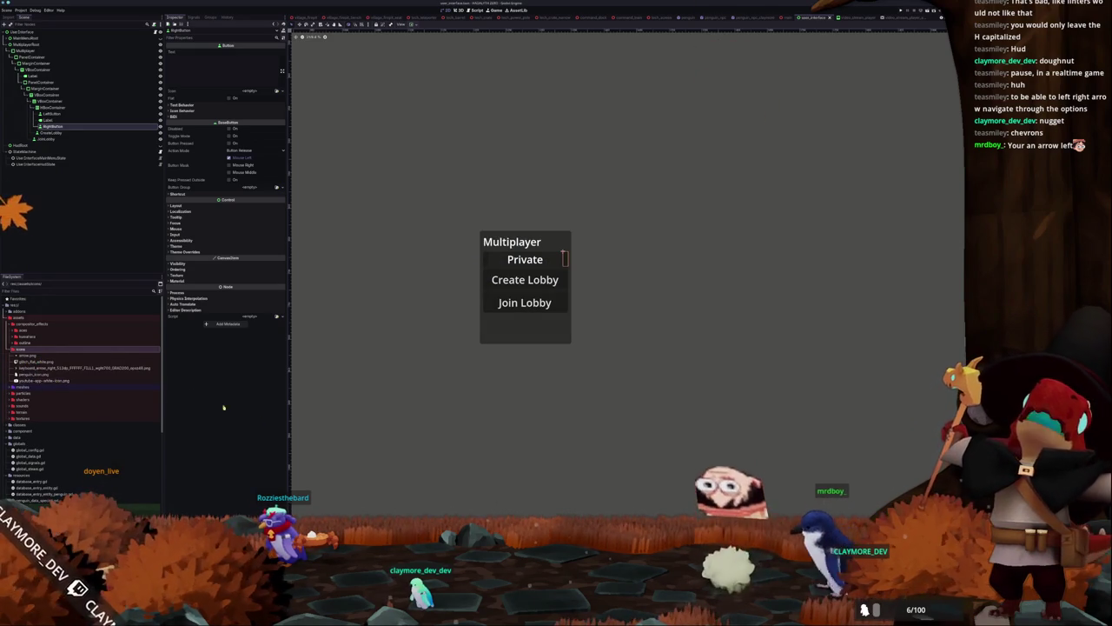
Import the second arrow PNG and assign the left and right arrow icons to the two buttons
{"action": "key", "text": "alt+Tab"}
{"action": "mouse_move", "coordinate": [783, 202]}
{"action": "left_mouse_down"}
{"action": "mouse_move", "coordinate": [44, 360]}
{"action": "mouse_move", "coordinate": [70, 369]}
{"action": "left_mouse_up"}
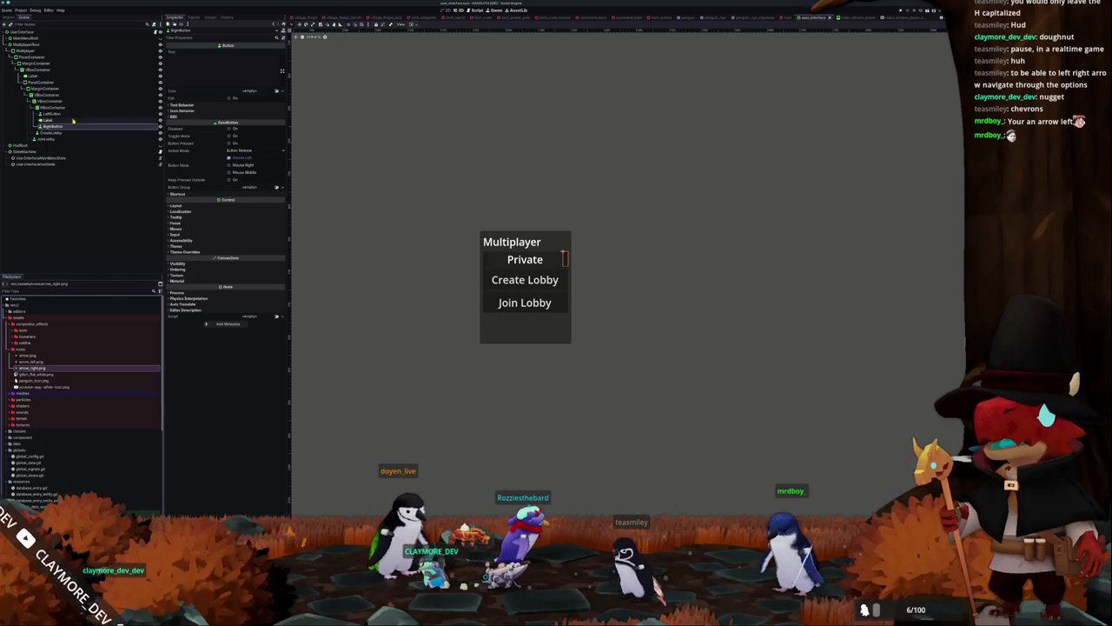
{"action": "left_click", "coordinate": [70, 115]}
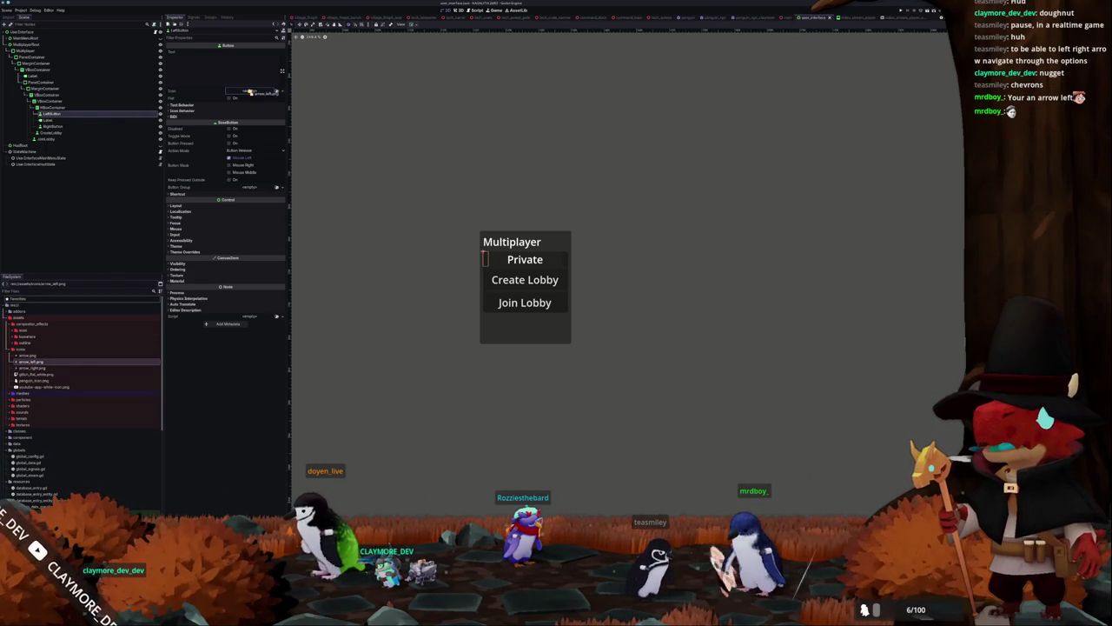
{"action": "left_click_drag", "start_coordinate": [249, 92], "coordinate": [250, 95]}
{"action": "left_click", "coordinate": [52, 126]}
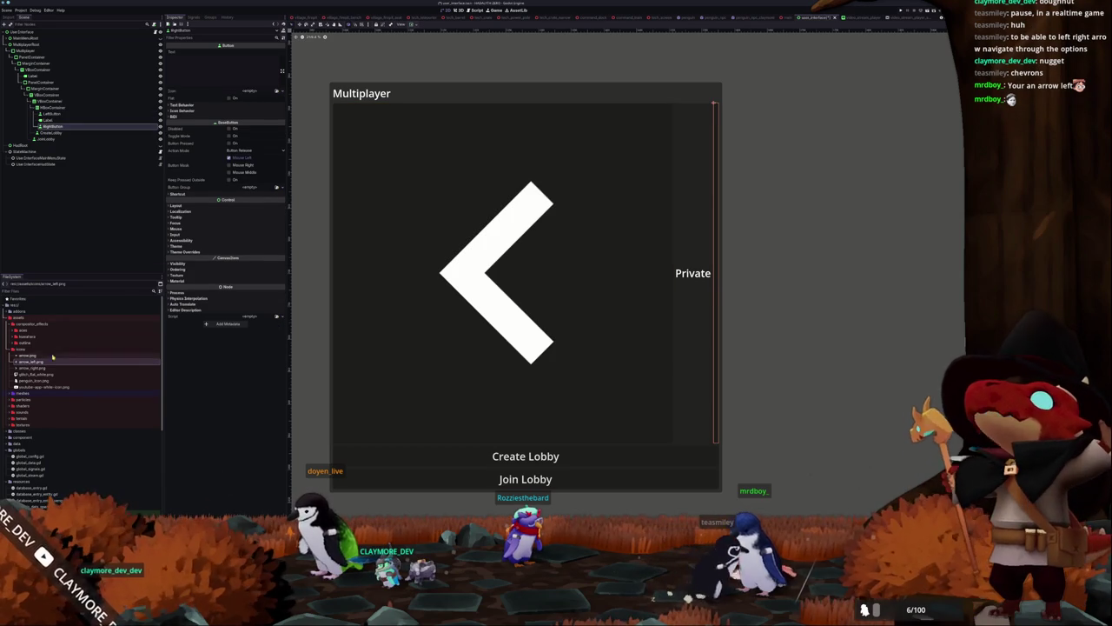
{"action": "left_click", "coordinate": [34, 368]}
{"action": "left_click_drag", "start_coordinate": [216, 160], "coordinate": [252, 92]}
Set both buttons' Vertical Icon Alignment to Center and enable Expand Icon
{"action": "left_click", "coordinate": [52, 114], "text": "ctrl"}
{"action": "left_click", "coordinate": [190, 122]}
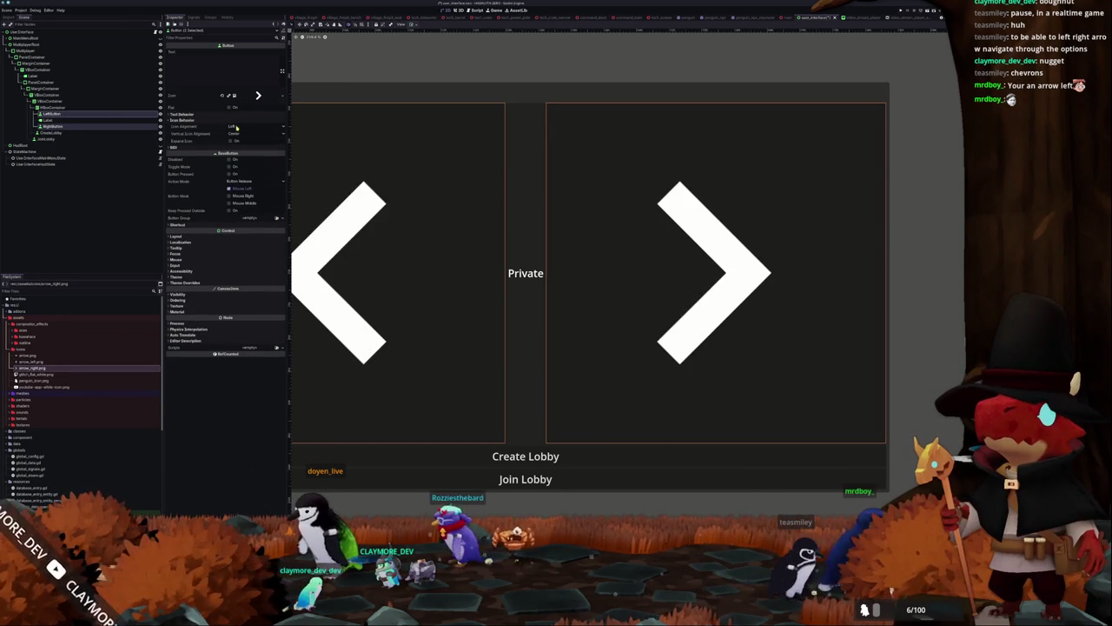
{"action": "left_click", "coordinate": [237, 134]}
{"action": "left_click", "coordinate": [234, 146]}
{"action": "left_click", "coordinate": [230, 141]}
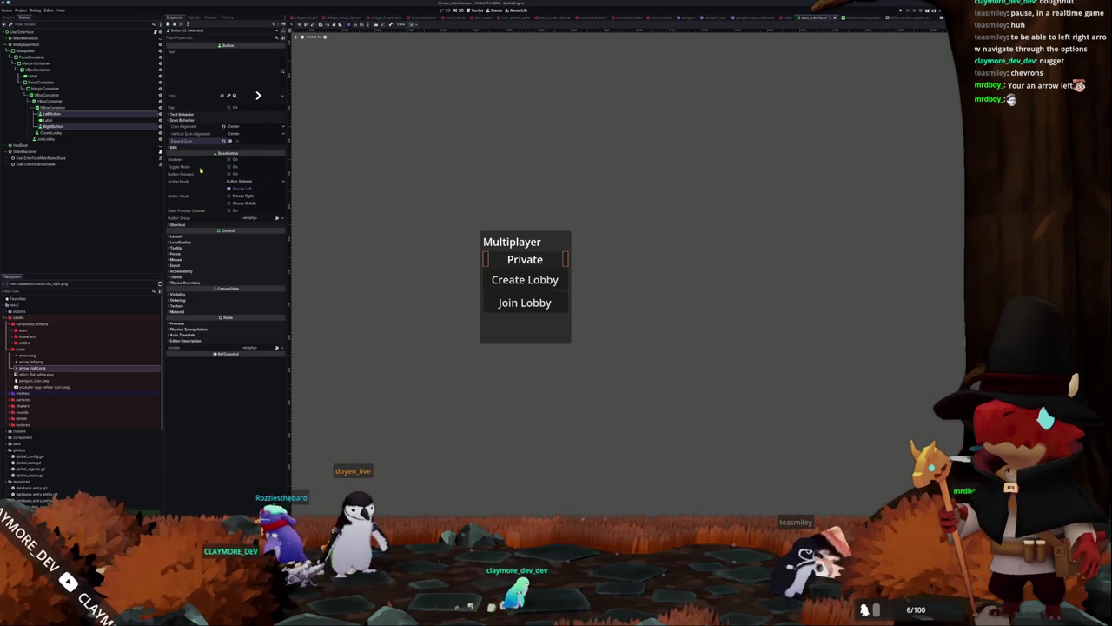
{"action": "left_click", "coordinate": [197, 237]}
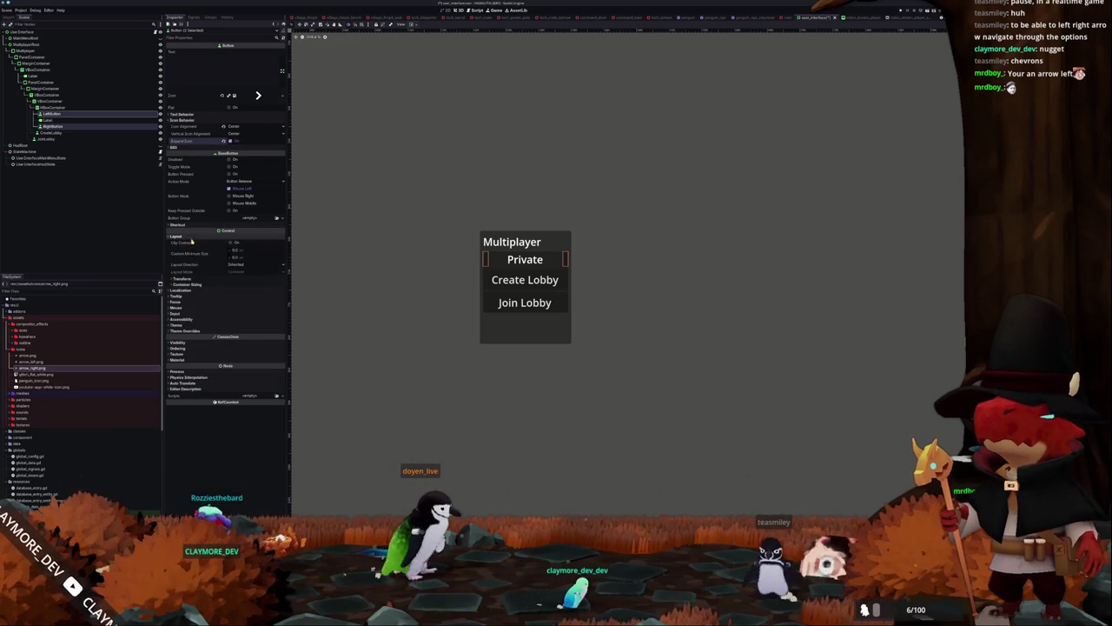
{"action": "left_click", "coordinate": [187, 285]}
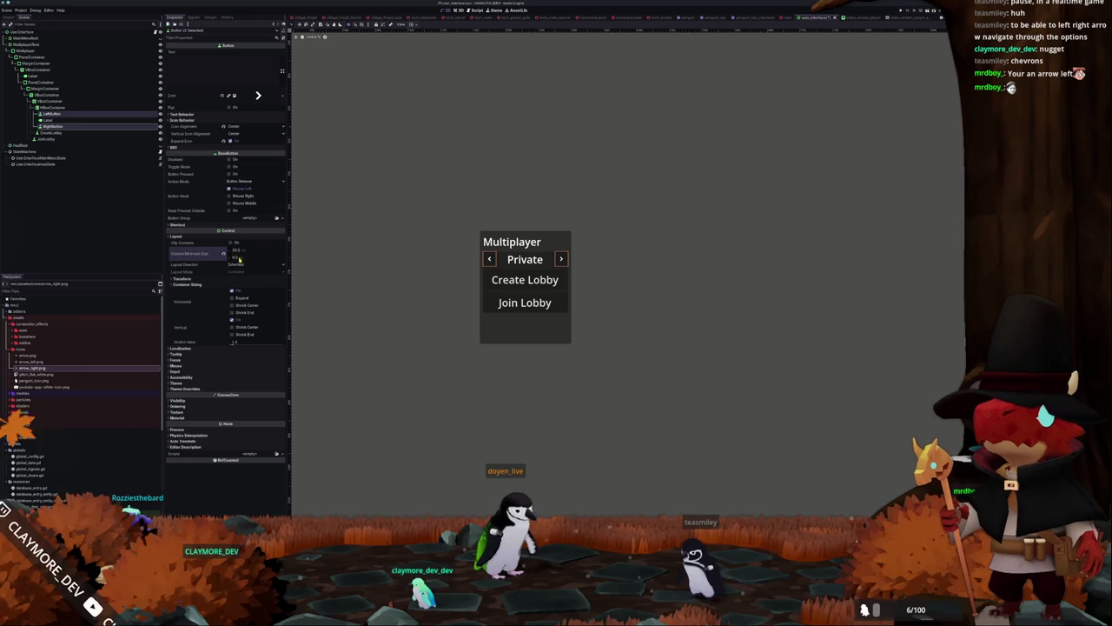
{"action": "left_click", "coordinate": [413, 311]}
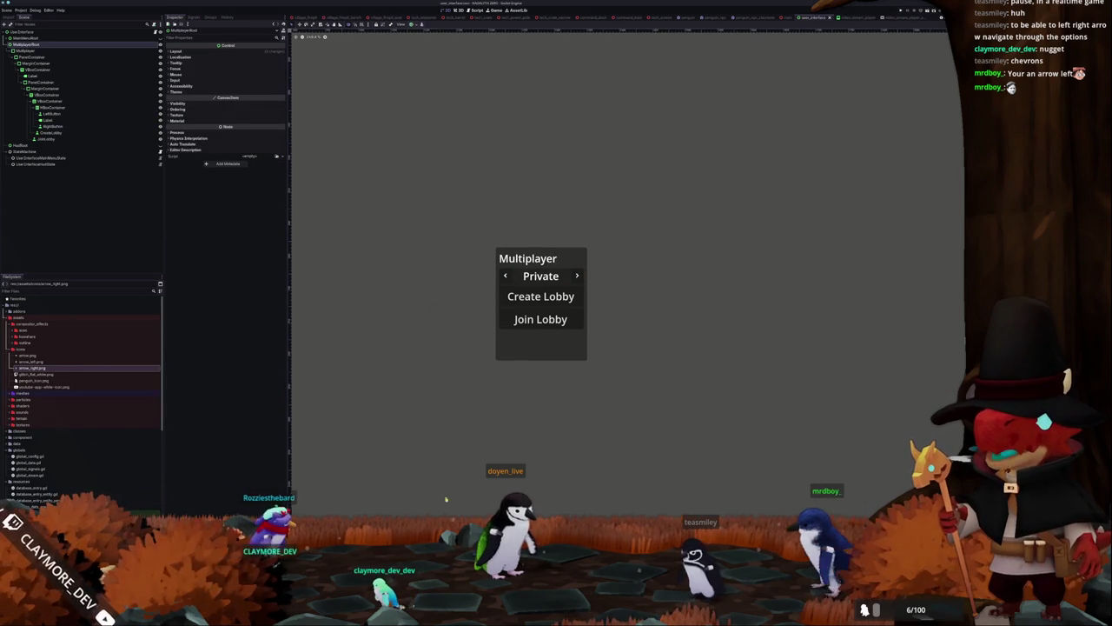
In the code editor, inspect the LOBBY_TYPE_PRIVATE and LOBBY_TYPE_FRIENDS_ONLY constants and the Private lobby type
{"action": "key", "text": "alt+Tab"}
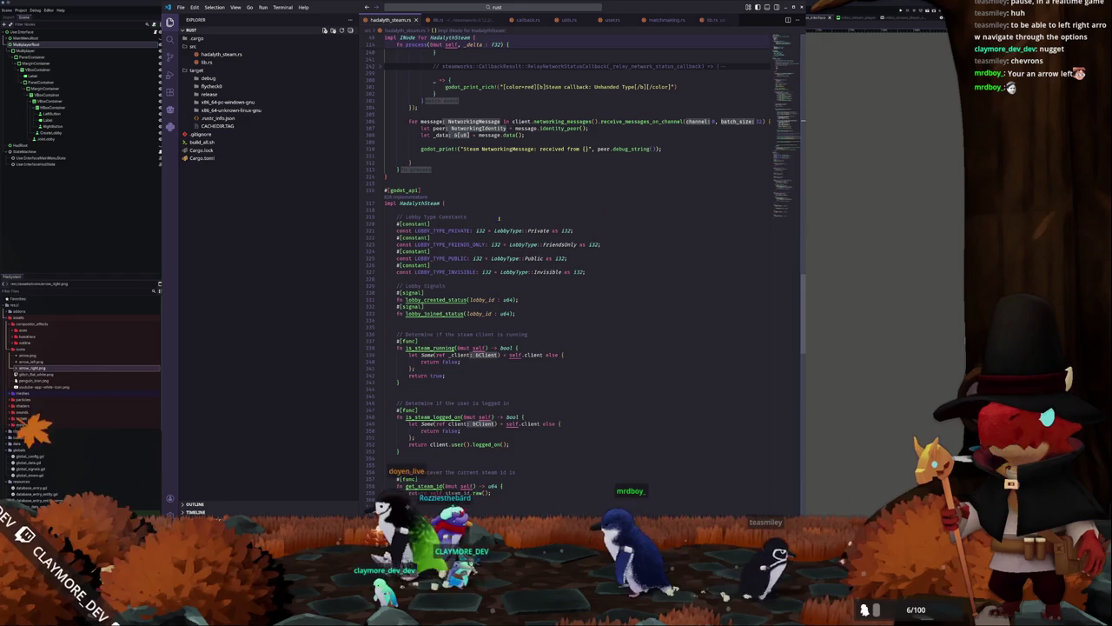
{"action": "double_click", "coordinate": [439, 230]}
{"action": "double_click", "coordinate": [448, 245]}
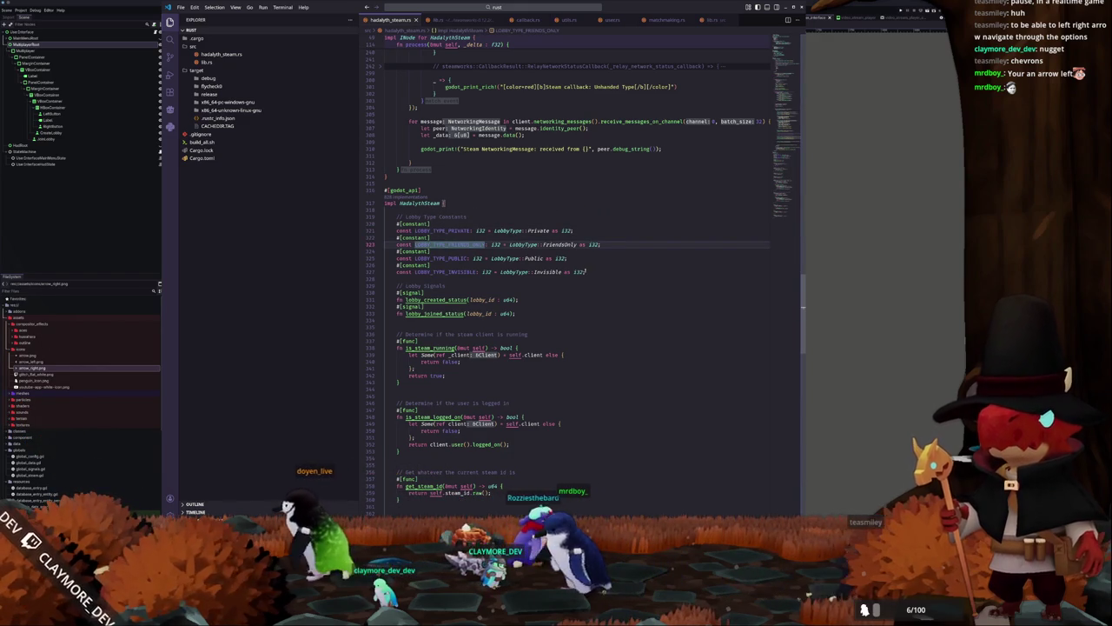
{"action": "double_click", "coordinate": [538, 231]}
{"action": "double_click", "coordinate": [559, 244]}
{"action": "double_click", "coordinate": [538, 230]}
{"action": "mouse_move", "coordinate": [539, 231]}
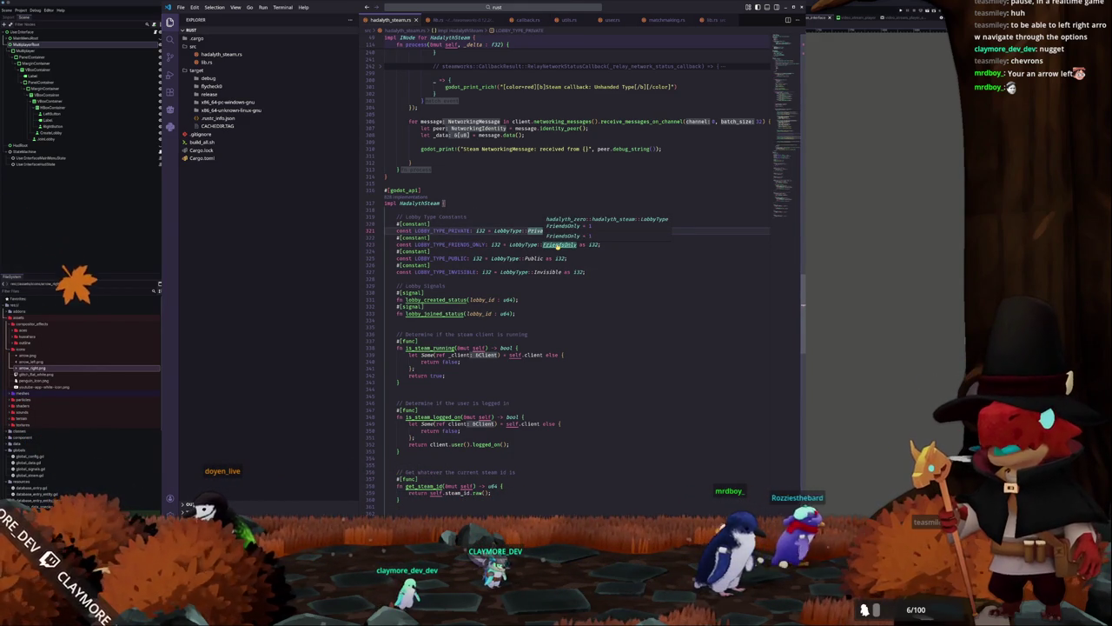
{"action": "mouse_move", "coordinate": [543, 274]}
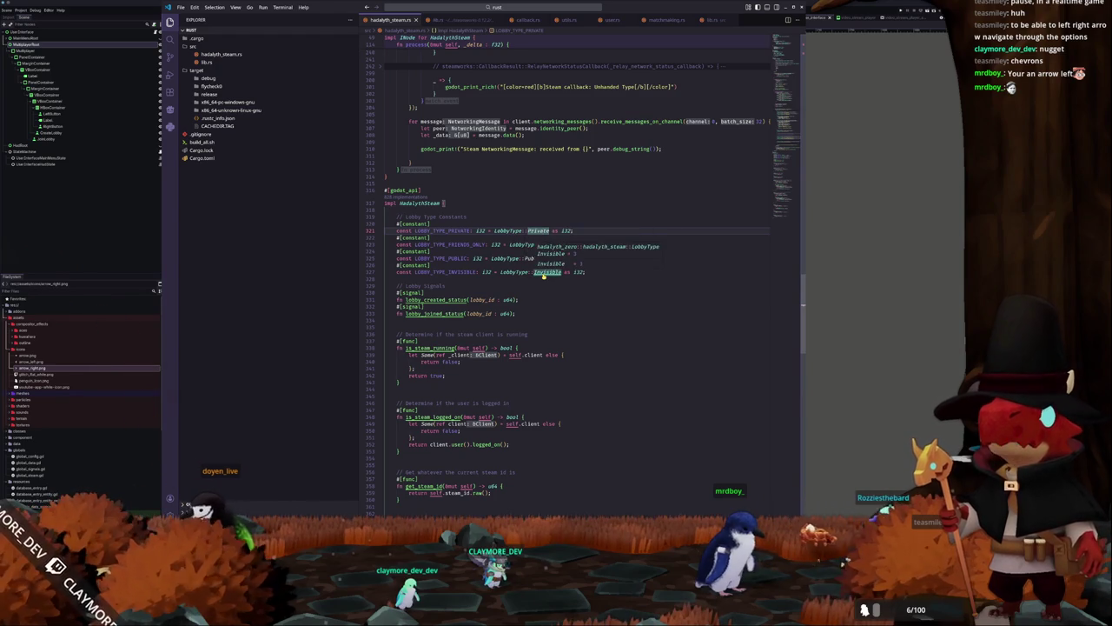
Jump to the LobbyType enum, align Private = 0 through Invisible = 3 in columns, and return to Godot
{"action": "key", "text": "F12"}
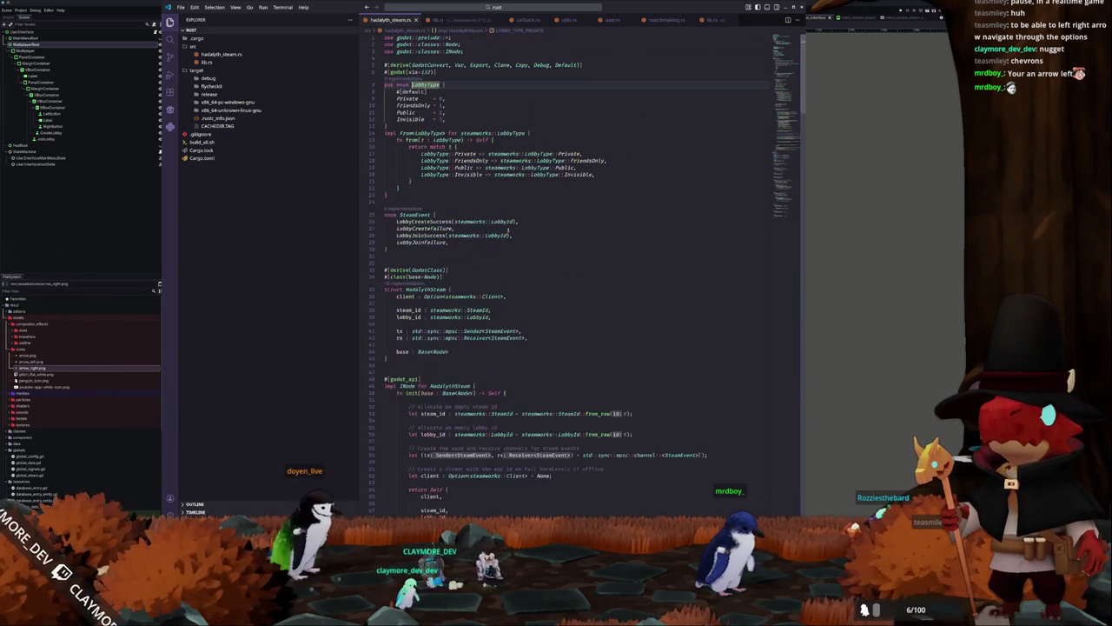
{"action": "key", "text": "Down"}
{"action": "key", "text": "Down"}
{"action": "left_click", "coordinate": [449, 119], "text": "shift"}
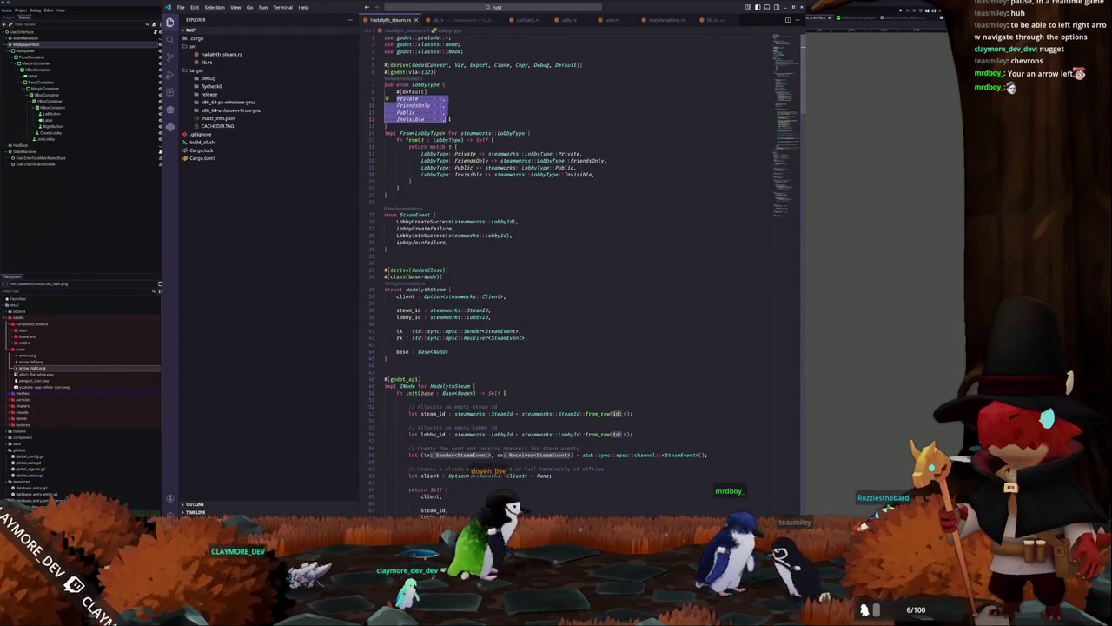
{"action": "key", "text": "ctrl+v"}
{"action": "mouse_move", "coordinate": [410, 119]}
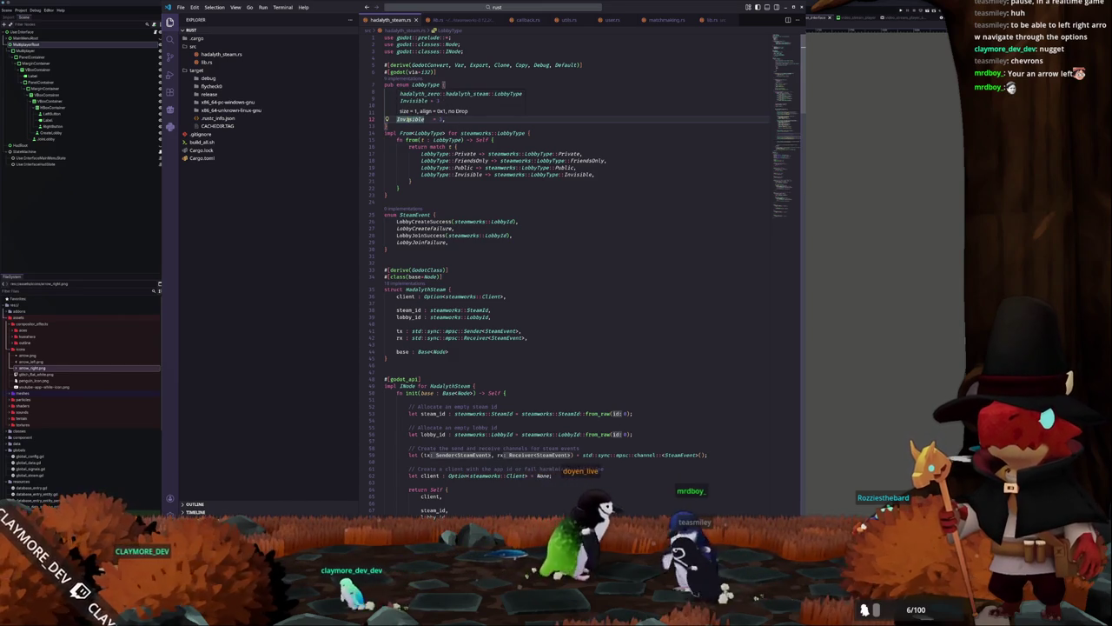
{"action": "left_click", "coordinate": [411, 119]}
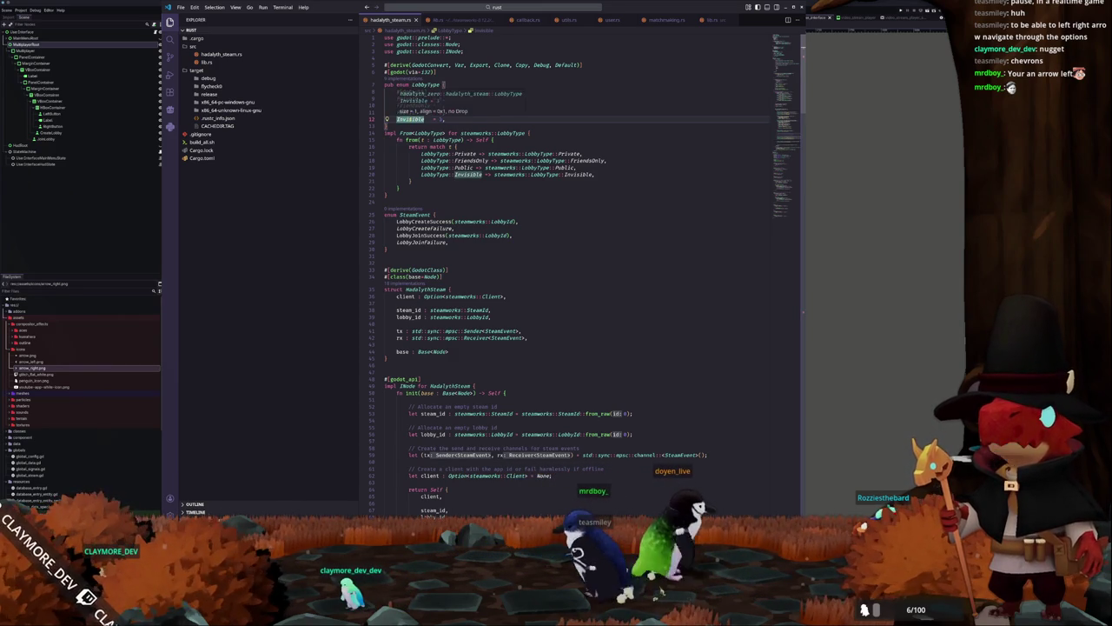
{"action": "left_click", "coordinate": [394, 112]}
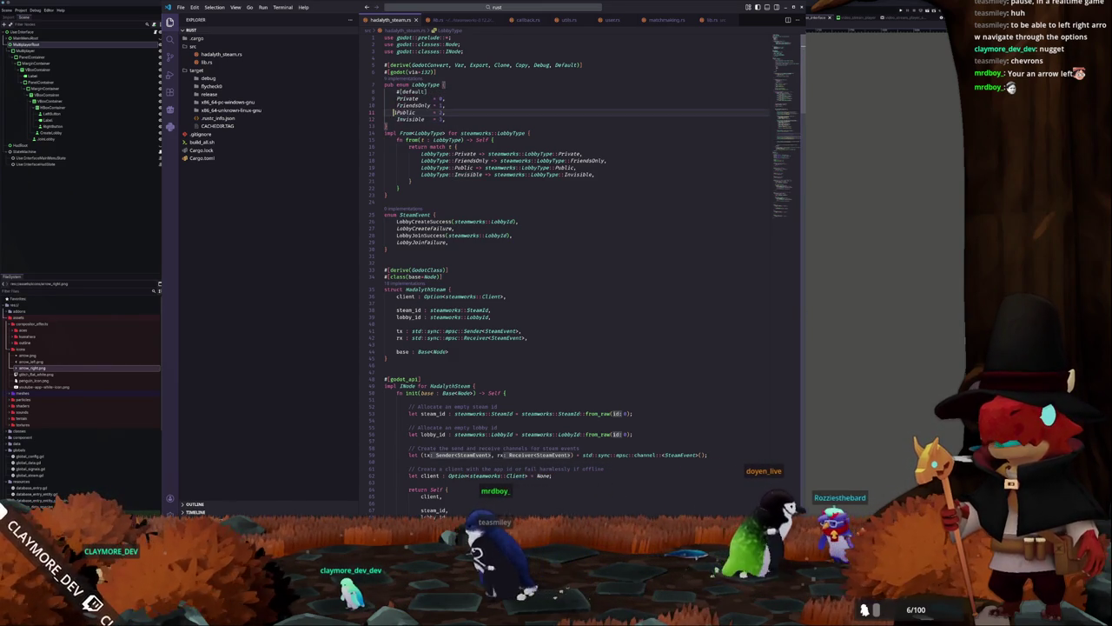
{"action": "left_click", "coordinate": [411, 119]}
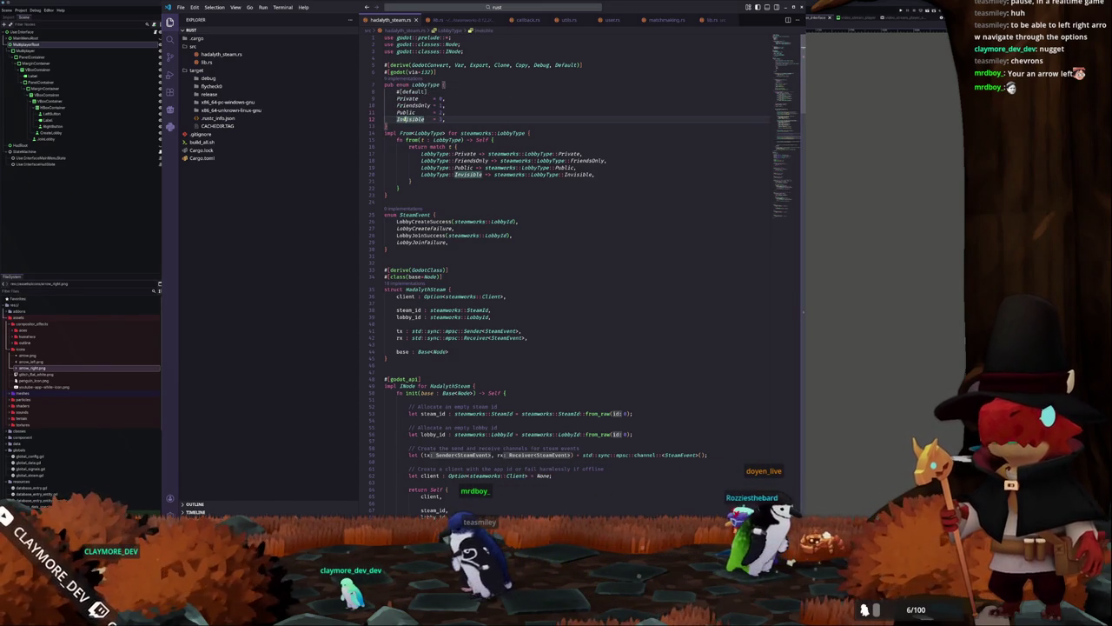
{"action": "left_click", "coordinate": [400, 112]}
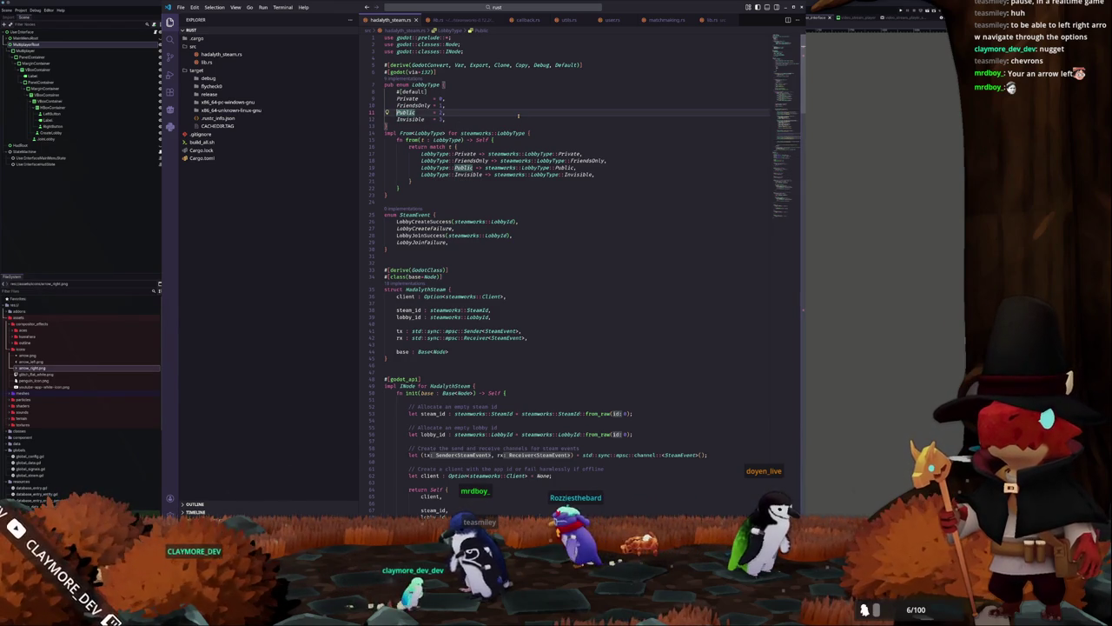
{"action": "mouse_move", "coordinate": [407, 98]}
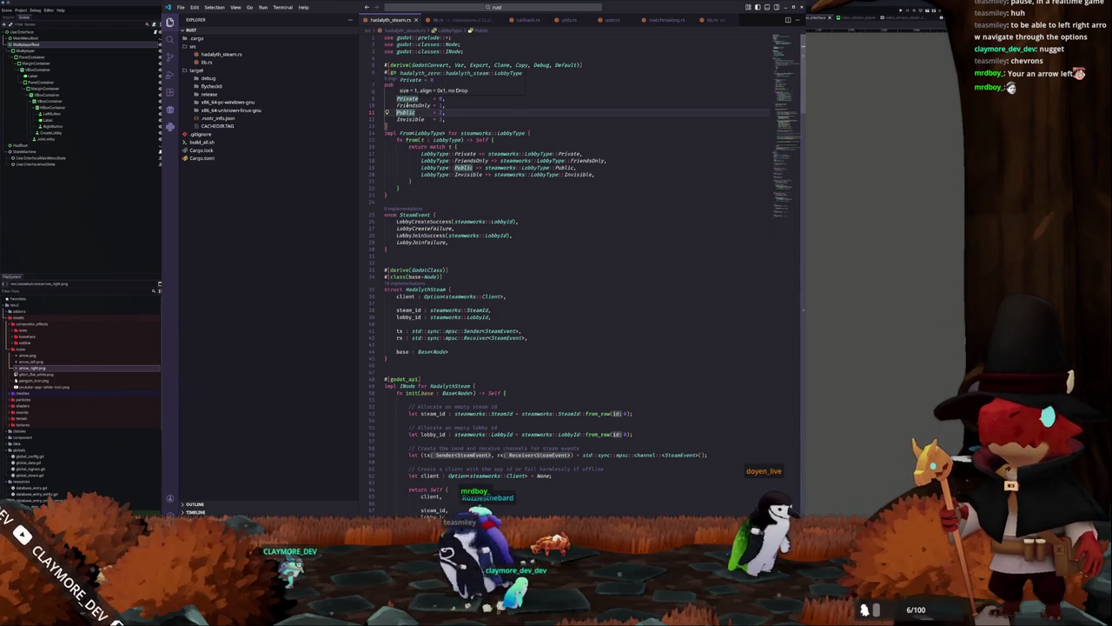
{"action": "key", "text": "alt+Tab"}
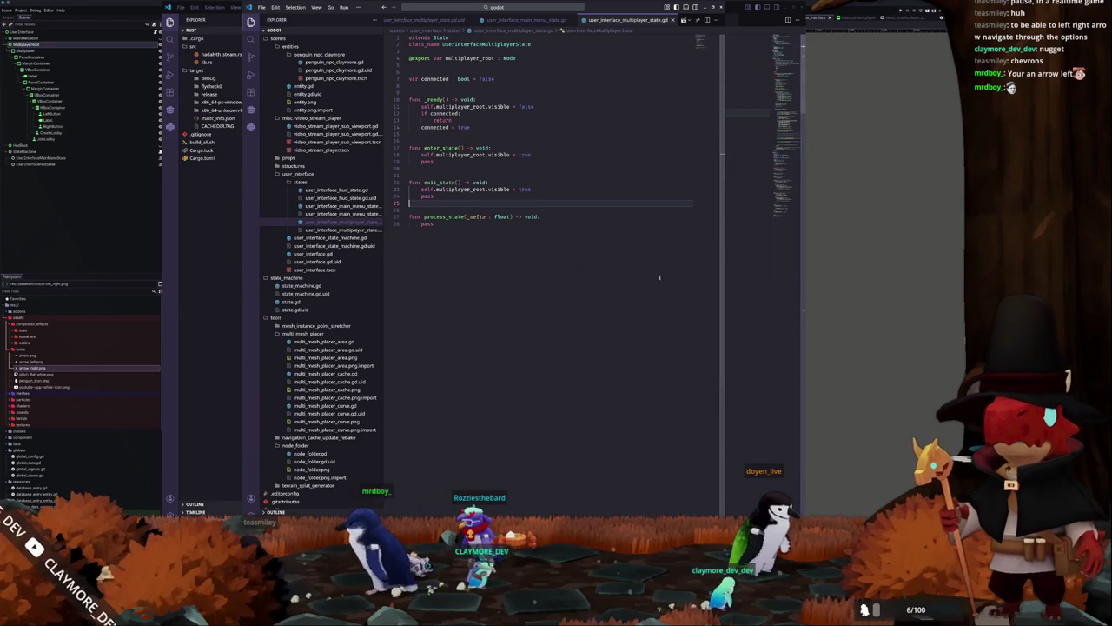
{"action": "key", "text": "alt+Tab"}
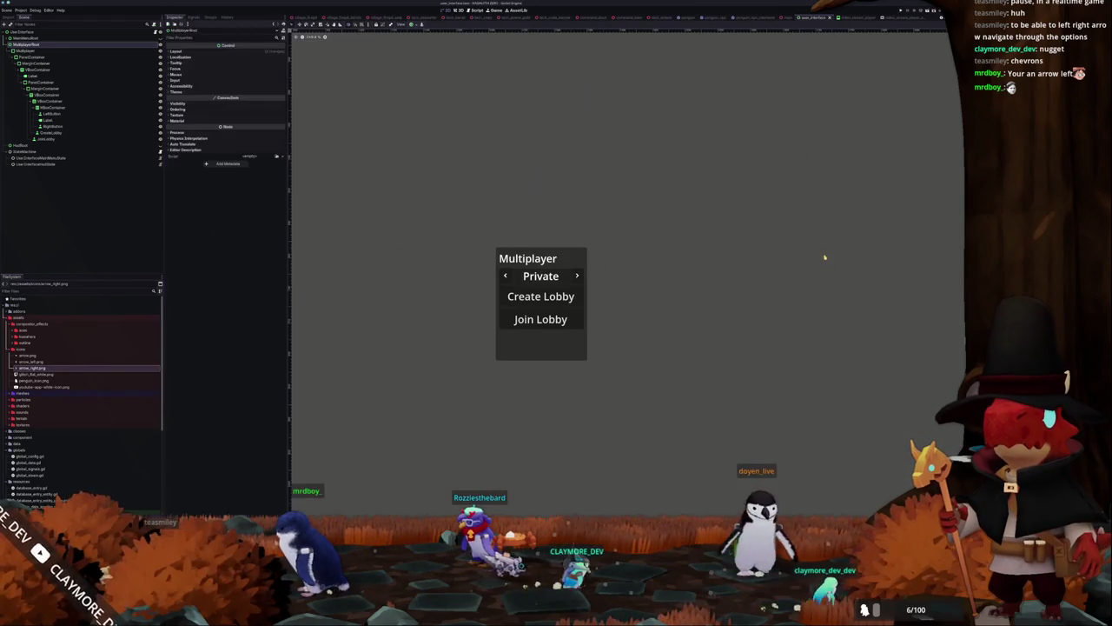
Add a new container to the selector row and move the Private Label into it
{"action": "scroll", "coordinate": [455, 304], "scroll_direction": "up", "scroll_amount": 1}
{"action": "left_click_drag", "start_coordinate": [454, 304], "coordinate": [392, 293]}
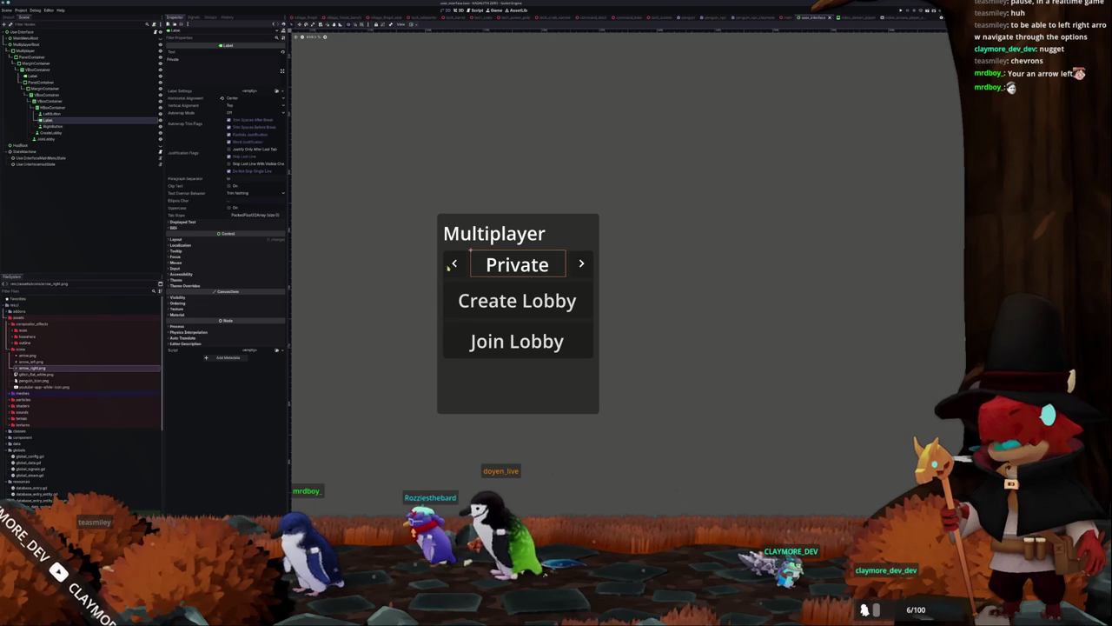
{"action": "left_click", "coordinate": [53, 108]}
{"action": "key", "text": "ctrl+a"}
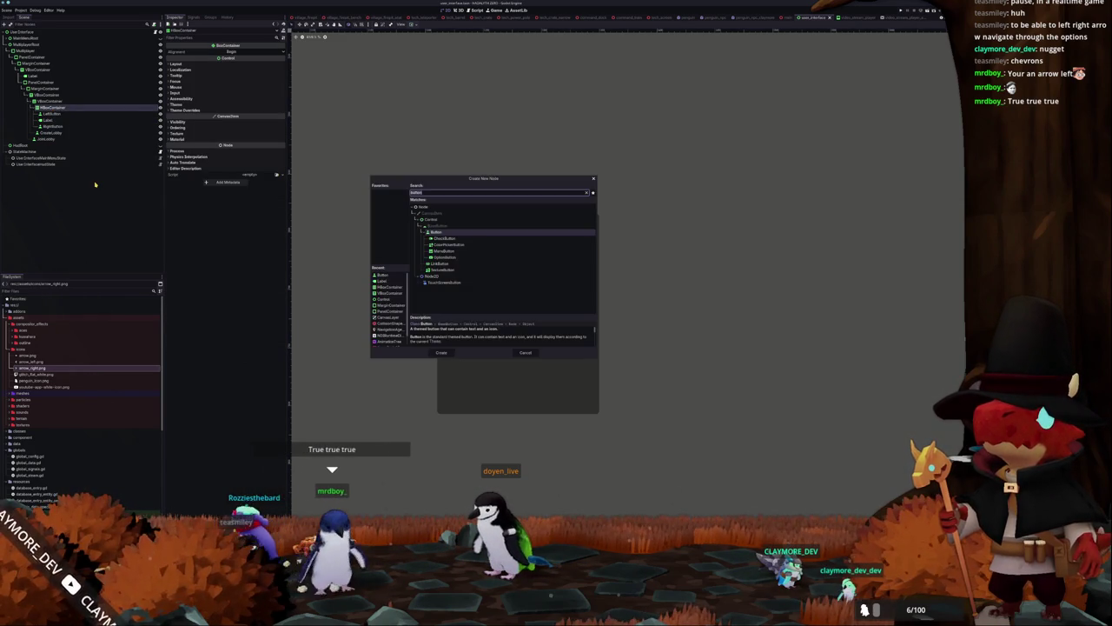
{"action": "type", "text": "sl"}
{"action": "key", "text": "Return"}
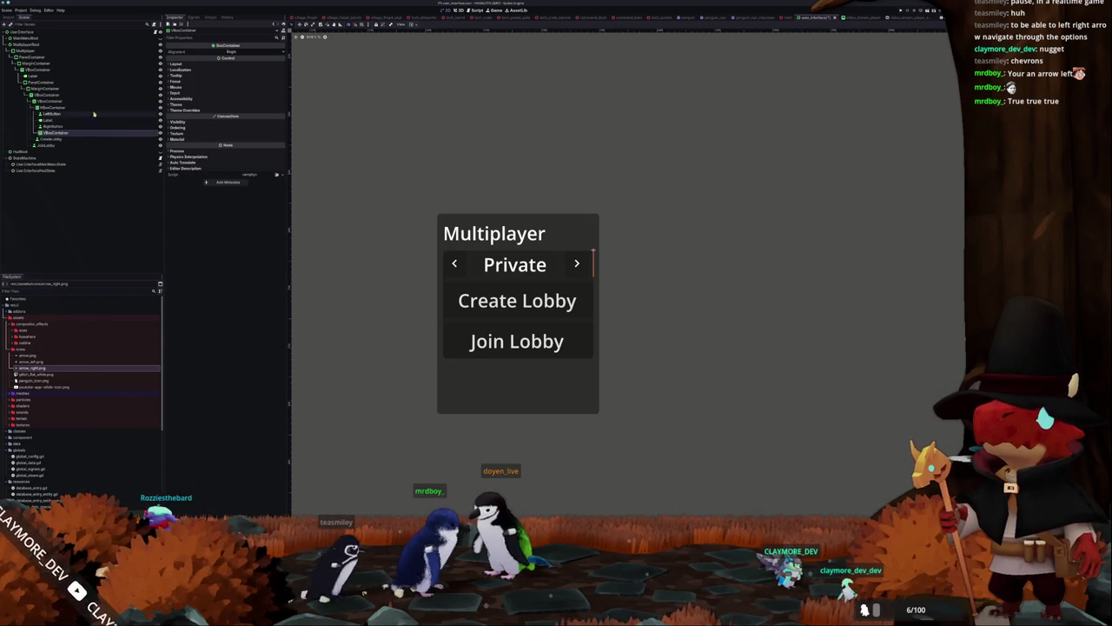
{"action": "left_click_drag", "start_coordinate": [48, 120], "coordinate": [48, 131]}
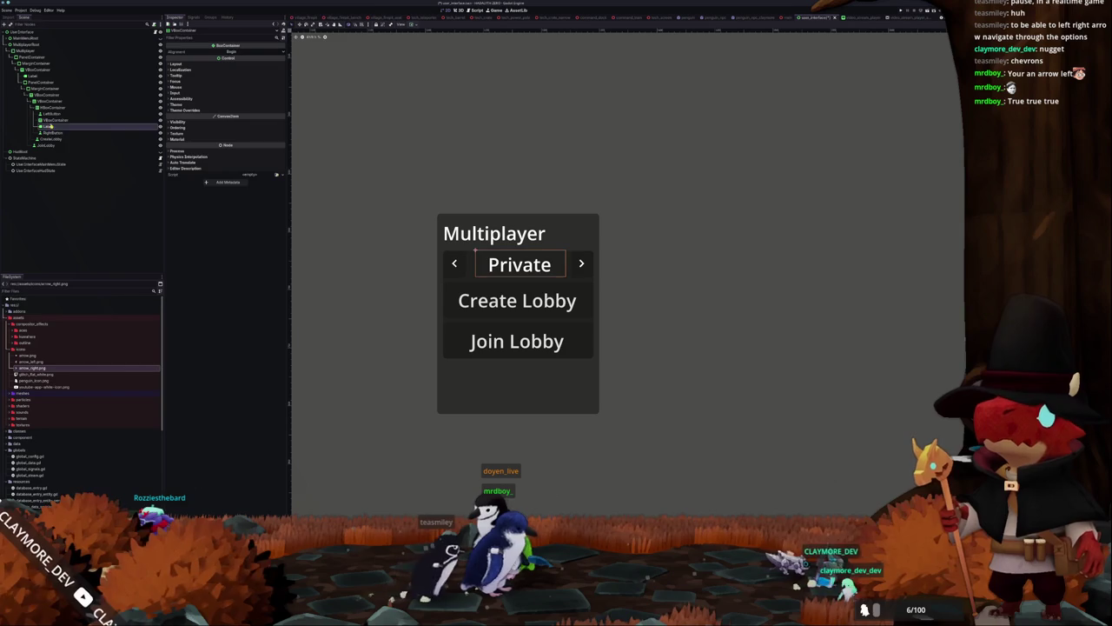
{"action": "left_click", "coordinate": [54, 120]}
Add an HBoxContainer with a ColorRect child beneath the Private label
{"action": "key", "text": "ctrl+a"}
{"action": "type", "text": "hb"}
{"action": "key", "text": "Return"}
{"action": "right_click", "coordinate": [64, 135]}
{"action": "left_click", "coordinate": [86, 136]}
{"action": "type", "text": "colorrect"}
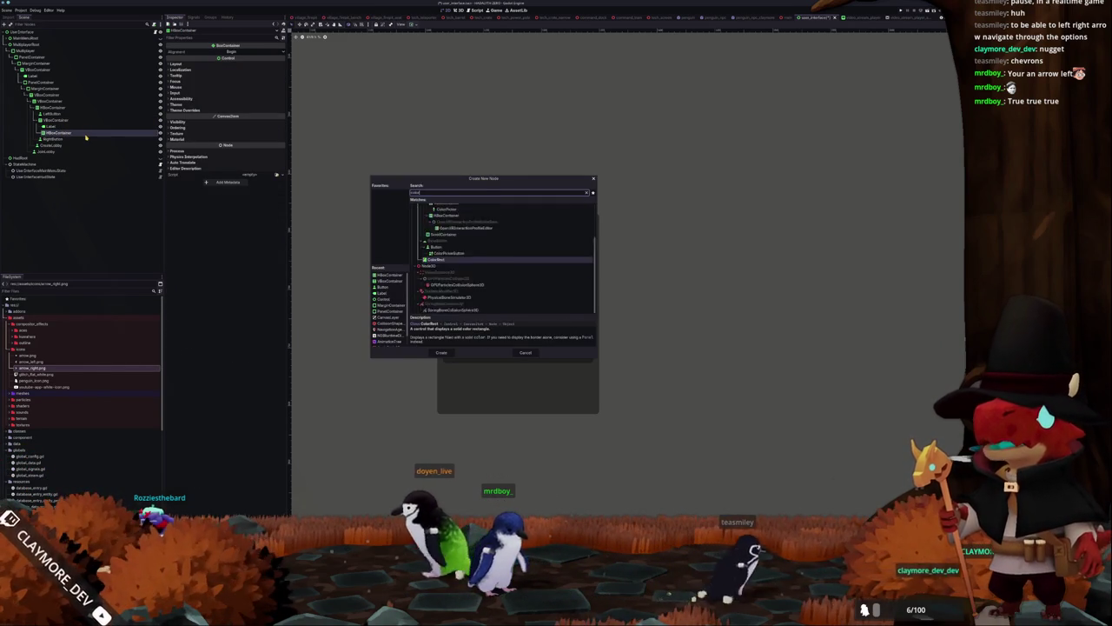
{"action": "key", "text": "Return"}
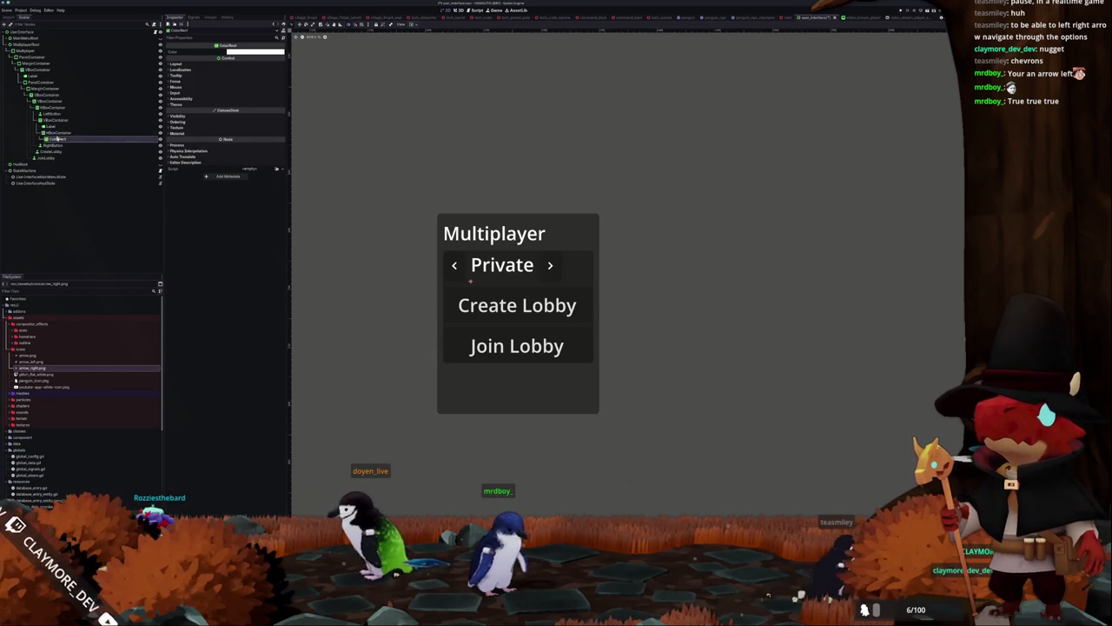
Enable Expand on the VBoxContainer so the Private label fills the row
{"action": "left_click", "coordinate": [58, 132]}
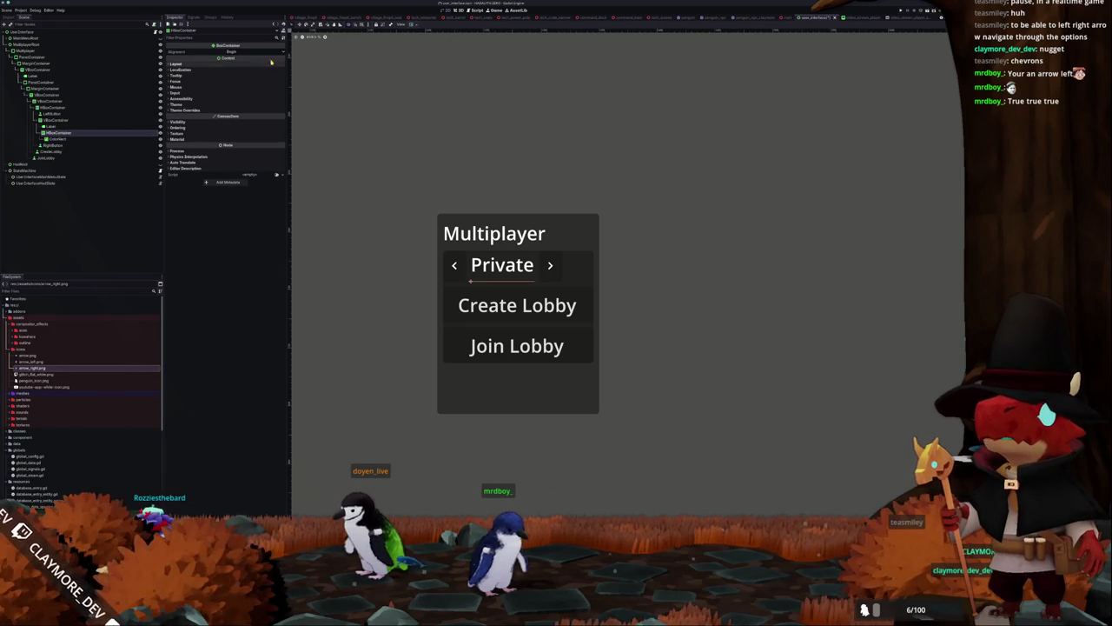
{"action": "left_click", "coordinate": [414, 25]}
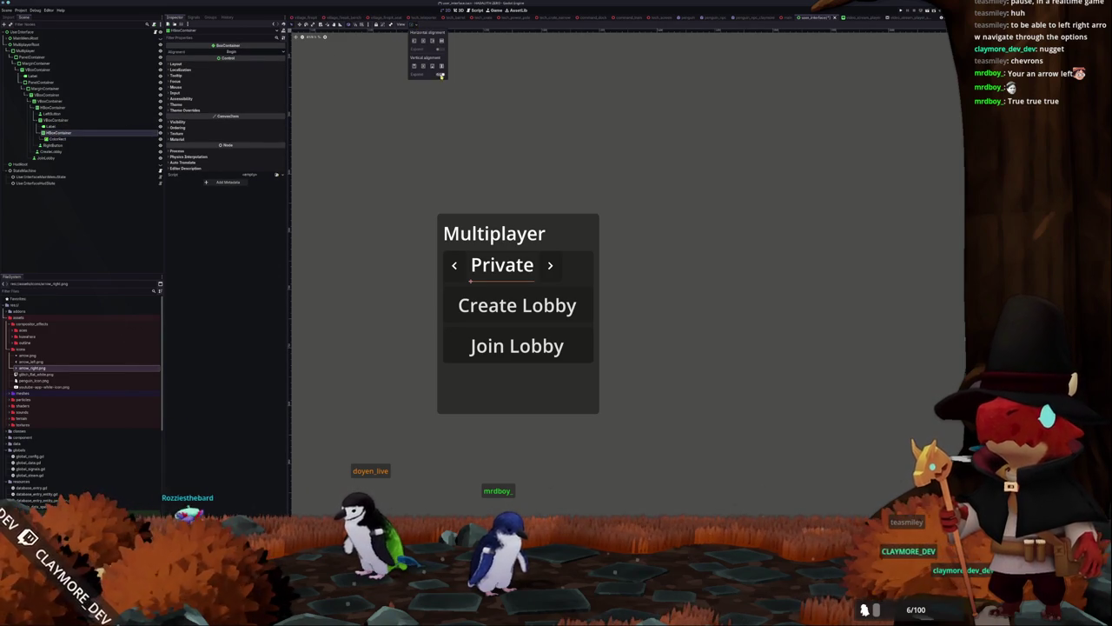
{"action": "left_click", "coordinate": [56, 127]}
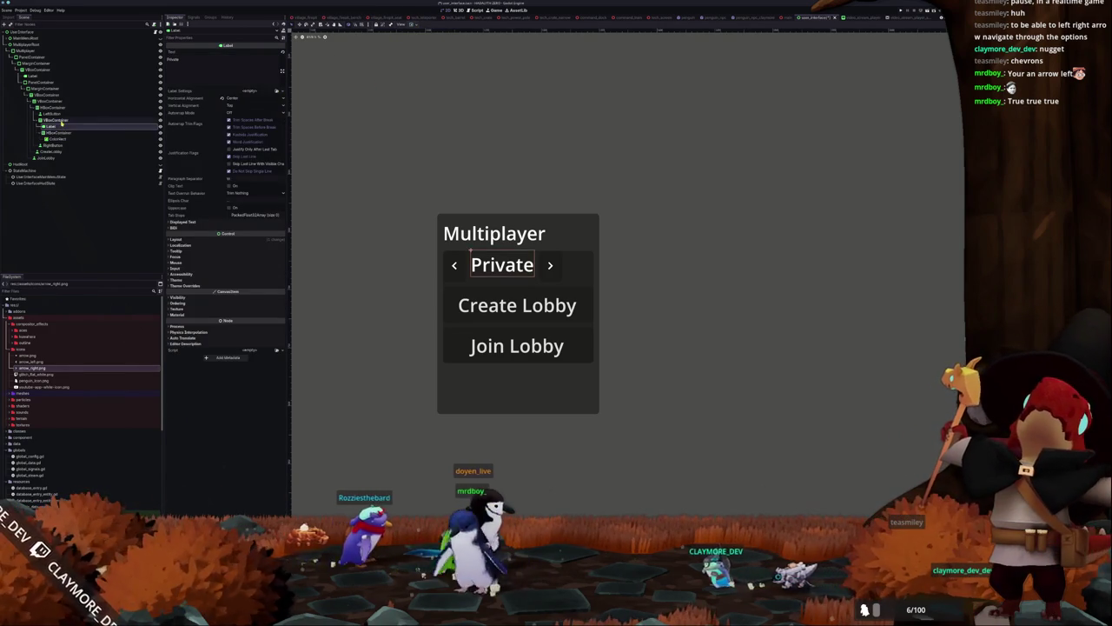
{"action": "left_click", "coordinate": [59, 120]}
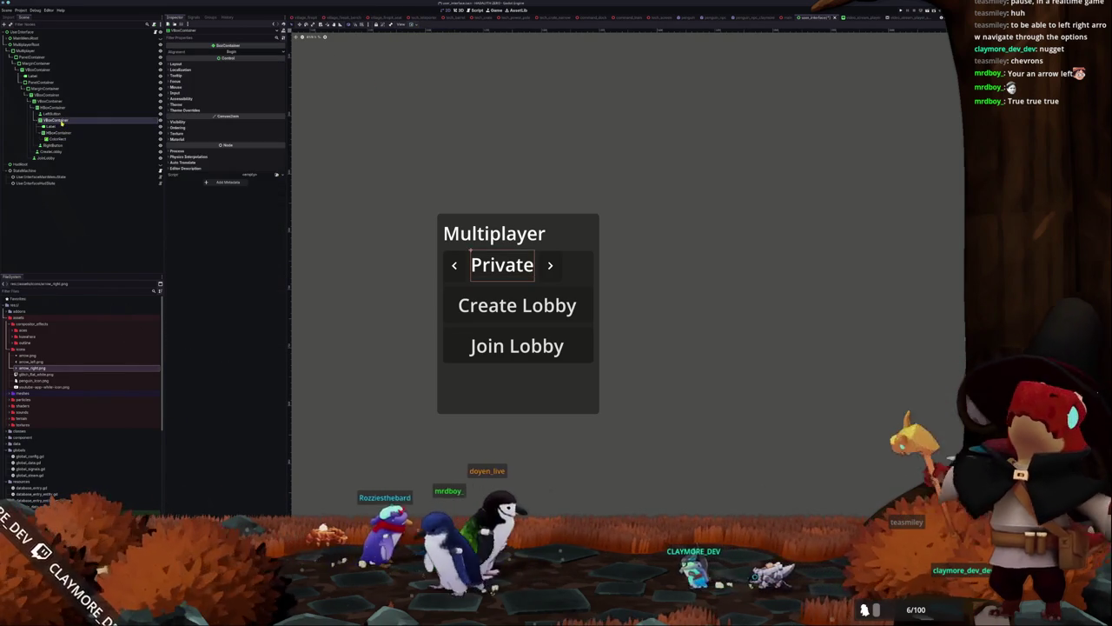
{"action": "left_click", "coordinate": [416, 26]}
{"action": "left_click", "coordinate": [441, 50]}
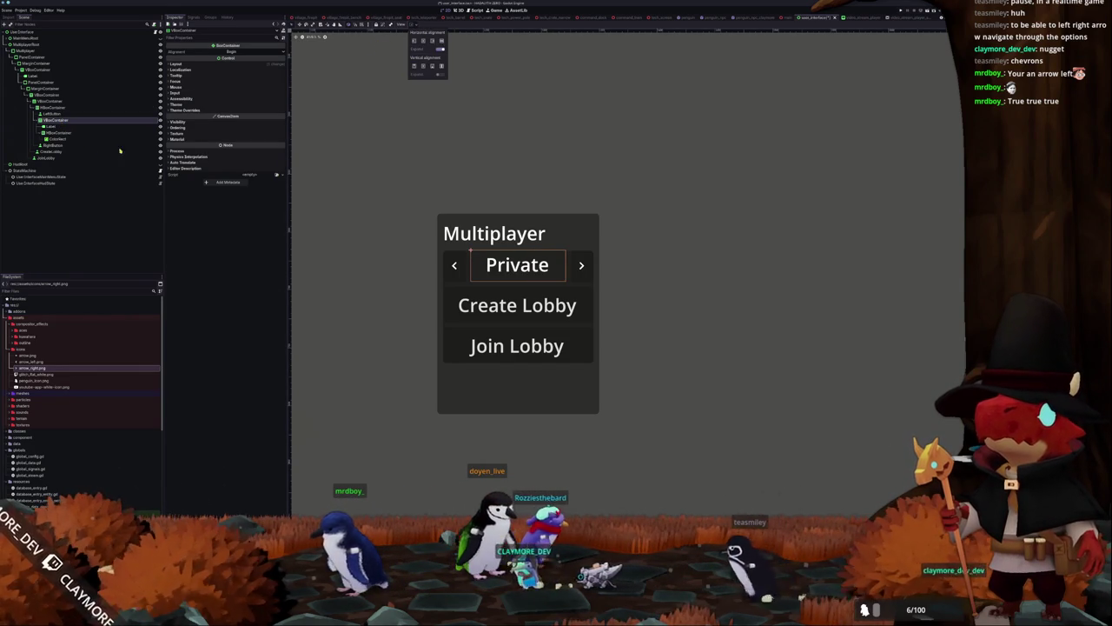
{"action": "left_click", "coordinate": [56, 139]}
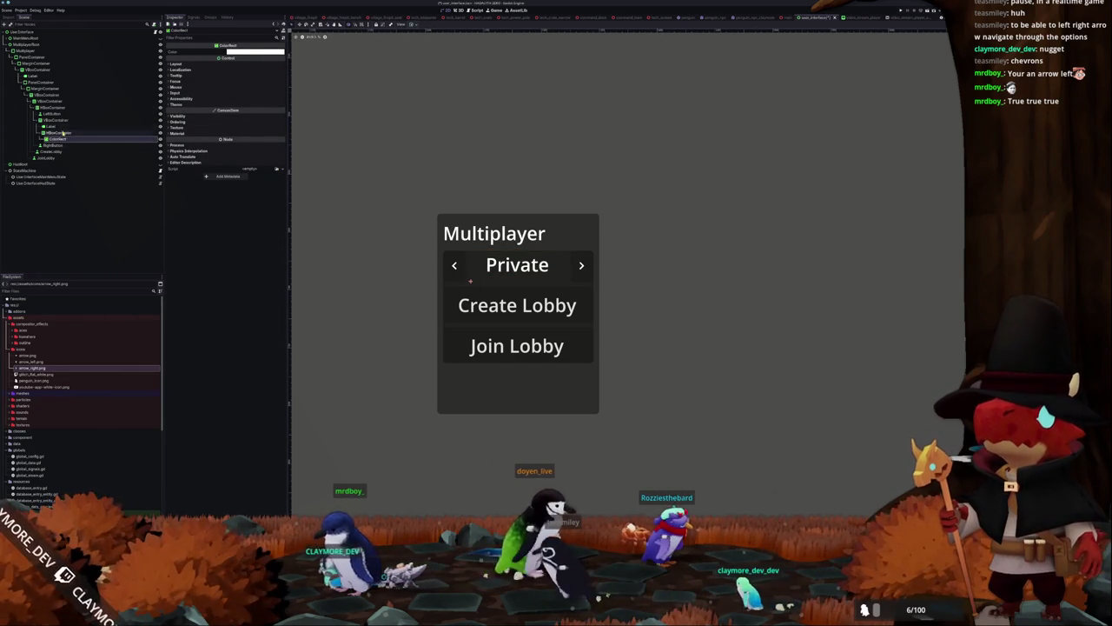
Give the ColorRect a custom minimum size so it becomes a short bar under Private
{"action": "left_click", "coordinate": [178, 63]}
{"action": "left_click", "coordinate": [182, 119]}
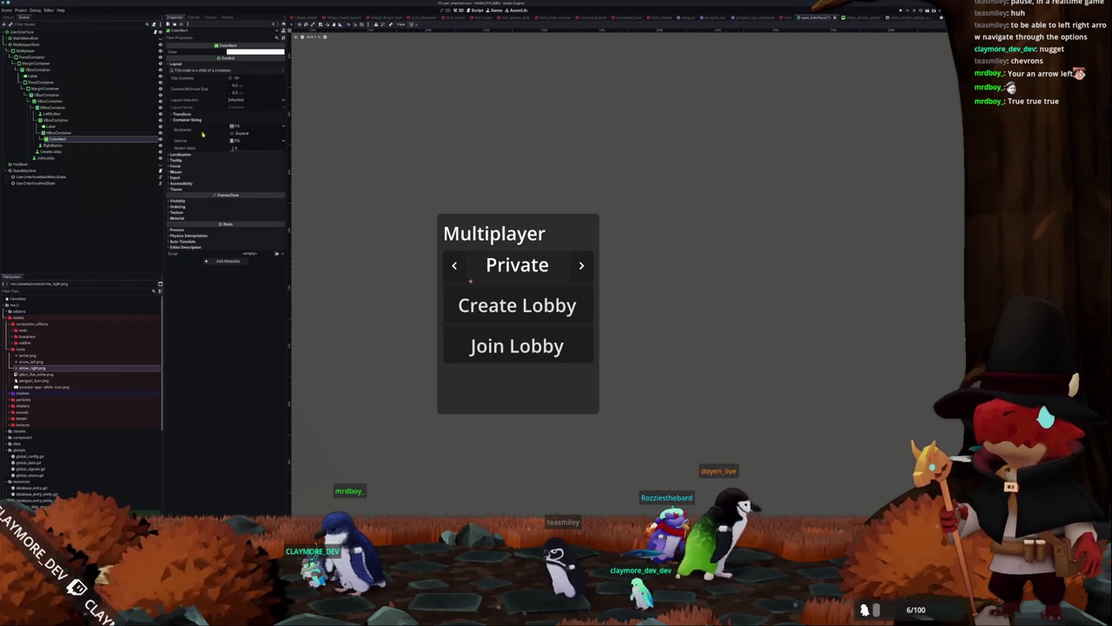
{"action": "left_click", "coordinate": [181, 114]}
{"action": "left_click", "coordinate": [182, 114]}
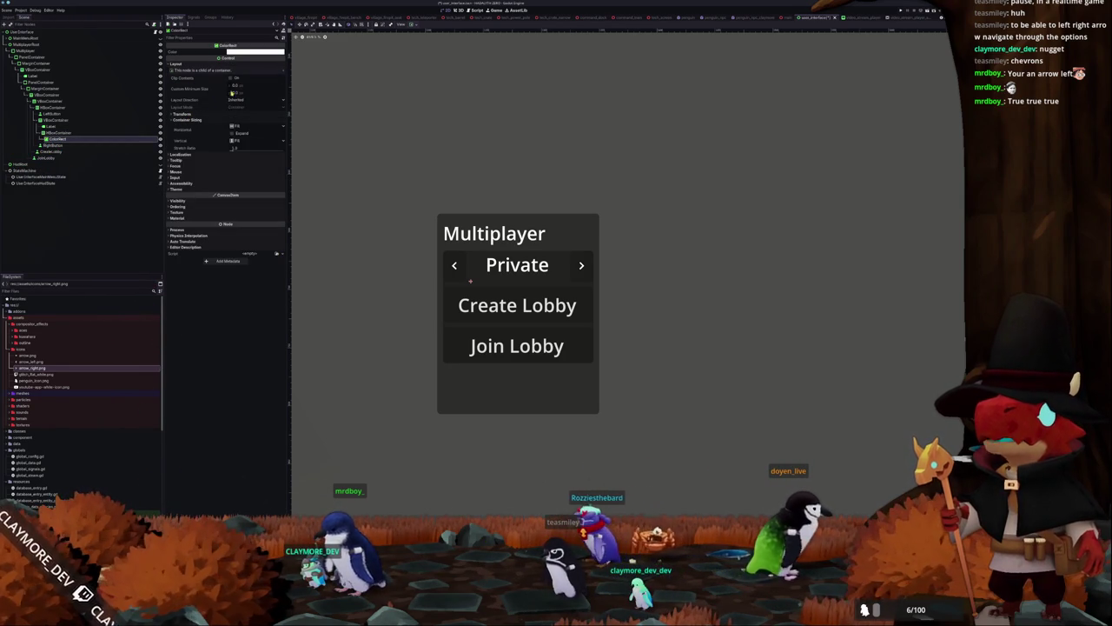
{"action": "scroll", "coordinate": [382, 145], "scroll_direction": "down", "scroll_amount": 2}
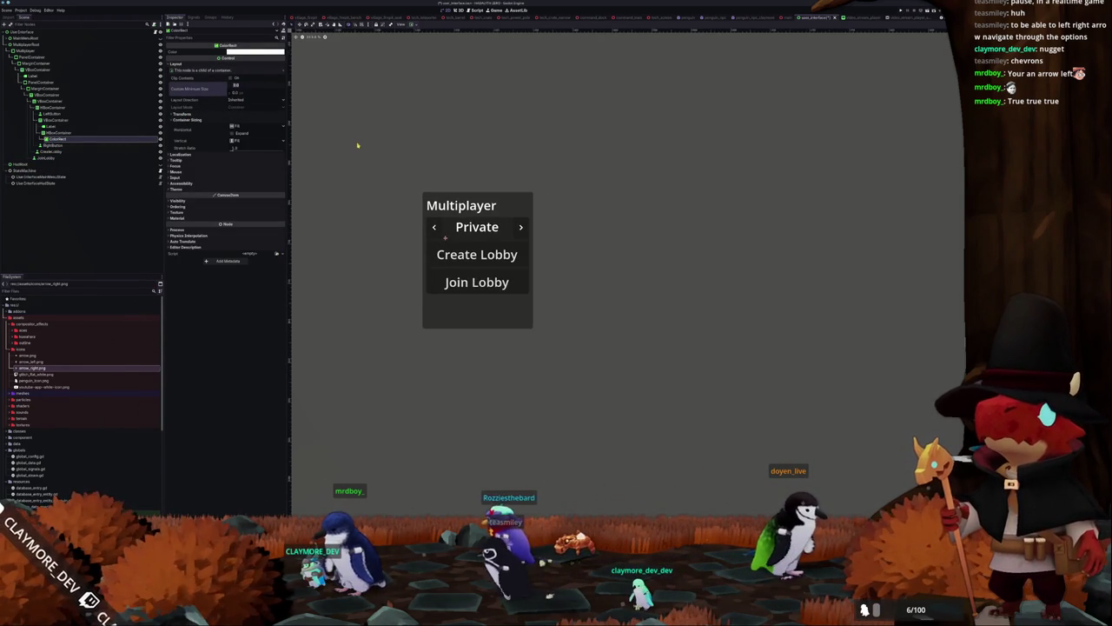
{"action": "left_click_drag", "start_coordinate": [233, 85], "coordinate": [260, 85]}
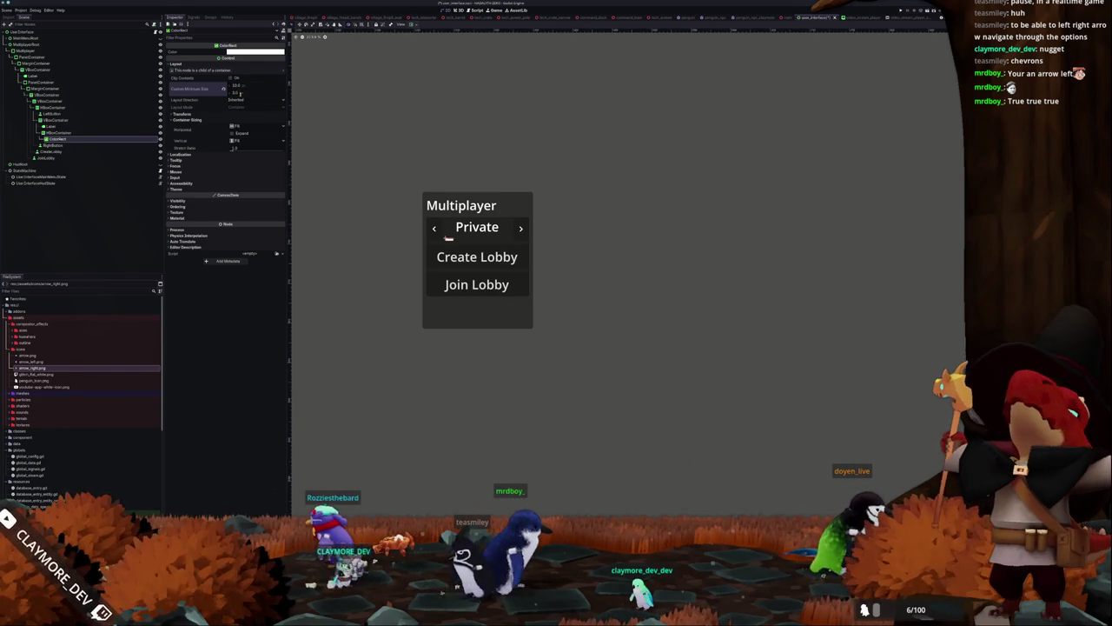
{"action": "scroll", "coordinate": [362, 211], "scroll_direction": "up", "scroll_amount": 3}
{"action": "left_click_drag", "start_coordinate": [409, 229], "coordinate": [390, 246]}
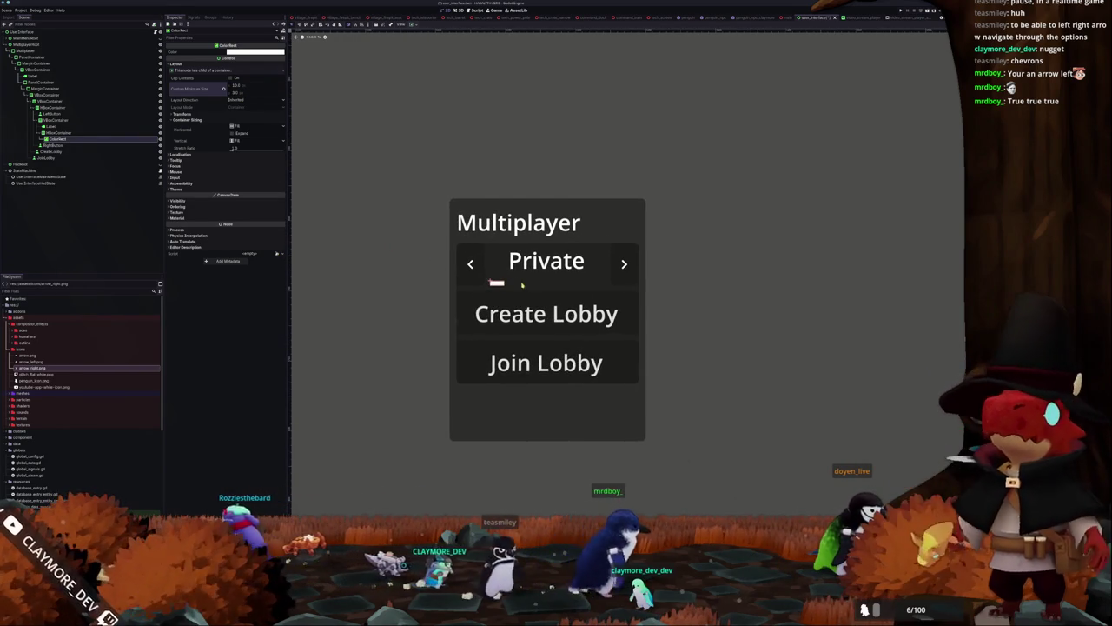
Duplicate the bar into four dashes and colour the last three grey
{"action": "left_click", "coordinate": [57, 133]}
{"action": "left_click", "coordinate": [57, 139]}
{"action": "key", "text": "ctrl+d"}
{"action": "key", "text": "ctrl+d"}
{"action": "key", "text": "ctrl+d"}
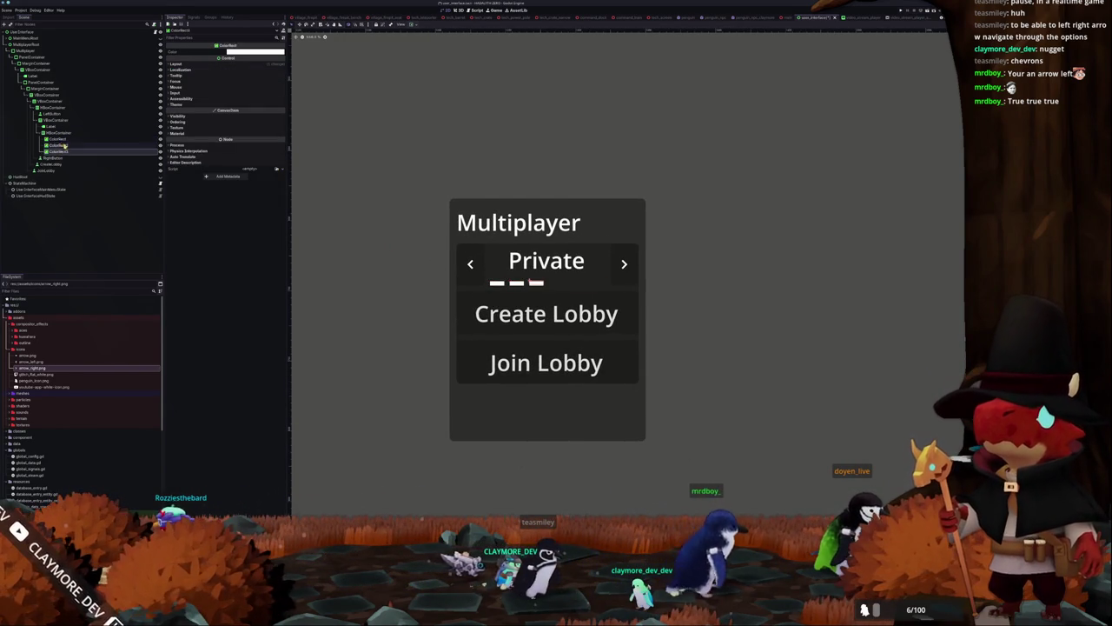
{"action": "left_click", "coordinate": [64, 155]}
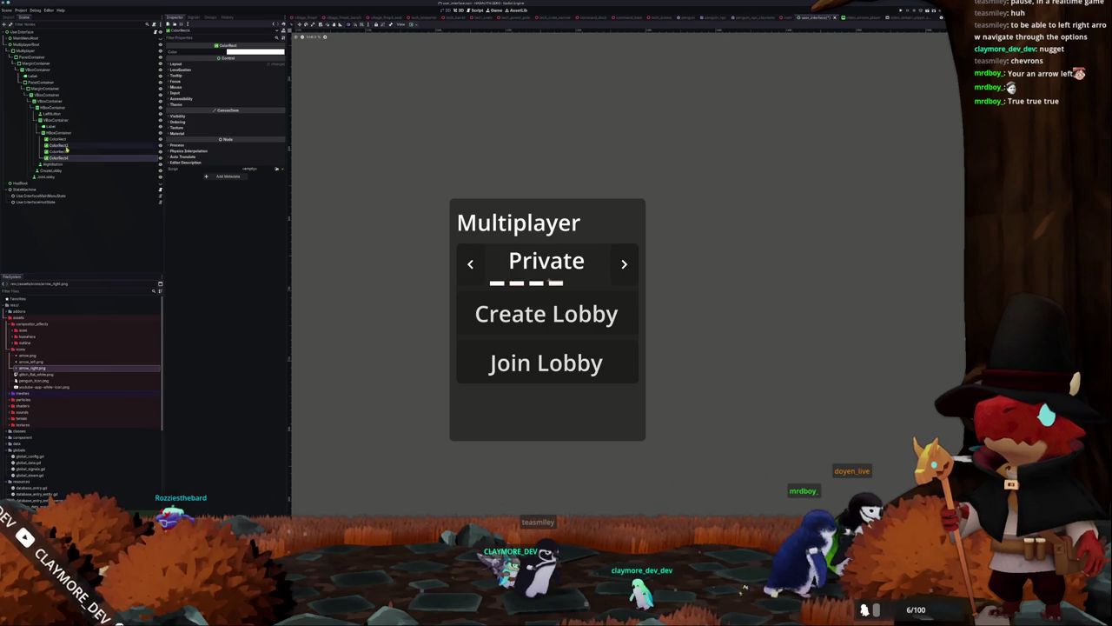
{"action": "left_click", "coordinate": [66, 146], "text": "shift"}
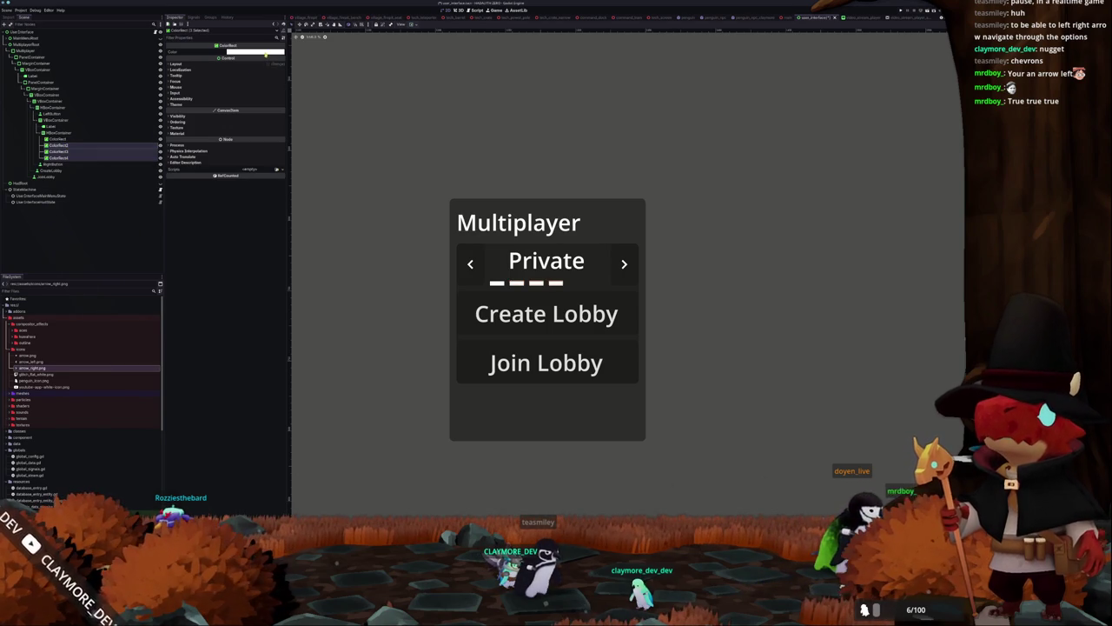
{"action": "left_click", "coordinate": [253, 52]}
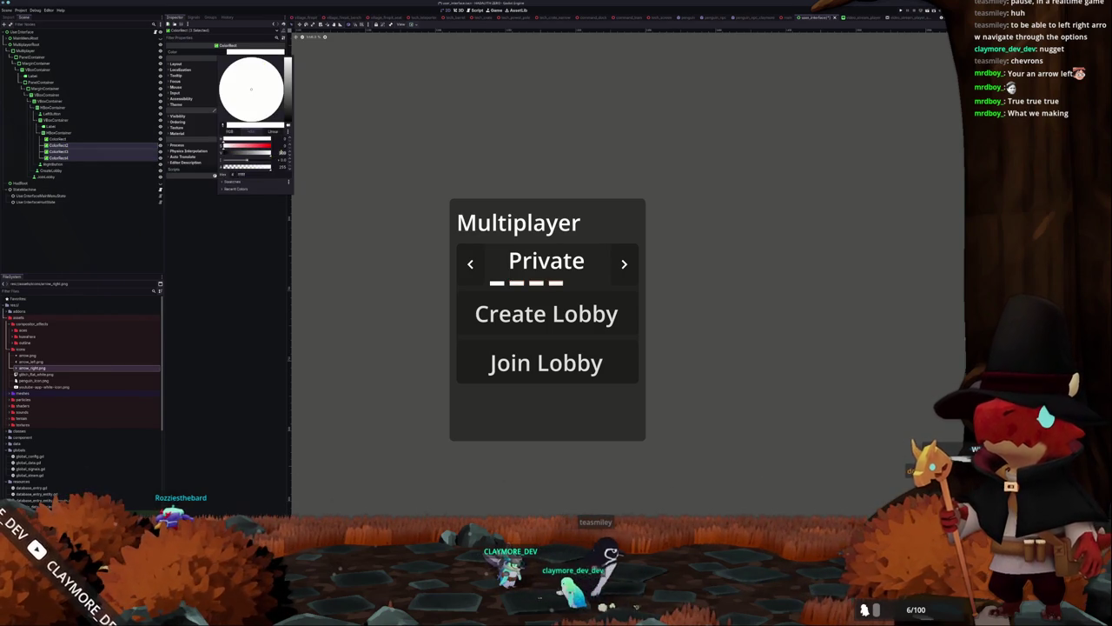
{"action": "left_click", "coordinate": [281, 152]}
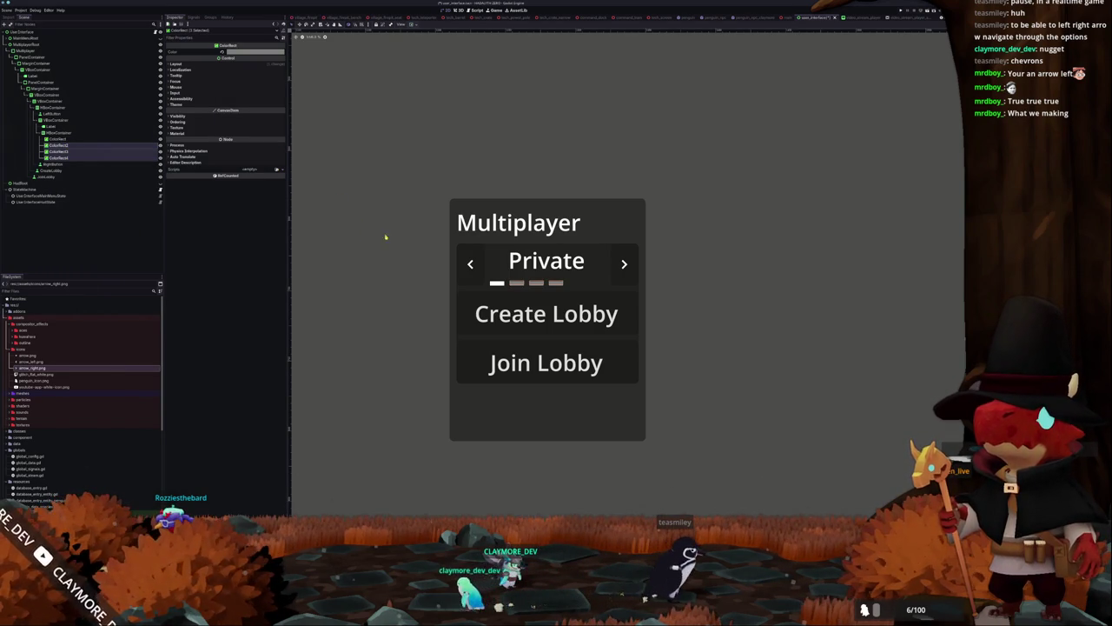
Set the dash row's HBoxContainer Alignment to Center under Private
{"action": "left_click", "coordinate": [414, 255]}
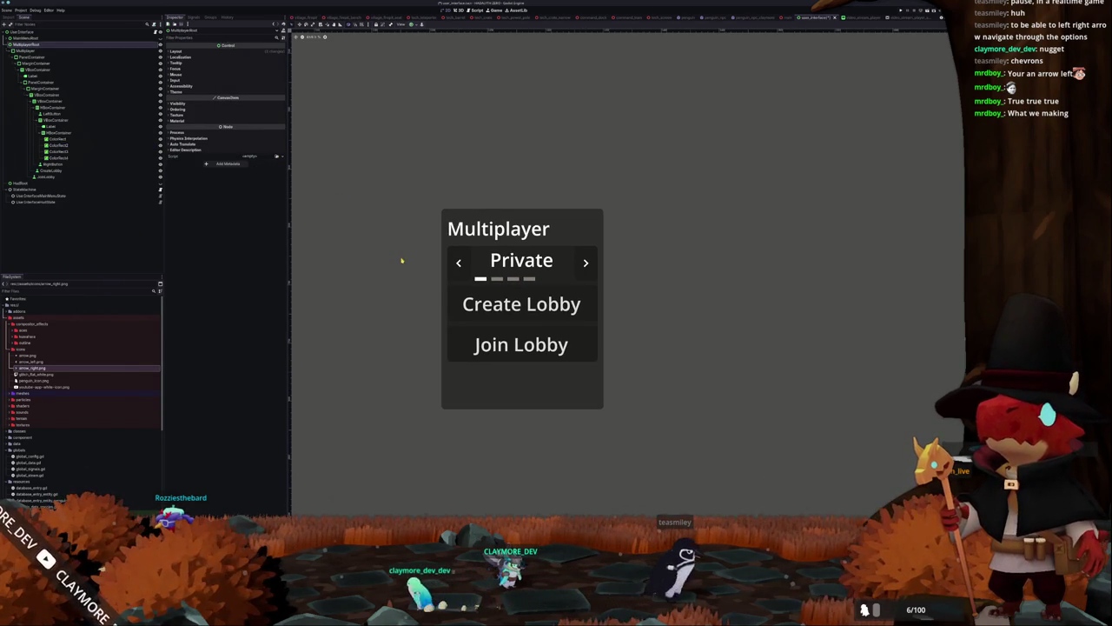
{"action": "left_click", "coordinate": [68, 133]}
{"action": "left_click", "coordinate": [250, 67]}
{"action": "left_click", "coordinate": [235, 54]}
{"action": "left_click", "coordinate": [236, 64]}
Check the Create Lobby, Join Lobby and MultiplayerRoot nodes, then view user_interface_multiplayer_state.gd
{"action": "left_click", "coordinate": [359, 144]}
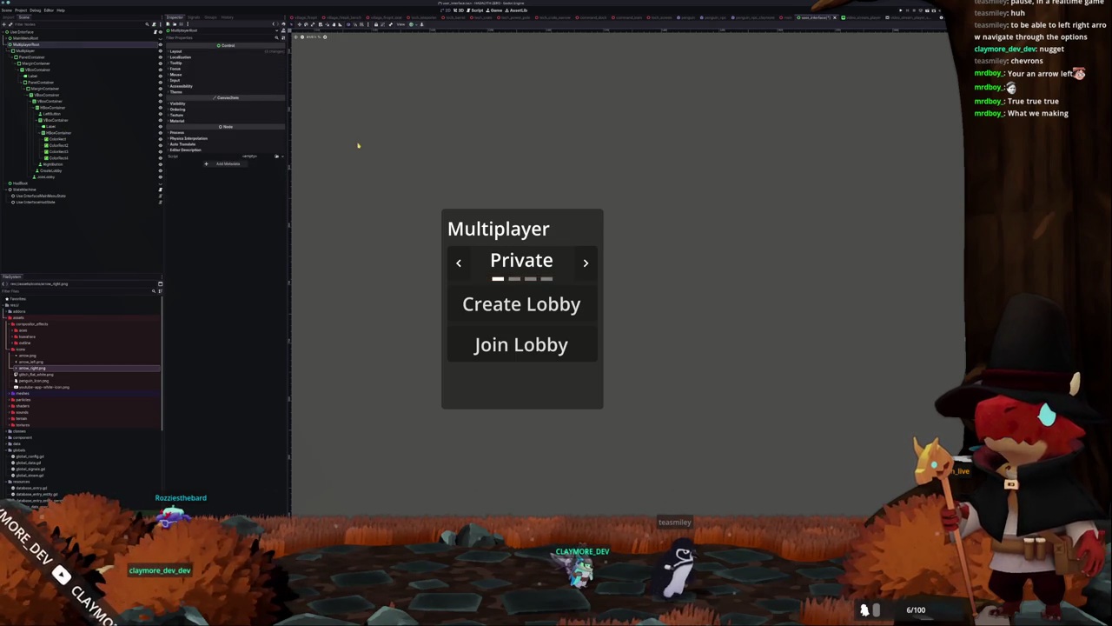
{"action": "scroll", "coordinate": [365, 145], "scroll_direction": "up", "scroll_amount": 2}
{"action": "scroll", "coordinate": [379, 170], "scroll_direction": "down", "scroll_amount": 1}
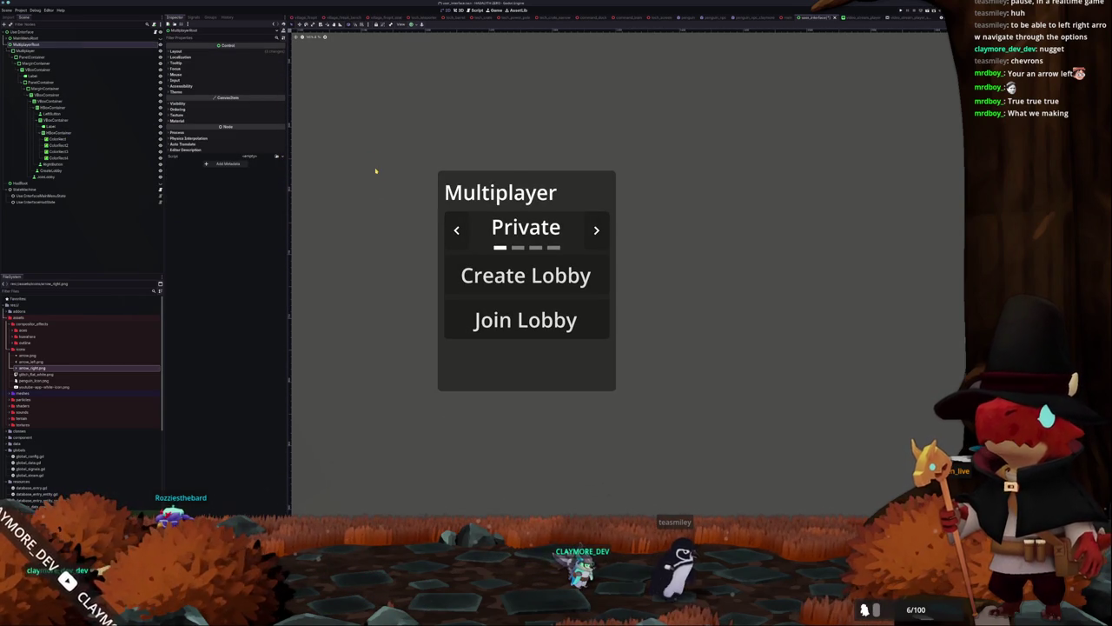
{"action": "left_click", "coordinate": [508, 276]}
{"action": "left_click", "coordinate": [461, 318]}
{"action": "left_click", "coordinate": [424, 302]}
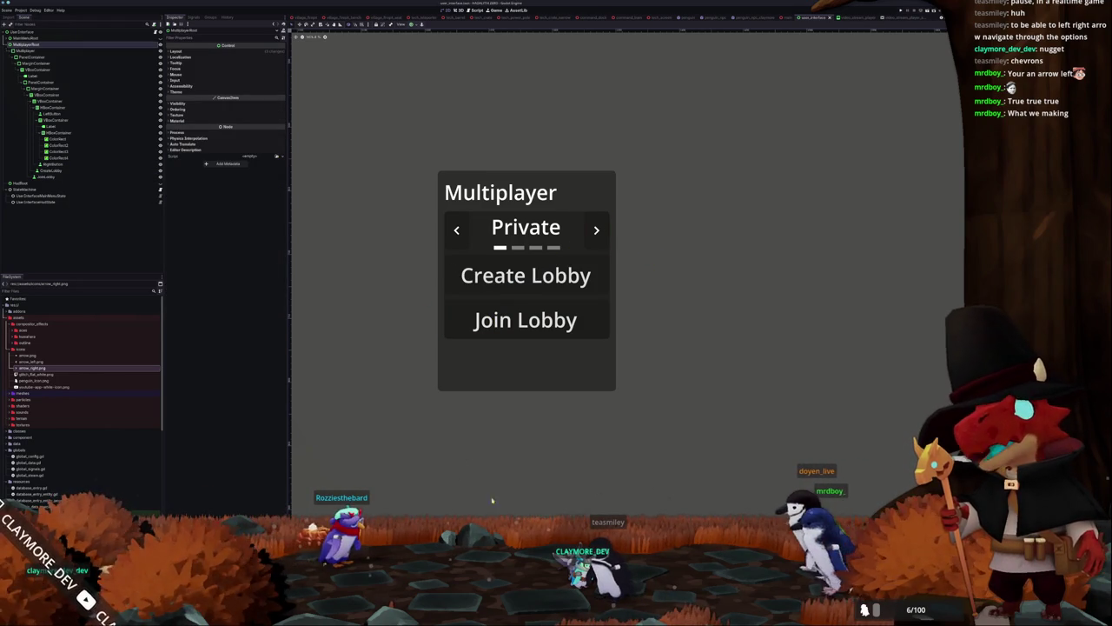
{"action": "key", "text": "alt+Tab"}
{"action": "scroll", "coordinate": [458, 19], "scroll_direction": "up", "scroll_amount": 2}
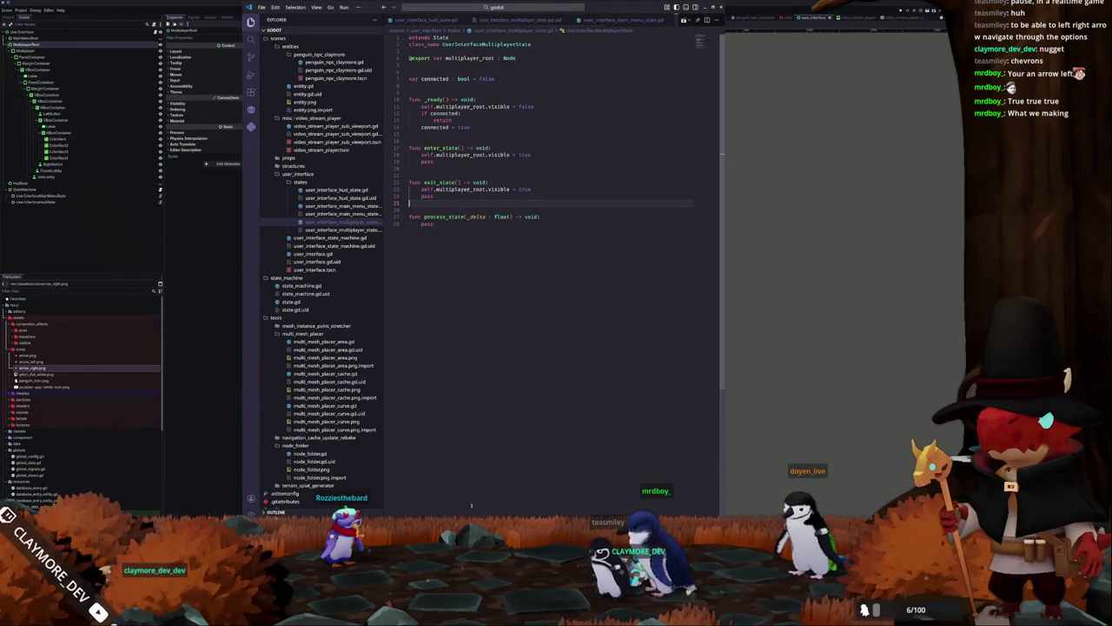
Switch to the Rust project and place the cursor at line 24 of hadalyth_steam.rs
{"action": "key", "text": "alt+Tab"}
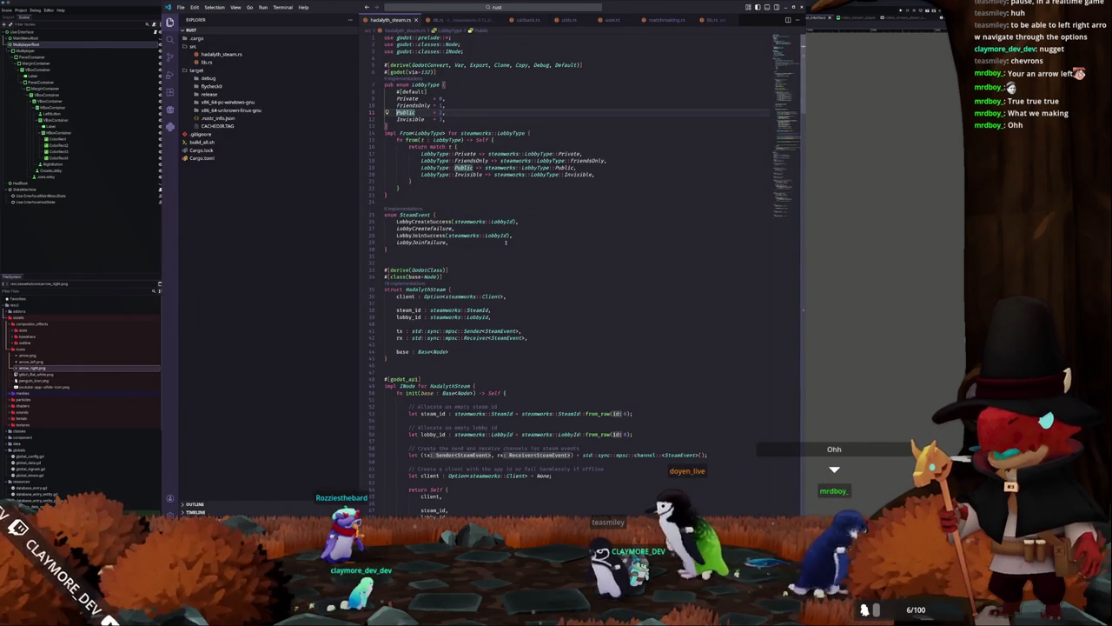
{"action": "left_click", "coordinate": [400, 200]}
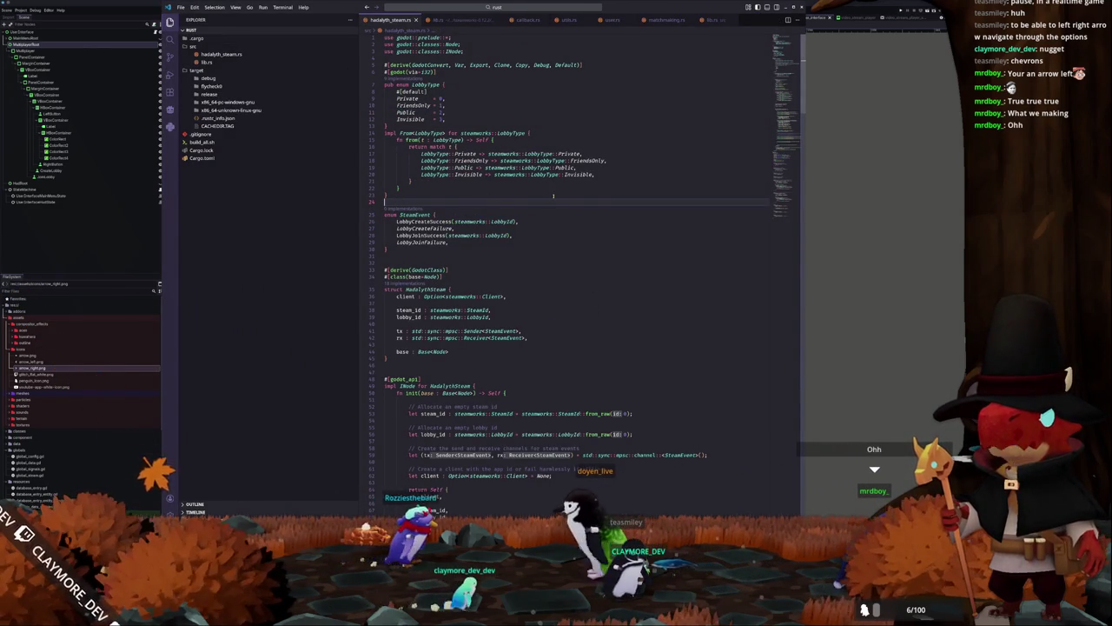
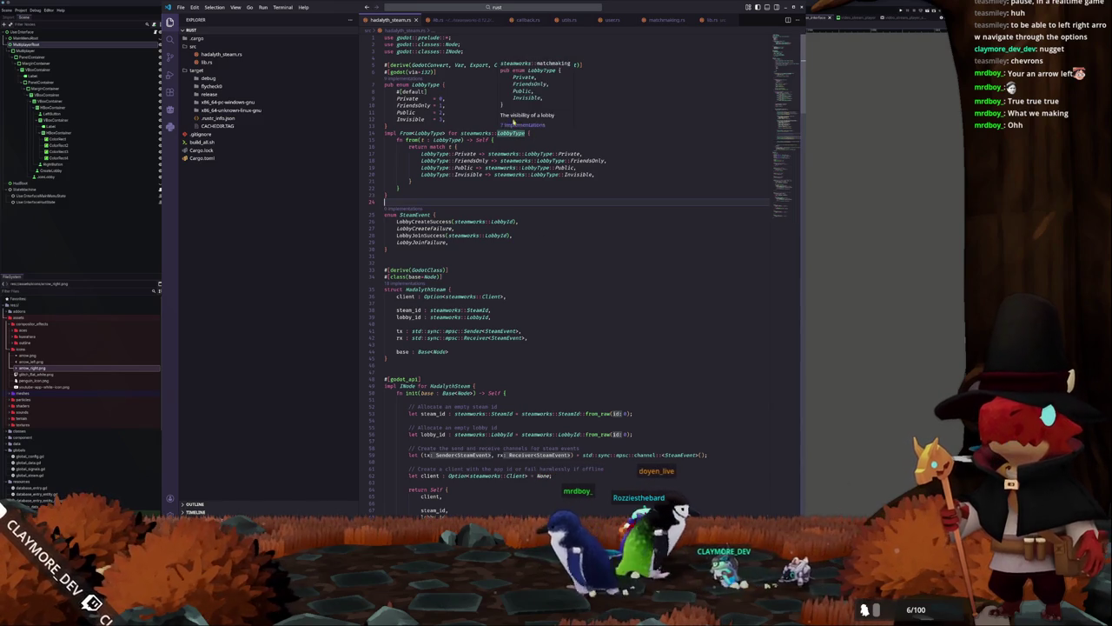
Open Cargo.toml and go to the renet_steam dependency line
{"action": "left_click", "coordinate": [387, 126]}
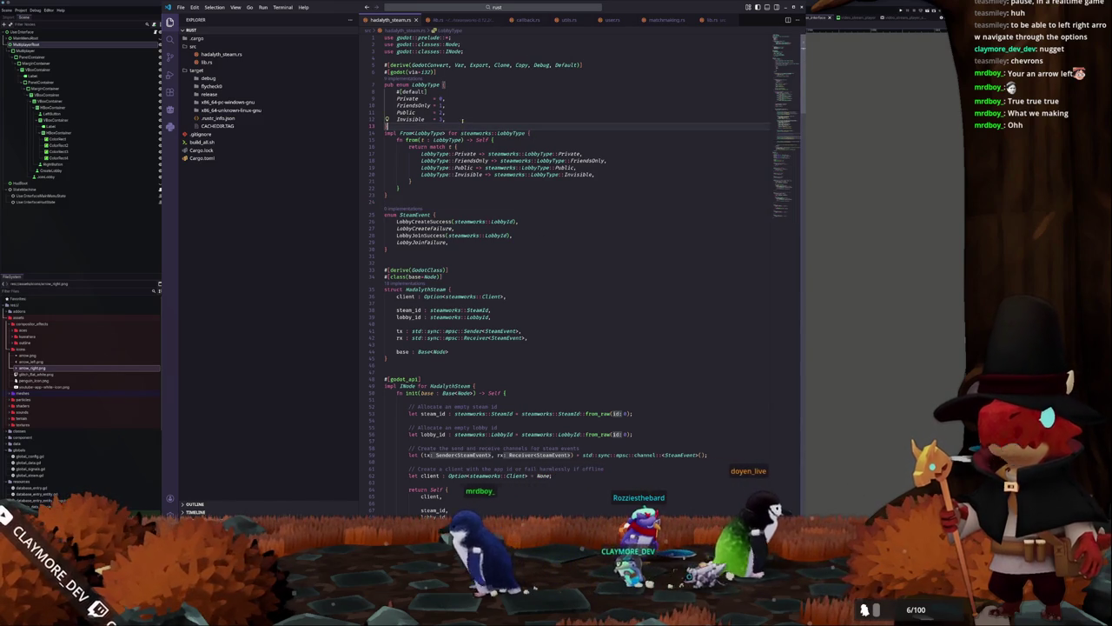
{"action": "left_click", "coordinate": [209, 158]}
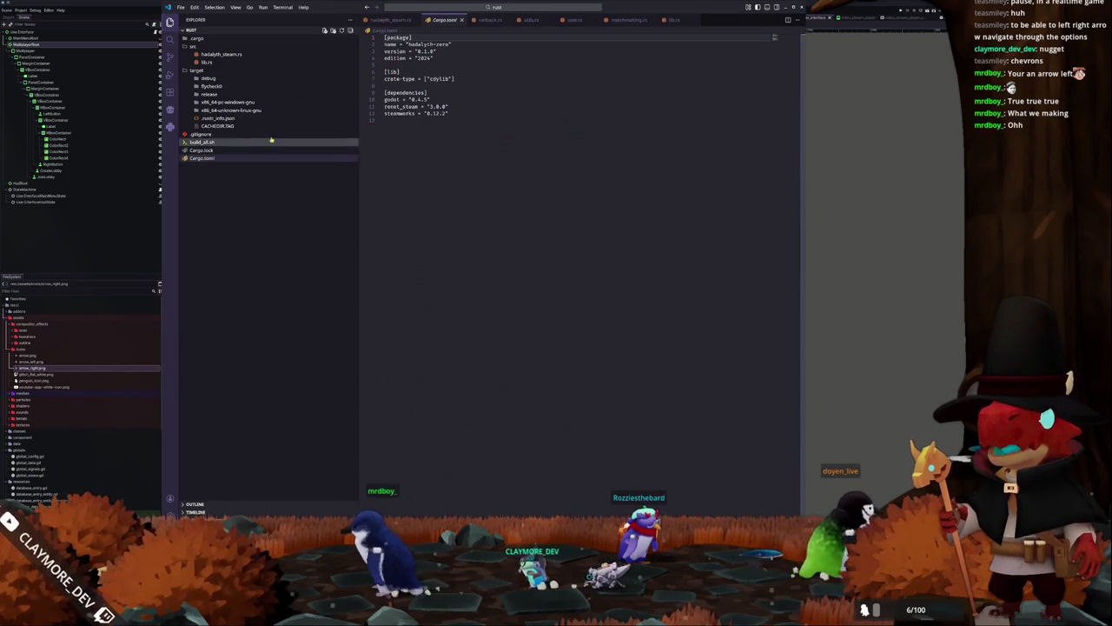
{"action": "left_click", "coordinate": [453, 106]}
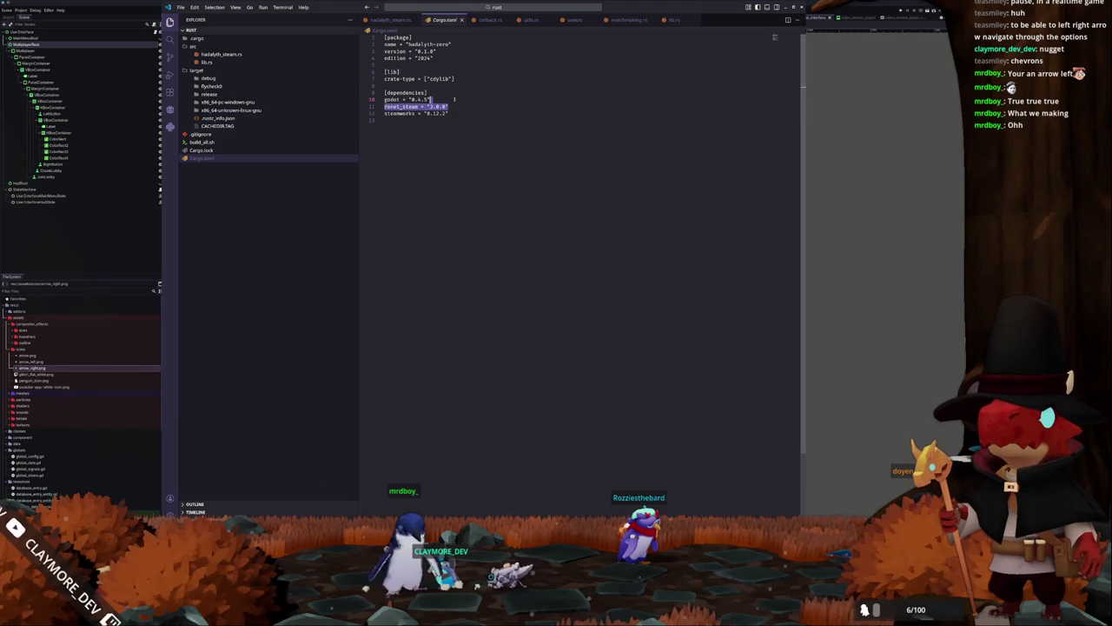
Remove renet_steam with cargo remove, rebuild with ./build_all.sh, and return to hadalyth_steam.rs
{"action": "key", "text": "alt+Tab"}
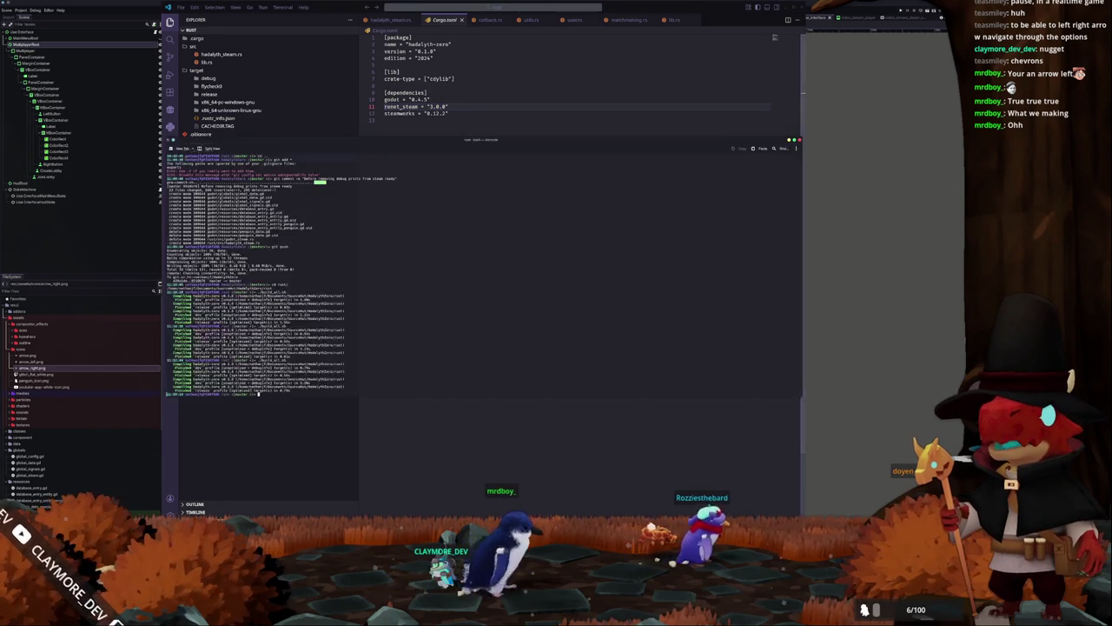
{"action": "type", "text": "bu"}
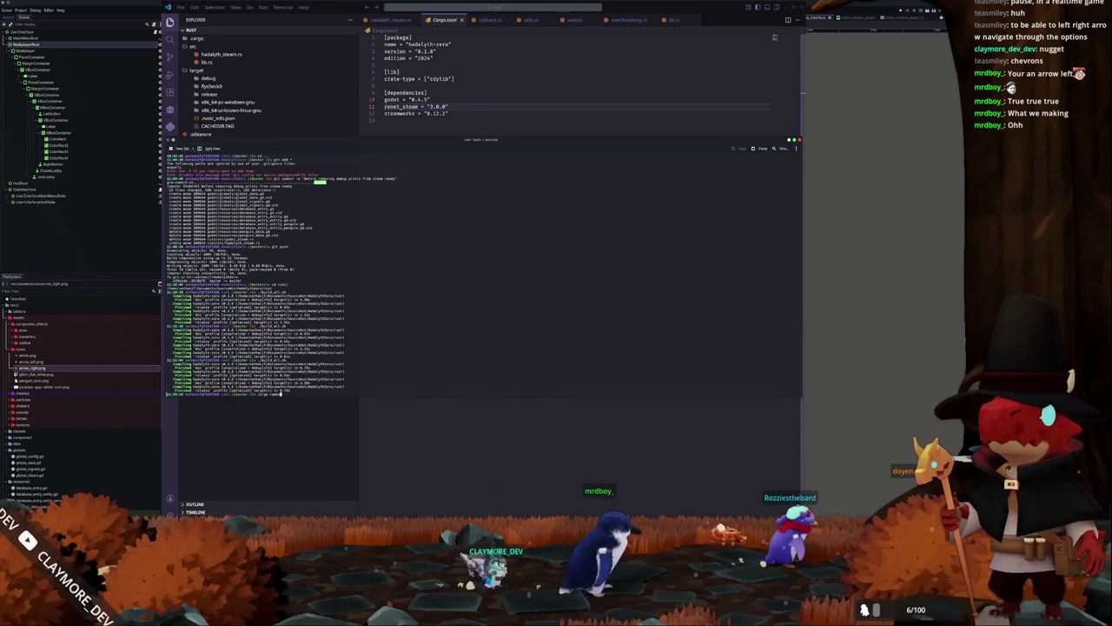
{"action": "type", "text": "enet"}
{"action": "key", "text": "Return"}
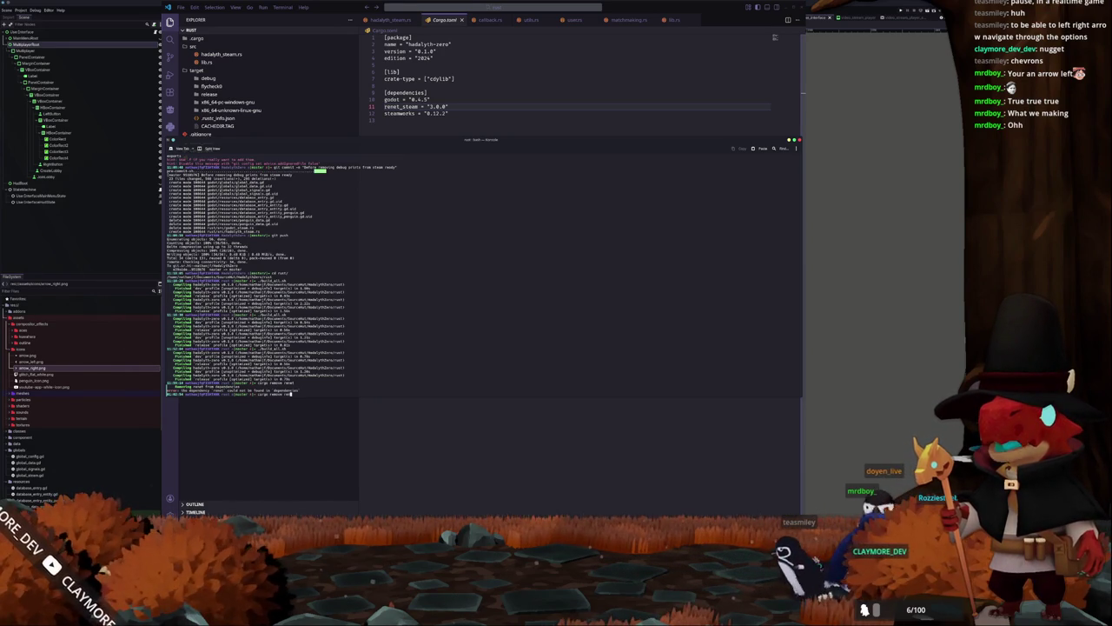
{"action": "type", "text": "net_steam"}
{"action": "key", "text": "Return"}
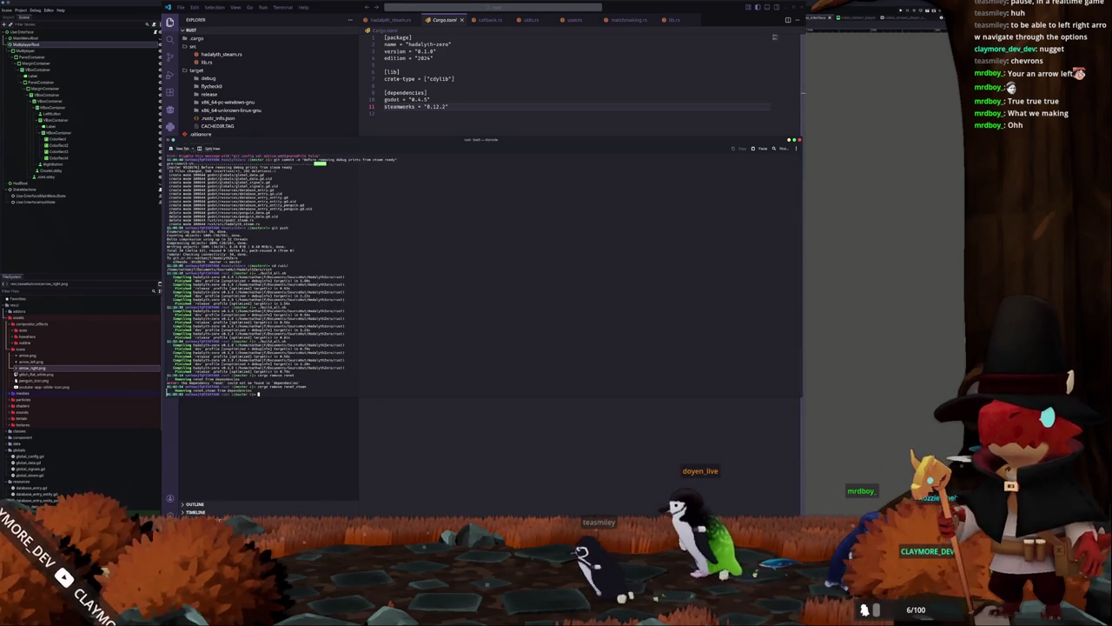
{"action": "type", "text": "./build_all.sh"}
{"action": "key", "text": "Return"}
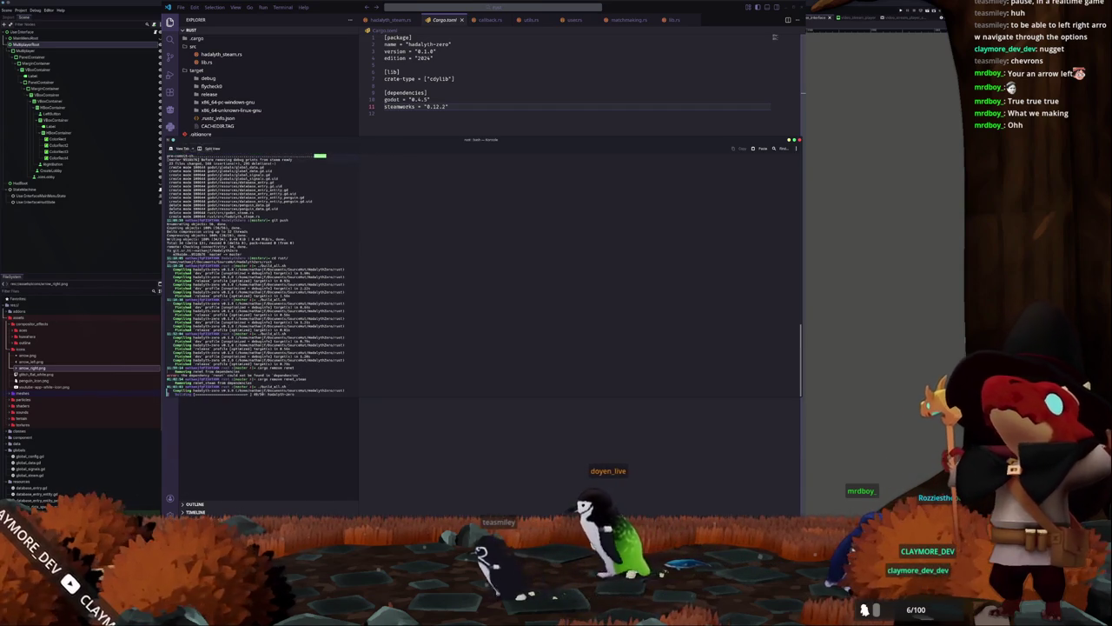
{"action": "key", "text": "alt+Tab"}
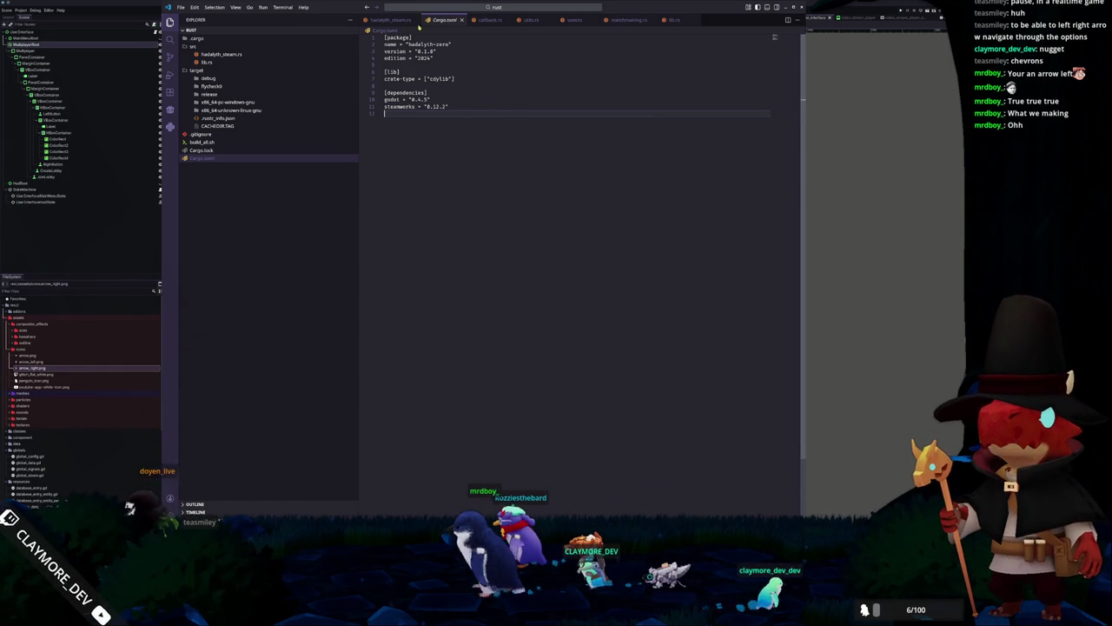
{"action": "key", "text": "ctrl+Tab"}
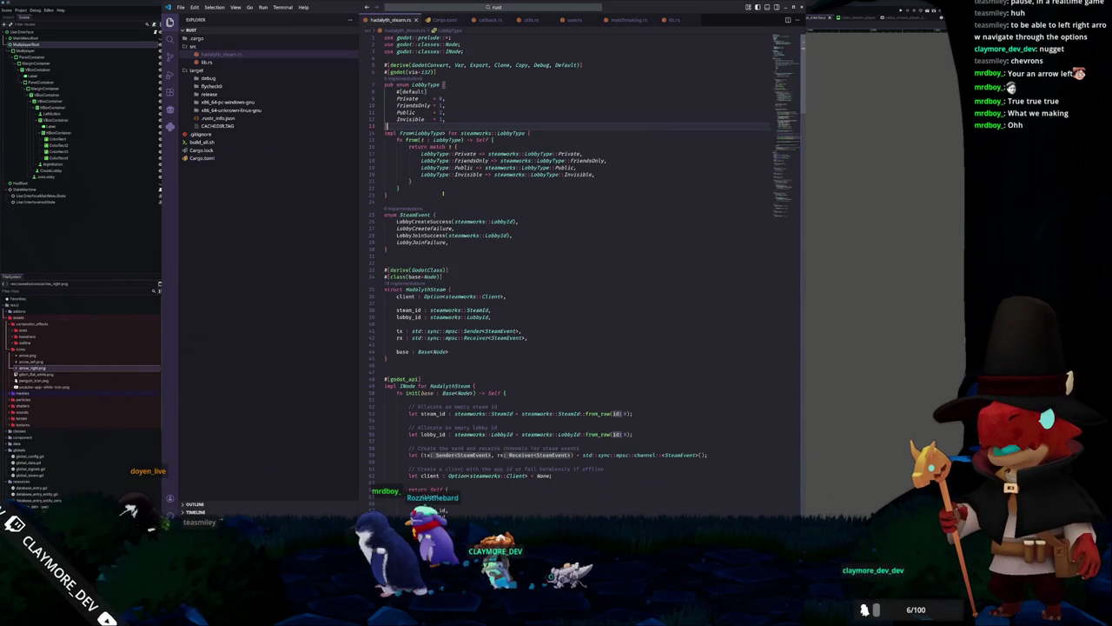
Read through hadalyth_steam.rs's process(), lobby callbacks, and the create_lobby and join_lobby functions
{"action": "scroll", "coordinate": [445, 191], "scroll_direction": "down", "scroll_amount": 5}
{"action": "scroll", "coordinate": [555, 247], "scroll_direction": "down", "scroll_amount": 7}
{"action": "scroll", "coordinate": [539, 268], "scroll_direction": "down", "scroll_amount": 2}
{"action": "scroll", "coordinate": [561, 268], "scroll_direction": "down", "scroll_amount": 11}
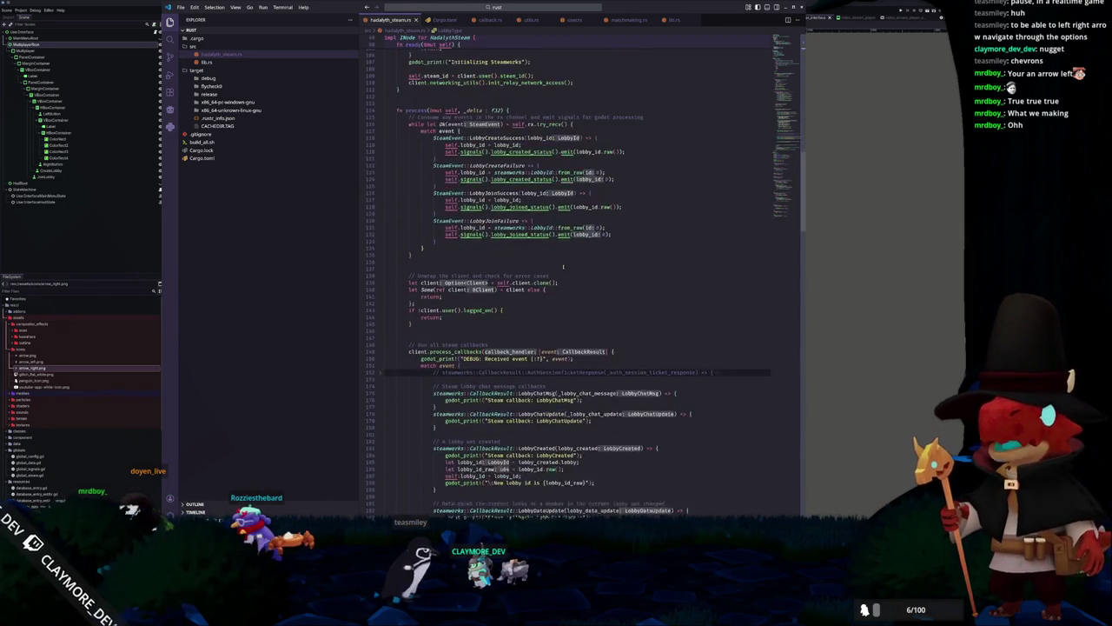
{"action": "scroll", "coordinate": [563, 267], "scroll_direction": "down", "scroll_amount": 15}
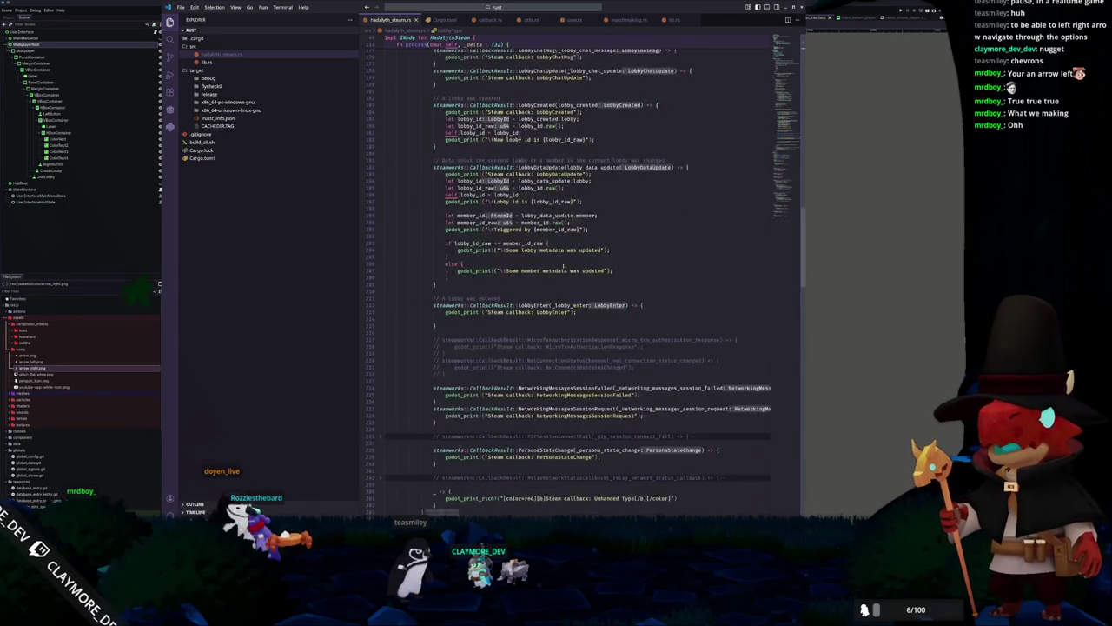
{"action": "scroll", "coordinate": [563, 268], "scroll_direction": "down", "scroll_amount": 6}
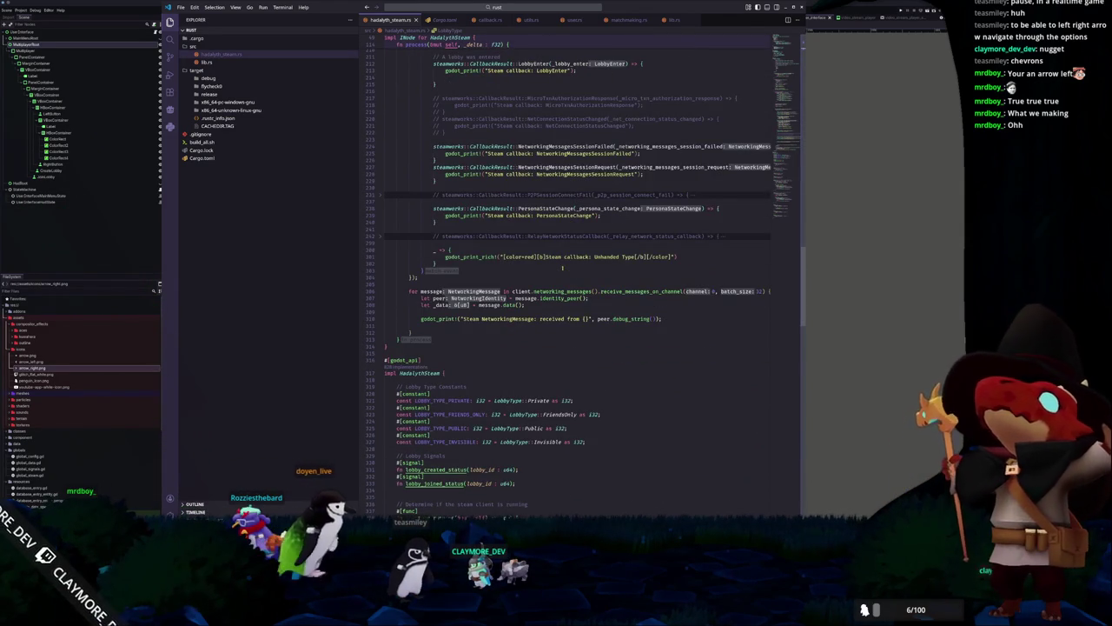
{"action": "left_click", "coordinate": [550, 278]}
{"action": "scroll", "coordinate": [549, 276], "scroll_direction": "down", "scroll_amount": 14}
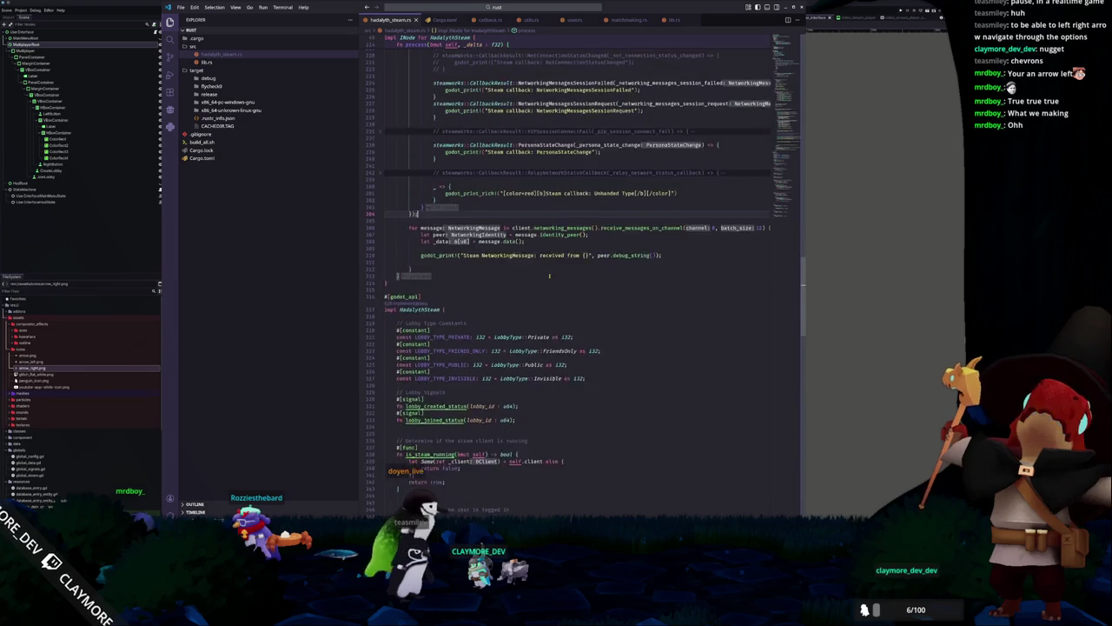
{"action": "scroll", "coordinate": [549, 276], "scroll_direction": "down", "scroll_amount": 12}
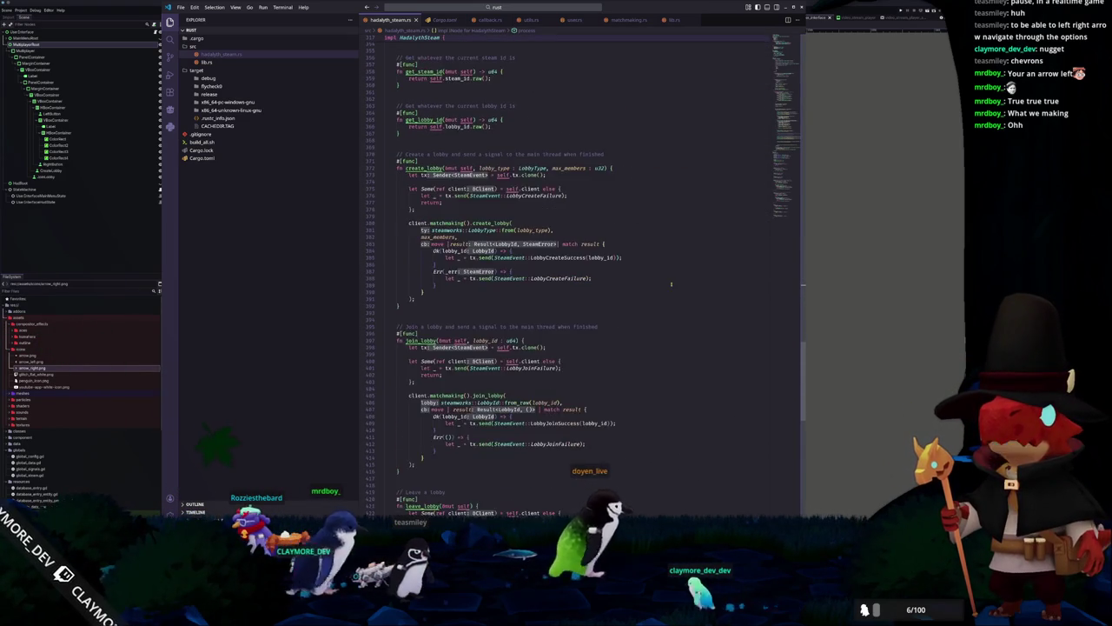
{"action": "scroll", "coordinate": [668, 279], "scroll_direction": "down", "scroll_amount": 9}
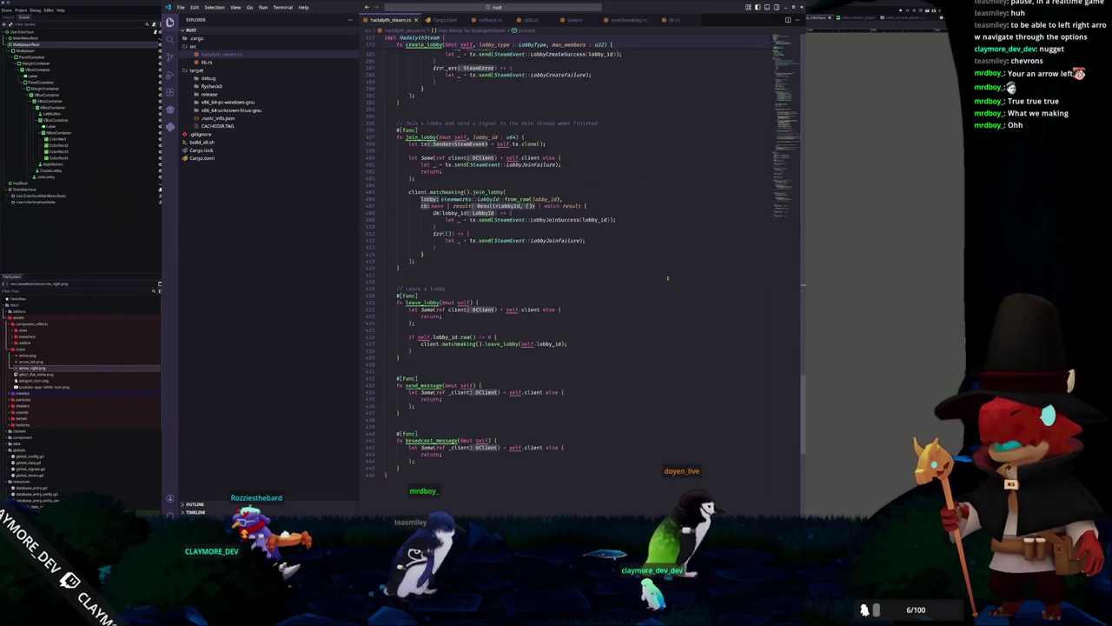
{"action": "scroll", "coordinate": [668, 279], "scroll_direction": "up", "scroll_amount": 7}
{"action": "scroll", "coordinate": [668, 276], "scroll_direction": "up", "scroll_amount": 2}
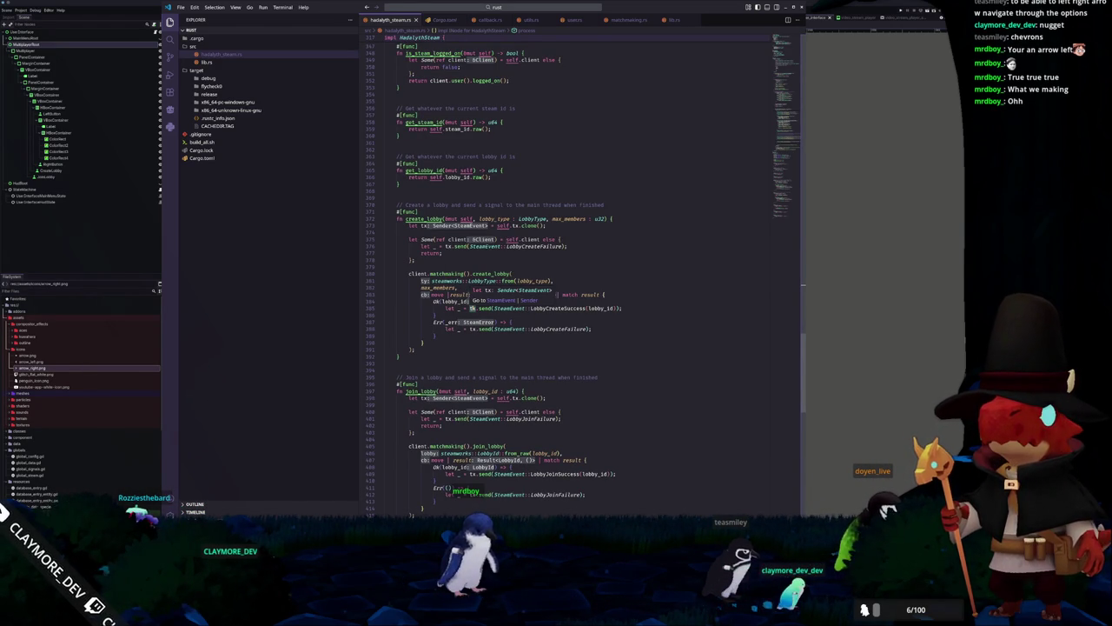
{"action": "mouse_move", "coordinate": [484, 307]}
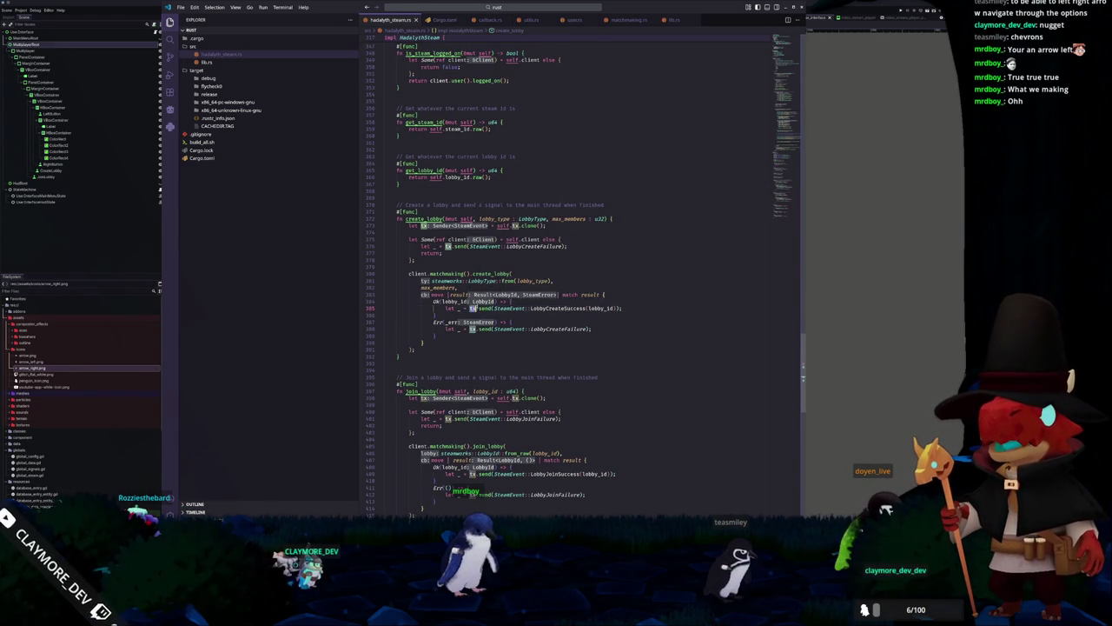
{"action": "scroll", "coordinate": [484, 200], "scroll_direction": "up", "scroll_amount": 20}
{"action": "scroll", "coordinate": [484, 200], "scroll_direction": "up", "scroll_amount": 15}
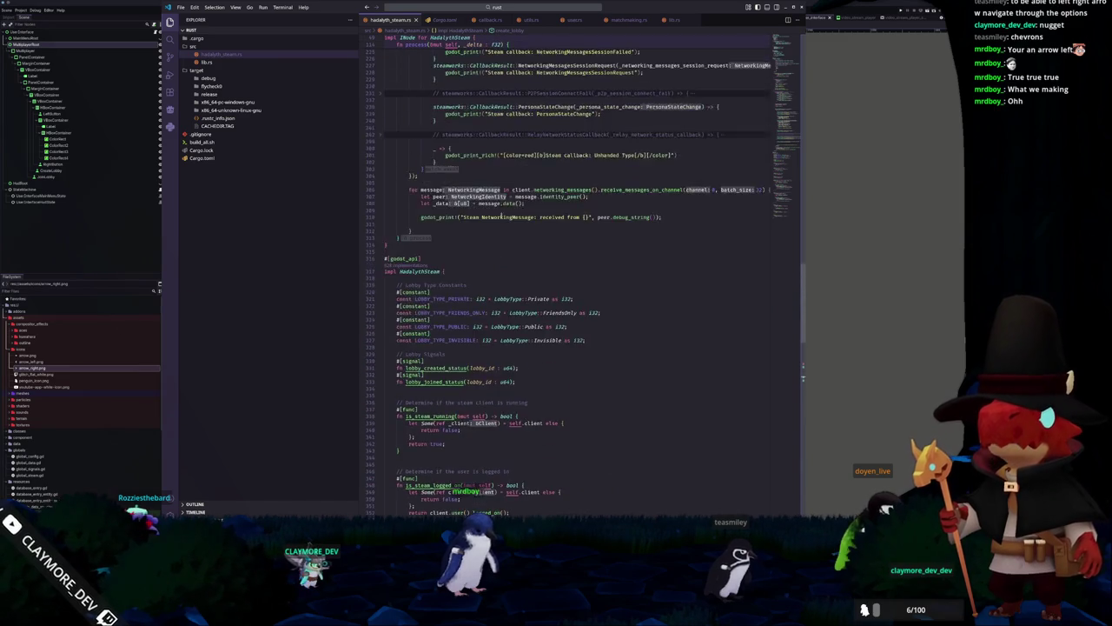
{"action": "scroll", "coordinate": [424, 227], "scroll_direction": "up", "scroll_amount": 20}
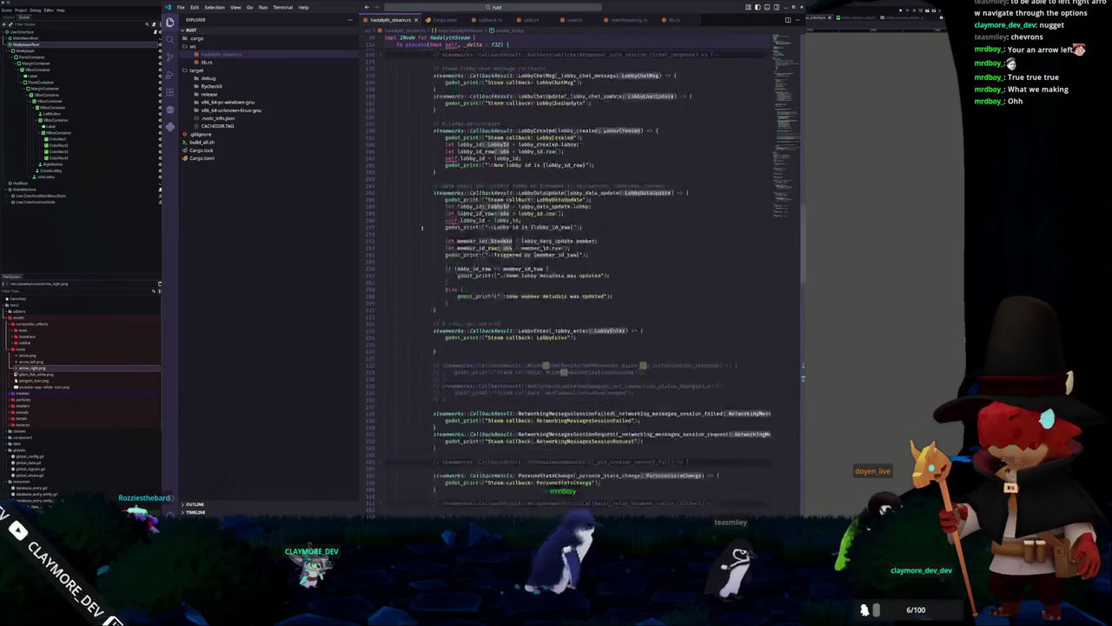
{"action": "scroll", "coordinate": [419, 284], "scroll_direction": "up", "scroll_amount": 20}
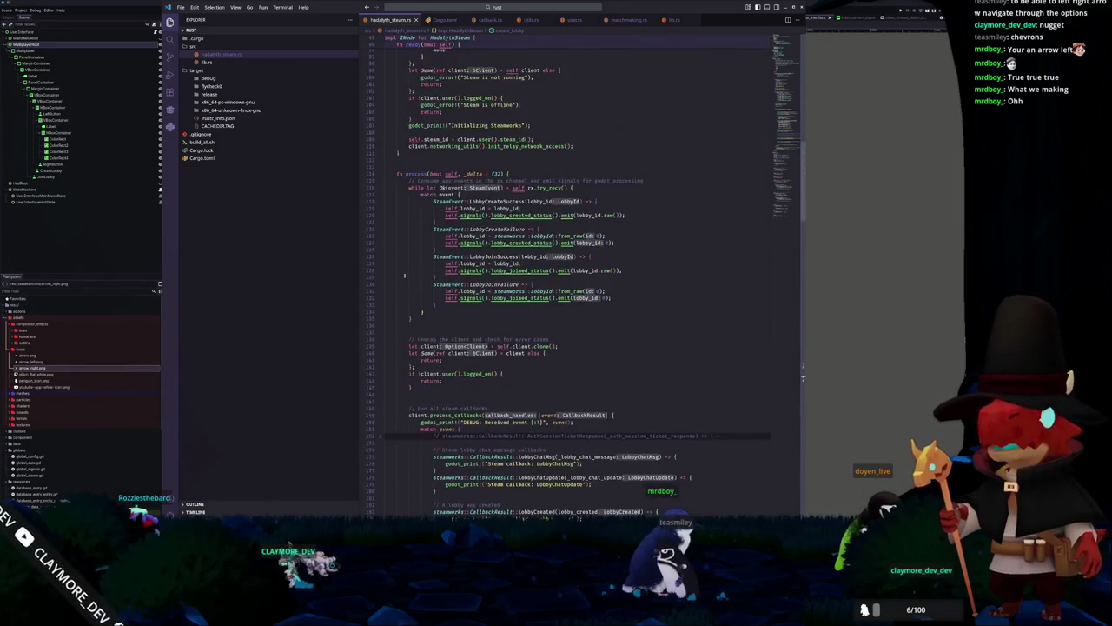
{"action": "scroll", "coordinate": [545, 283], "scroll_direction": "up", "scroll_amount": 7}
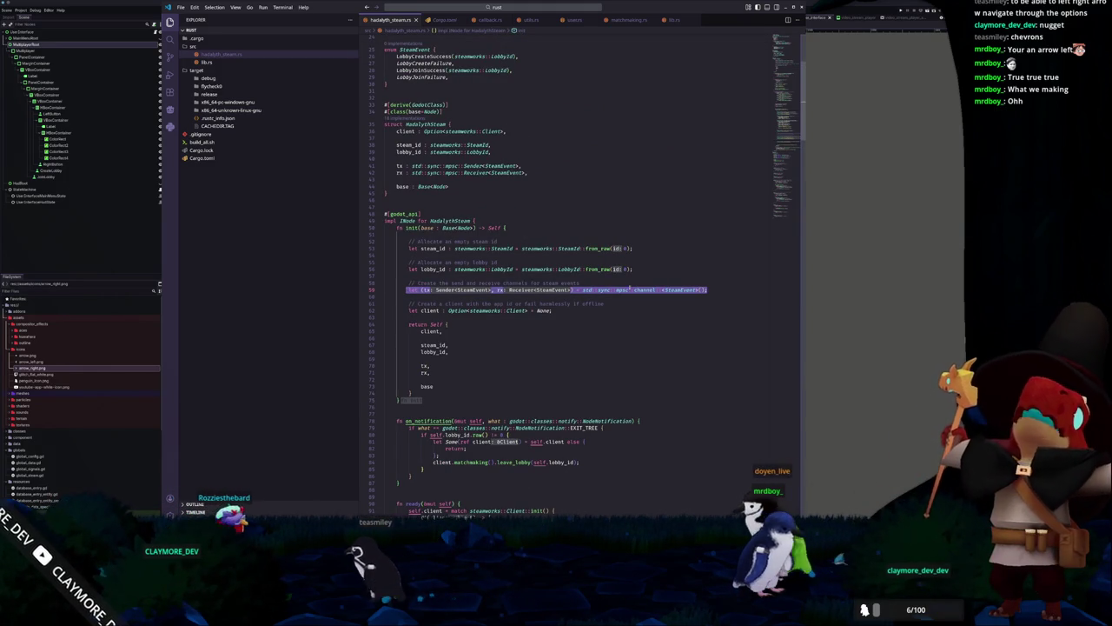
{"action": "double_click", "coordinate": [680, 289]}
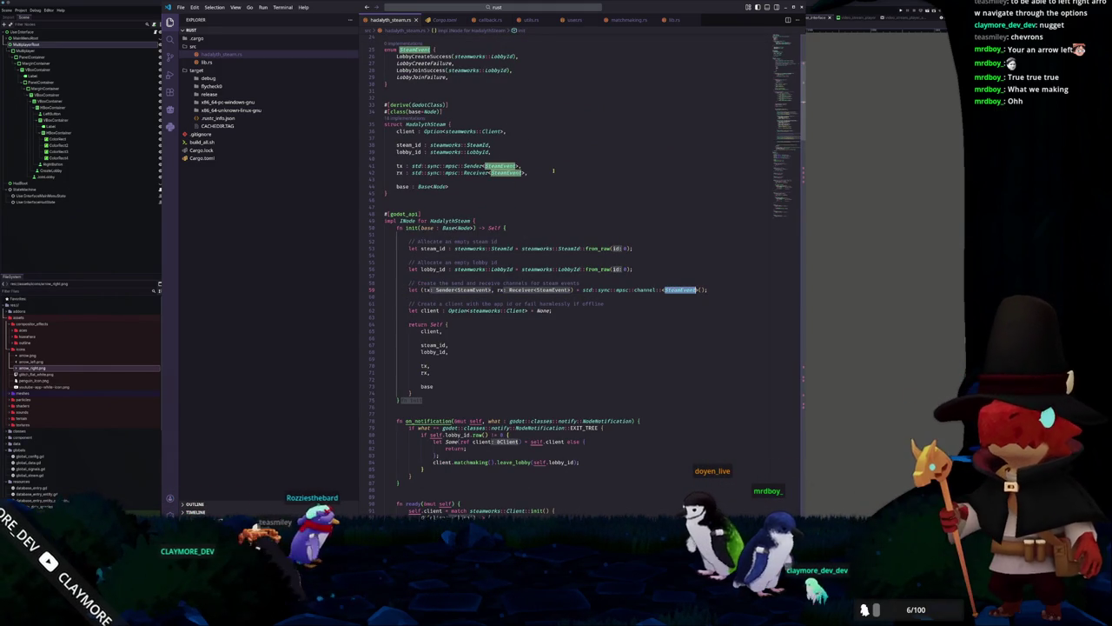
{"action": "scroll", "coordinate": [500, 156], "scroll_direction": "down", "scroll_amount": 20}
{"action": "left_click", "coordinate": [570, 236]}
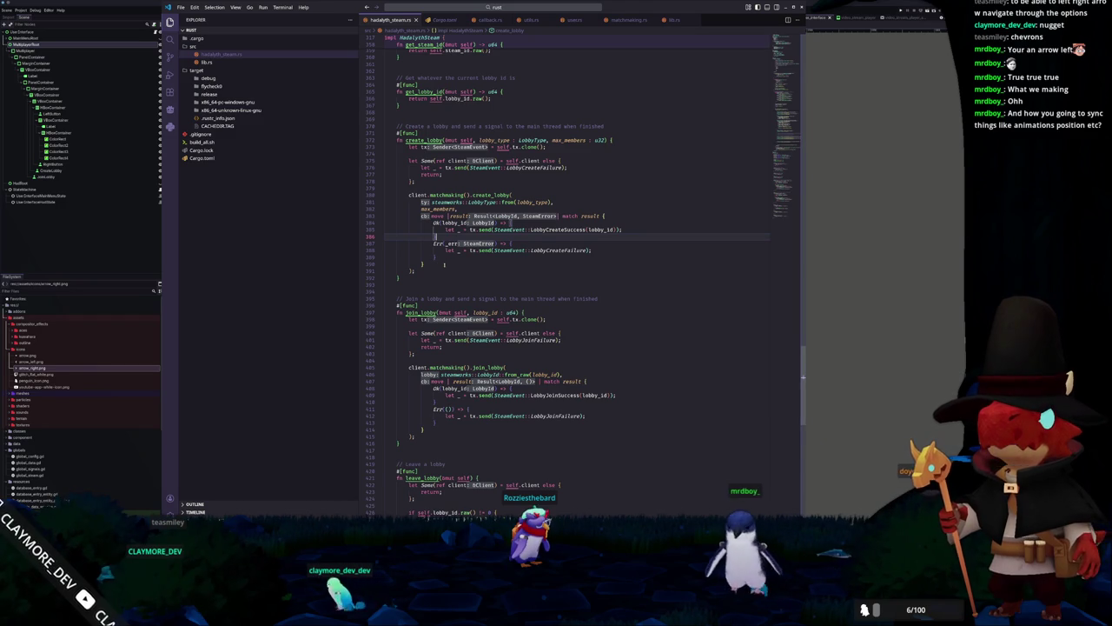
{"action": "left_click", "coordinate": [449, 270]}
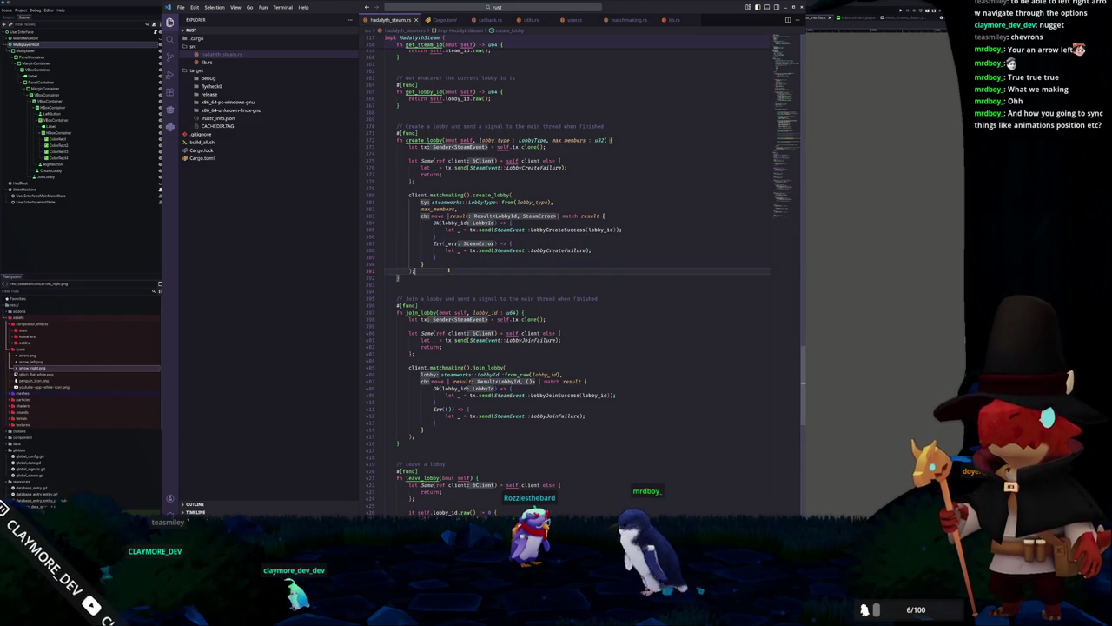
{"action": "left_click_drag", "start_coordinate": [782, 186], "coordinate": [784, 203]}
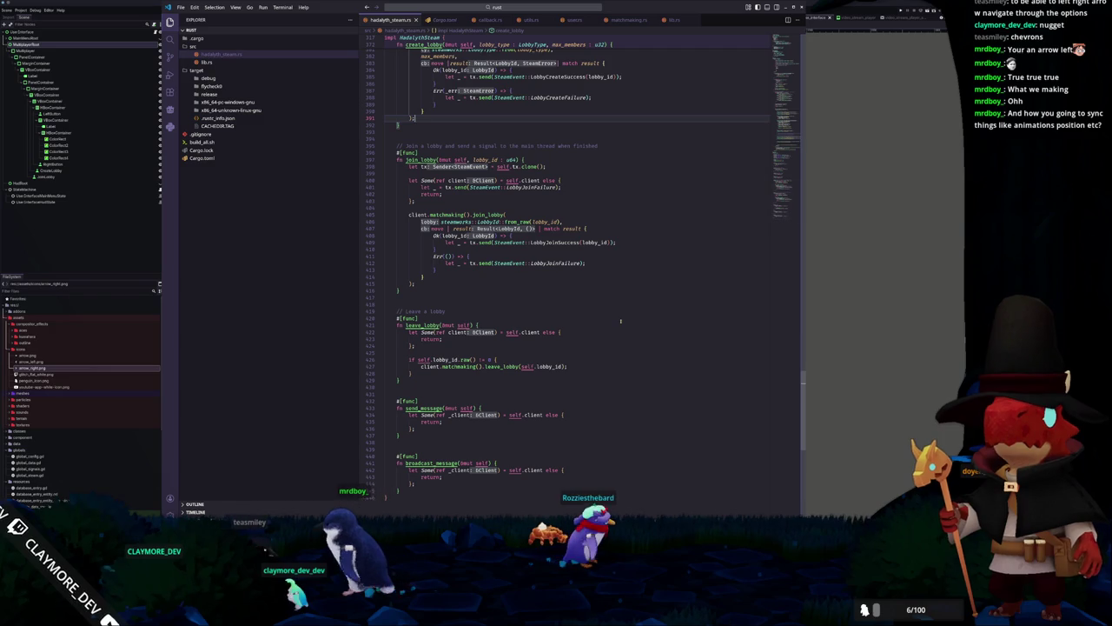
{"action": "left_click", "coordinate": [490, 303]}
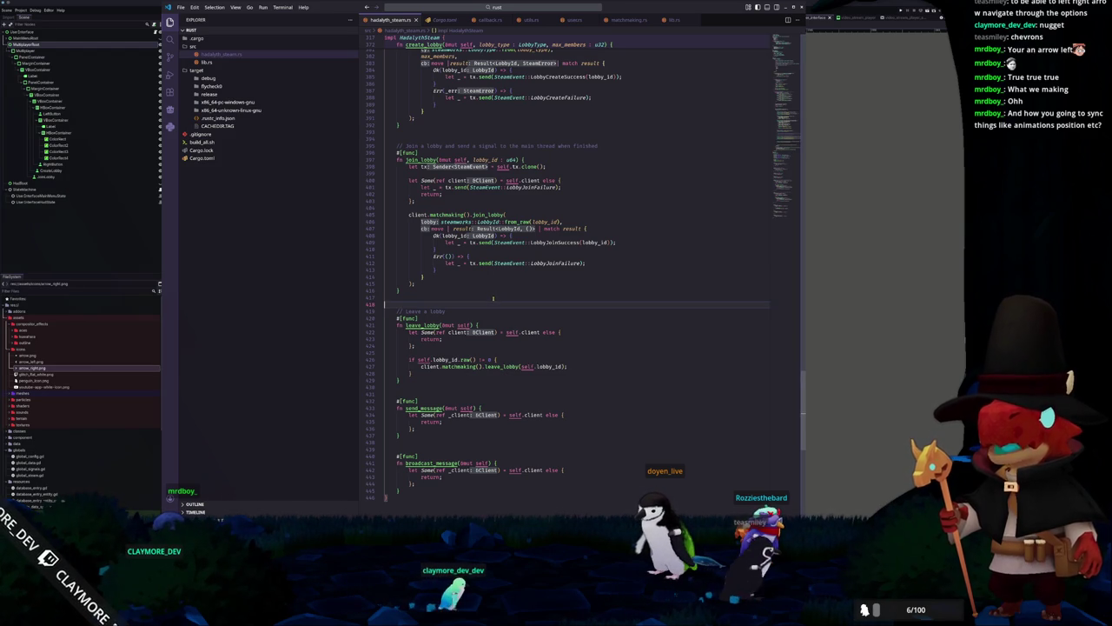
{"action": "left_click", "coordinate": [825, 327]}
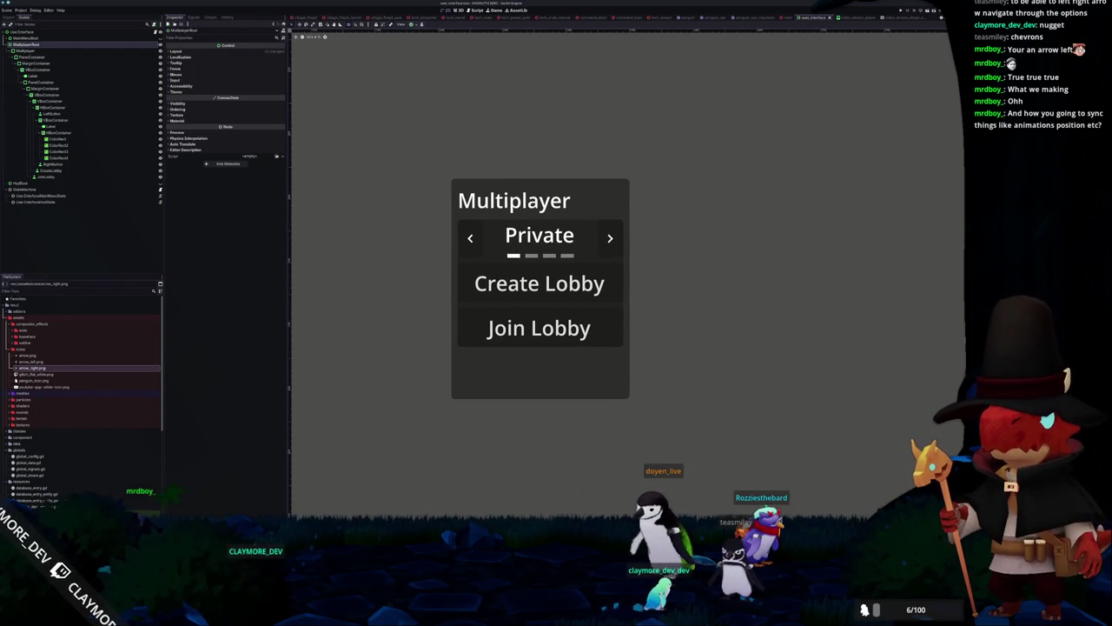
Place the user_interface_multiplayer_state.gd tab right after user_interface_main_menu_state.gd
{"action": "key", "text": "alt+Tab"}
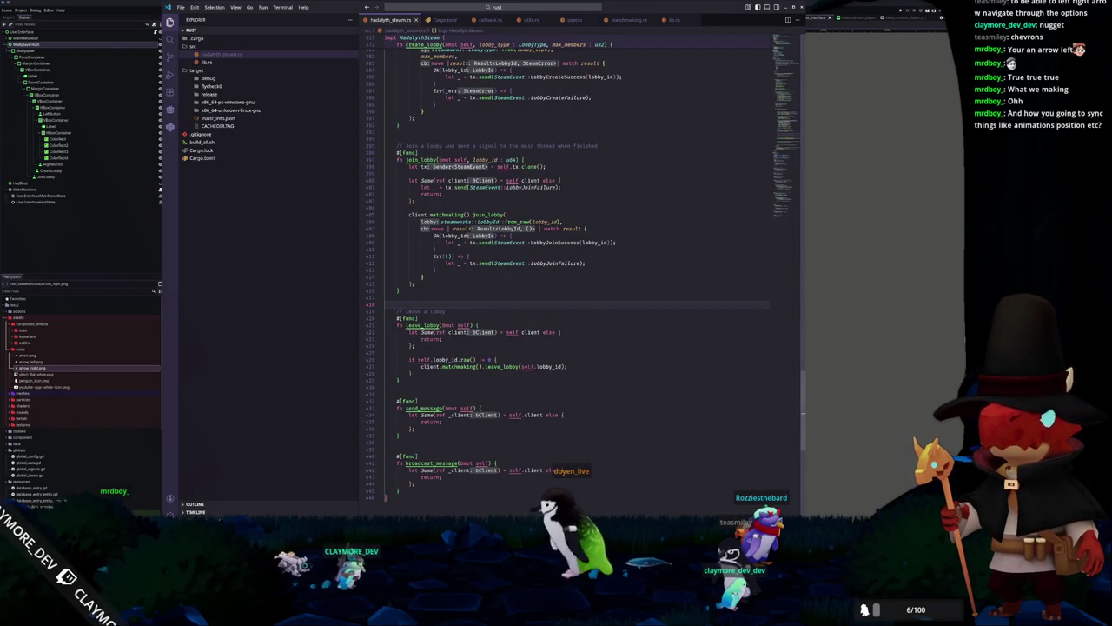
{"action": "key", "text": "alt+Tab"}
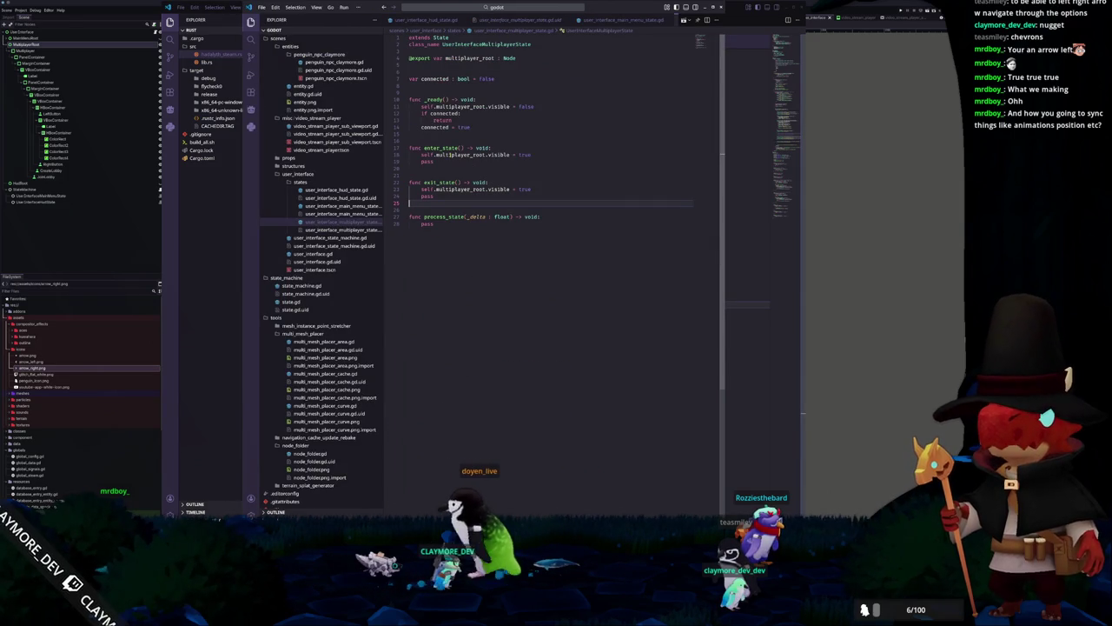
{"action": "mouse_move", "coordinate": [505, 21]}
{"action": "left_mouse_down"}
{"action": "mouse_move", "coordinate": [613, 21]}
{"action": "mouse_move", "coordinate": [330, 252]}
{"action": "left_mouse_up"}
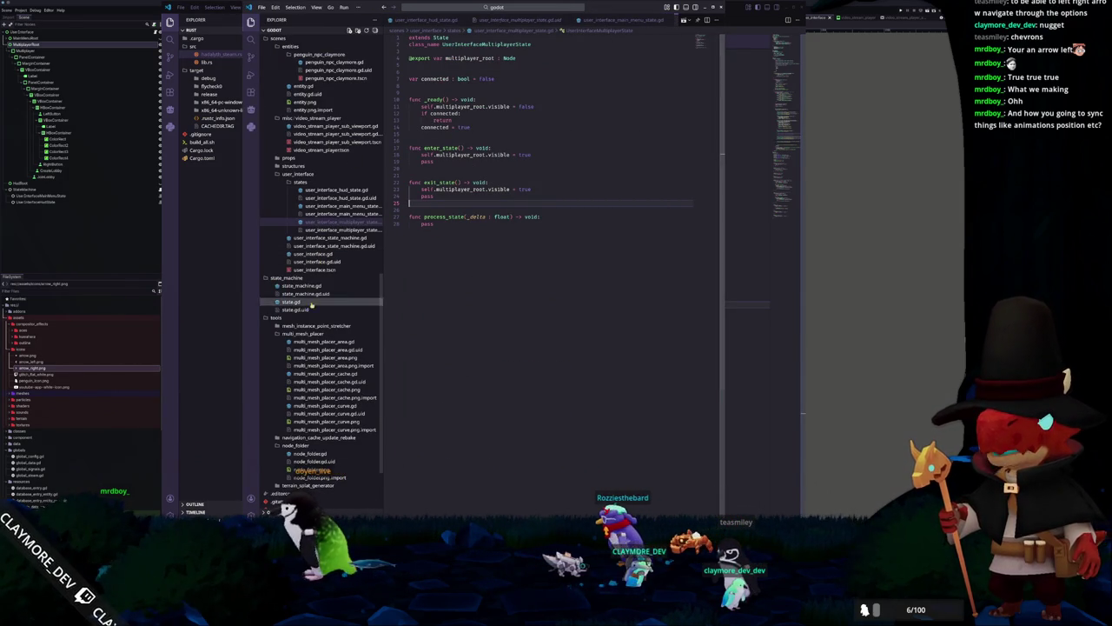
{"action": "scroll", "coordinate": [328, 195], "scroll_direction": "up", "scroll_amount": 2}
{"action": "scroll", "coordinate": [305, 192], "scroll_direction": "up", "scroll_amount": 5}
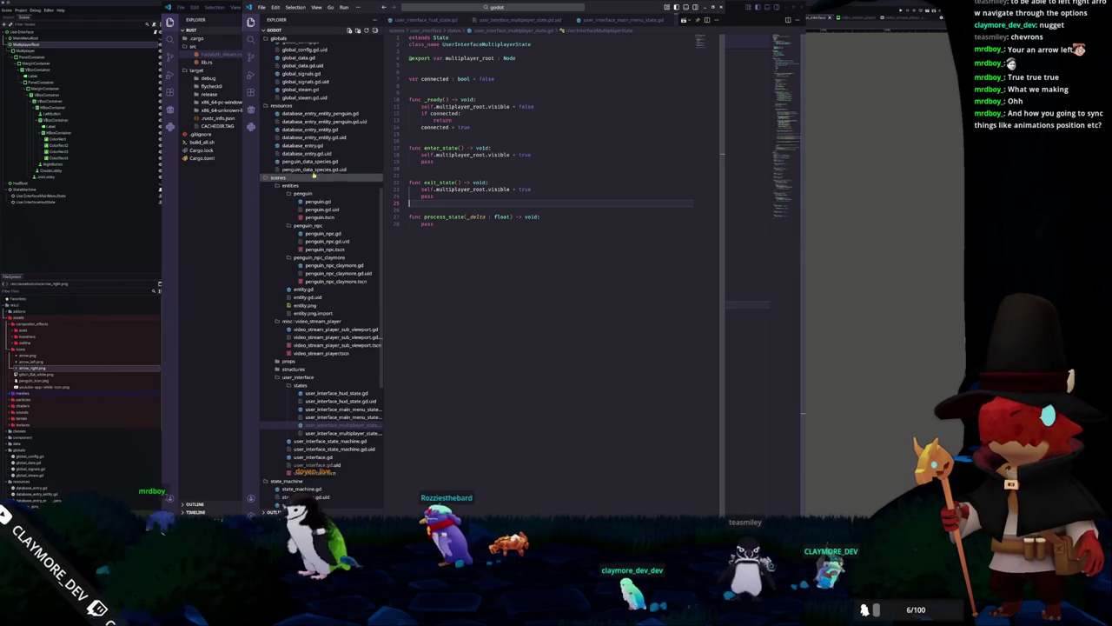
{"action": "left_click", "coordinate": [317, 145]}
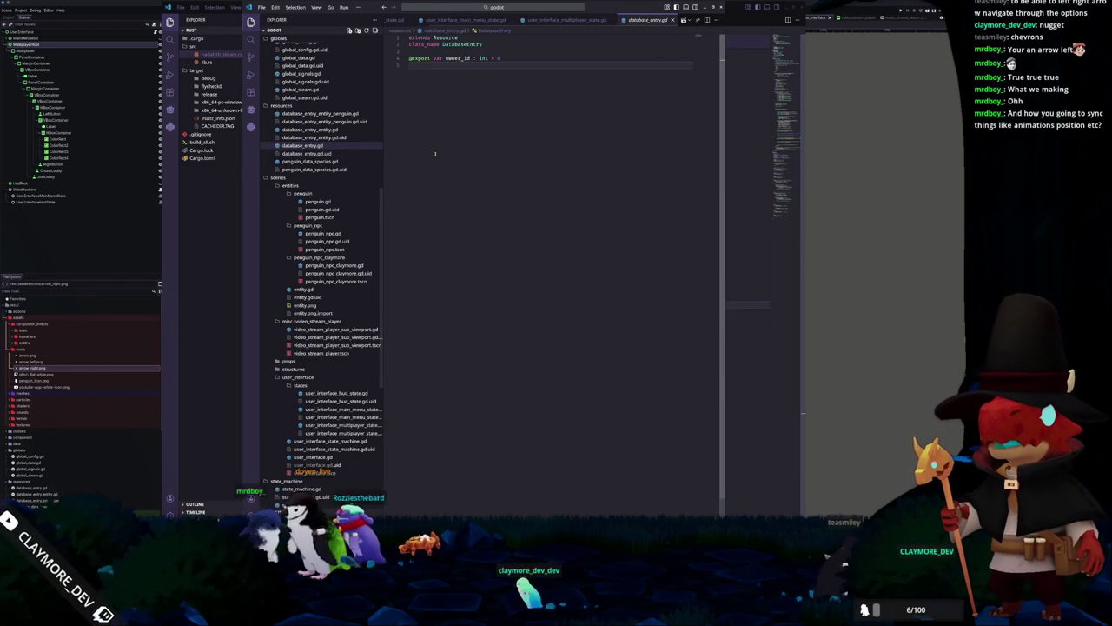
{"action": "left_click", "coordinate": [449, 82]}
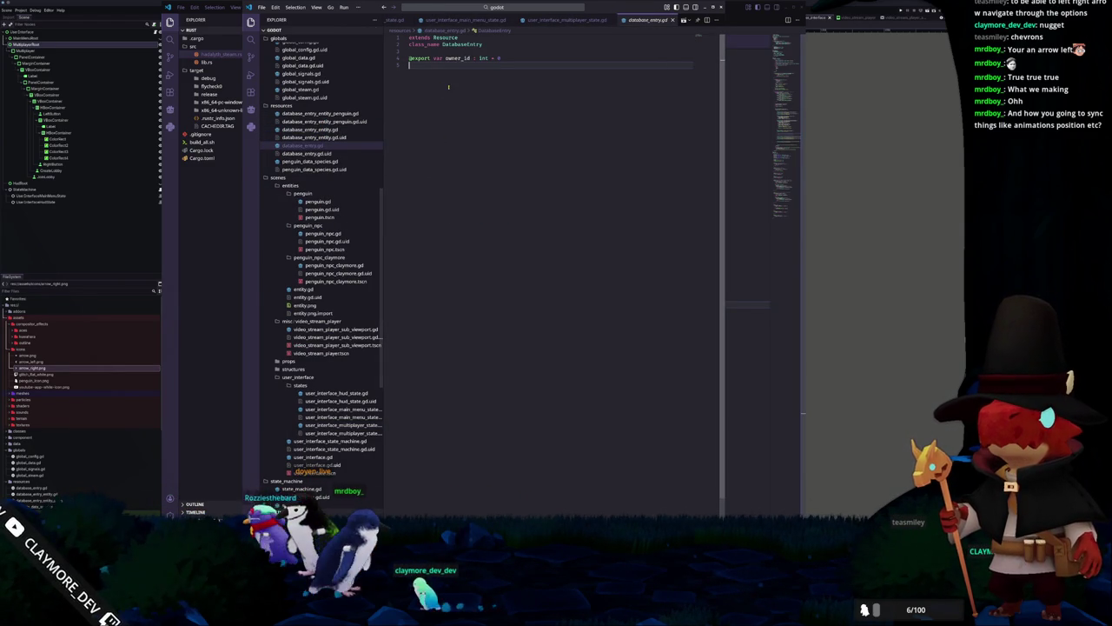
{"action": "key", "text": "Up"}
{"action": "key", "text": "ctrl+shift+Return"}
{"action": "type", "text": "@e"}
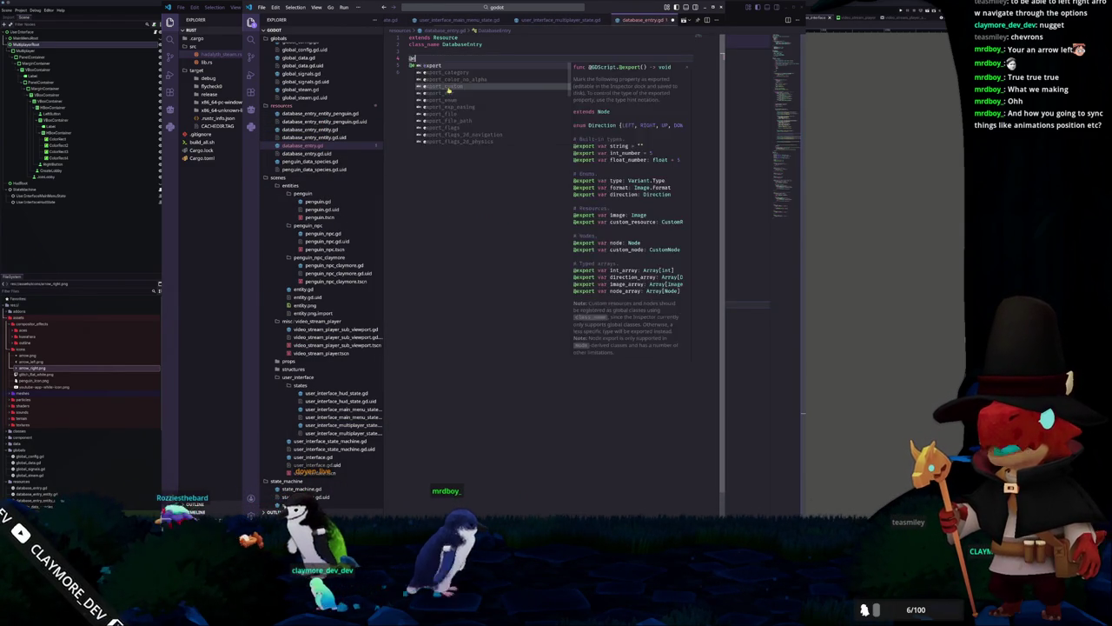
{"action": "type", "text": "xport var dirty : fl"}
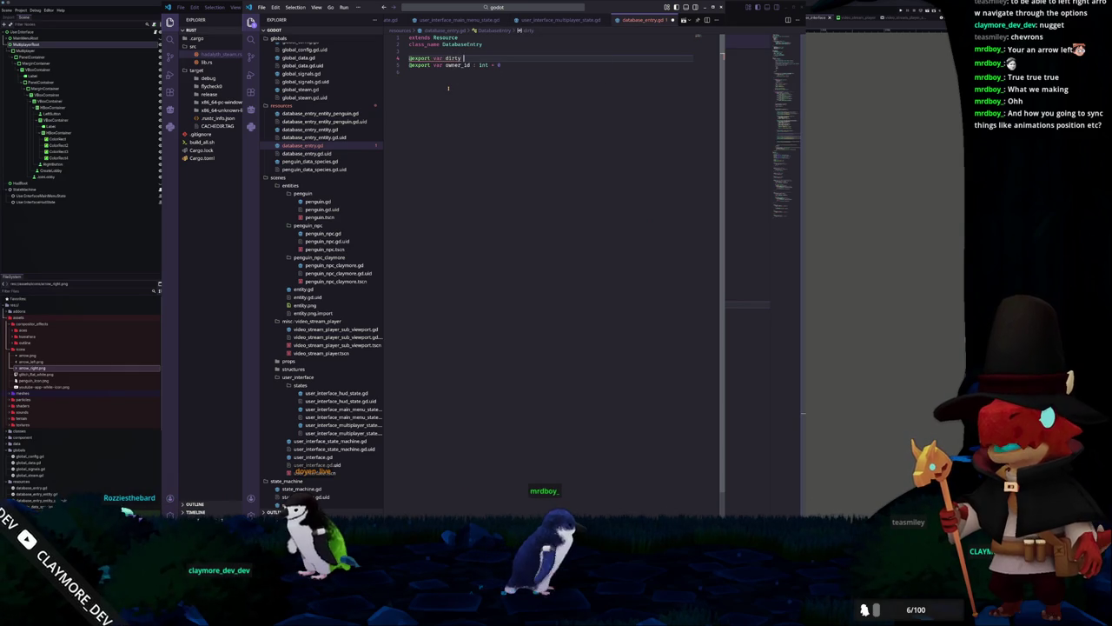
{"action": "key", "text": "BackSpace"}
{"action": "key", "text": "BackSpace"}
{"action": "type", "text": "bo"}
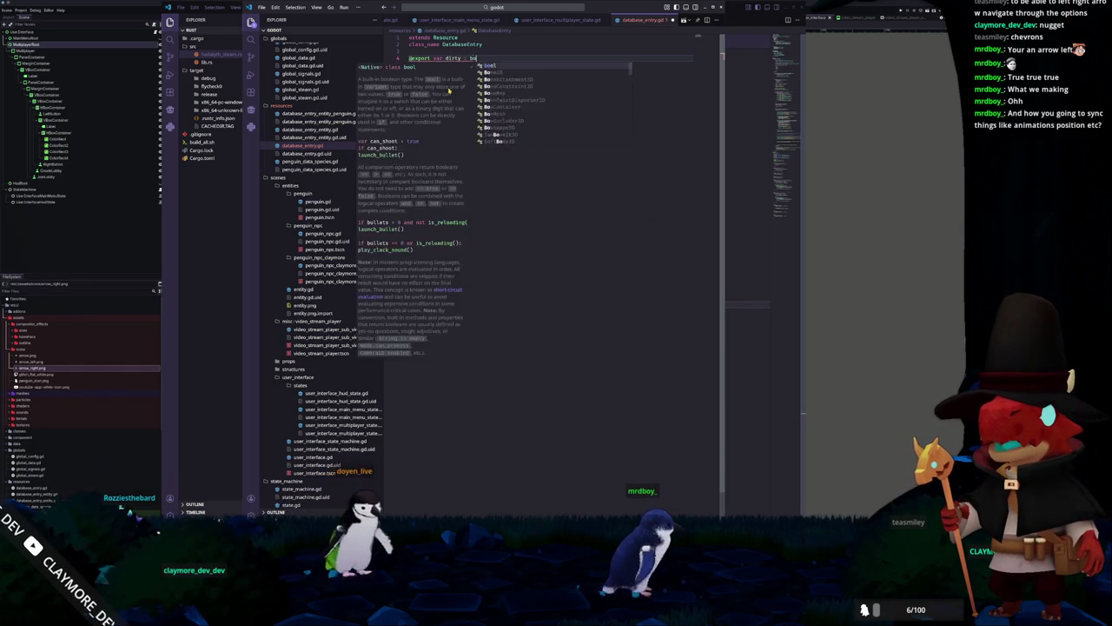
{"action": "type", "text": "ol = false"}
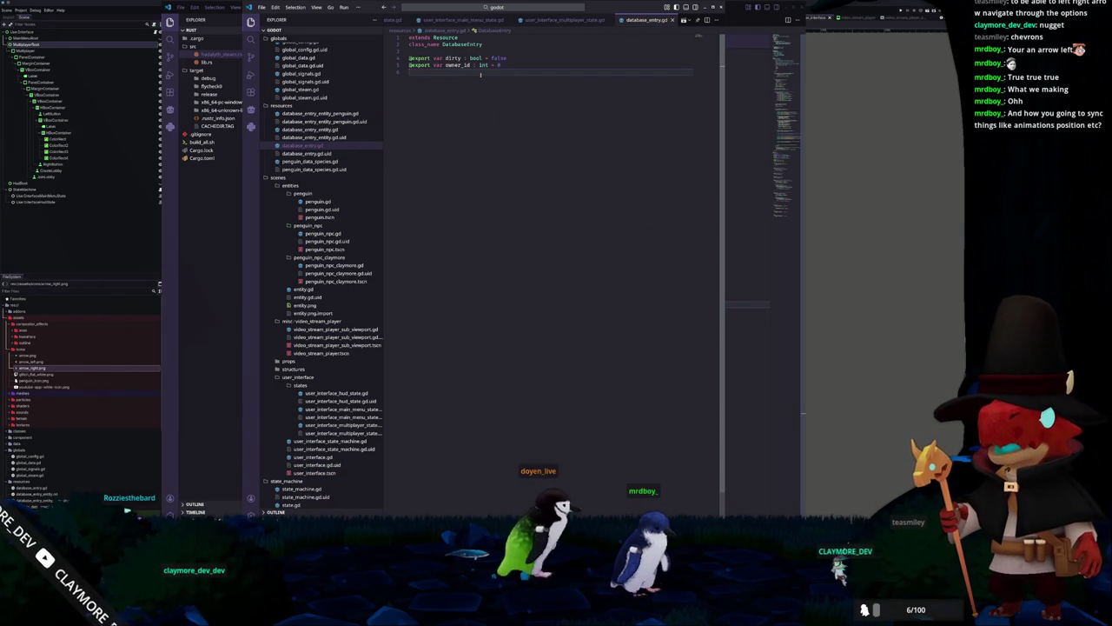
{"action": "left_click", "coordinate": [463, 65]}
{"action": "type", "text": "ste"}
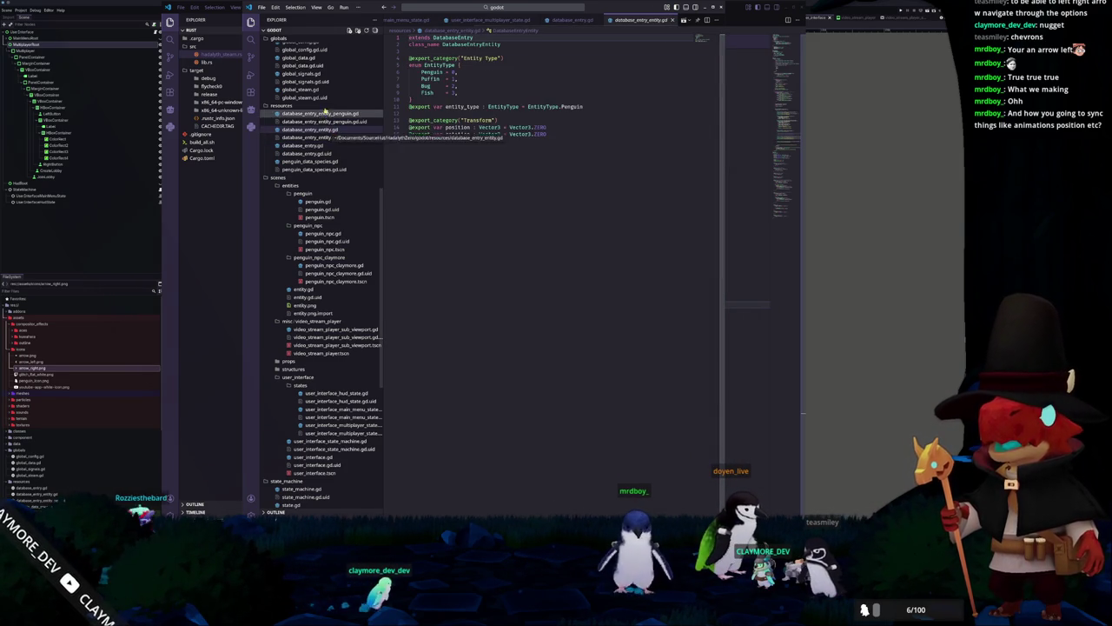
Look over database_entry_entity.gd and penguin.gd, then go to the _write_database_transform definition
{"action": "left_click", "coordinate": [319, 114]}
{"action": "left_click", "coordinate": [318, 130]}
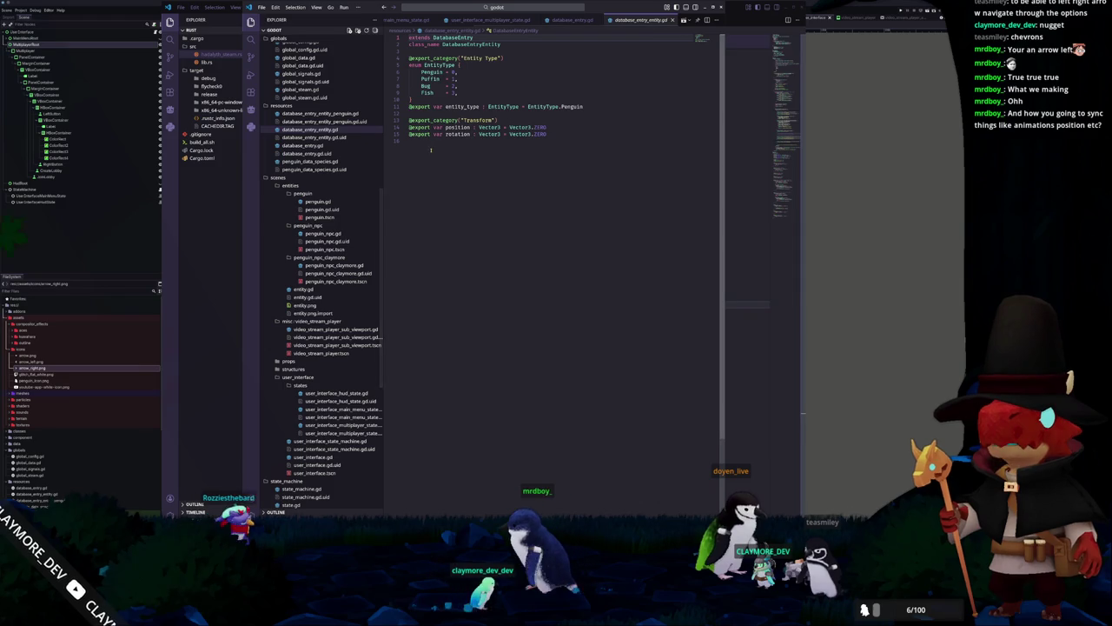
{"action": "left_click", "coordinate": [458, 134]}
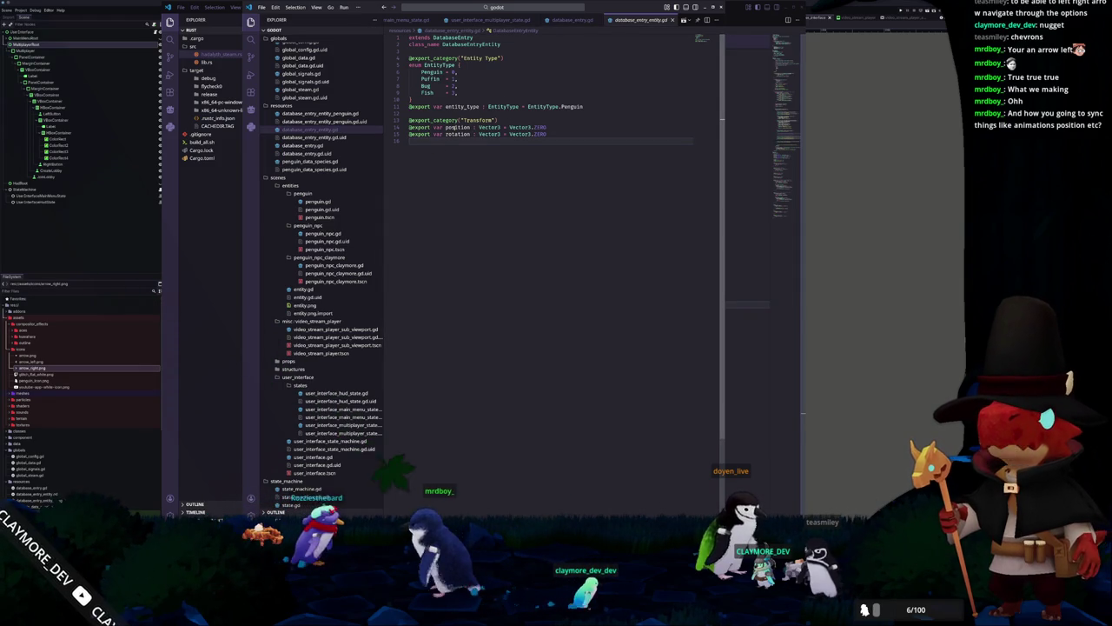
{"action": "left_click", "coordinate": [317, 201]}
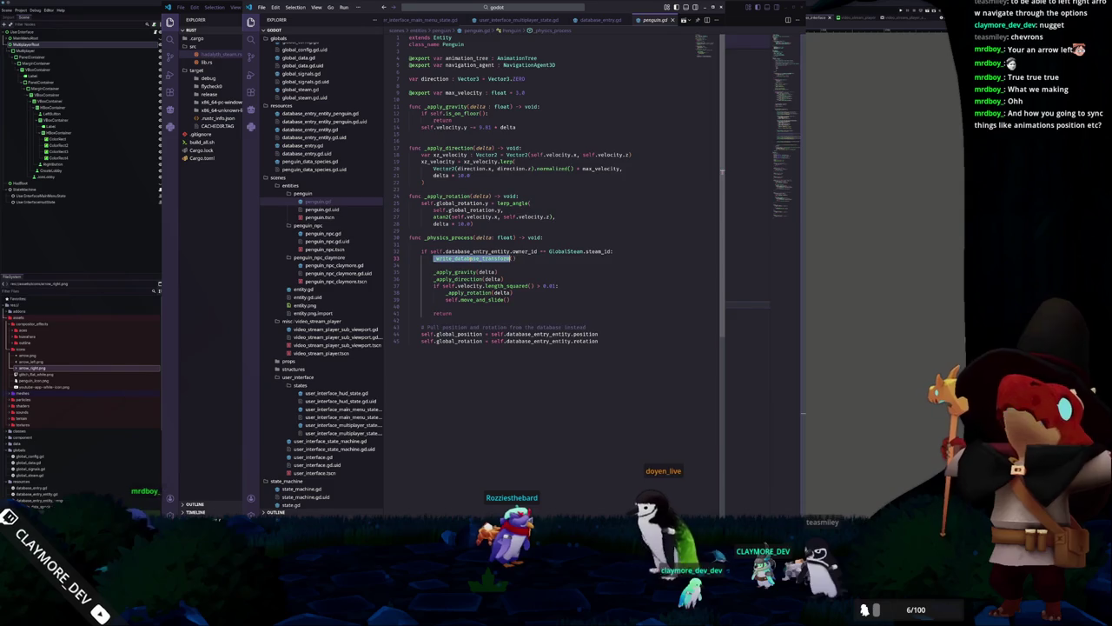
{"action": "left_click", "coordinate": [470, 258], "text": "ctrl"}
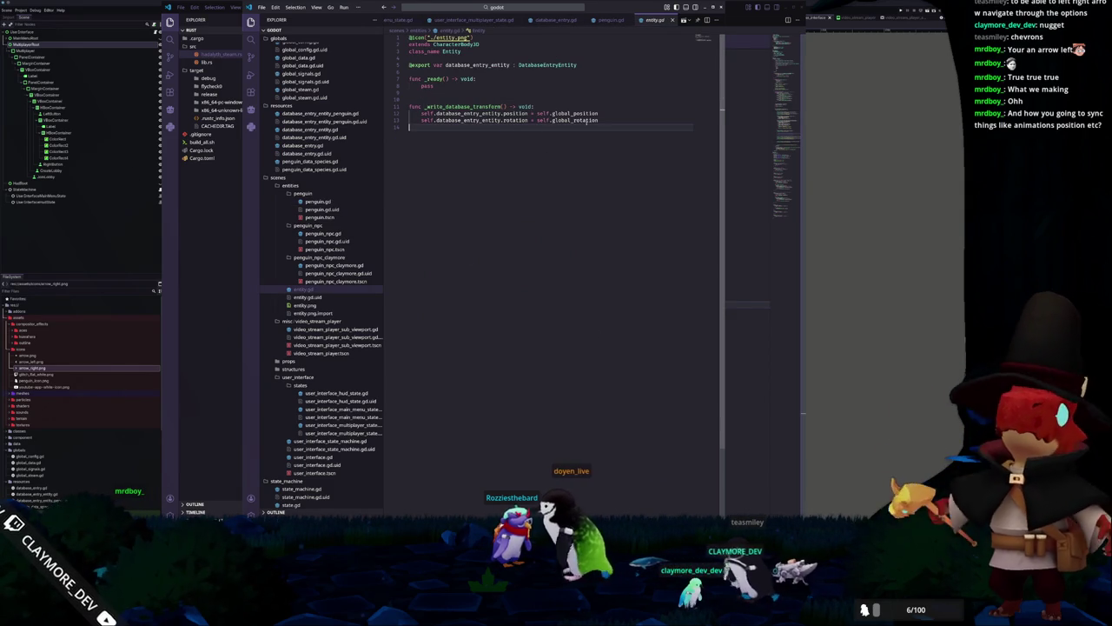
Add 'self.database_entry_entity.dirty = true' at the end of _write_database_transform
{"action": "left_click", "coordinate": [610, 141]}
{"action": "key", "text": "Tab"}
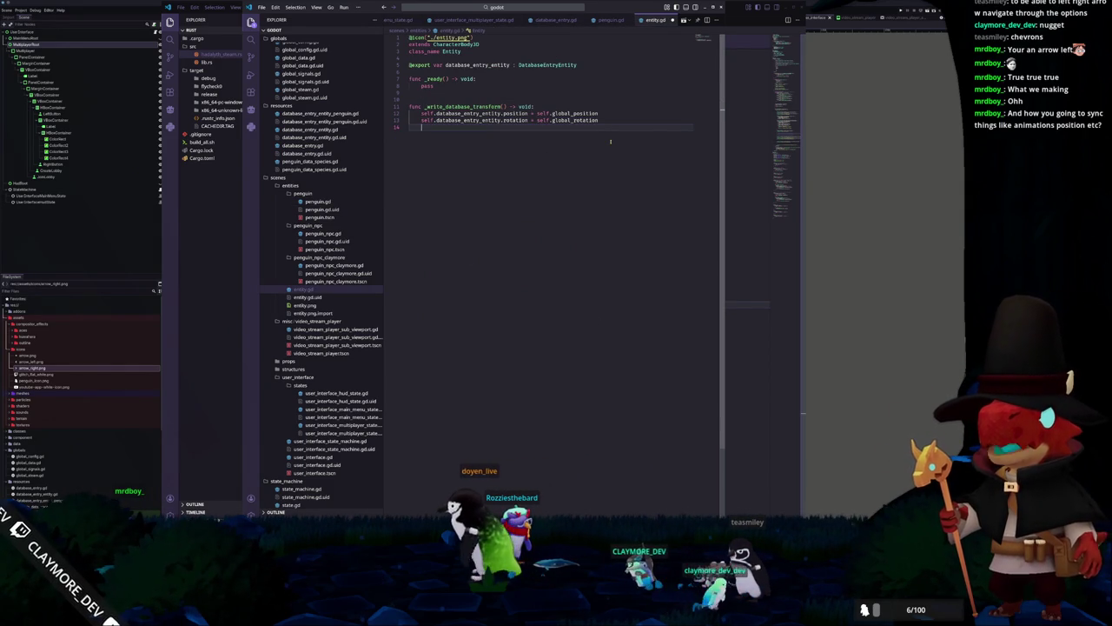
{"action": "type", "text": "self.databa"}
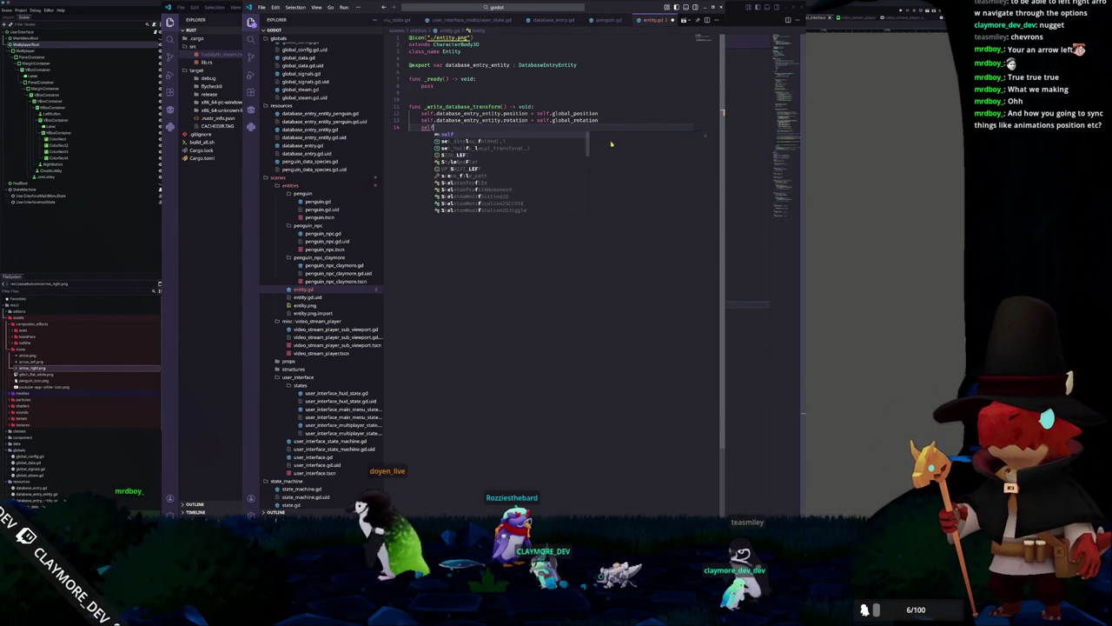
{"action": "key", "text": "Tab"}
{"action": "type", "text": ".direc"}
{"action": "key", "text": "BackSpace"}
{"action": "key", "text": "BackSpace"}
{"action": "key", "text": "BackSpace"}
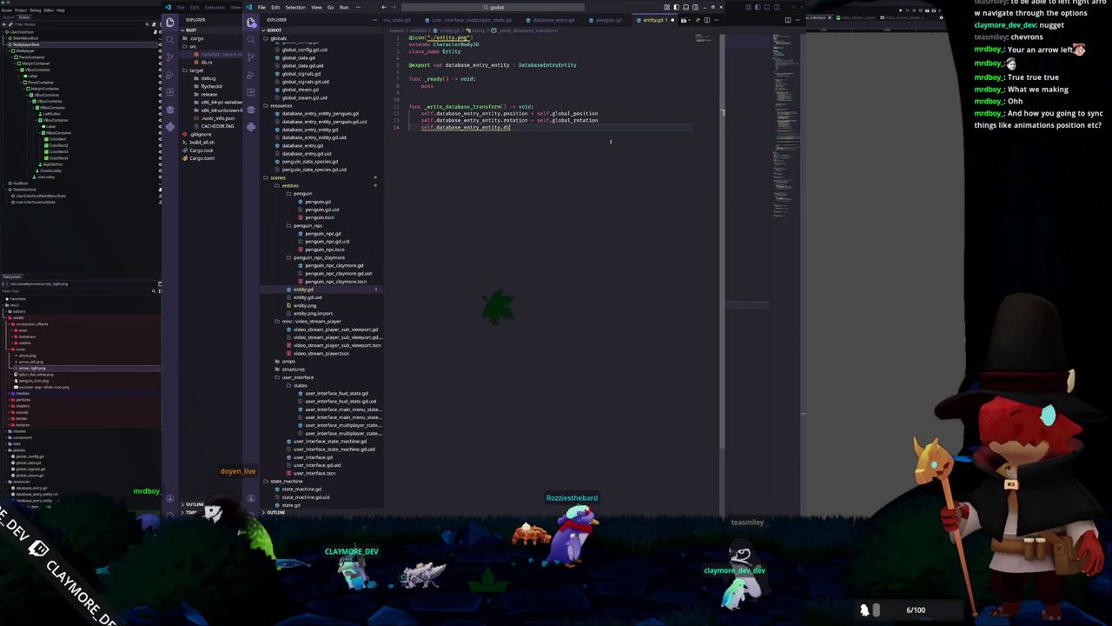
{"action": "type", "text": "irty = true"}
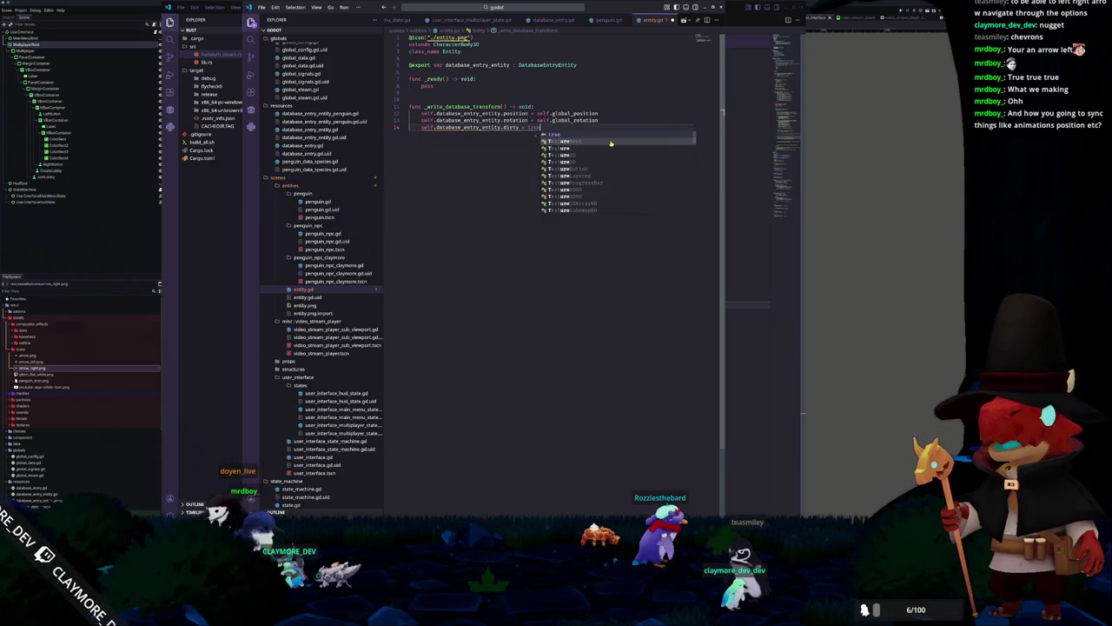
{"action": "key", "text": "Tab"}
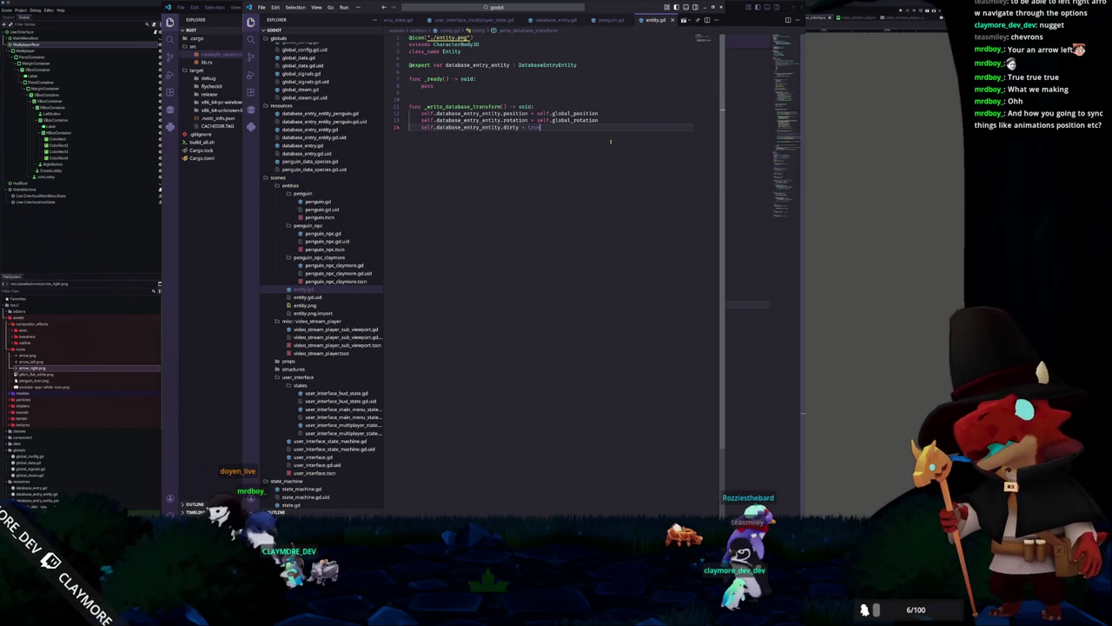
Review database_entry.gd, open global_data.gd and indent its _ready line, then return to Godot
{"action": "left_click", "coordinate": [550, 20]}
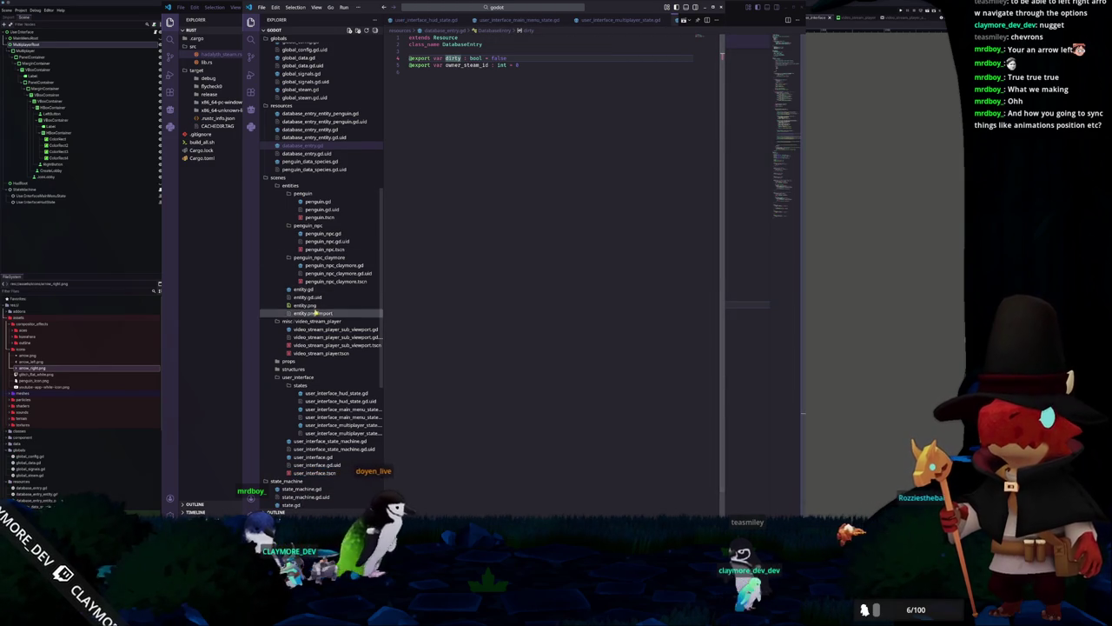
{"action": "scroll", "coordinate": [315, 336], "scroll_direction": "down", "scroll_amount": 5}
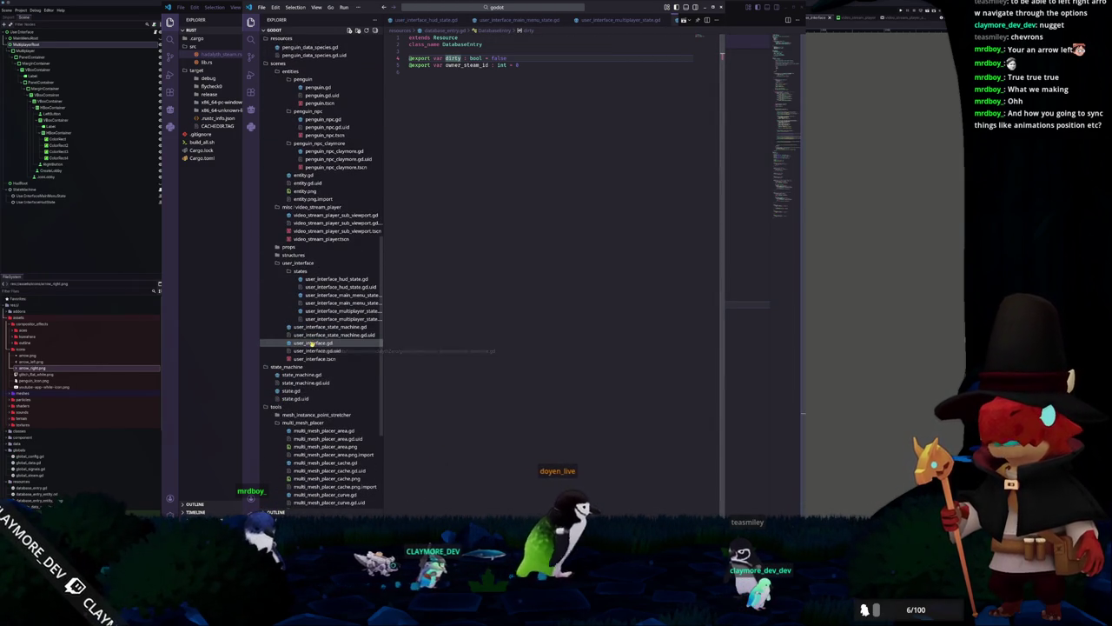
{"action": "scroll", "coordinate": [311, 344], "scroll_direction": "down", "scroll_amount": 2}
{"action": "scroll", "coordinate": [311, 345], "scroll_direction": "up", "scroll_amount": 5}
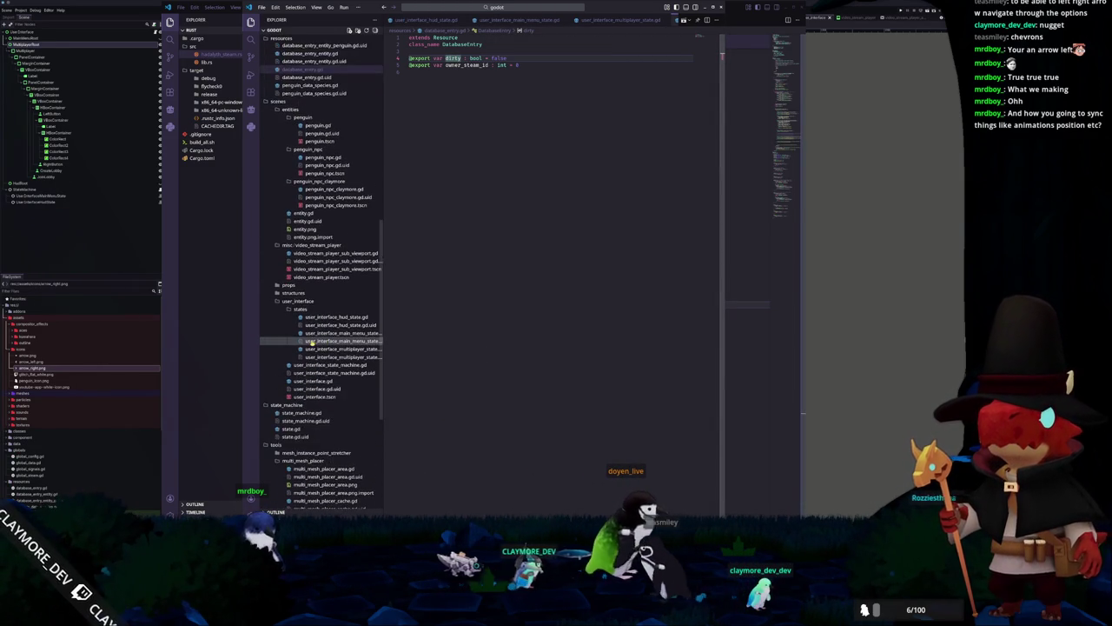
{"action": "scroll", "coordinate": [306, 344], "scroll_direction": "up", "scroll_amount": 10}
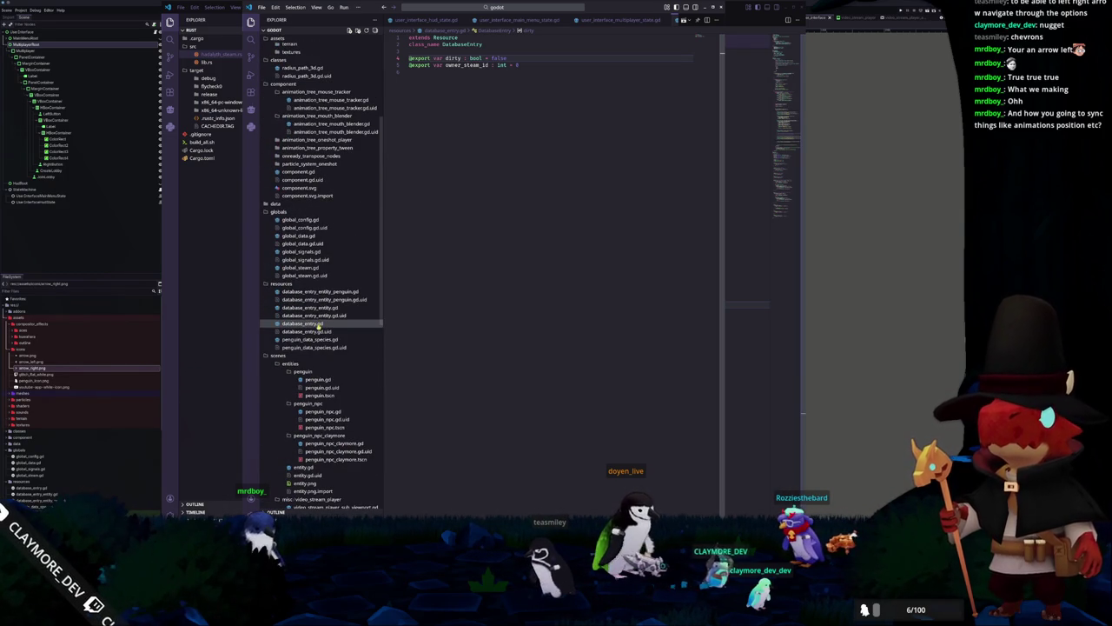
{"action": "left_click", "coordinate": [303, 236]}
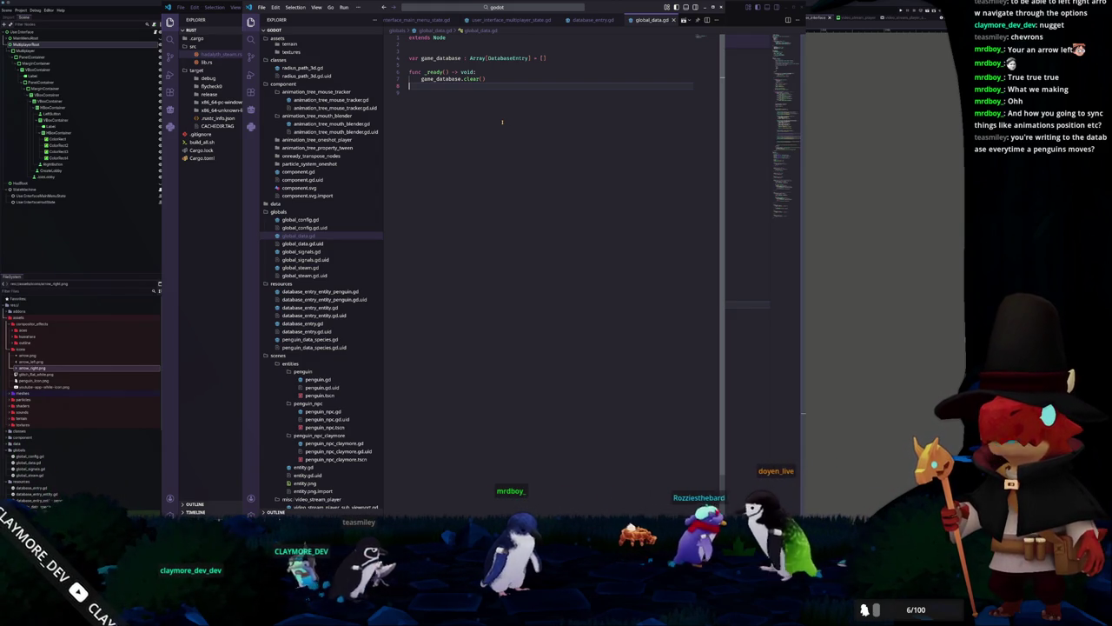
{"action": "key", "text": "Tab"}
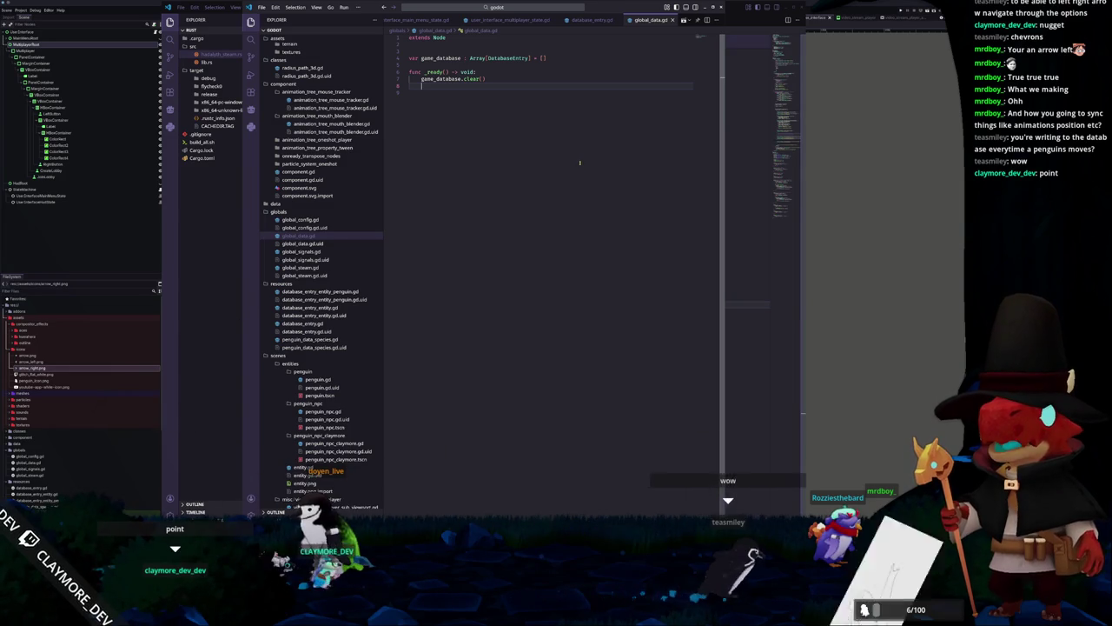
{"action": "key", "text": "alt+Tab"}
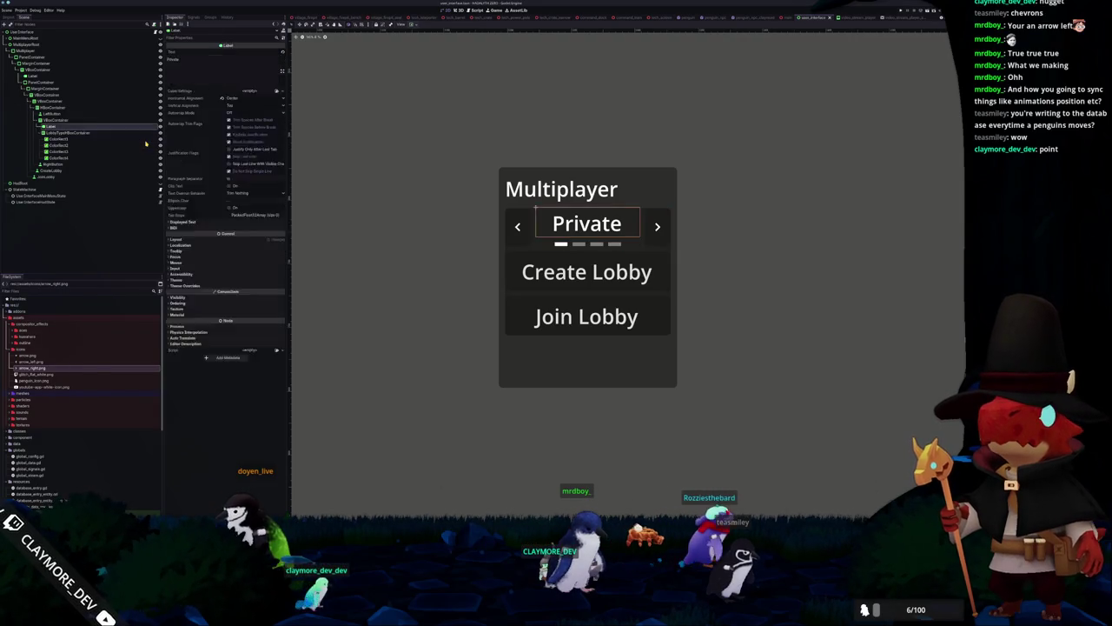
Rename the Label showing Private to LobbyTypeLabel in the Scene dock, then return to VS Code
{"action": "left_click", "coordinate": [517, 226]}
{"action": "left_click", "coordinate": [587, 224]}
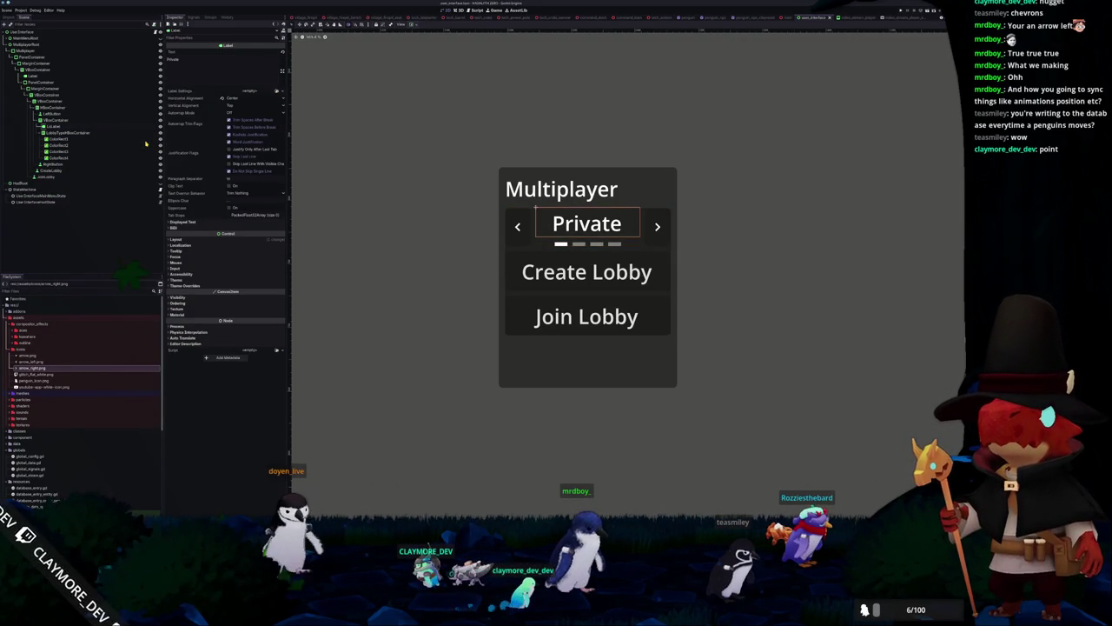
{"action": "type", "text": "LobbyType"}
{"action": "key", "text": "Return"}
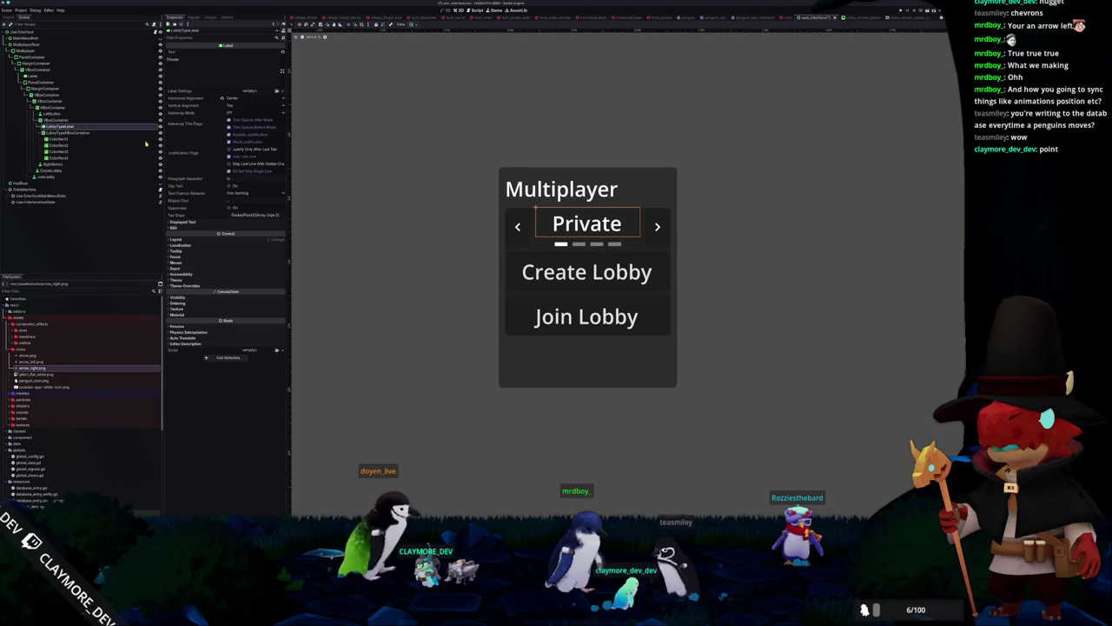
{"action": "key", "text": "Down"}
{"action": "key", "text": "Down"}
{"action": "key", "text": "Down"}
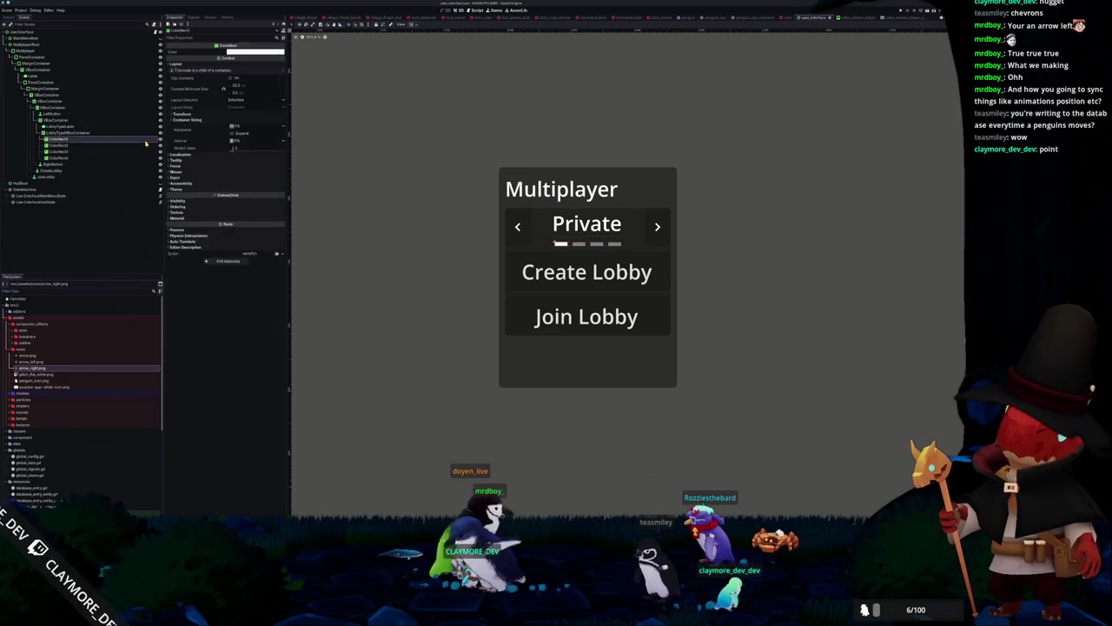
{"action": "key", "text": "Down"}
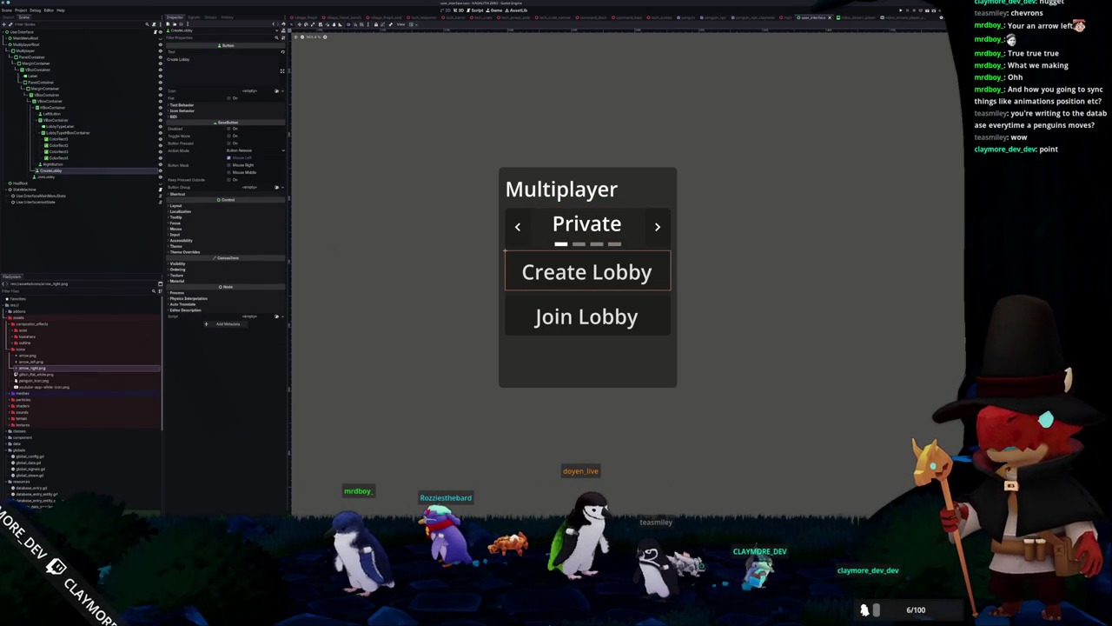
{"action": "key", "text": "alt+Tab"}
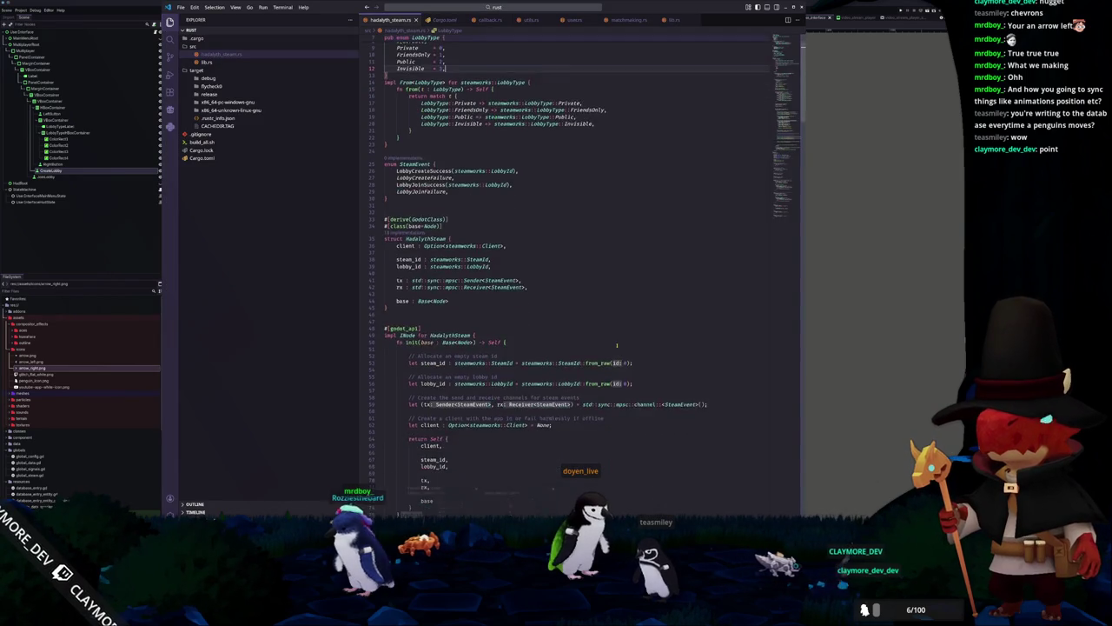
Scroll through the LobbyType conversion code in hadalyth_steam.rs
{"action": "scroll", "coordinate": [617, 345], "scroll_direction": "down", "scroll_amount": 9}
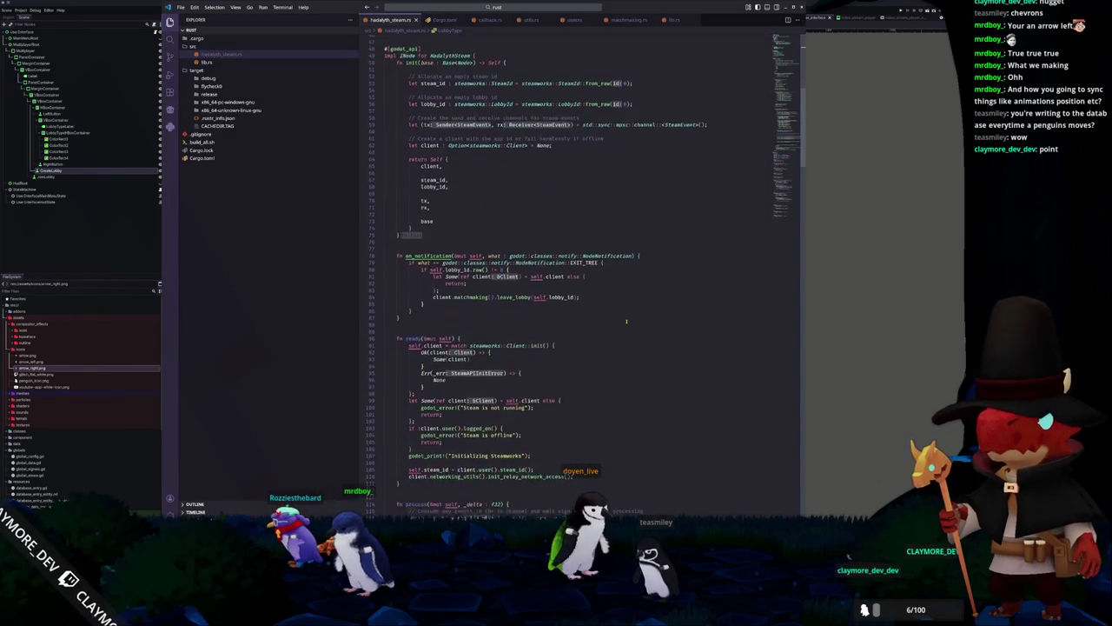
{"action": "scroll", "coordinate": [625, 321], "scroll_direction": "down", "scroll_amount": 15}
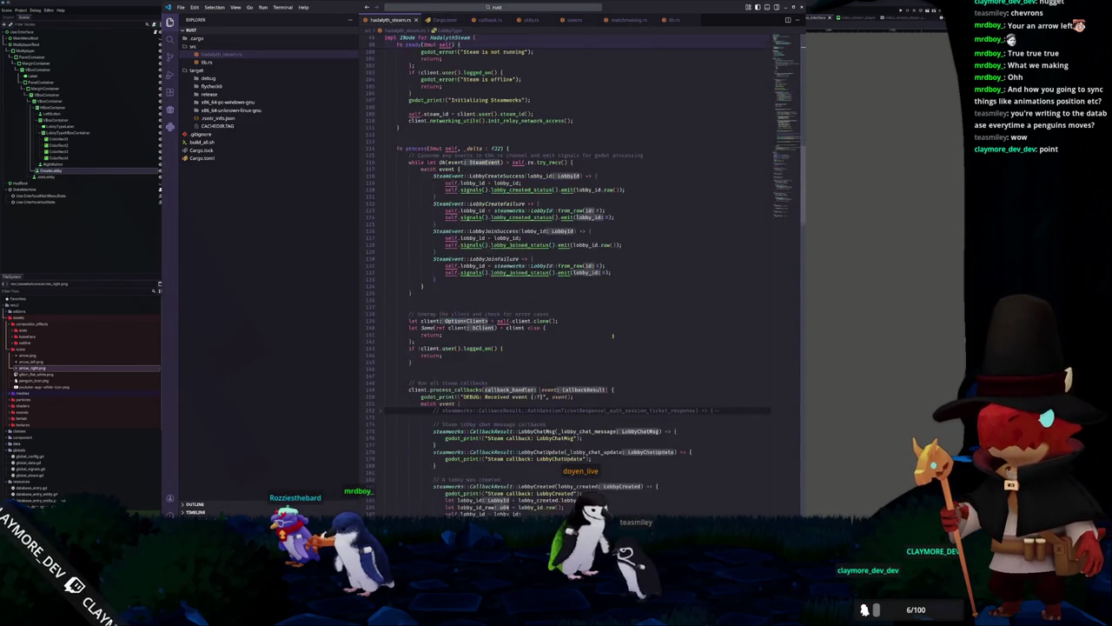
{"action": "scroll", "coordinate": [612, 335], "scroll_direction": "down", "scroll_amount": 18}
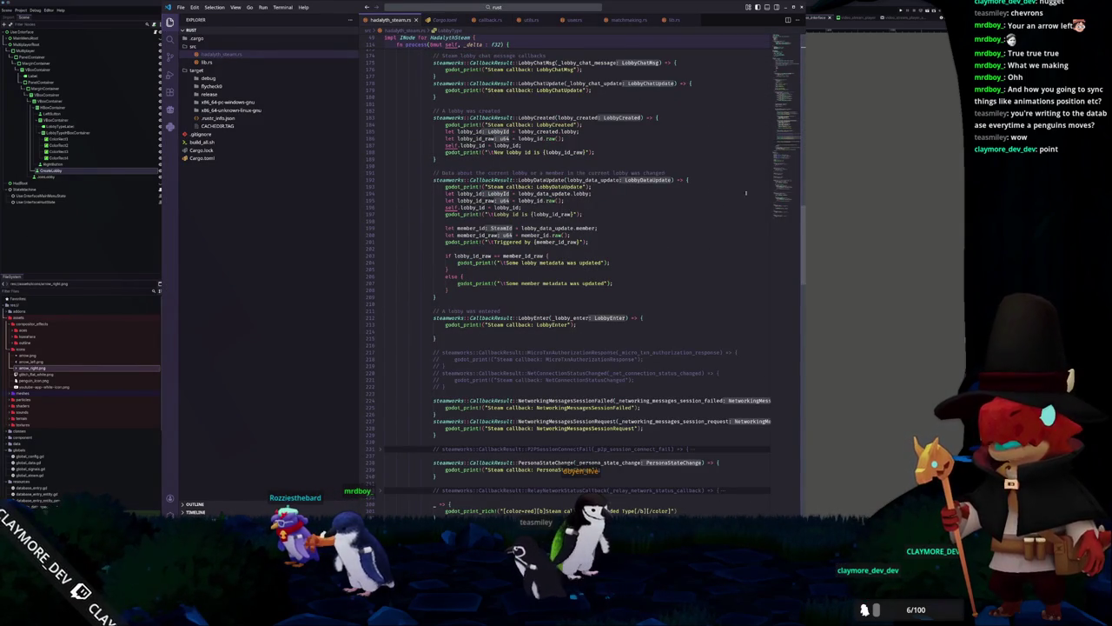
{"action": "scroll", "coordinate": [747, 208], "scroll_direction": "up", "scroll_amount": 20}
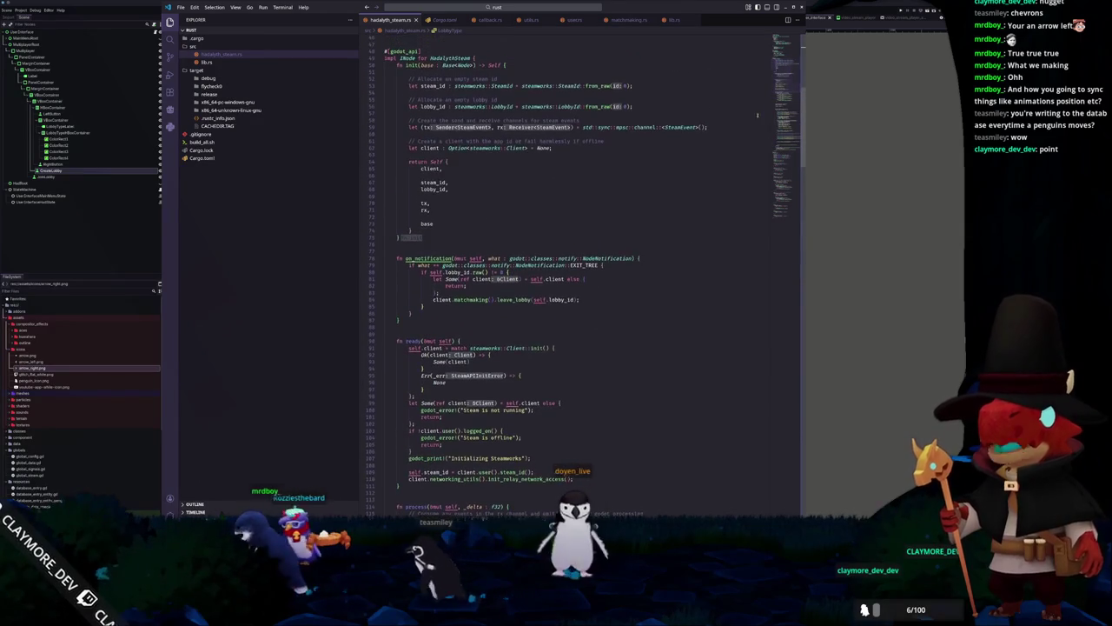
{"action": "scroll", "coordinate": [708, 217], "scroll_direction": "up", "scroll_amount": 12}
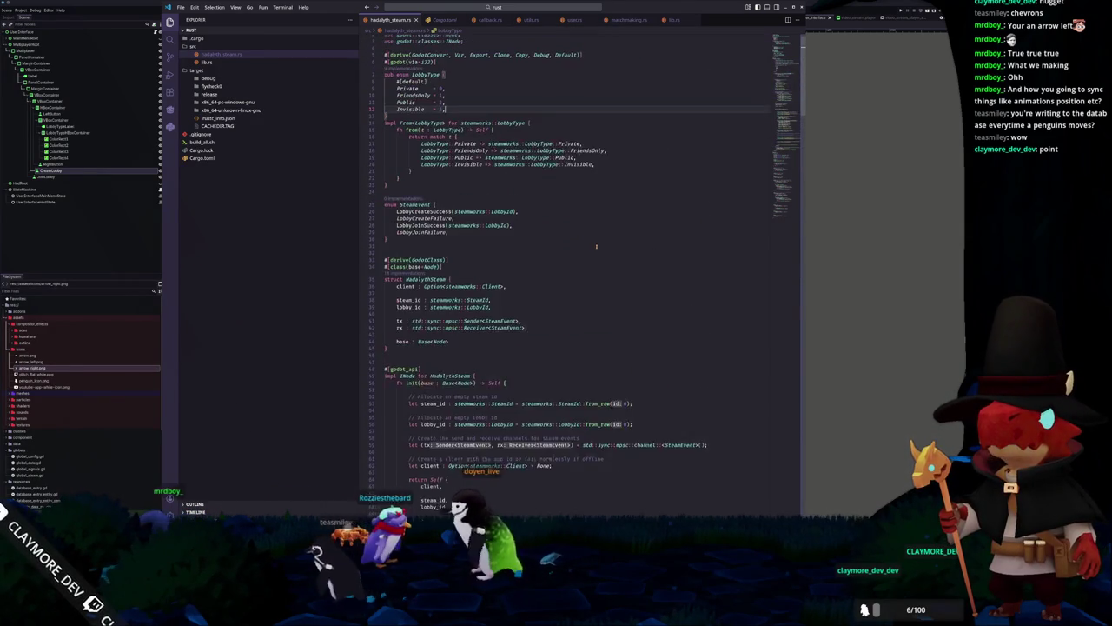
{"action": "scroll", "coordinate": [598, 238], "scroll_direction": "down", "scroll_amount": 20}
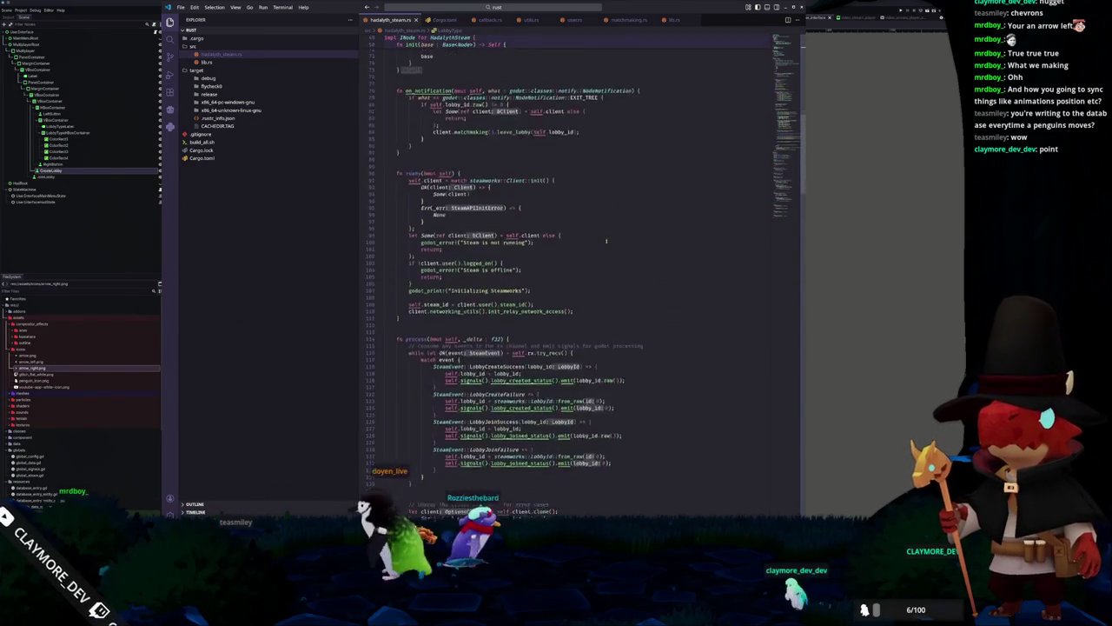
{"action": "scroll", "coordinate": [601, 240], "scroll_direction": "down", "scroll_amount": 15}
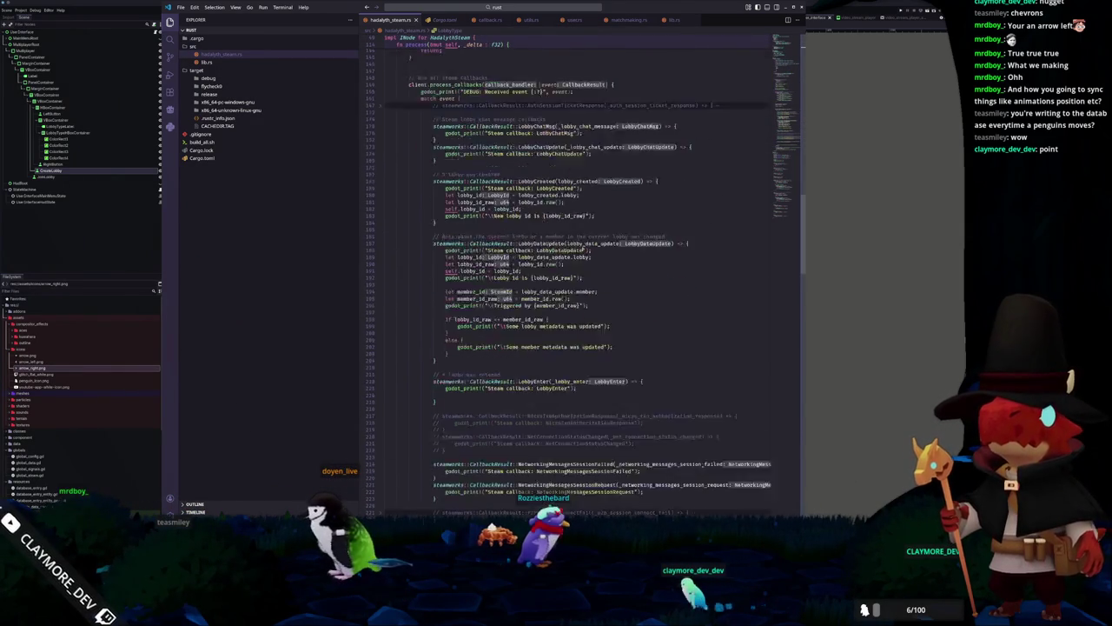
{"action": "scroll", "coordinate": [576, 247], "scroll_direction": "up", "scroll_amount": 1}
Switch to the Godot project's VS Code window and open global_steam.gd
{"action": "key", "text": "alt+Tab"}
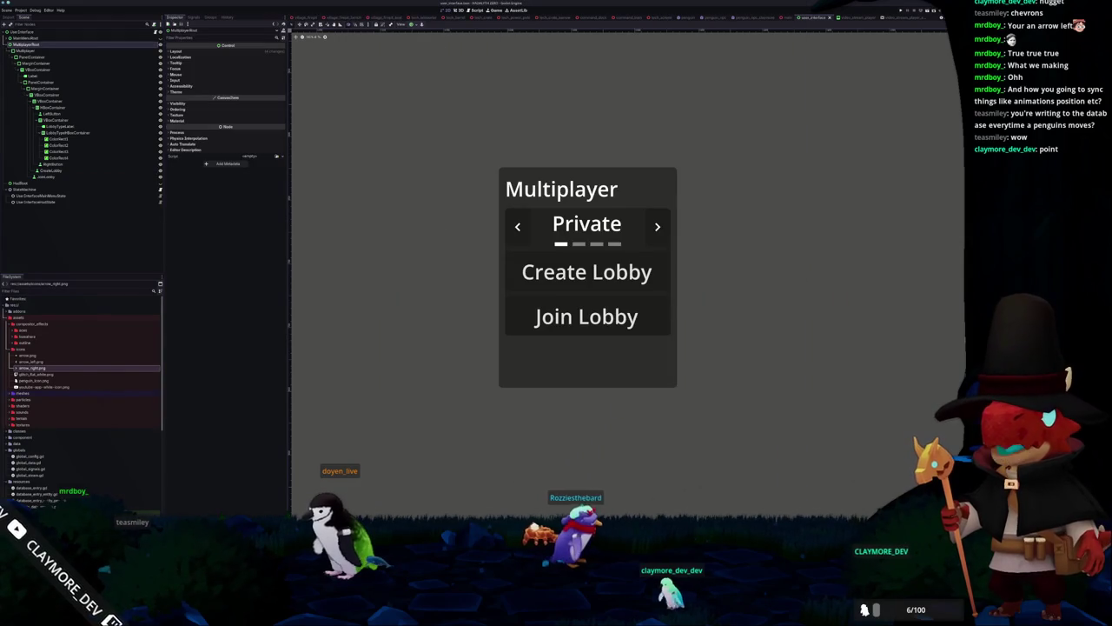
{"action": "key", "text": "alt+Tab"}
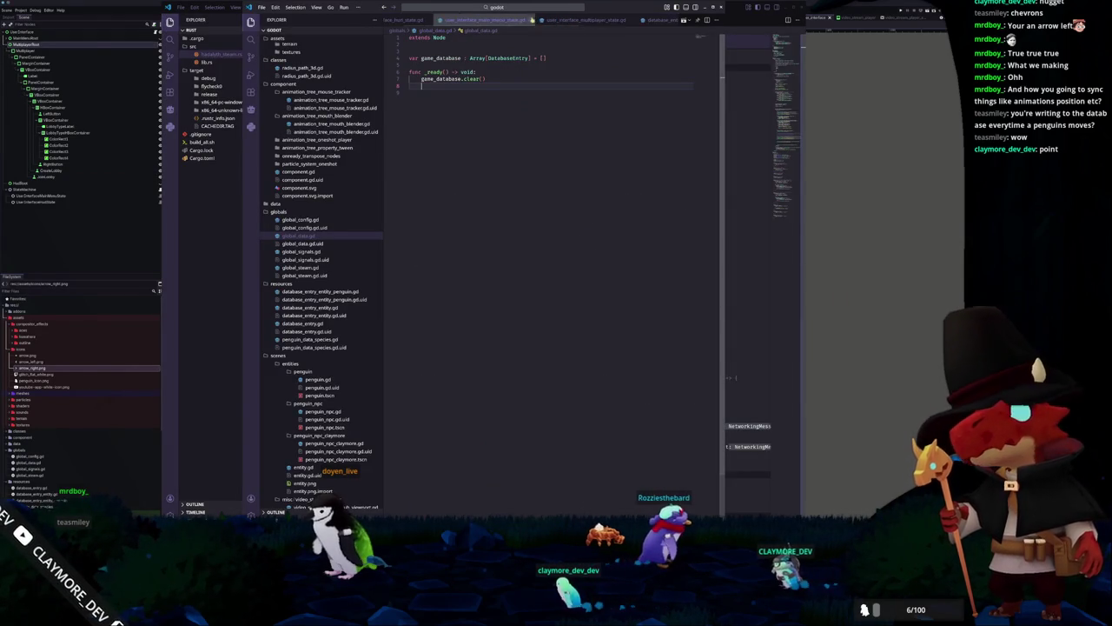
{"action": "left_click", "coordinate": [304, 267]}
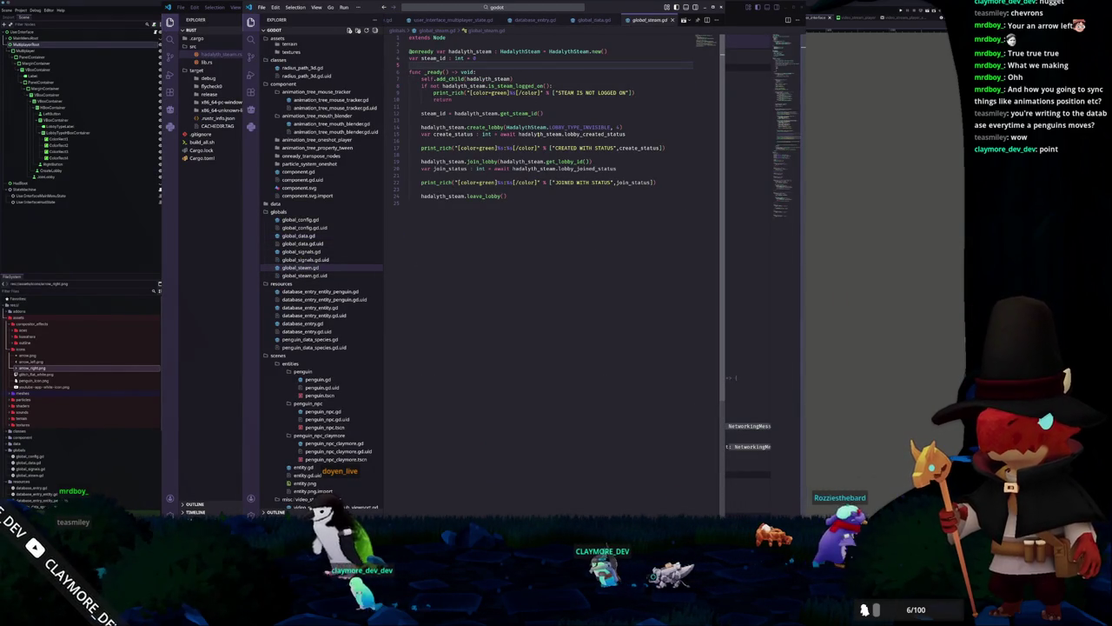
Select LOBBY_TYPE_INVISIBLE in global_steam.gd's create_lobby call and highlight uses of hadalyth_steam
{"action": "left_click", "coordinate": [616, 127]}
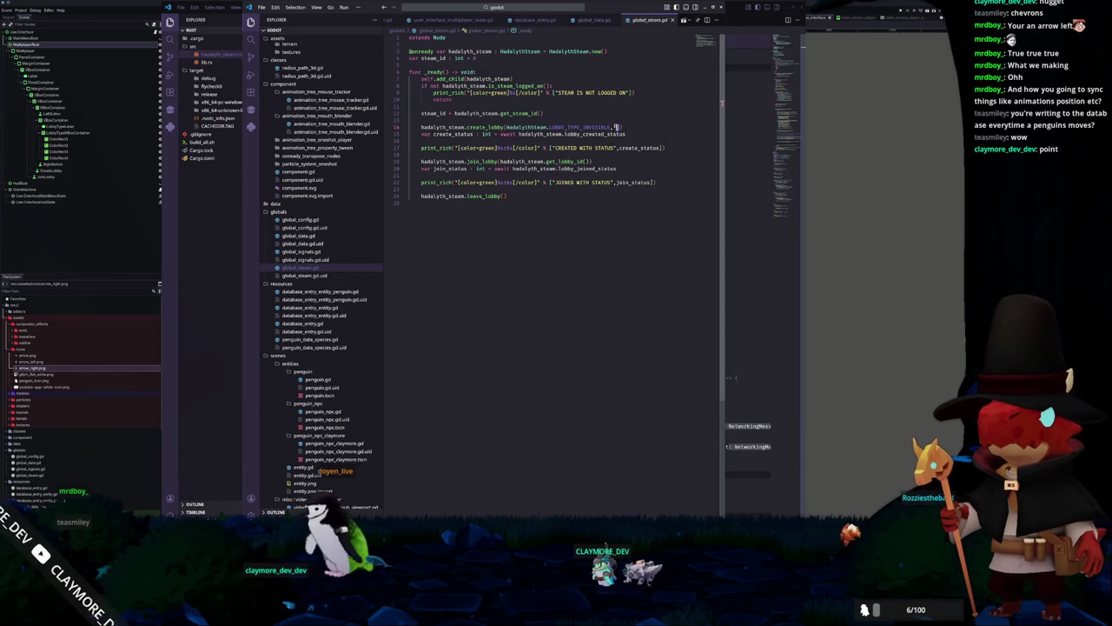
{"action": "mouse_move", "coordinate": [584, 127]}
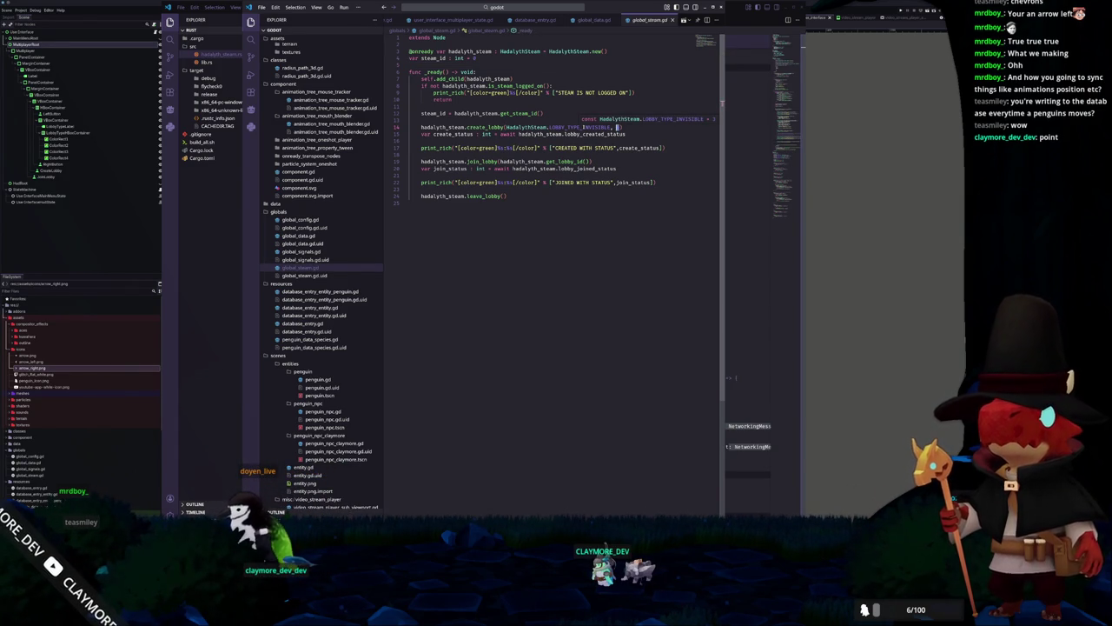
{"action": "double_click", "coordinate": [583, 127]}
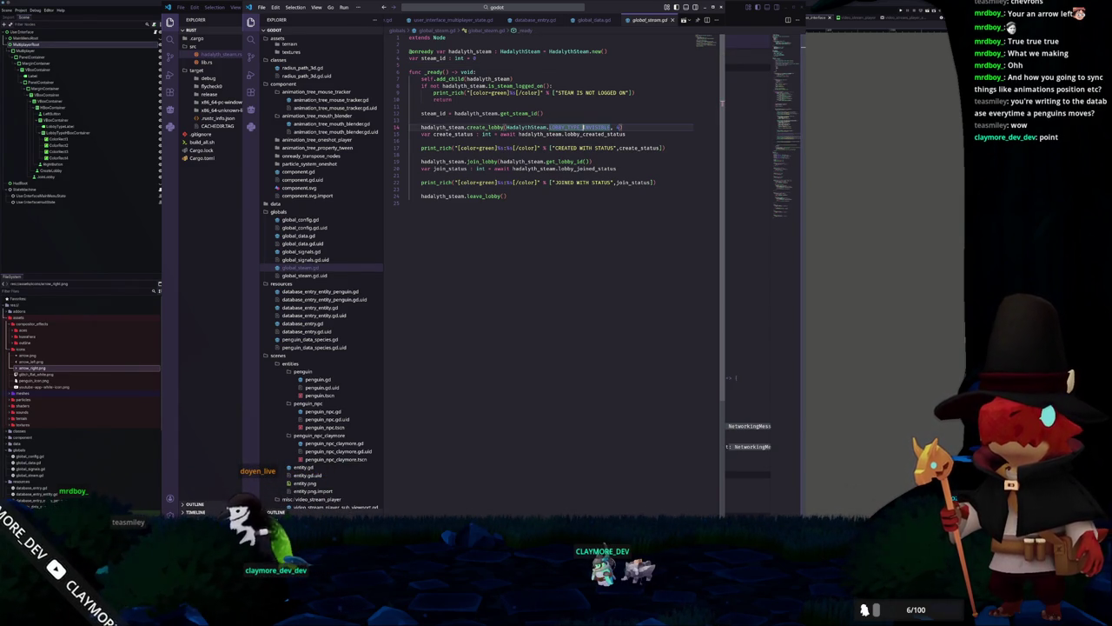
{"action": "left_click", "coordinate": [421, 127]}
{"action": "left_click", "coordinate": [479, 213]}
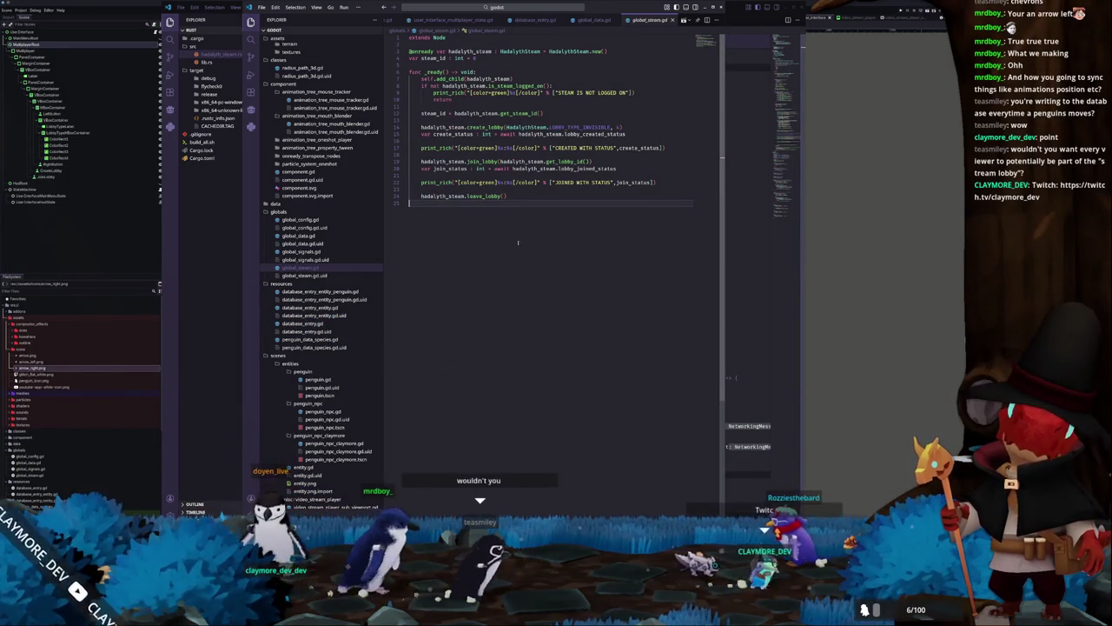
Review the create_lobby and leave_lobby lines, then return to Godot's Multiplayer menu scene
{"action": "mouse_move", "coordinate": [477, 126]}
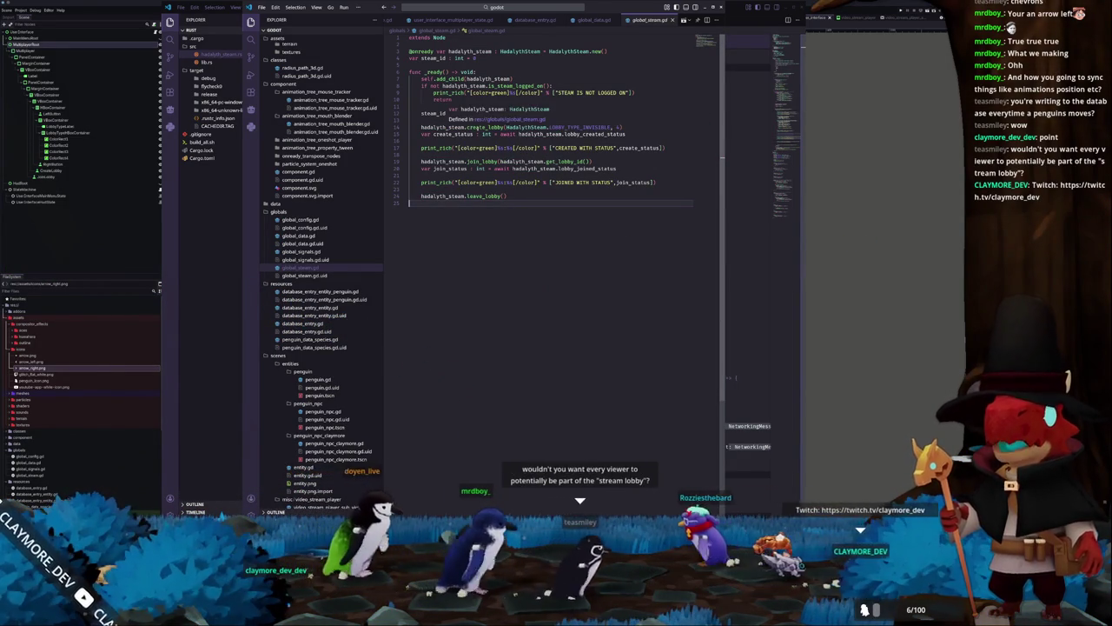
{"action": "left_click", "coordinate": [477, 127]}
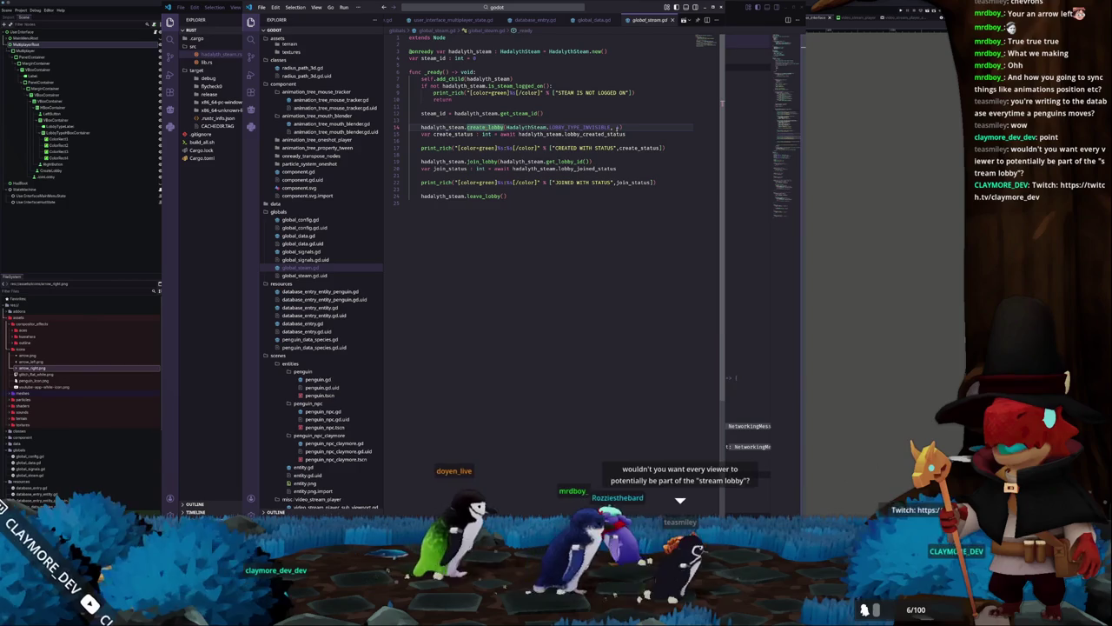
{"action": "key", "text": "shift+Home"}
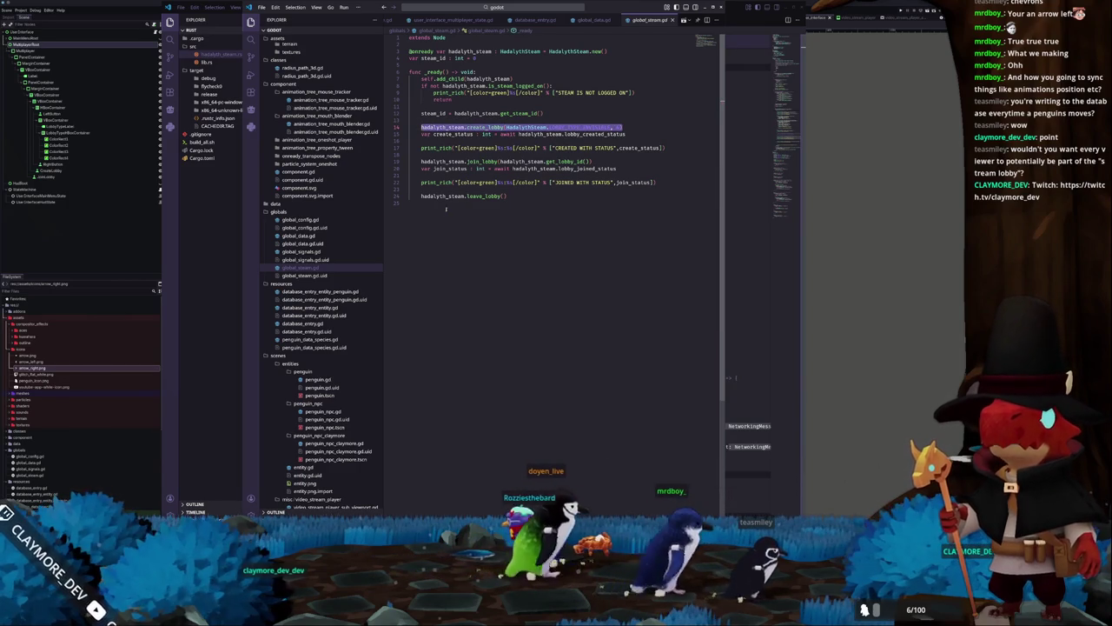
{"action": "left_click", "coordinate": [452, 226]}
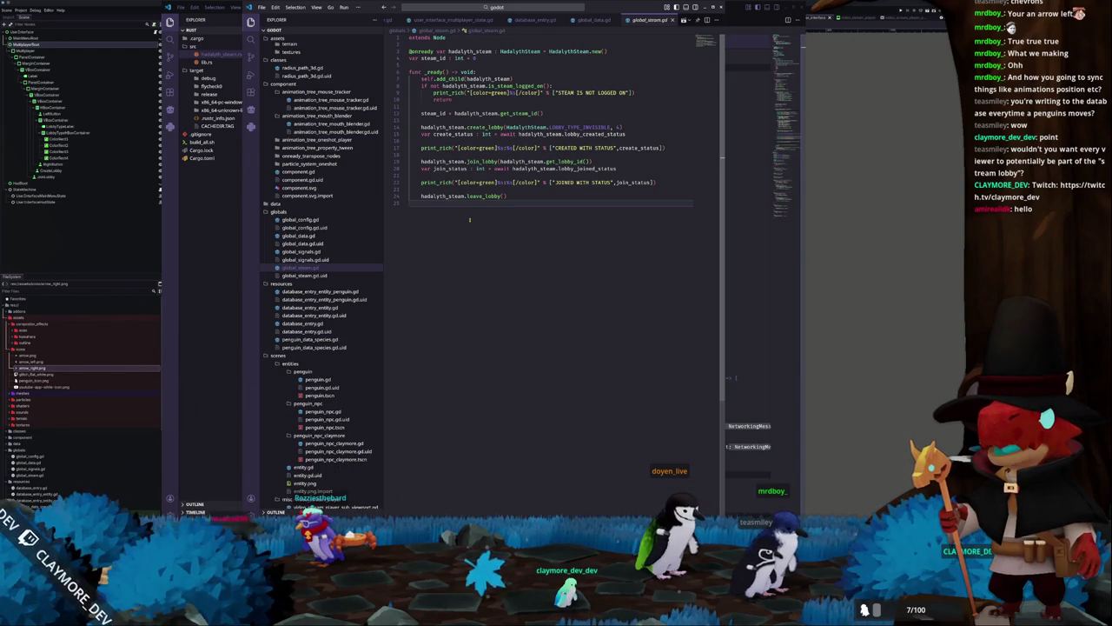
{"action": "key", "text": "Up"}
{"action": "key", "text": "Up"}
{"action": "key", "text": "Up"}
{"action": "key", "text": "Up"}
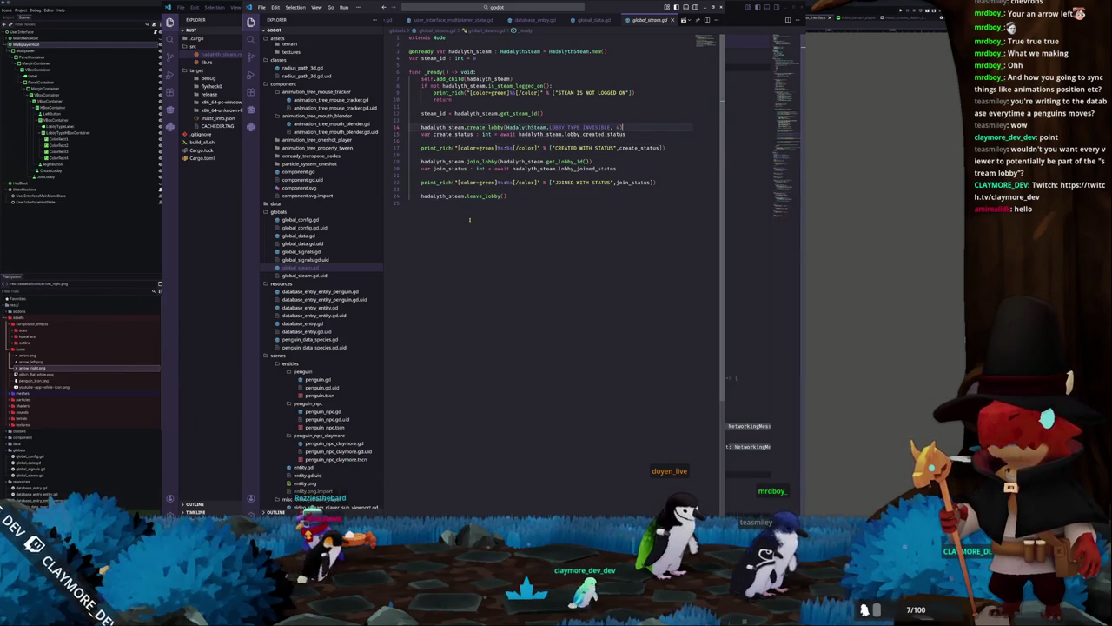
{"action": "key", "text": "Down"}
{"action": "key", "text": "Down"}
{"action": "key", "text": "Down"}
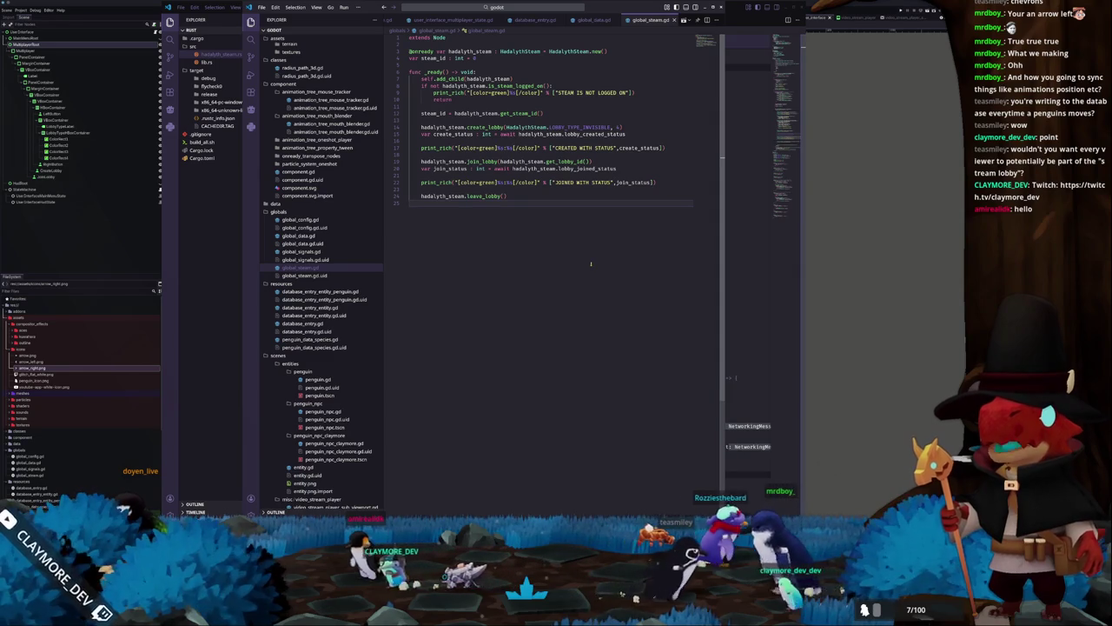
{"action": "key", "text": "alt+Tab"}
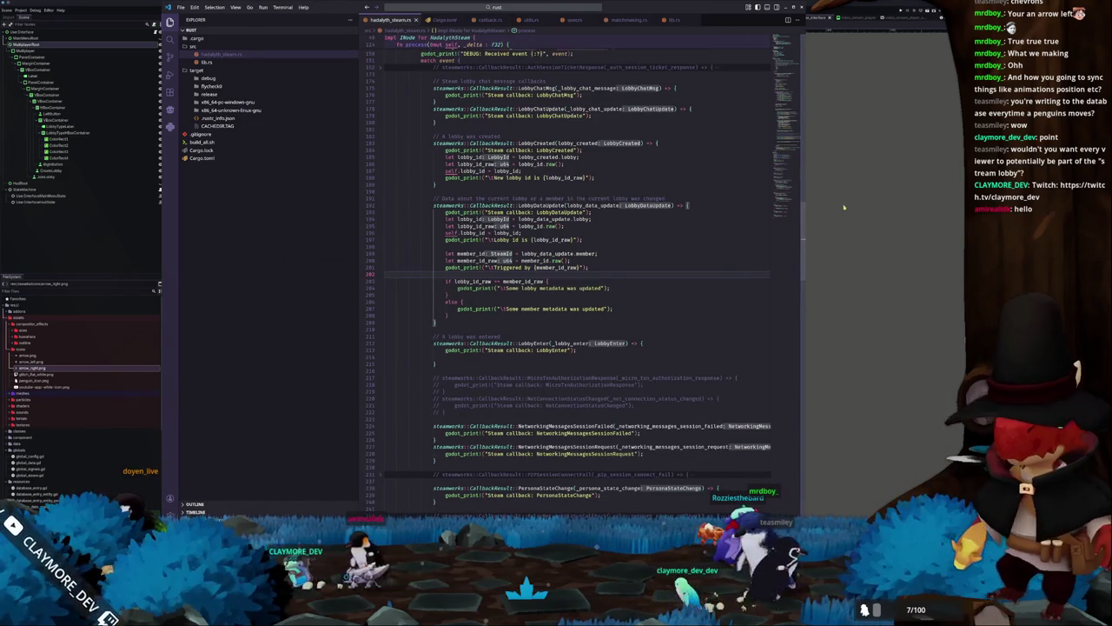
{"action": "key", "text": "alt+Tab"}
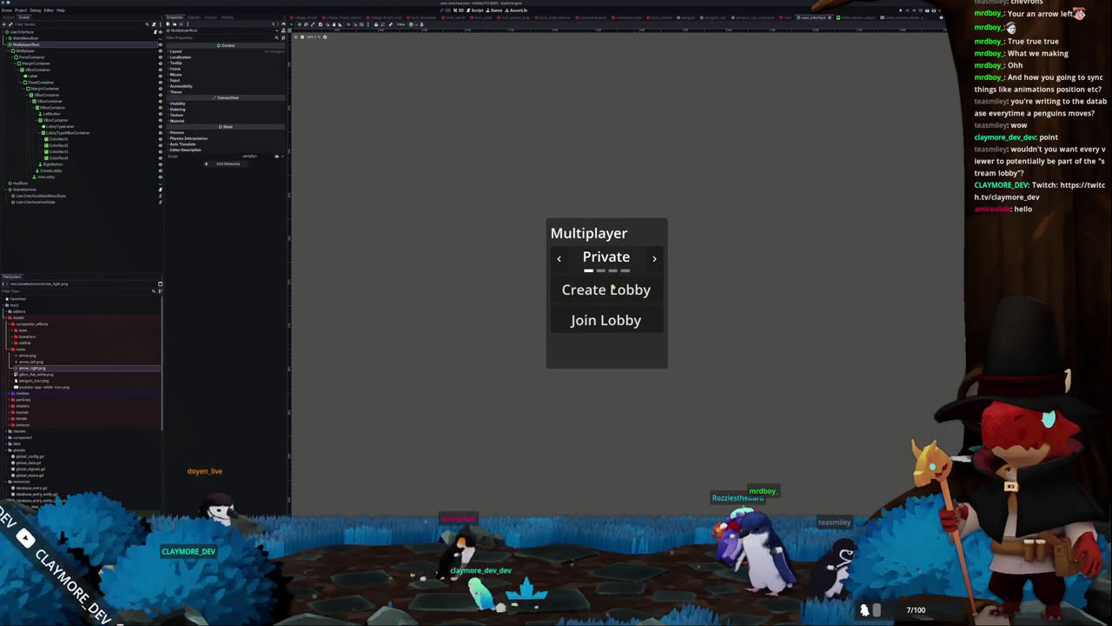
Add an HSlider child to the VBoxContainer, then undo it
{"action": "left_click", "coordinate": [612, 288]}
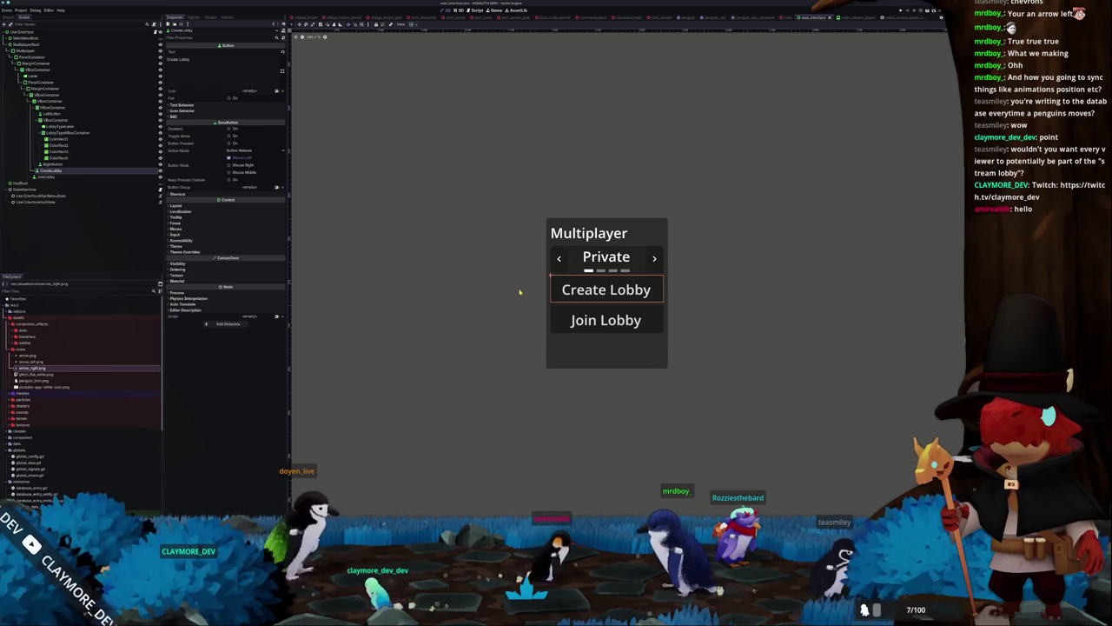
{"action": "right_click", "coordinate": [68, 120]}
{"action": "left_click", "coordinate": [87, 127]}
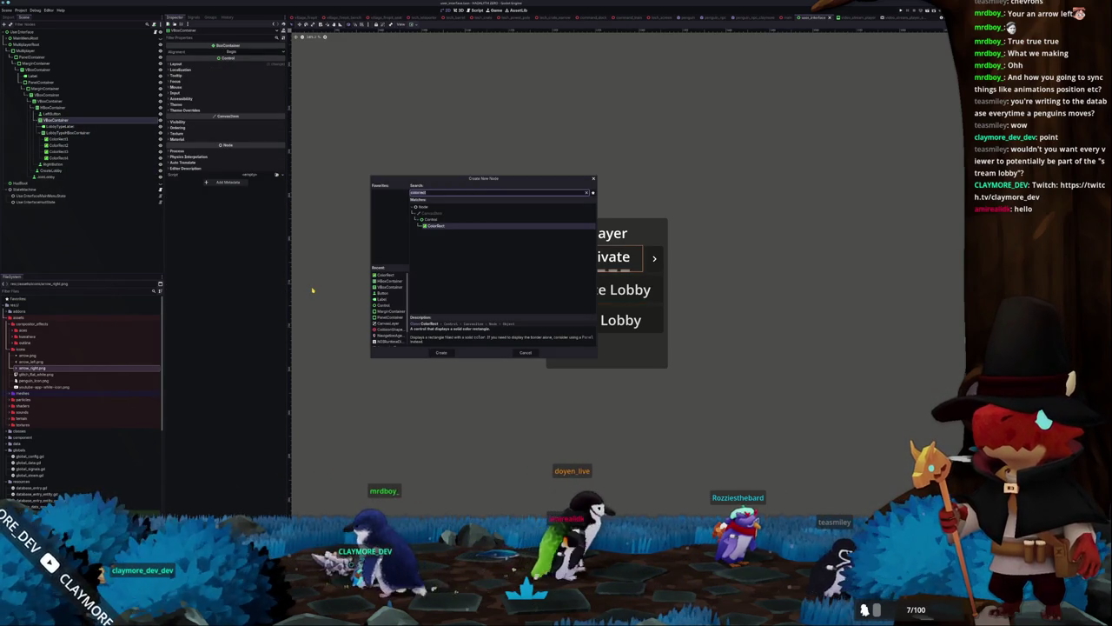
{"action": "key", "text": "ctrl+BackSpace"}
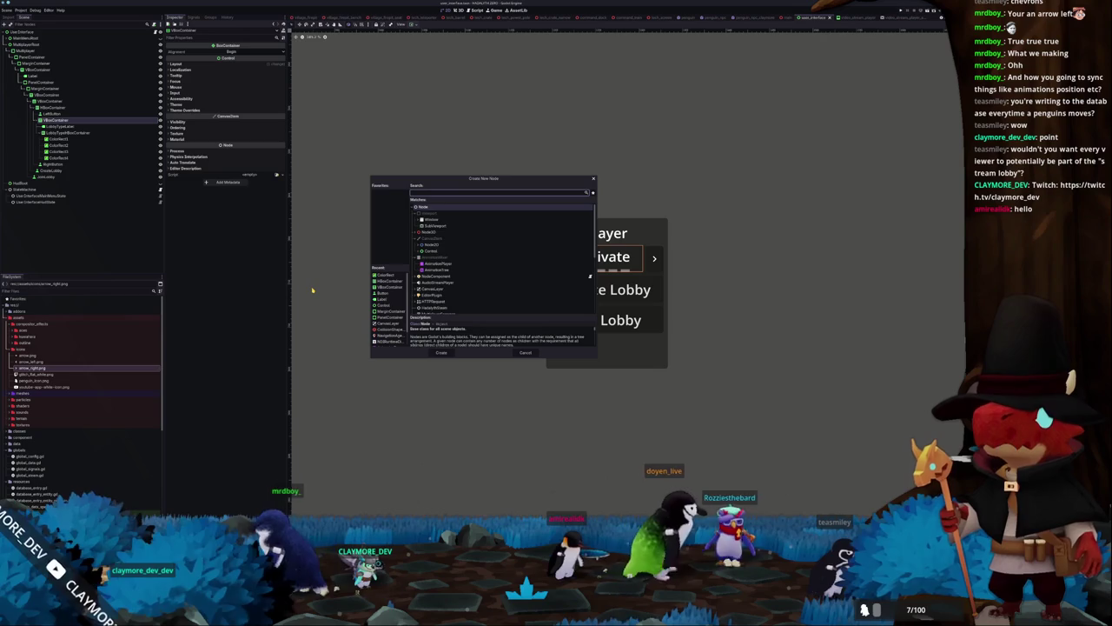
{"action": "type", "text": "h"}
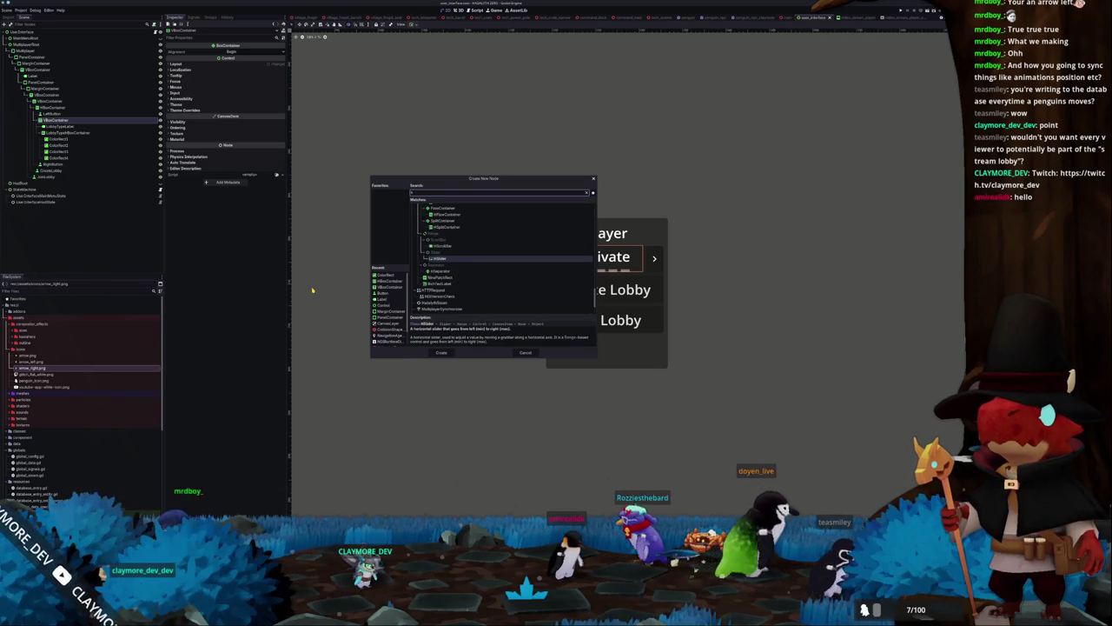
{"action": "key", "text": "Return"}
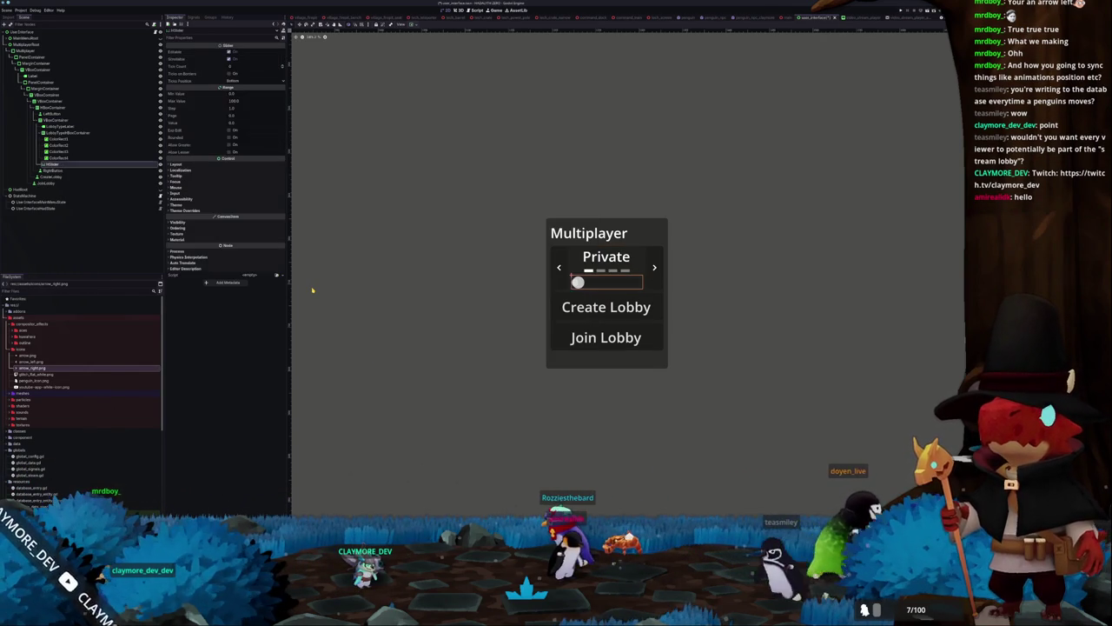
{"action": "key", "text": "ctrl+z"}
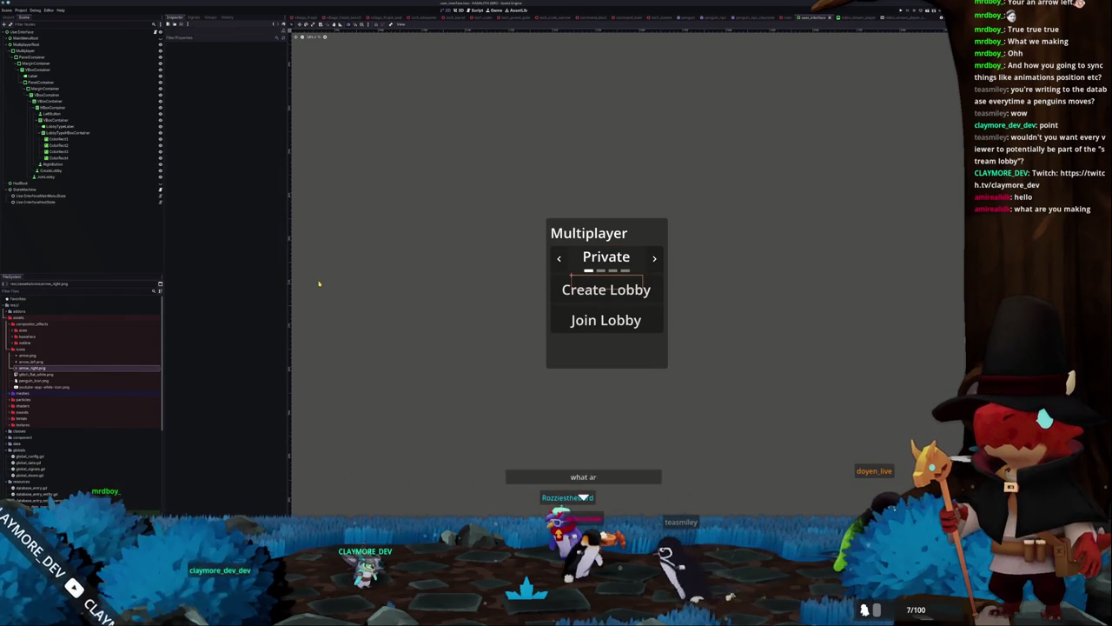
Add a SpinBox child node to the menu's VBoxContainer
{"action": "scroll", "coordinate": [355, 266], "scroll_direction": "down", "scroll_amount": 1}
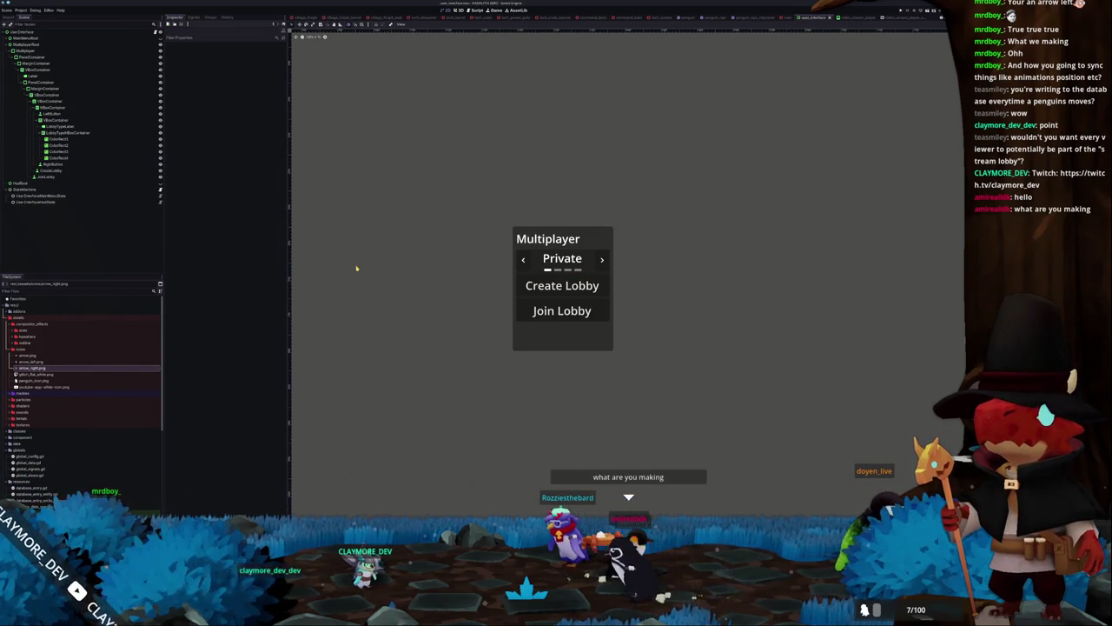
{"action": "left_click", "coordinate": [61, 120]}
{"action": "right_click", "coordinate": [57, 120]}
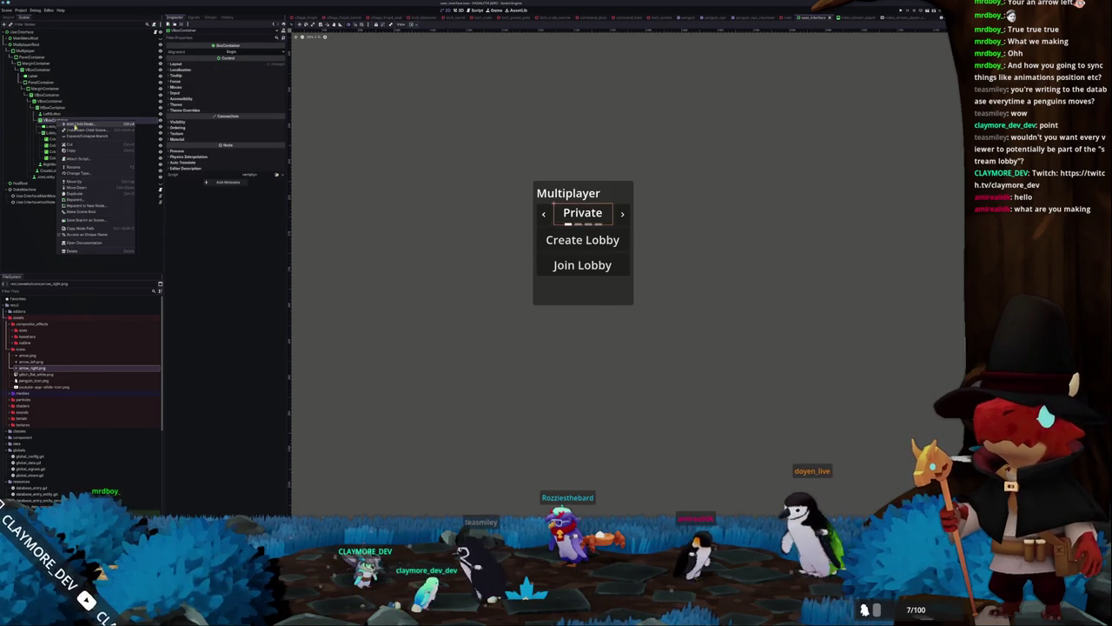
{"action": "left_click", "coordinate": [76, 124]}
{"action": "type", "text": "slider"}
{"action": "key", "text": "ctrl+a"}
{"action": "type", "text": "sp"}
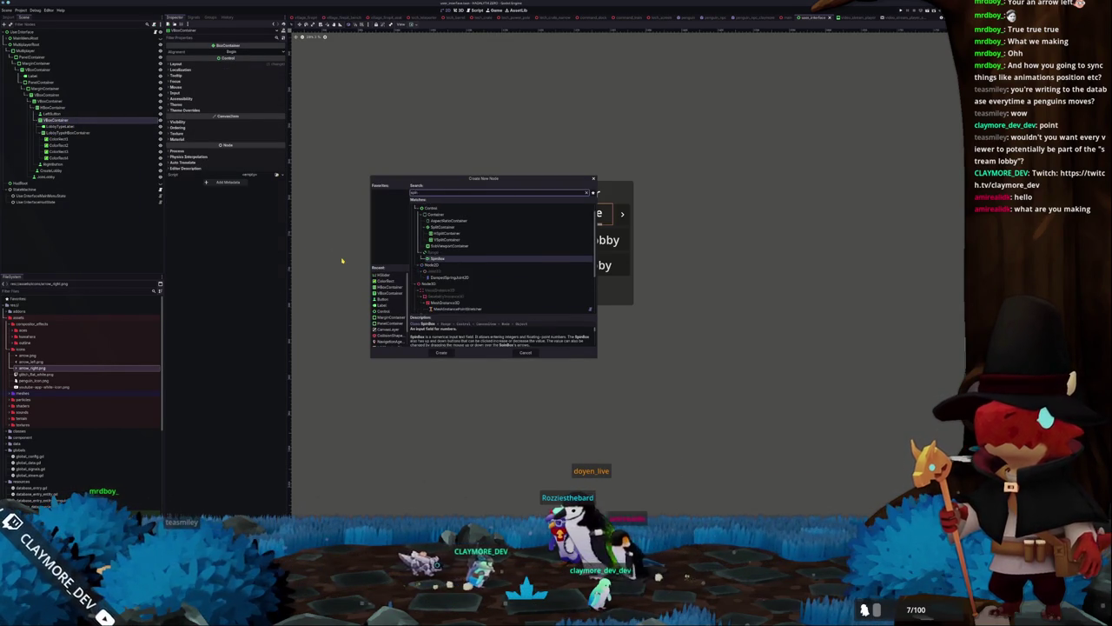
{"action": "key", "text": "Return"}
Drag the SpinBox in the Scene dock so it sits just above CreateLobby
{"action": "left_click_drag", "start_coordinate": [54, 163], "coordinate": [55, 104]}
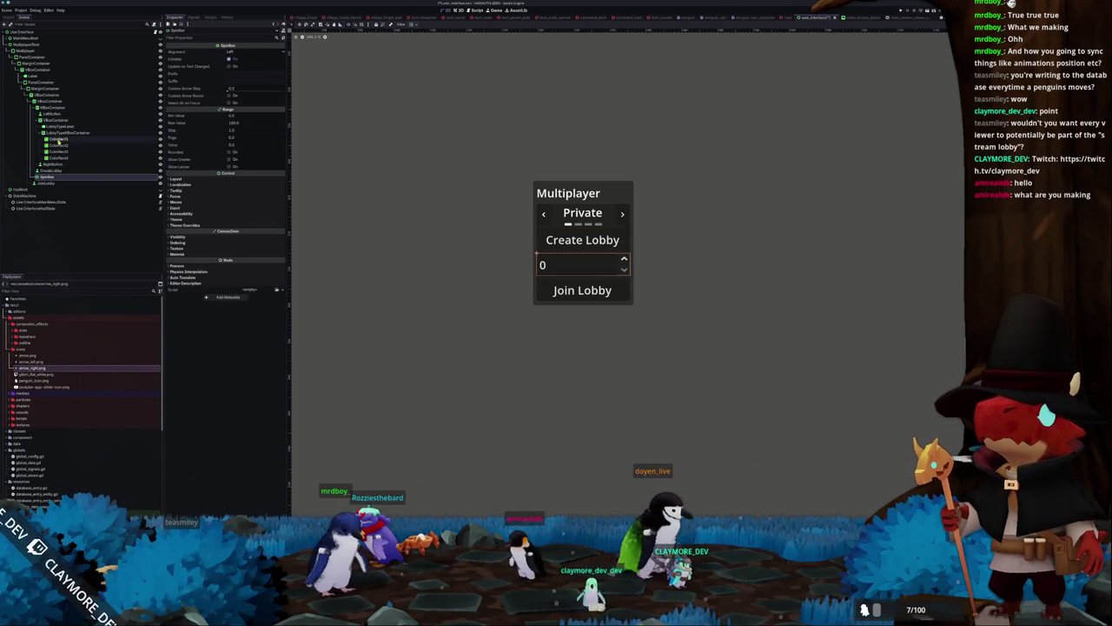
{"action": "left_click_drag", "start_coordinate": [45, 117], "coordinate": [45, 172]}
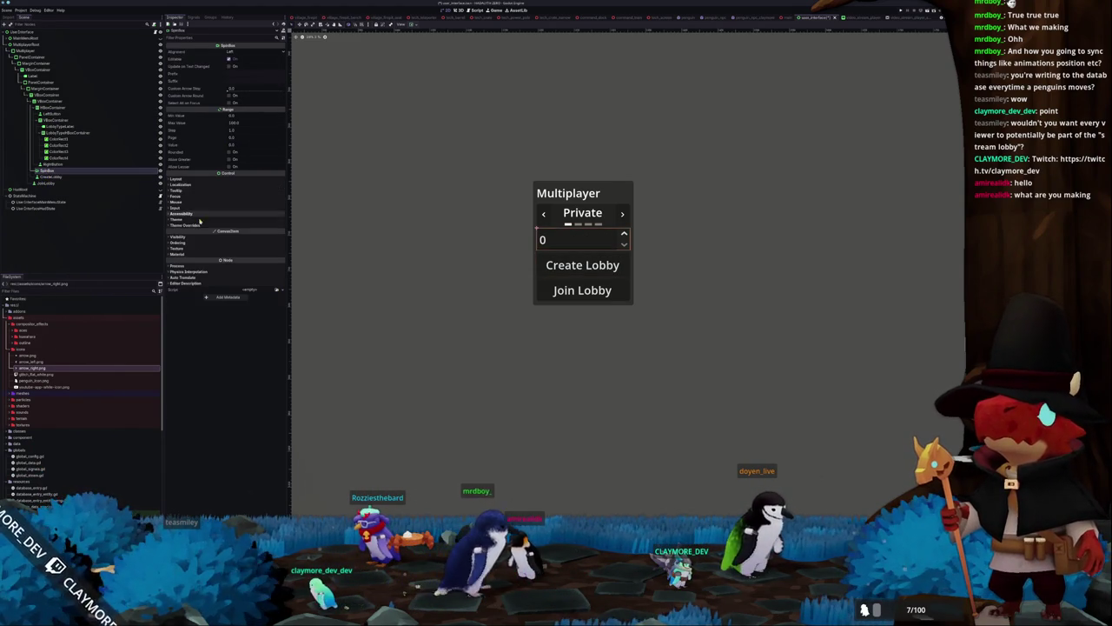
{"action": "scroll", "coordinate": [466, 253], "scroll_direction": "up", "scroll_amount": 1}
{"action": "scroll", "coordinate": [466, 252], "scroll_direction": "up", "scroll_amount": 2}
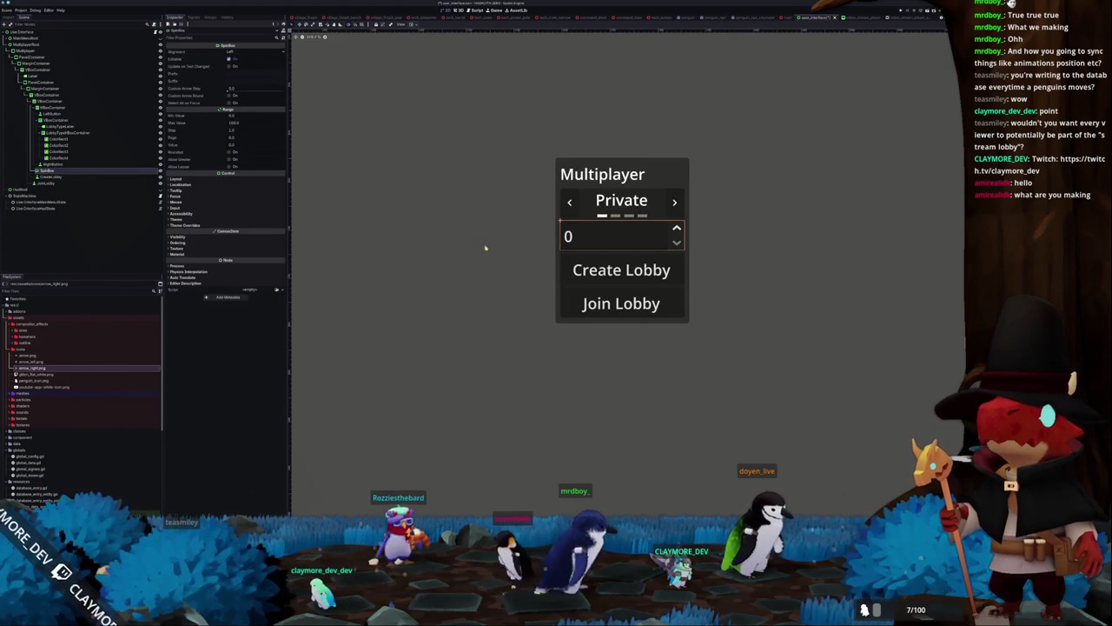
{"action": "scroll", "coordinate": [485, 248], "scroll_direction": "up", "scroll_amount": 2}
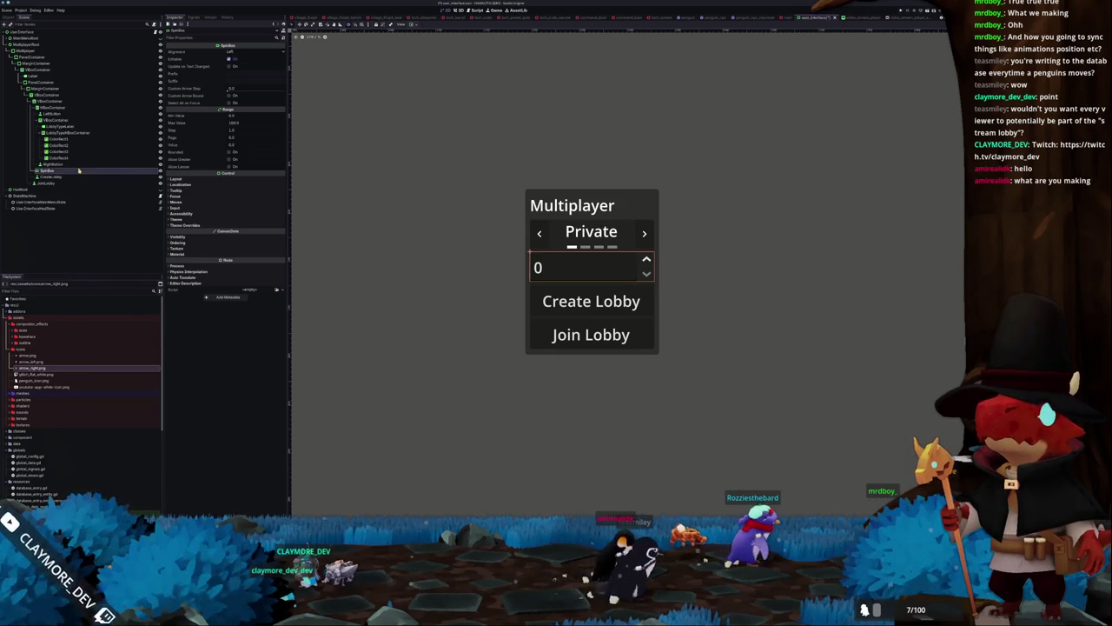
{"action": "left_click", "coordinate": [61, 102]}
{"action": "right_click", "coordinate": [61, 102]}
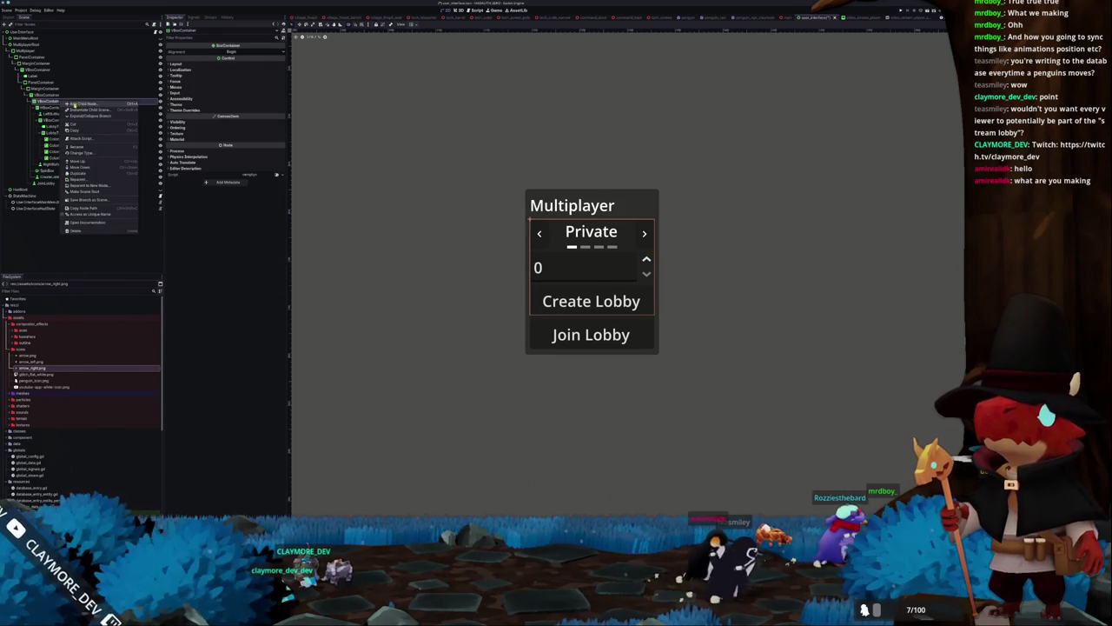
Add an HBoxContainer above CreateLobby and move the SpinBox inside it
{"action": "left_click", "coordinate": [96, 104]}
{"action": "type", "text": "hbox"}
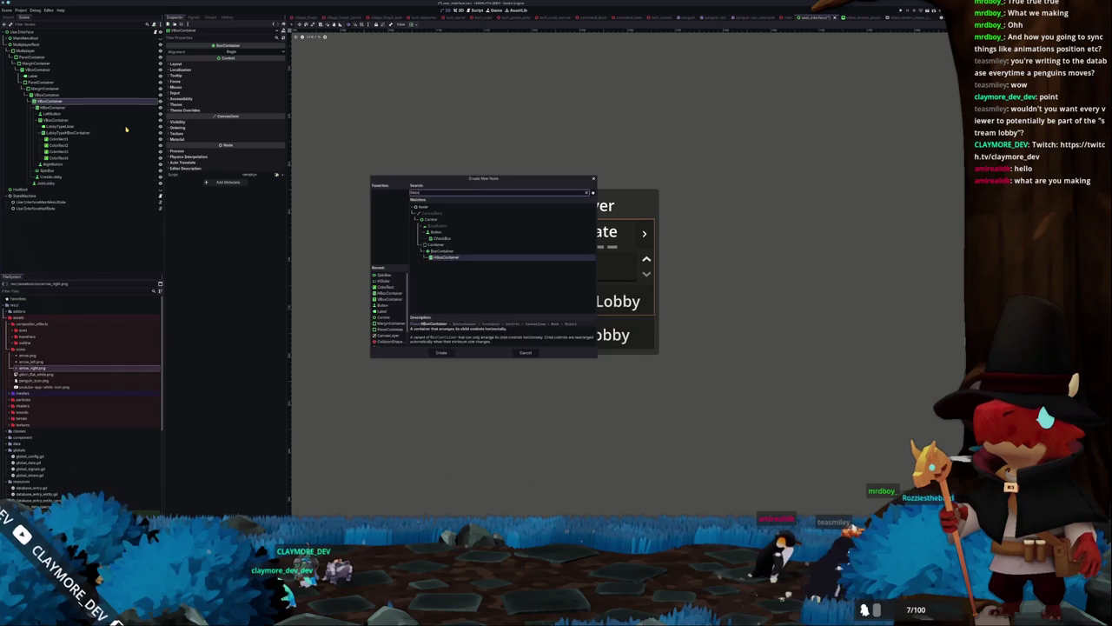
{"action": "key", "text": "Return"}
{"action": "left_click_drag", "start_coordinate": [47, 101], "coordinate": [56, 177]}
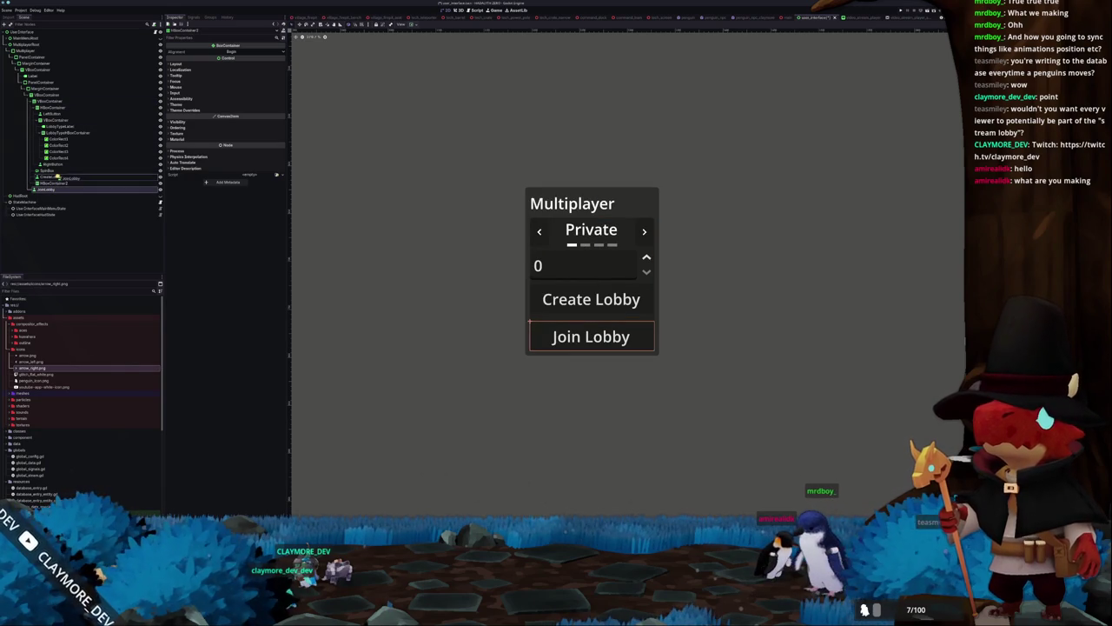
{"action": "left_click", "coordinate": [52, 183]}
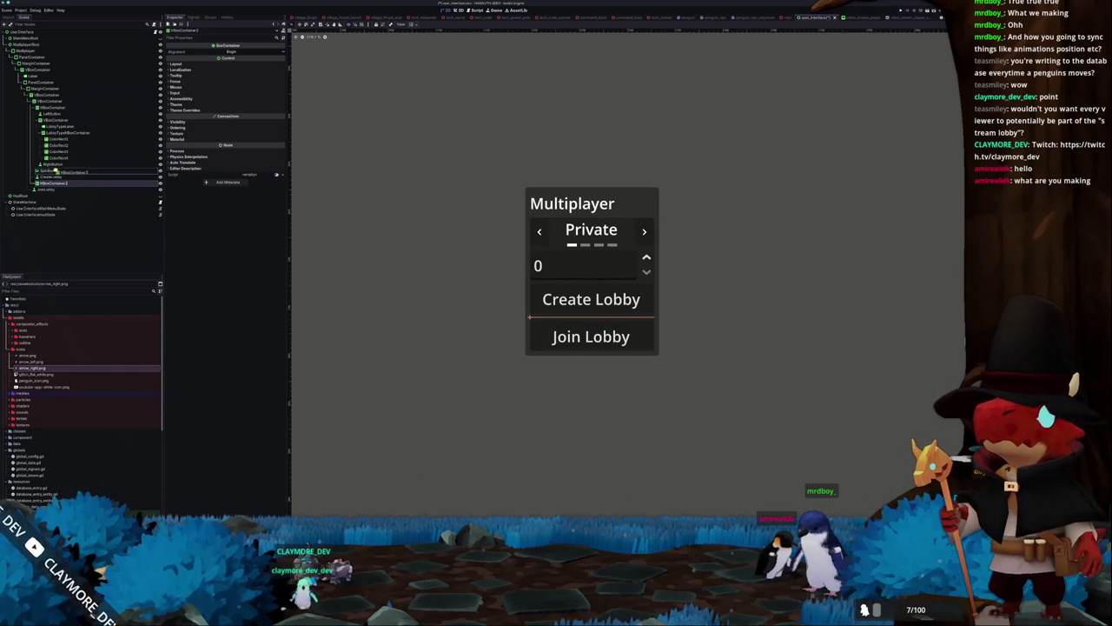
{"action": "left_click_drag", "start_coordinate": [52, 183], "coordinate": [54, 171]}
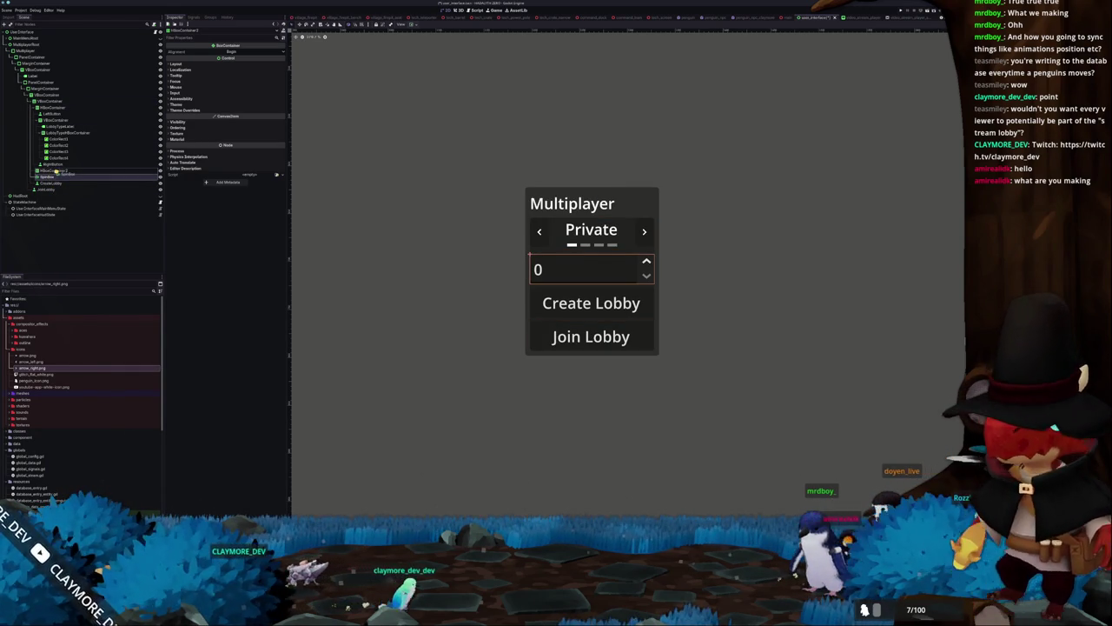
{"action": "left_click", "coordinate": [56, 175]}
{"action": "left_click", "coordinate": [54, 170]}
Add a Label before the SpinBox in HBoxContainer2 and leave its text empty
{"action": "right_click", "coordinate": [54, 170]}
{"action": "left_click", "coordinate": [87, 174]}
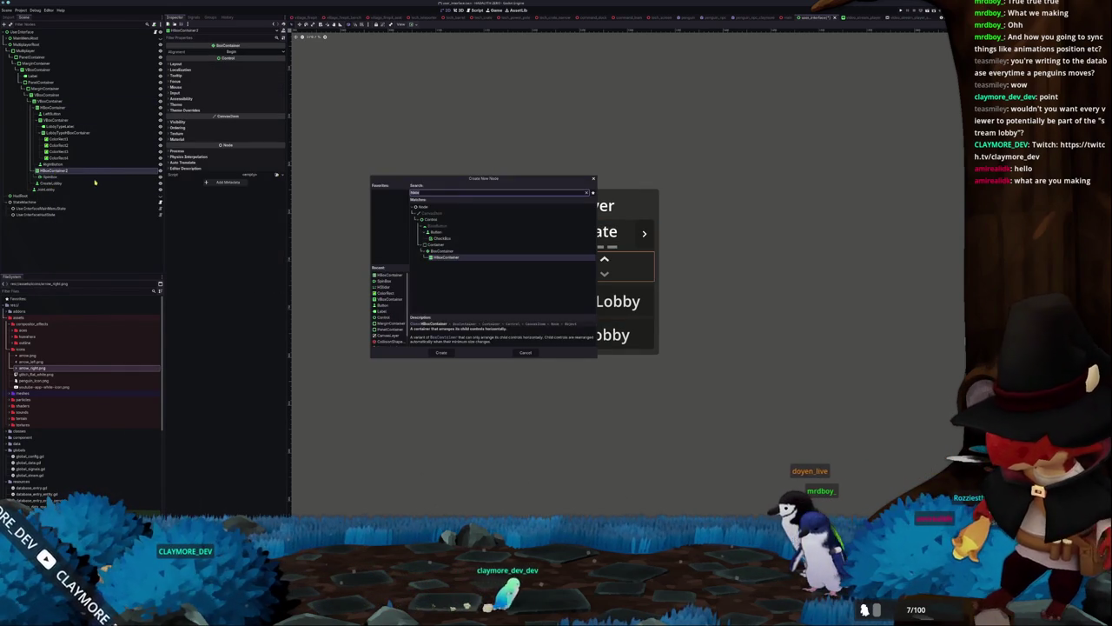
{"action": "type", "text": "bel"}
{"action": "key", "text": "Return"}
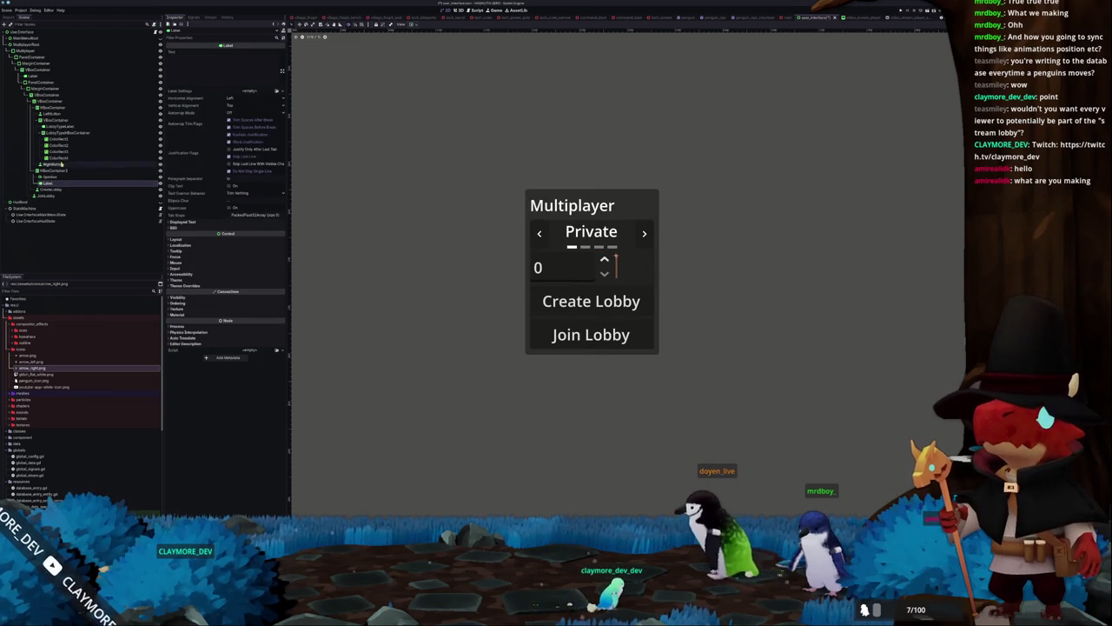
{"action": "left_click_drag", "start_coordinate": [47, 178], "coordinate": [47, 174]}
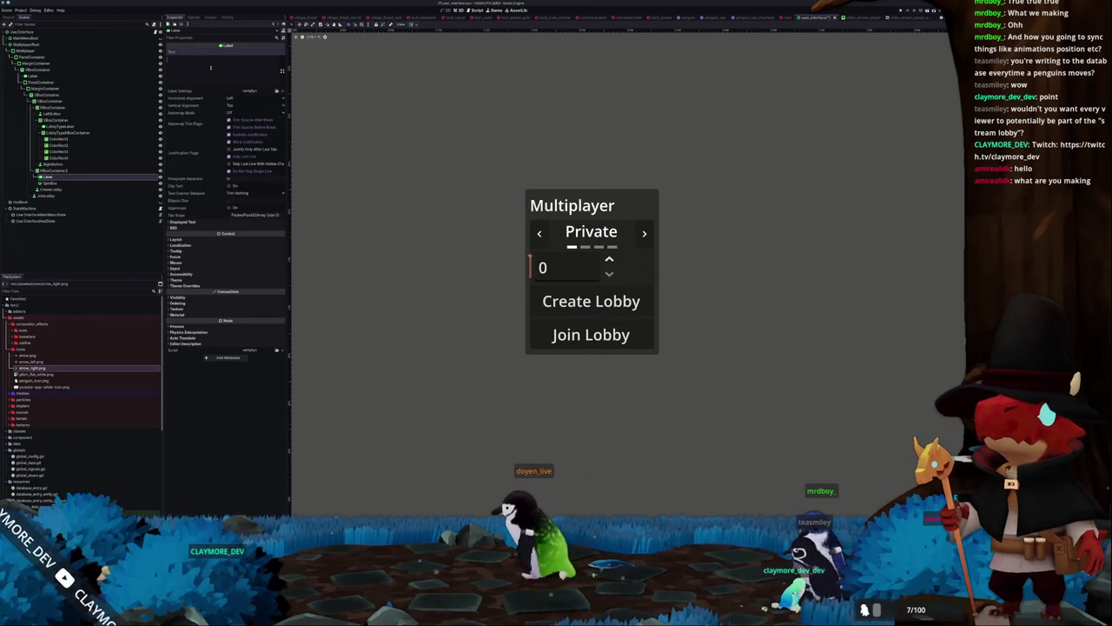
{"action": "type", "text": "Num"}
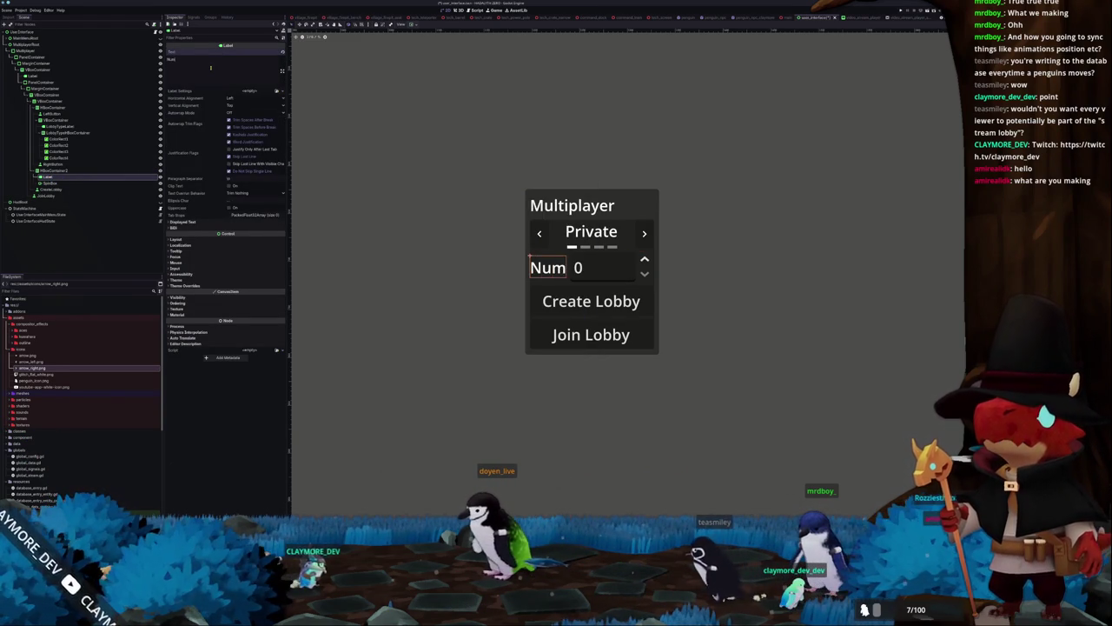
{"action": "key", "text": "BackSpace"}
{"action": "key", "text": "BackSpace"}
{"action": "key", "text": "BackSpace"}
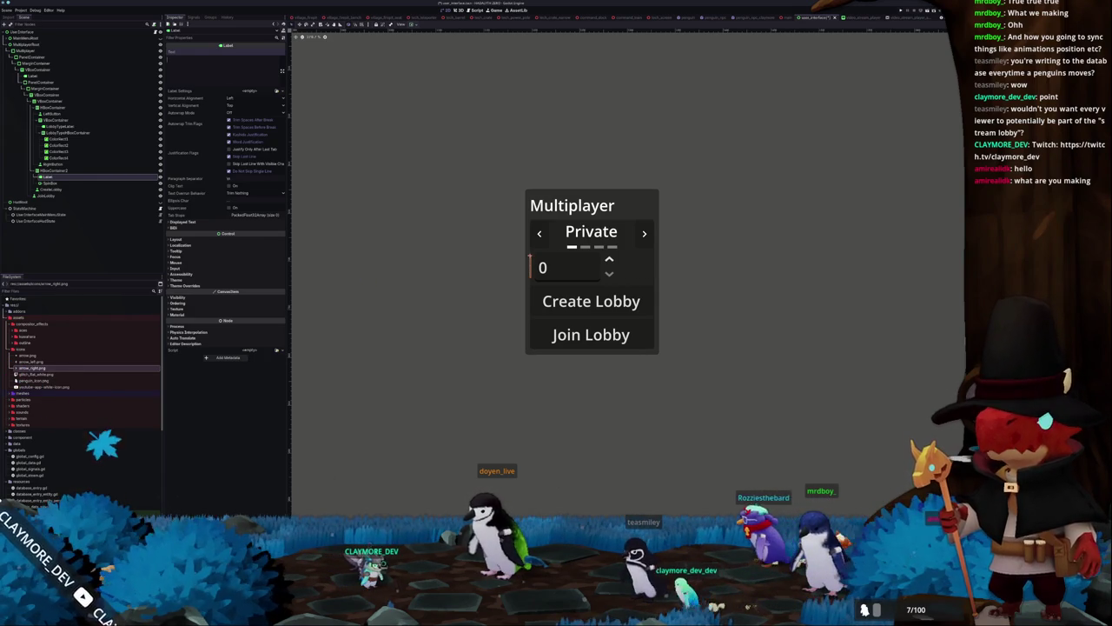
{"action": "key", "text": "alt+Tab"}
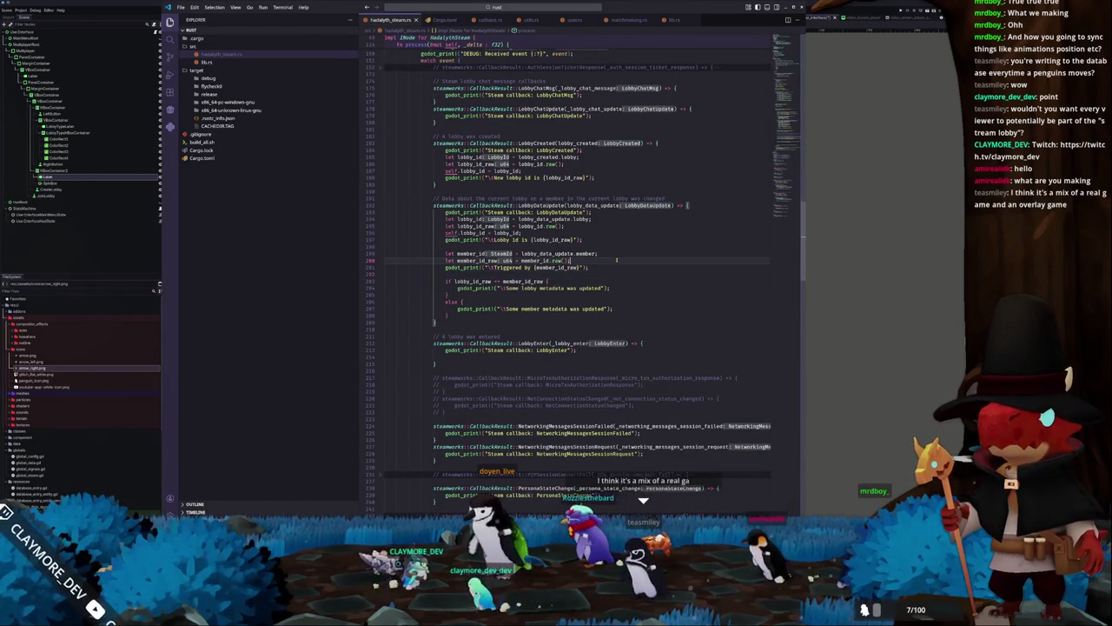
Scroll through the lobby data callback code in hadalyth_steam.rs
{"action": "left_click", "coordinate": [616, 259]}
{"action": "scroll", "coordinate": [617, 258], "scroll_direction": "up", "scroll_amount": 4}
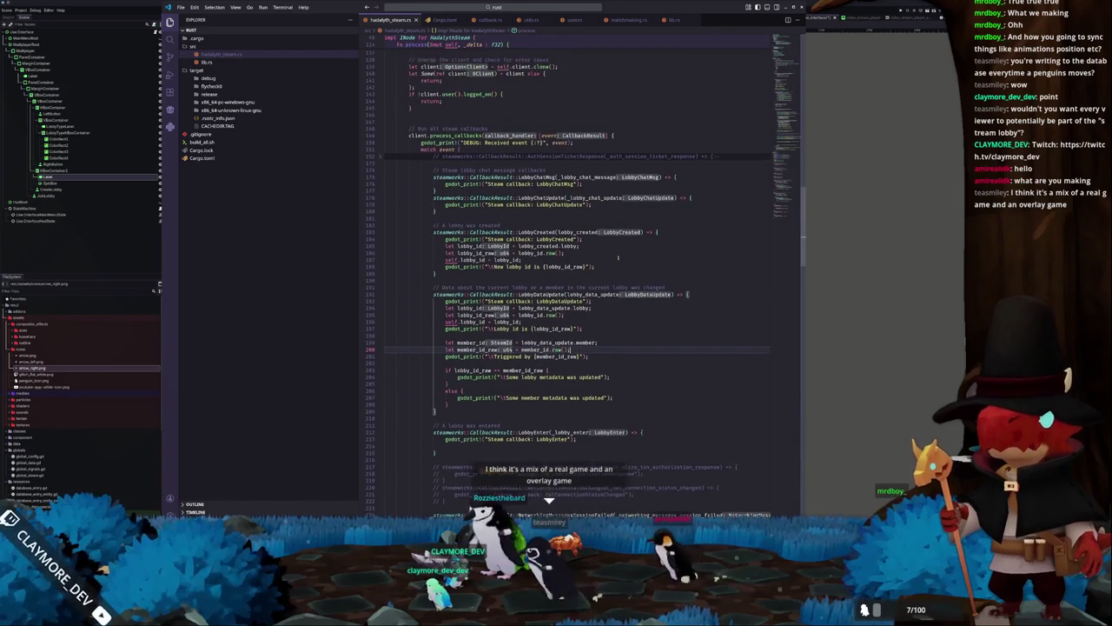
{"action": "scroll", "coordinate": [618, 257], "scroll_direction": "up", "scroll_amount": 13}
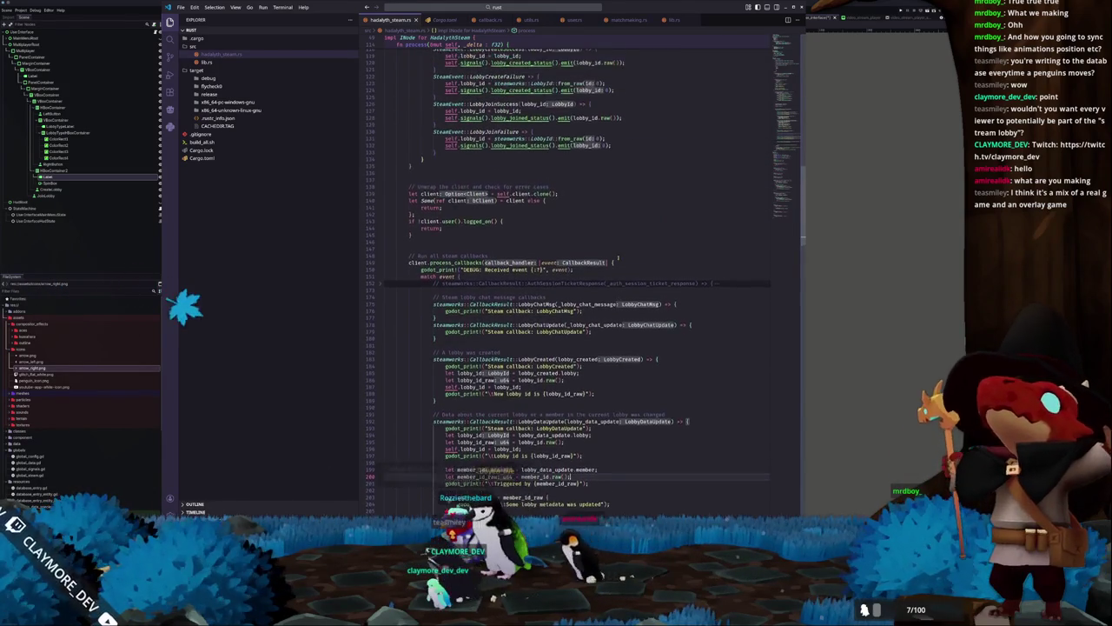
{"action": "scroll", "coordinate": [618, 257], "scroll_direction": "up", "scroll_amount": 3}
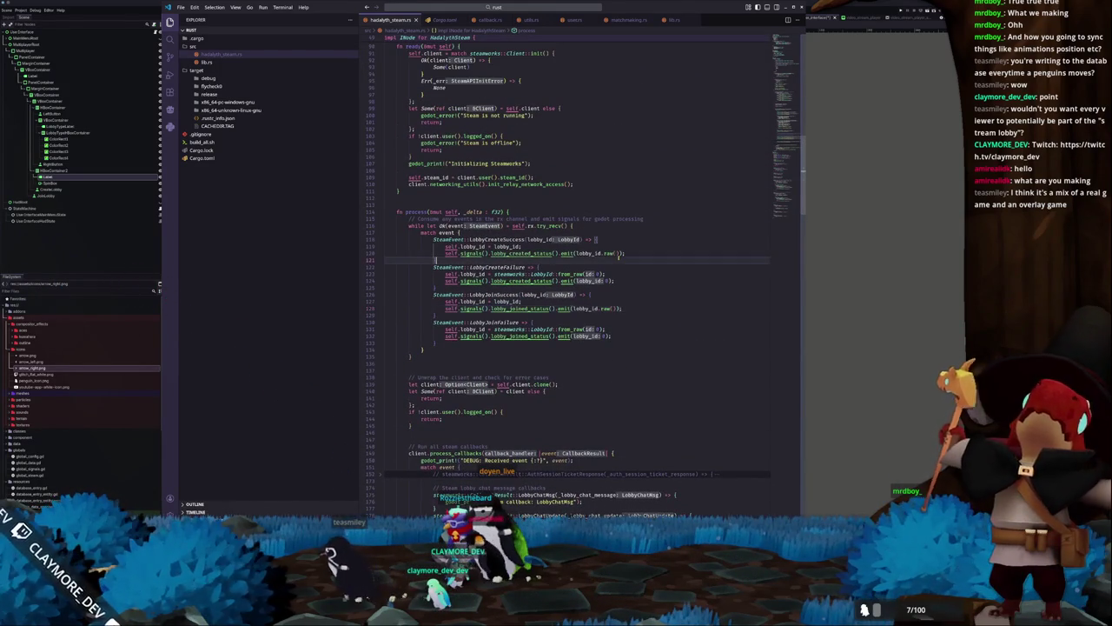
{"action": "left_click", "coordinate": [640, 252]}
{"action": "scroll", "coordinate": [640, 252], "scroll_direction": "up", "scroll_amount": 11}
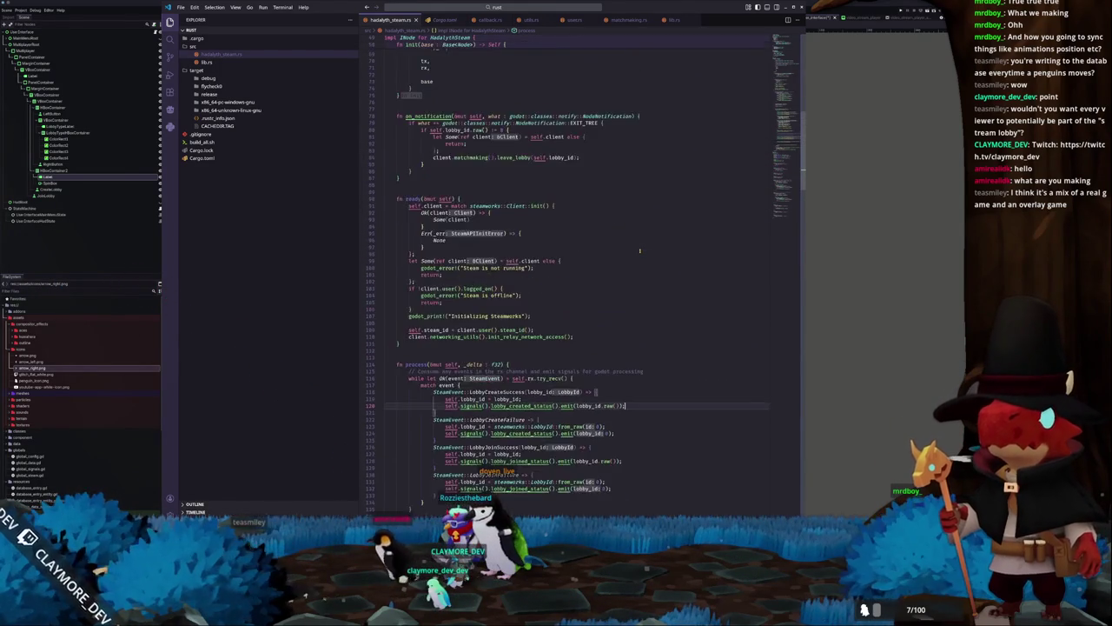
{"action": "scroll", "coordinate": [640, 252], "scroll_direction": "up", "scroll_amount": 18}
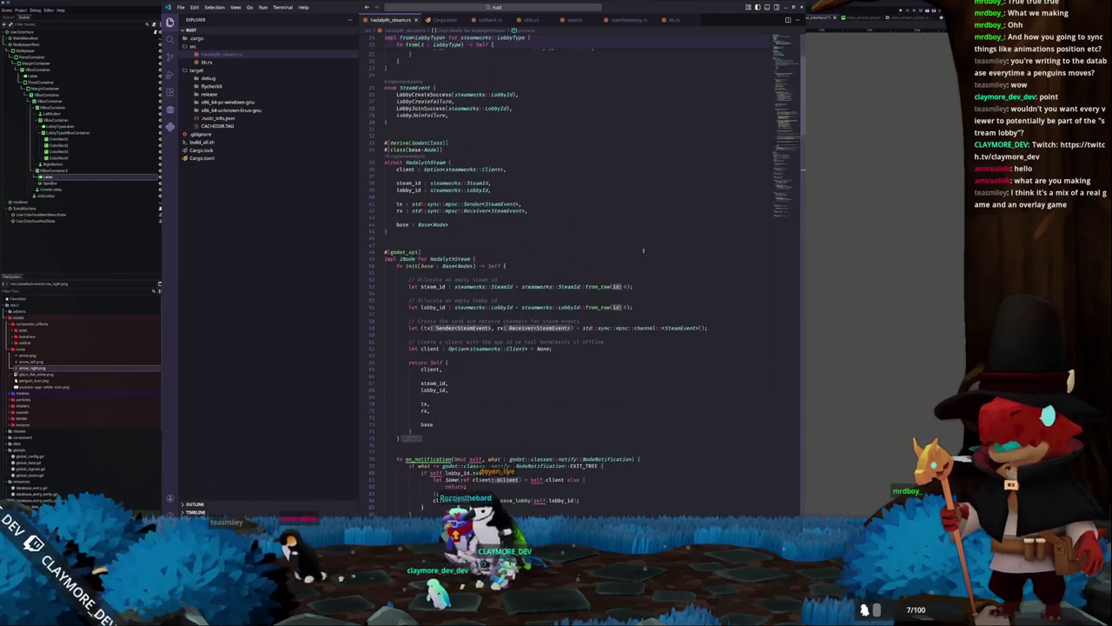
{"action": "scroll", "coordinate": [672, 225], "scroll_direction": "down", "scroll_amount": 16}
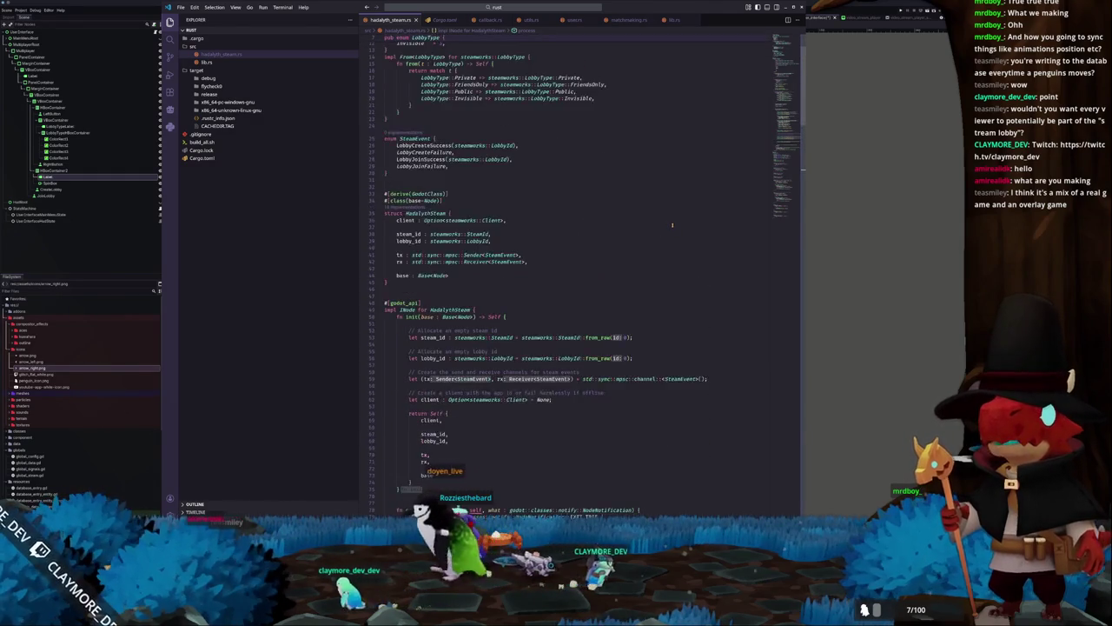
{"action": "scroll", "coordinate": [671, 225], "scroll_direction": "down", "scroll_amount": 19}
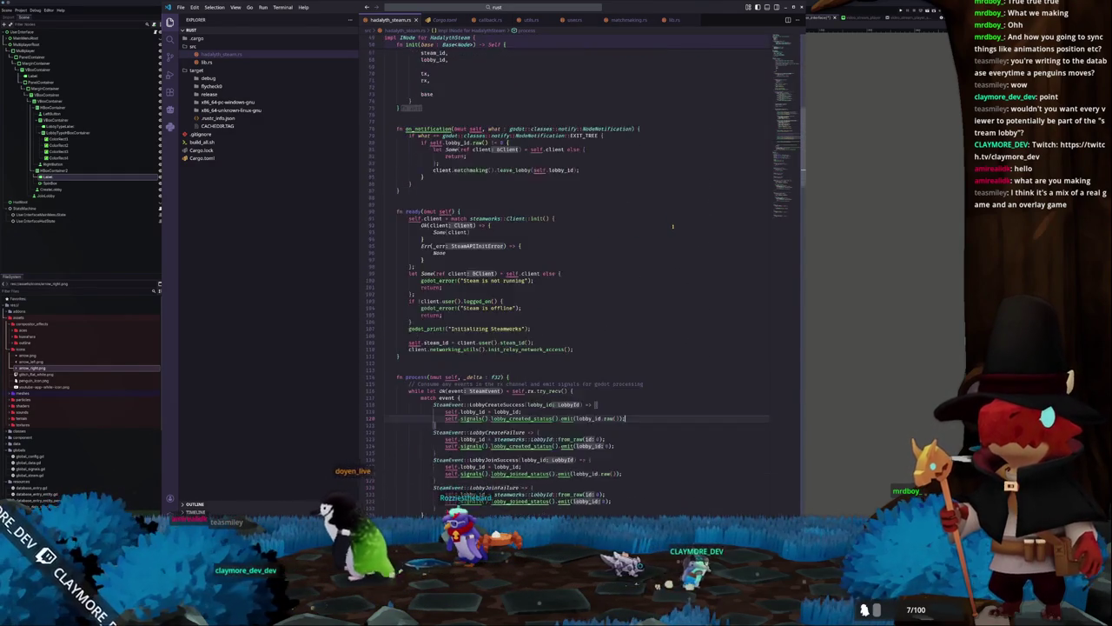
{"action": "scroll", "coordinate": [672, 228], "scroll_direction": "down", "scroll_amount": 2}
{"action": "left_click", "coordinate": [671, 229]}
Highlight max_members in create_lobby to see where it's used, then return to Godot
{"action": "scroll", "coordinate": [660, 236], "scroll_direction": "down", "scroll_amount": 2}
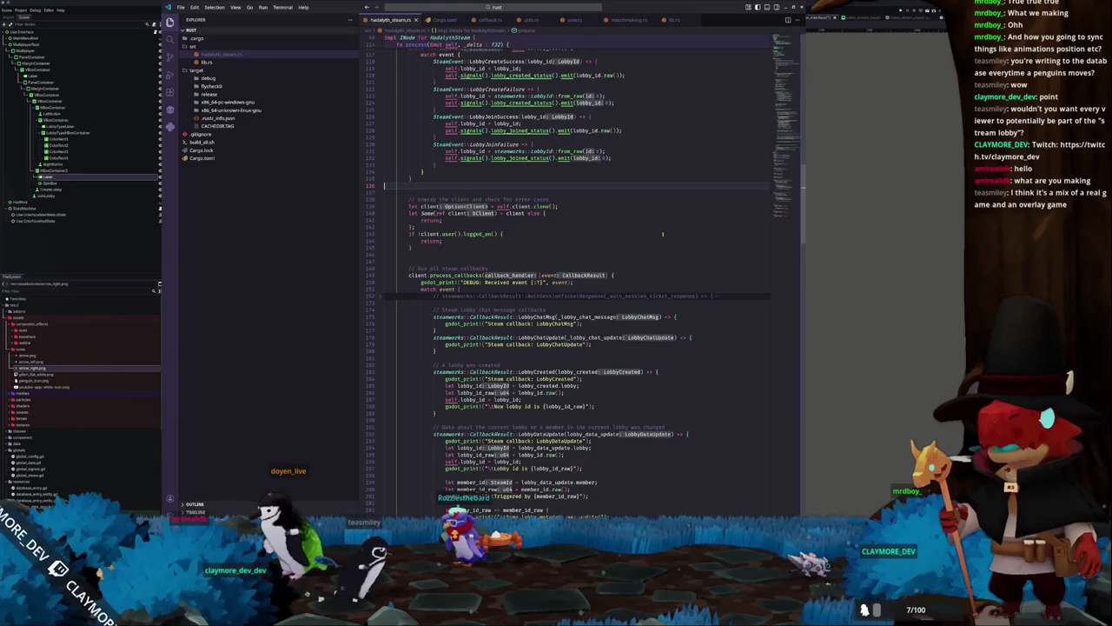
{"action": "scroll", "coordinate": [663, 233], "scroll_direction": "down", "scroll_amount": 11}
{"action": "scroll", "coordinate": [663, 233], "scroll_direction": "down", "scroll_amount": 17}
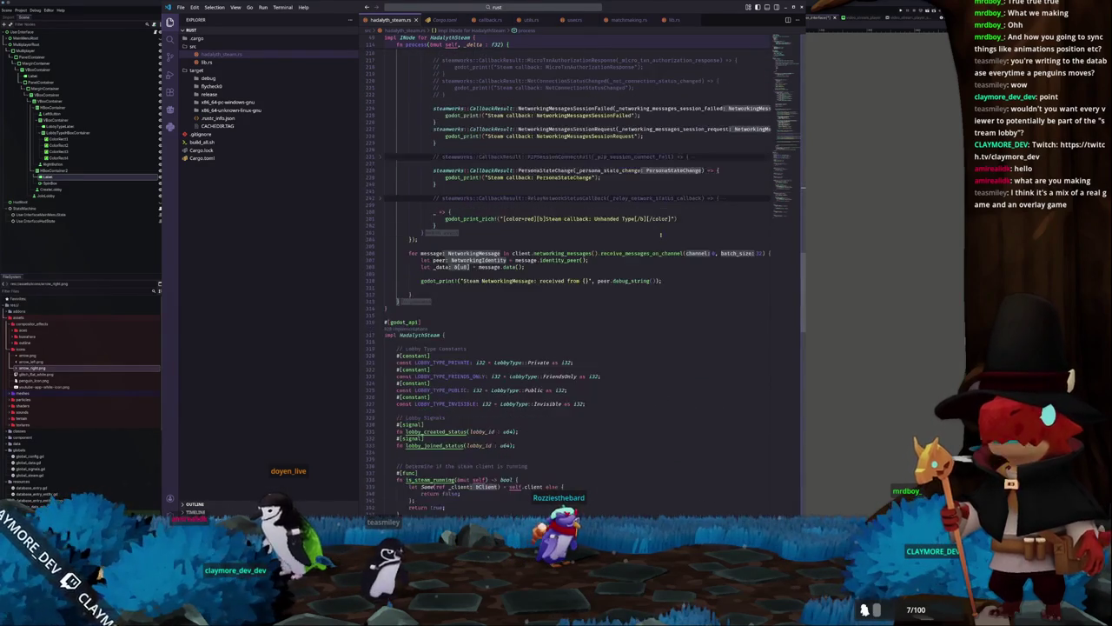
{"action": "scroll", "coordinate": [678, 254], "scroll_direction": "down", "scroll_amount": 10}
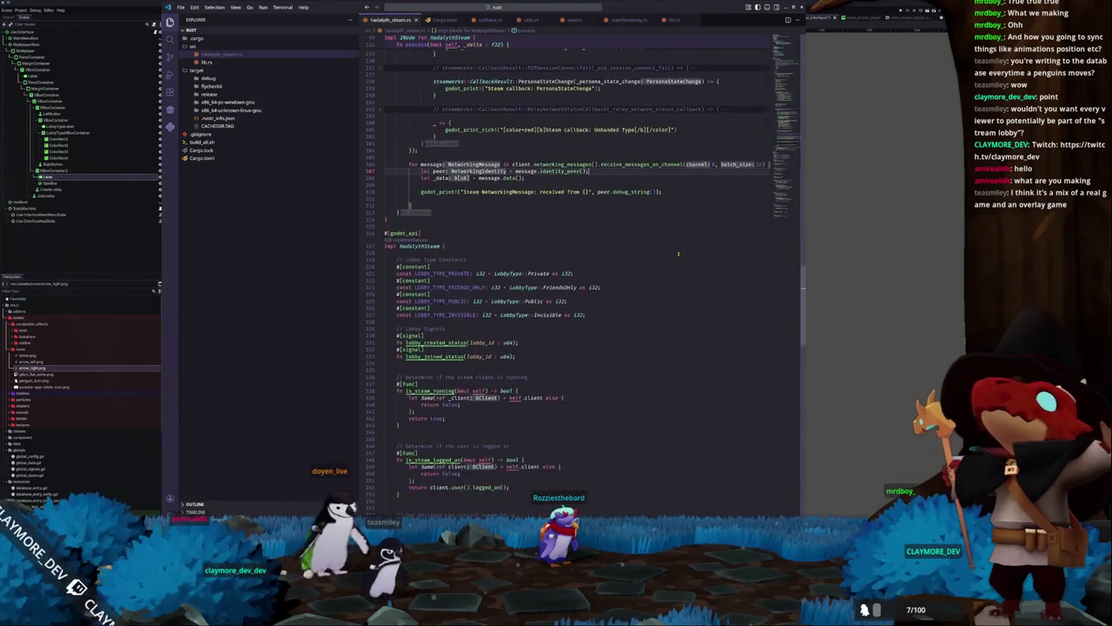
{"action": "scroll", "coordinate": [676, 254], "scroll_direction": "down", "scroll_amount": 10}
{"action": "scroll", "coordinate": [675, 255], "scroll_direction": "up", "scroll_amount": 10}
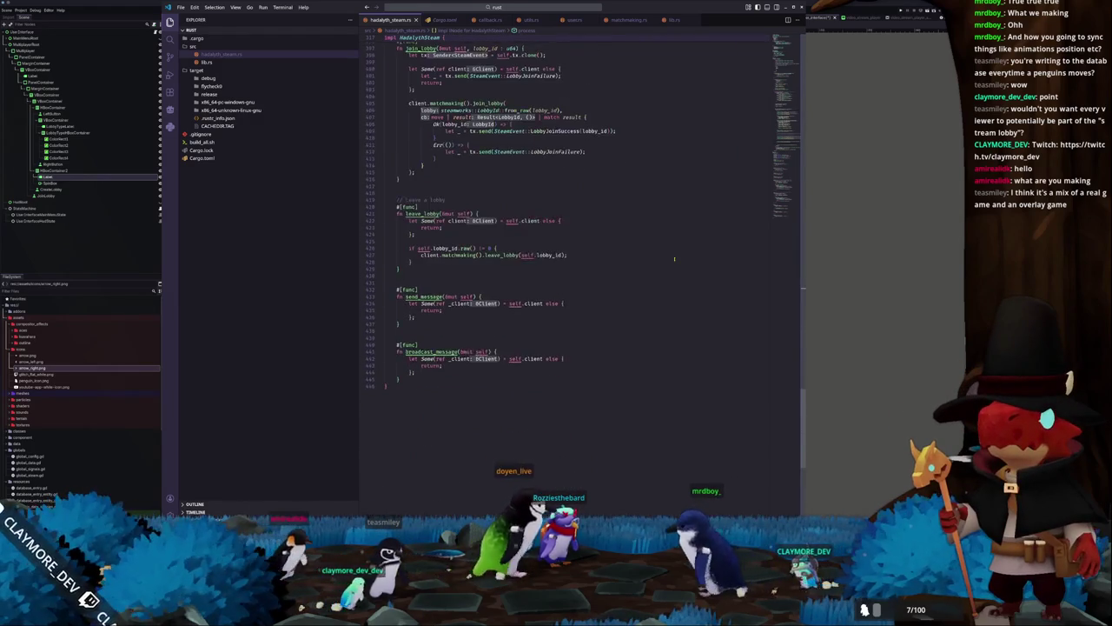
{"action": "mouse_move", "coordinate": [785, 209]}
{"action": "left_mouse_down"}
{"action": "mouse_move", "coordinate": [791, 75]}
{"action": "mouse_move", "coordinate": [761, 190]}
{"action": "left_mouse_up"}
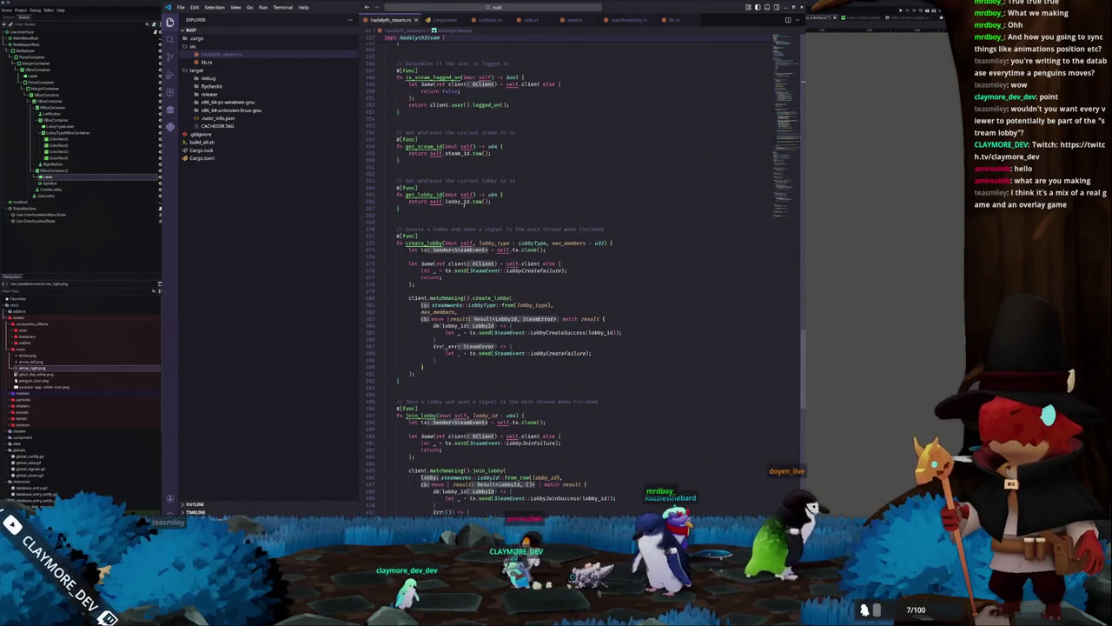
{"action": "scroll", "coordinate": [761, 190], "scroll_direction": "up", "scroll_amount": 8}
{"action": "scroll", "coordinate": [435, 249], "scroll_direction": "down", "scroll_amount": 7}
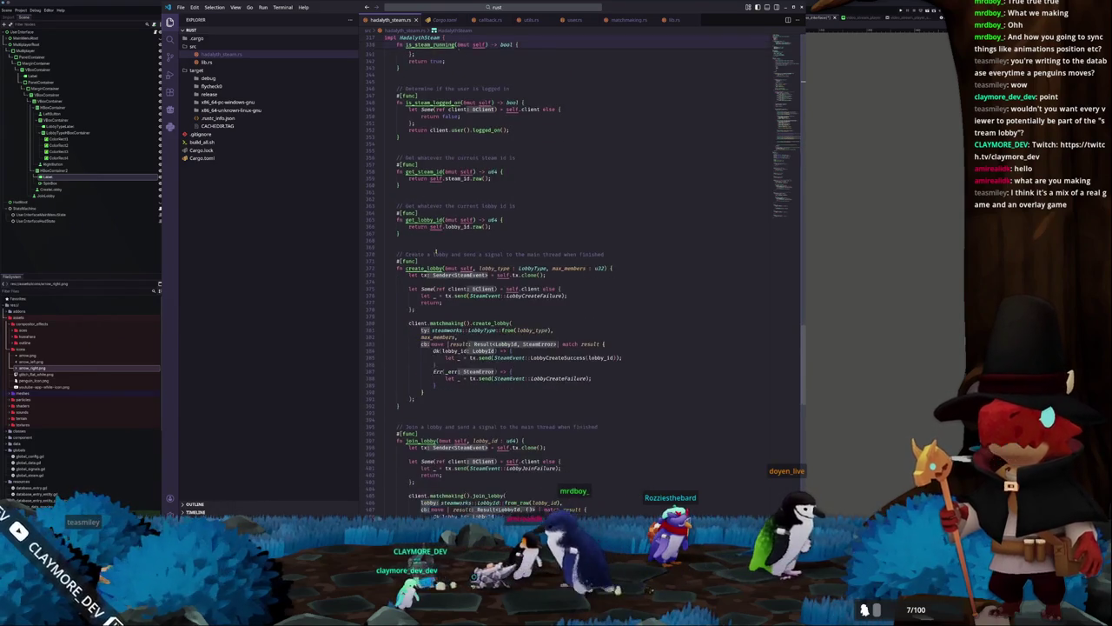
{"action": "left_click", "coordinate": [435, 268]}
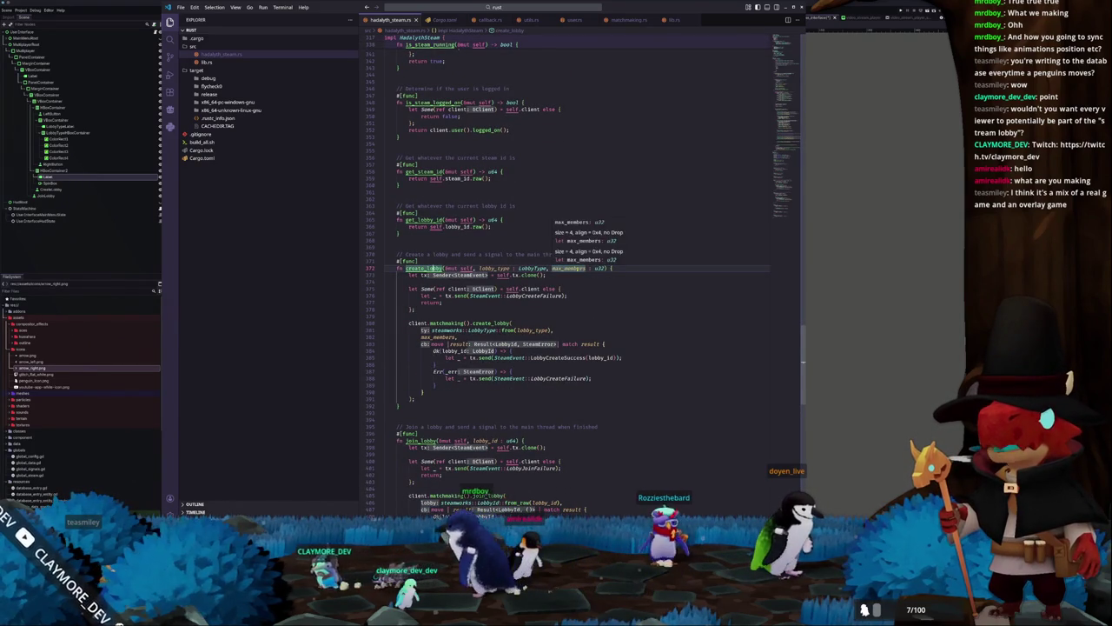
{"action": "left_click", "coordinate": [568, 267]}
{"action": "key", "text": "alt+Tab"}
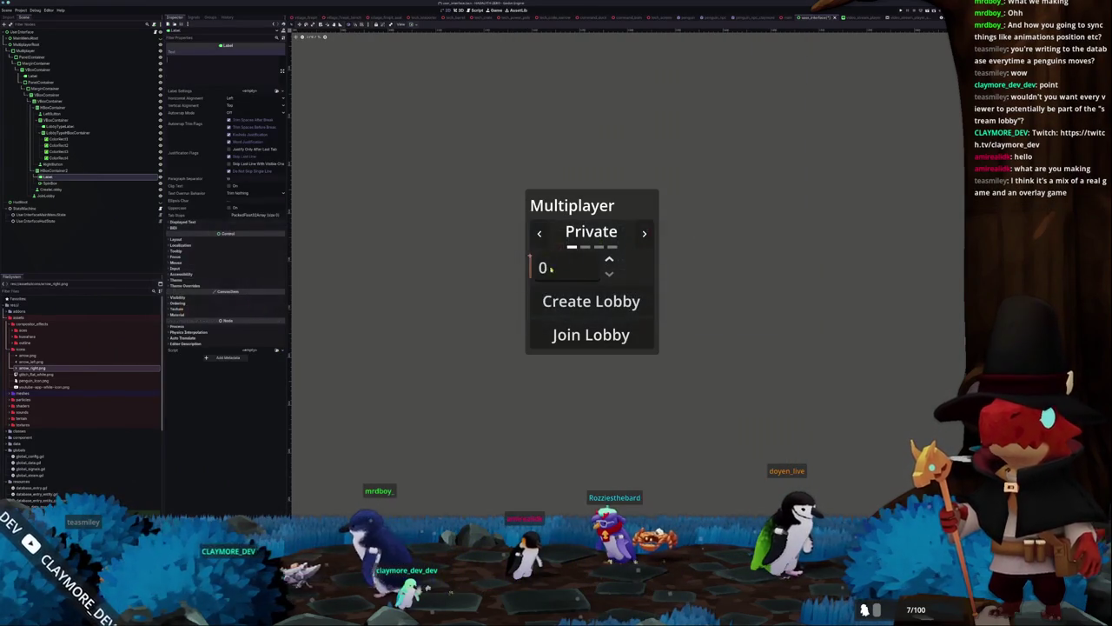
Set the Label's text to 'Max Members' and expand the outer MarginContainer's margin overrides
{"action": "type", "text": "Ma"}
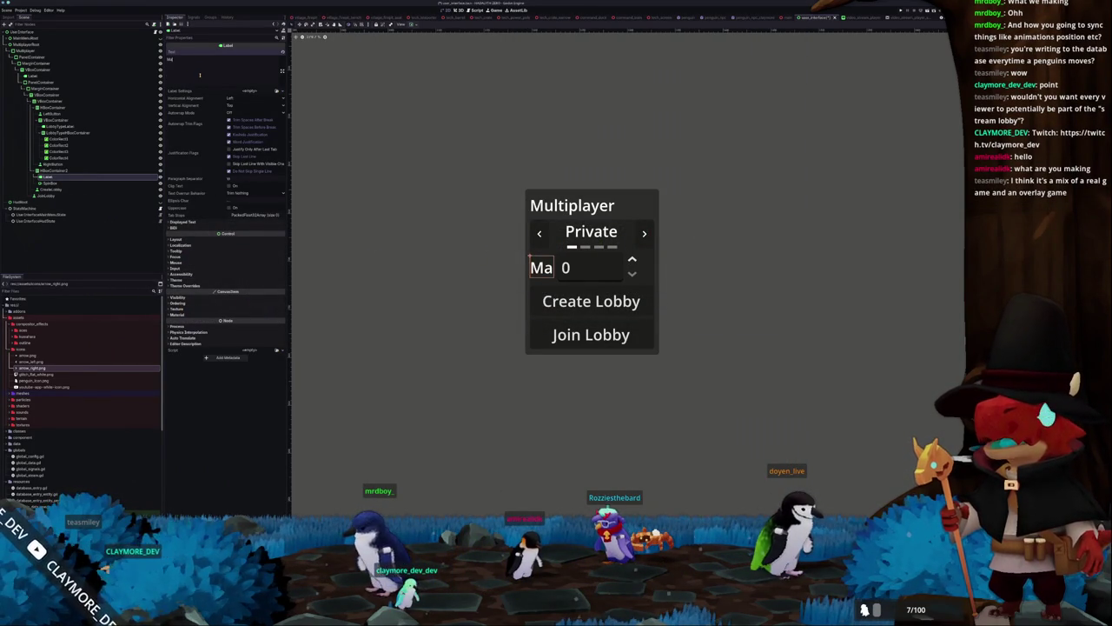
{"action": "type", "text": "x Members"}
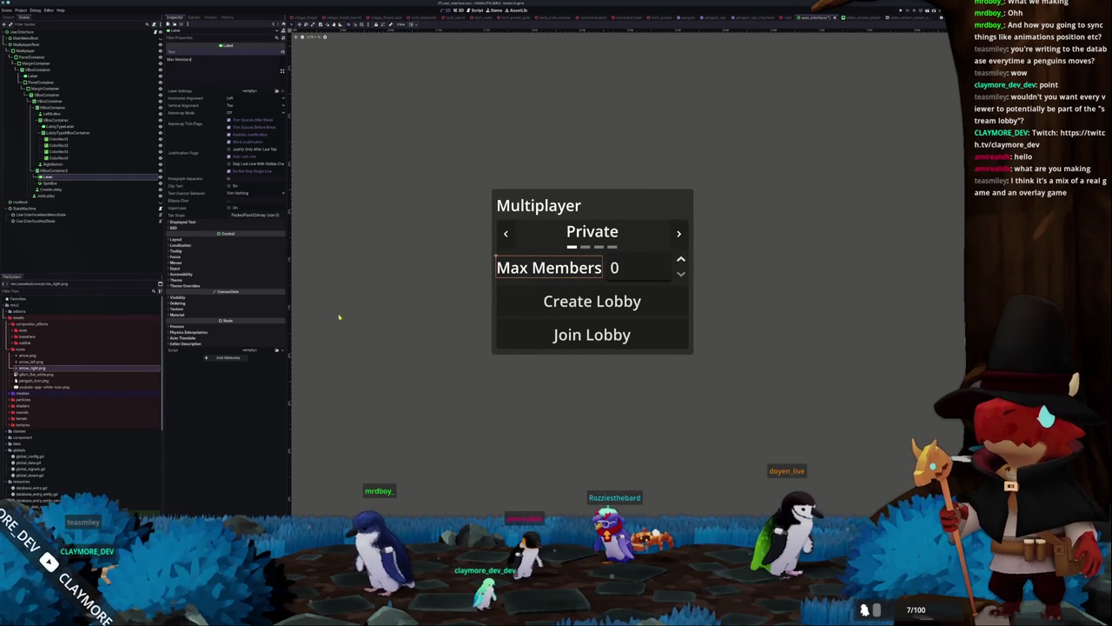
{"action": "left_click", "coordinate": [491, 333]}
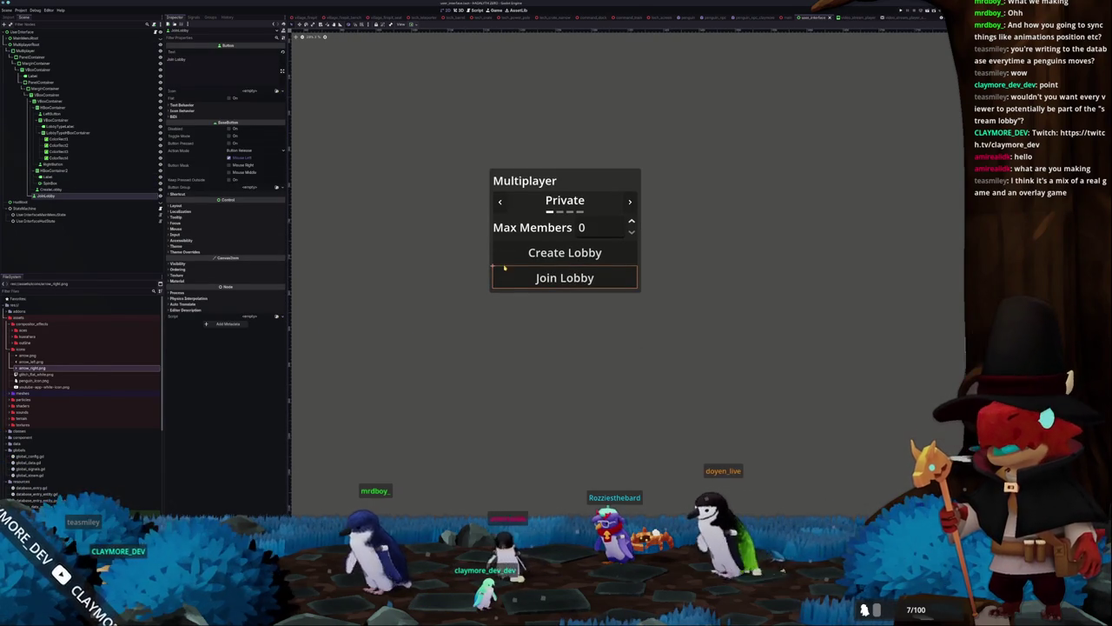
{"action": "left_click", "coordinate": [35, 64]}
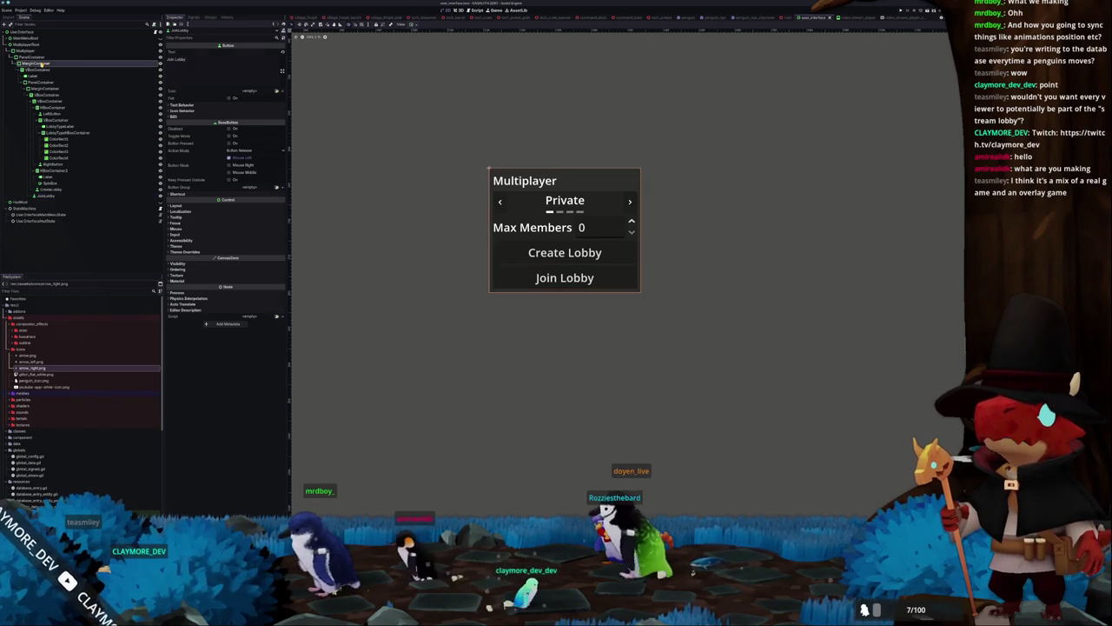
{"action": "left_click", "coordinate": [182, 98]}
{"action": "left_click", "coordinate": [181, 103]}
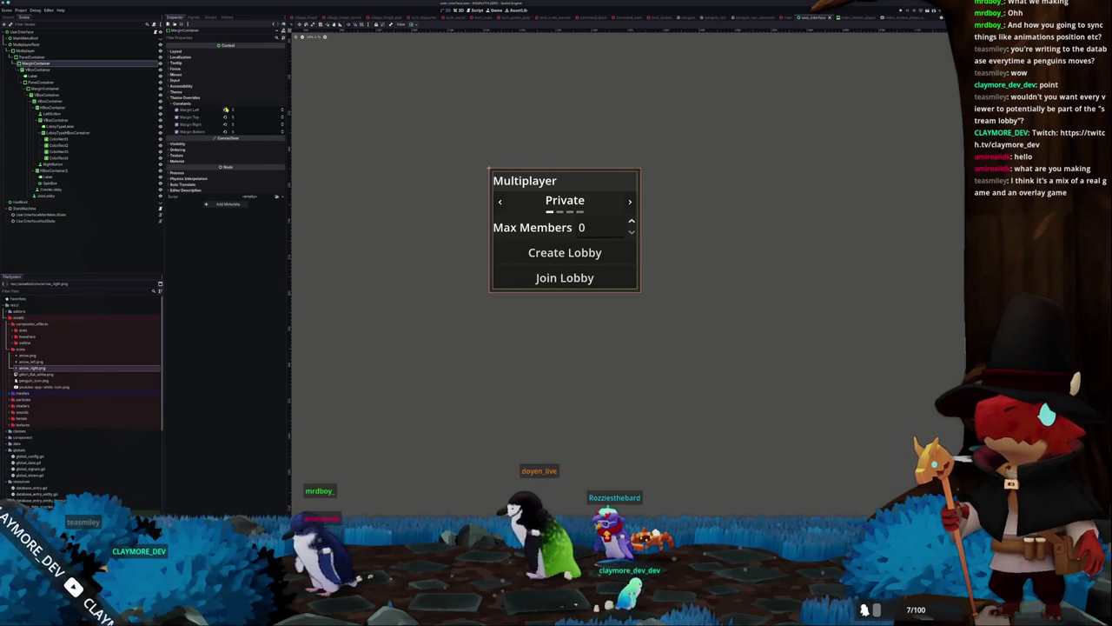
Increase the inner MarginContainer's margin constant overrides on all four sides
{"action": "left_click", "coordinate": [43, 88]}
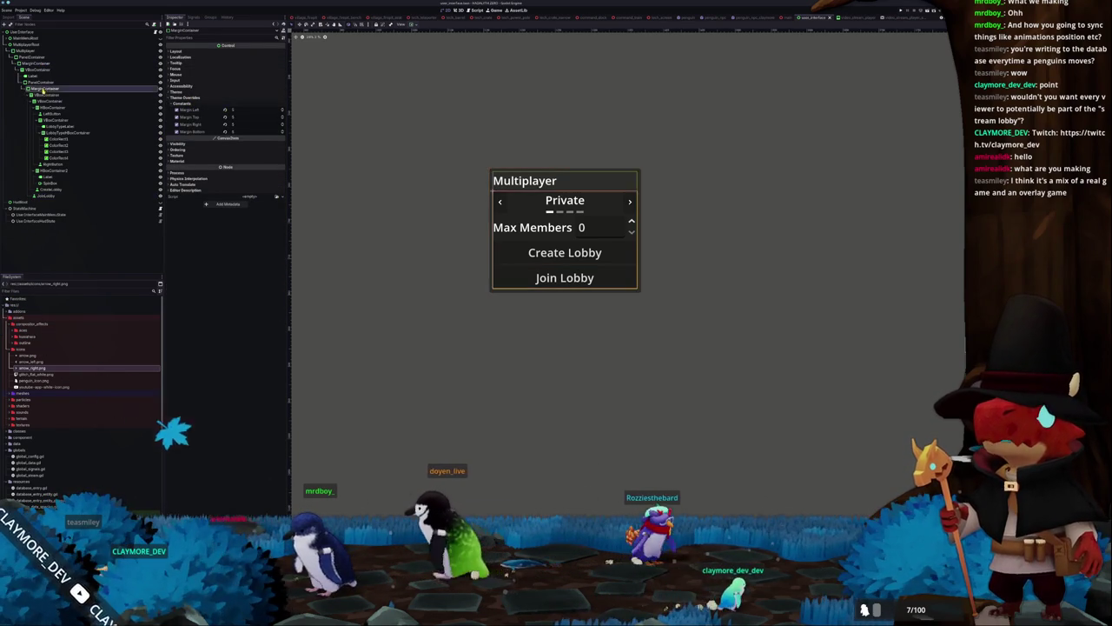
{"action": "left_click", "coordinate": [184, 98]}
{"action": "left_click", "coordinate": [181, 103]}
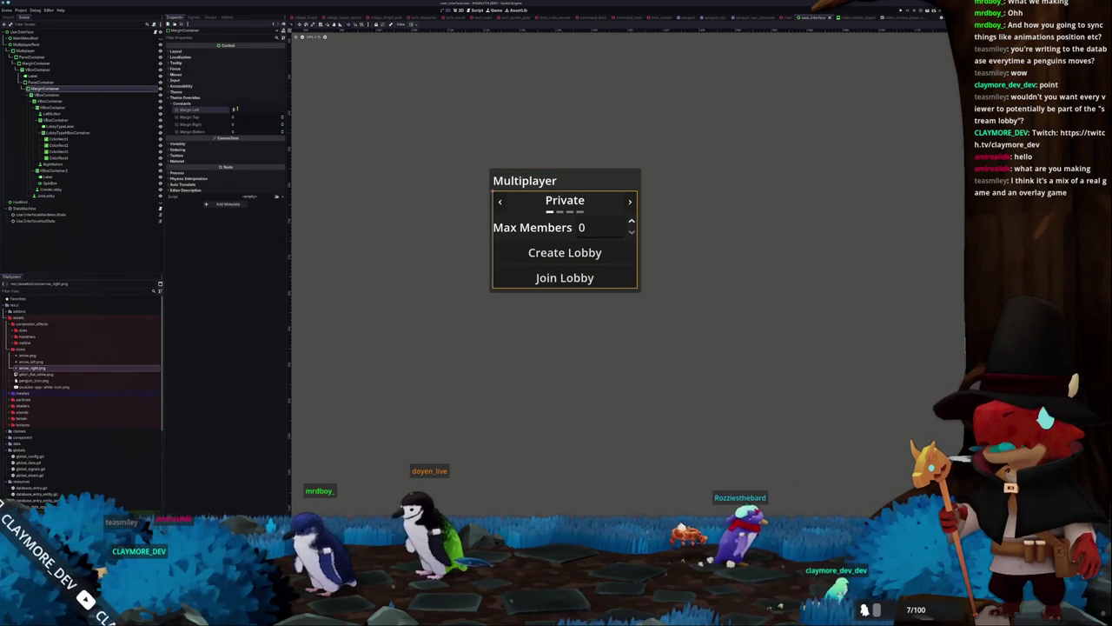
{"action": "left_click_drag", "start_coordinate": [234, 110], "coordinate": [237, 131]}
Recentre the Multiplayer panel, check its containers, and switch to the 3D workspace
{"action": "left_click", "coordinate": [414, 240]}
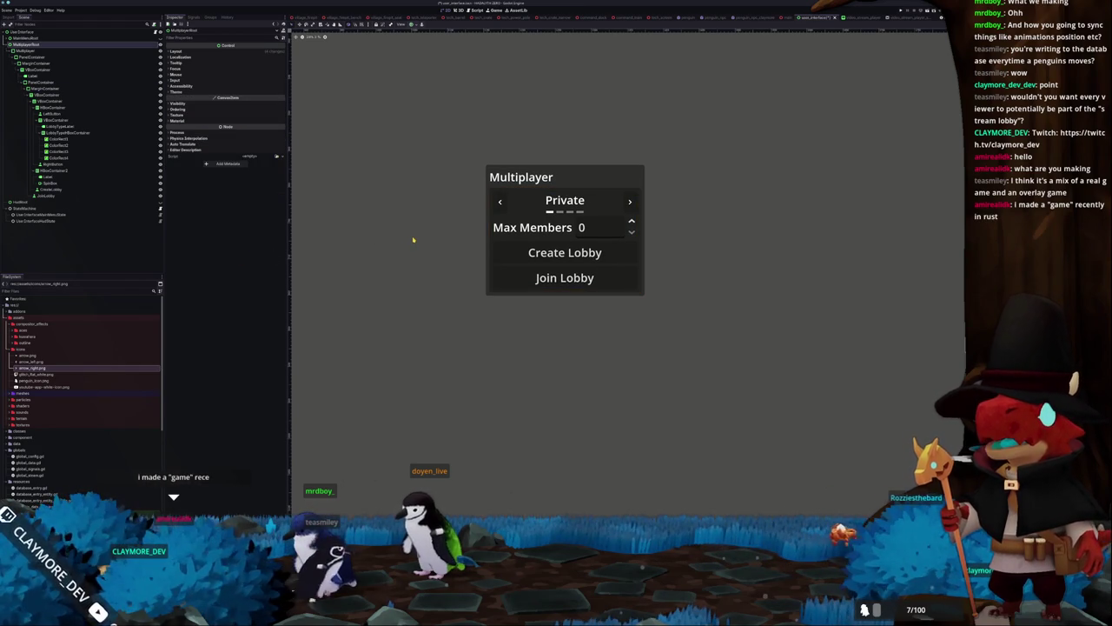
{"action": "left_click_drag", "start_coordinate": [413, 240], "coordinate": [392, 236]}
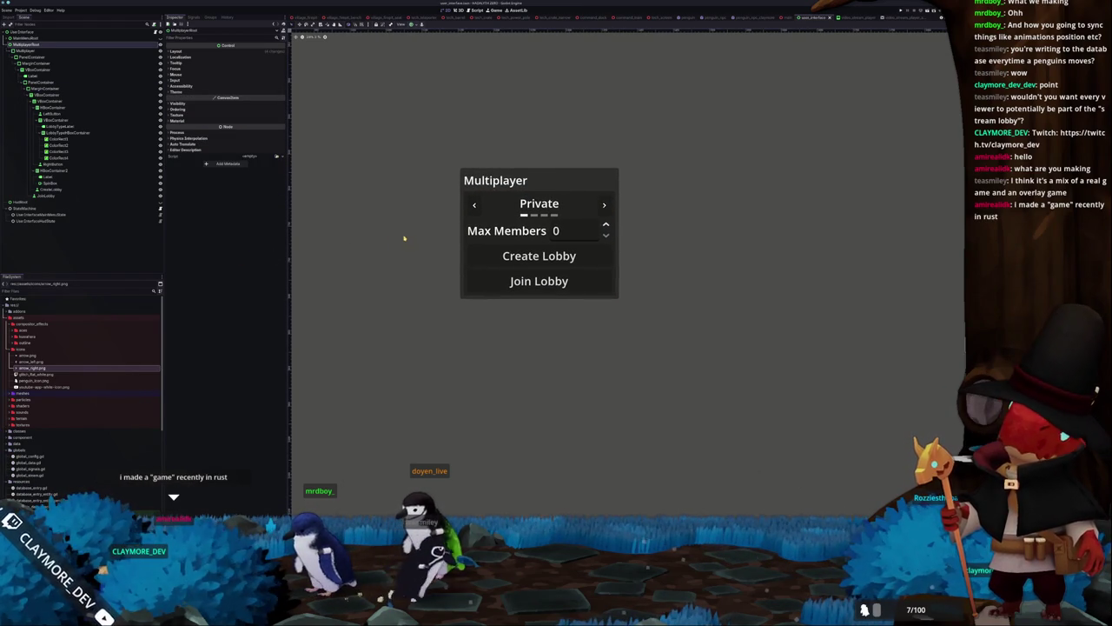
{"action": "left_click", "coordinate": [467, 245]}
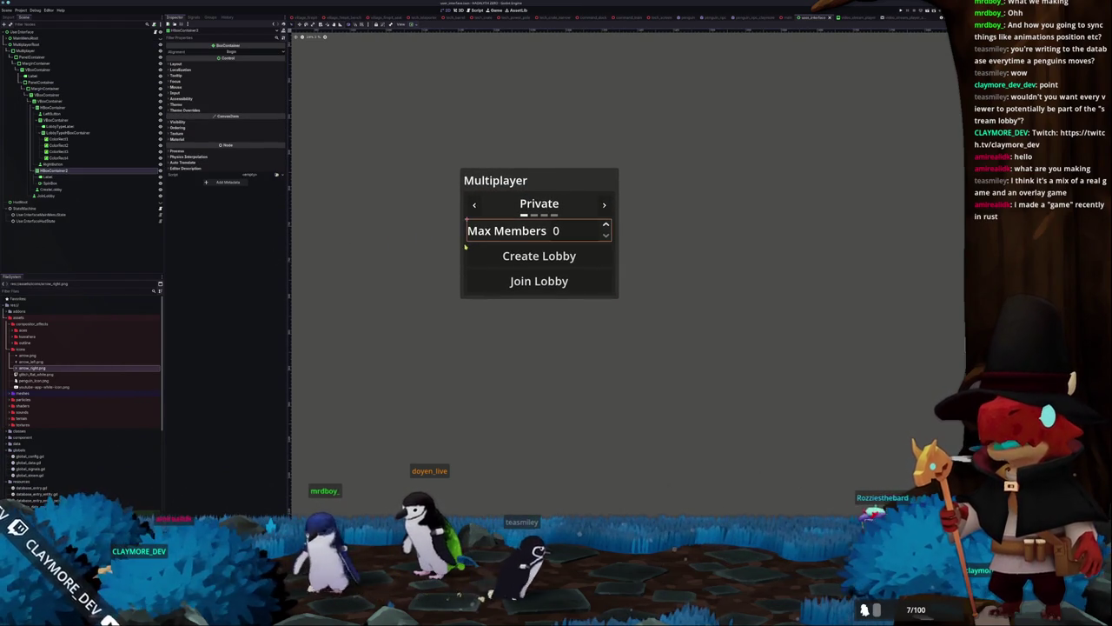
{"action": "left_click", "coordinate": [465, 247]}
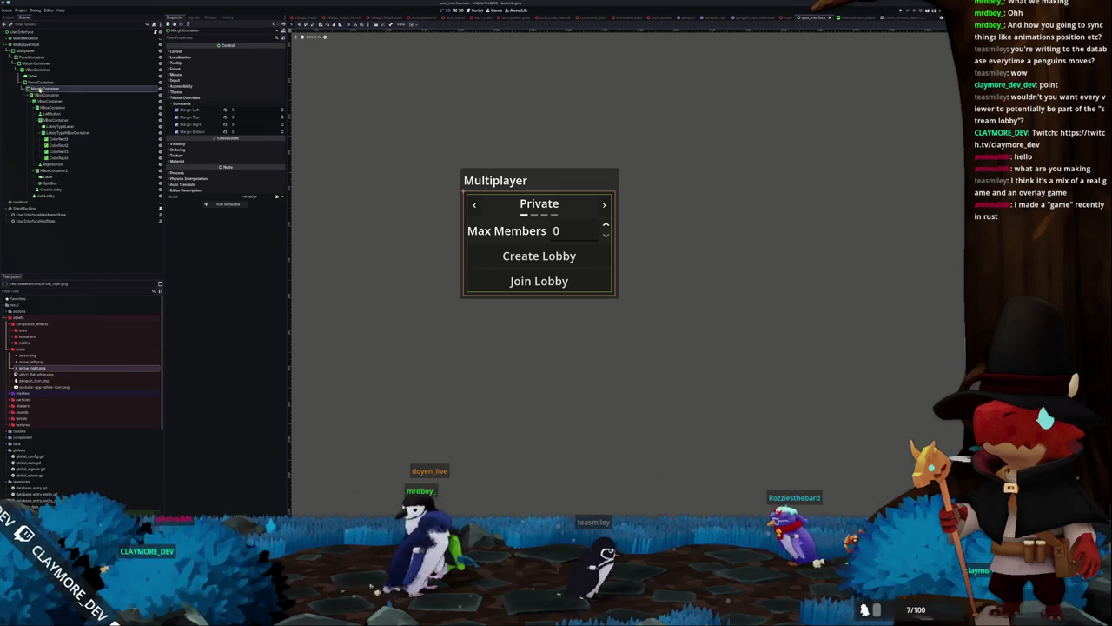
{"action": "left_click", "coordinate": [43, 94]}
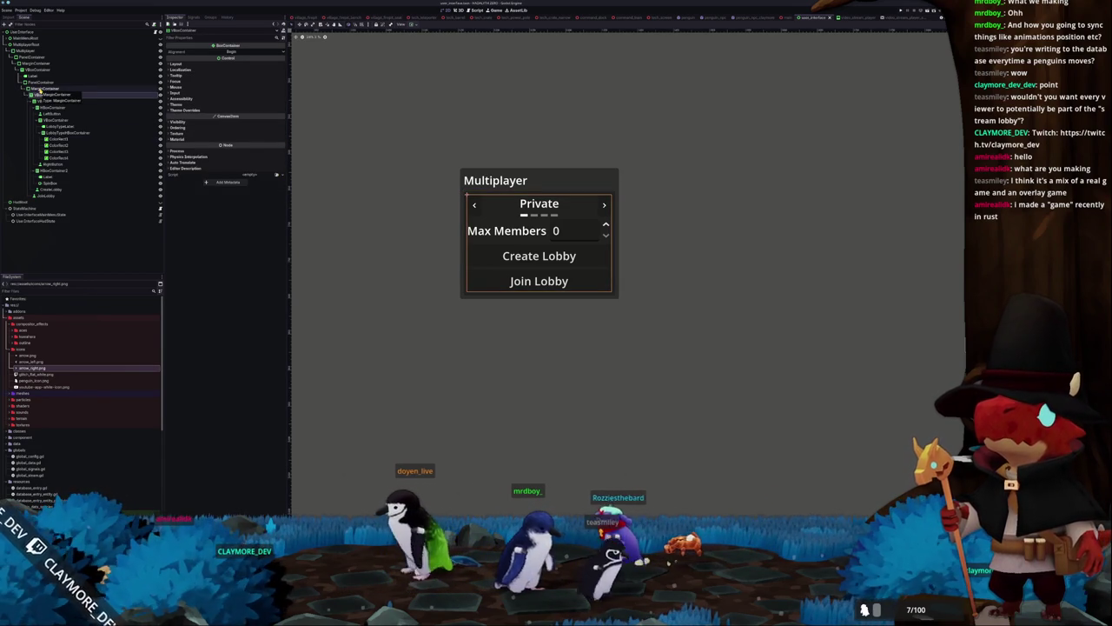
{"action": "left_click", "coordinate": [44, 87]}
{"action": "left_click", "coordinate": [458, 10]}
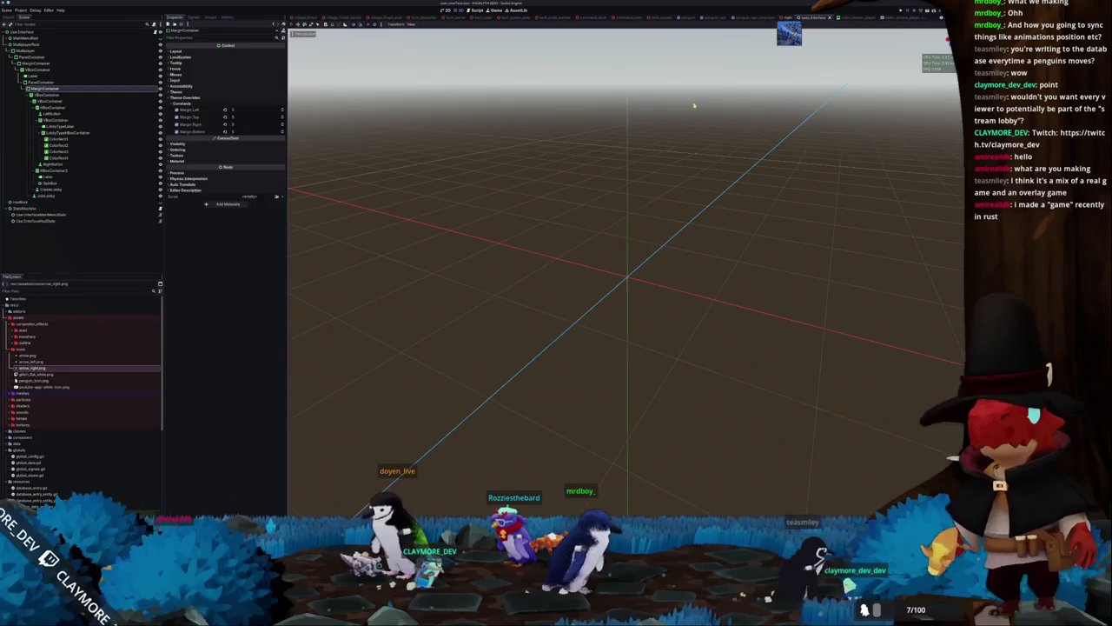
Open the island world scene, run the project with F5, stop it, and bring up the Project Manager
{"action": "left_click", "coordinate": [789, 17]}
{"action": "scroll", "coordinate": [625, 269], "scroll_direction": "up", "scroll_amount": 3}
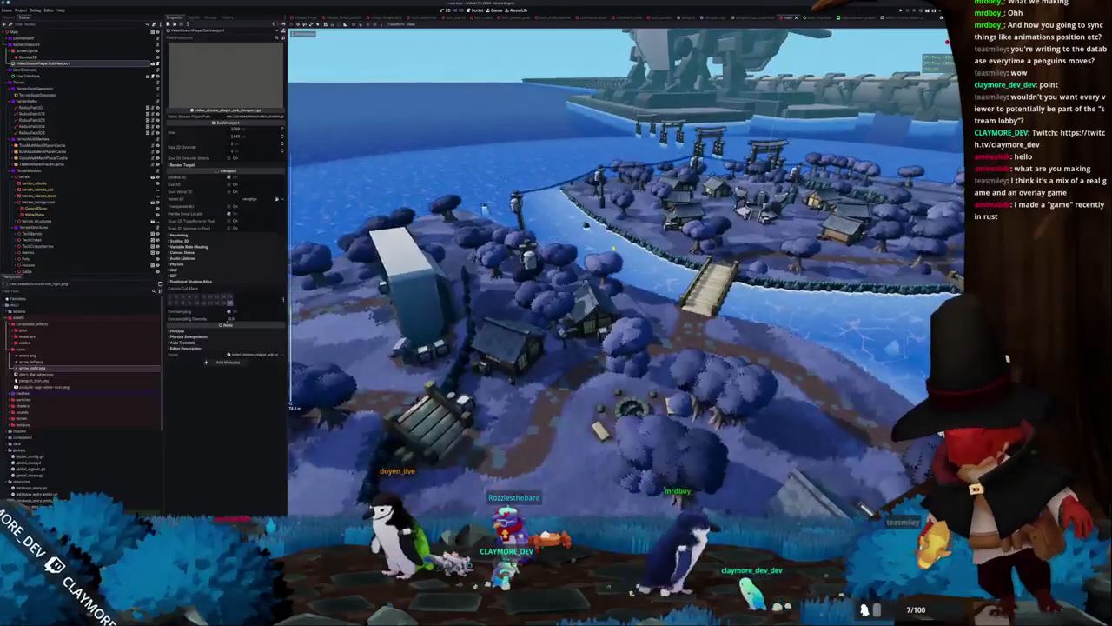
{"action": "key", "text": "F5"}
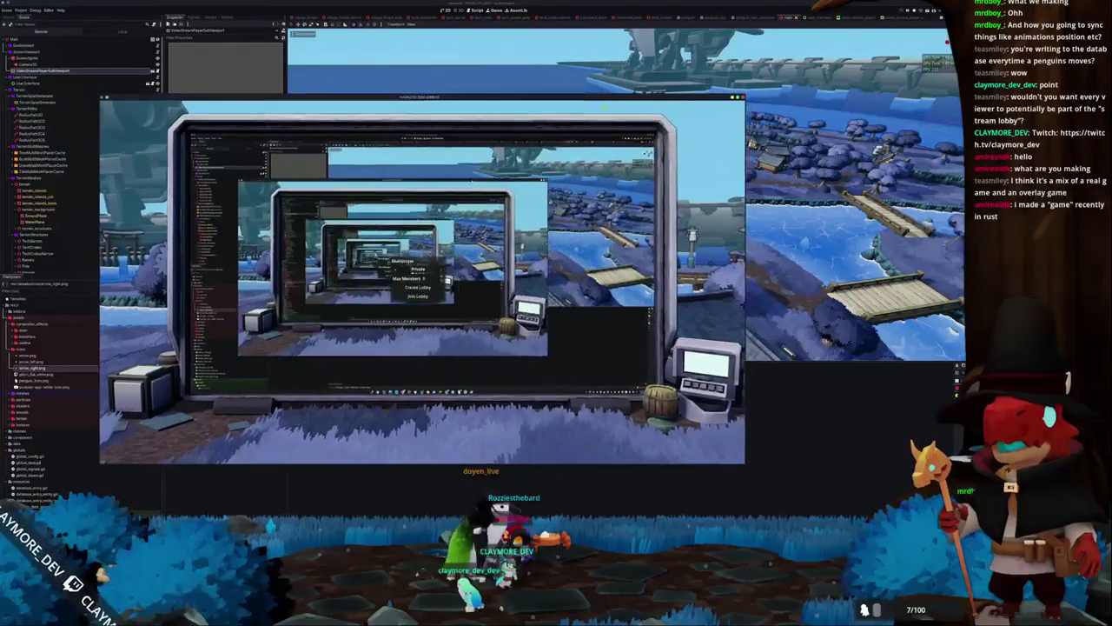
{"action": "key", "text": "F8"}
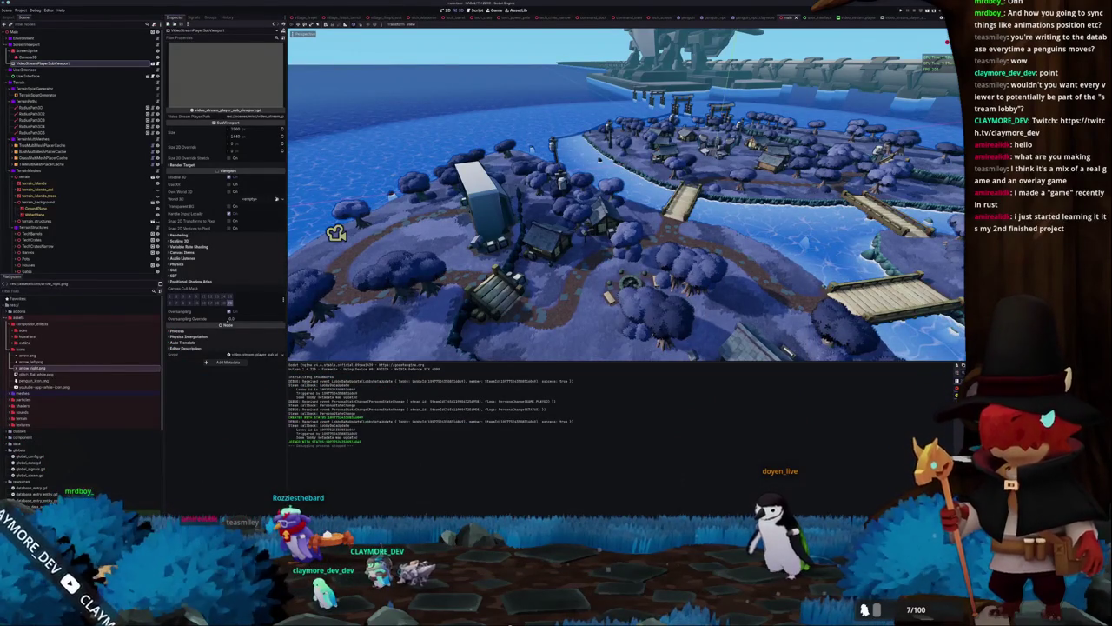
{"action": "mouse_move", "coordinate": [469, 489]}
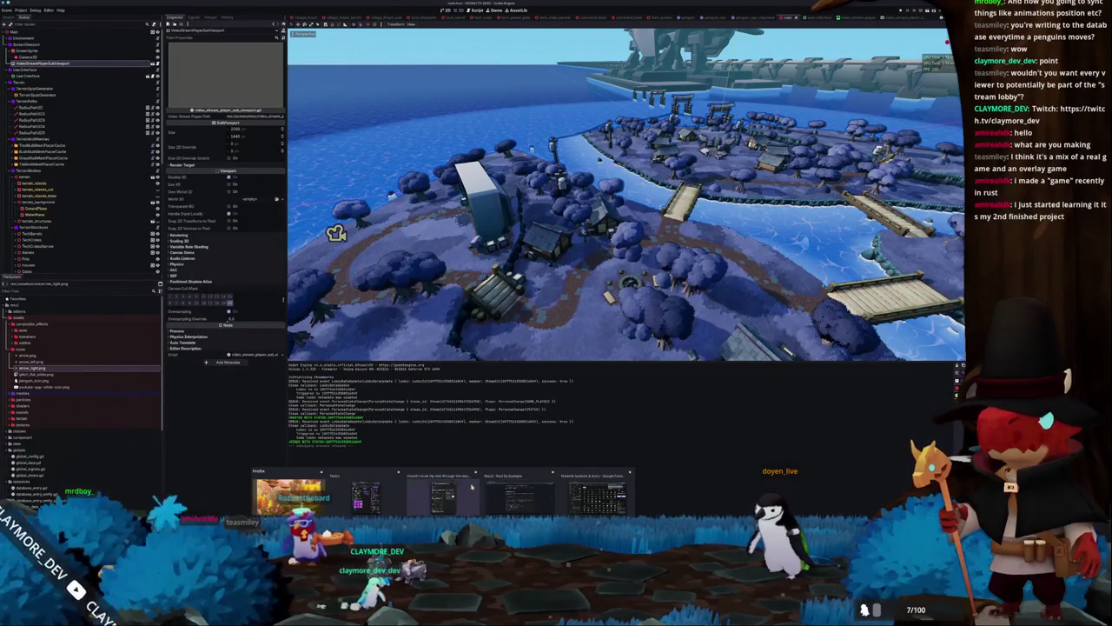
{"action": "left_click", "coordinate": [527, 497]}
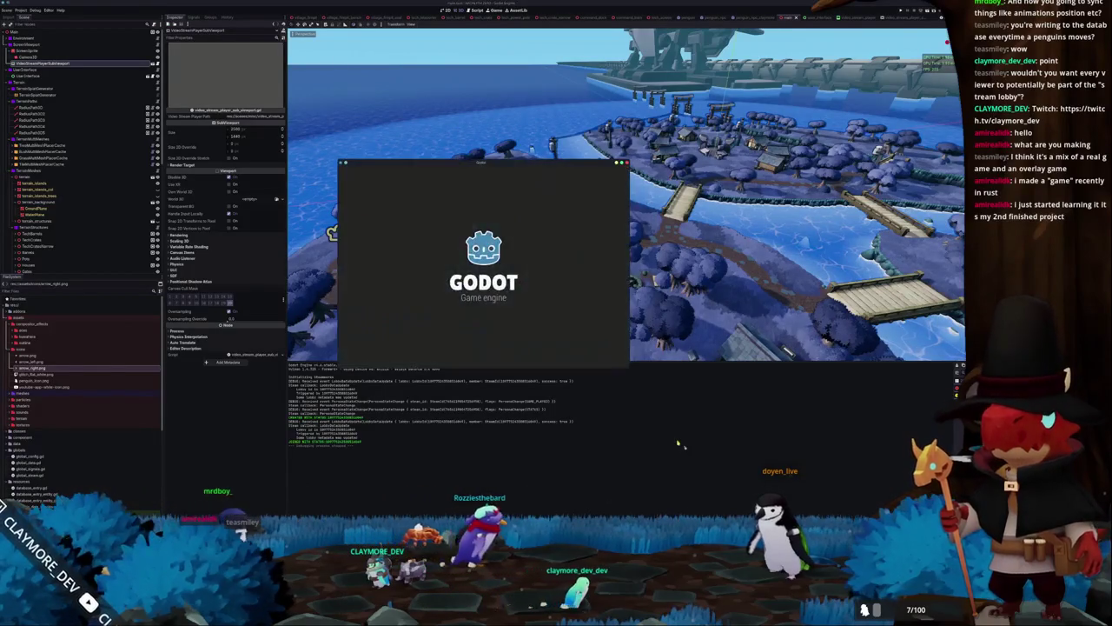
Open HADALYTH, choose Play, load save slot 1, and walk onto the base's round platform
{"action": "left_click", "coordinate": [491, 209]}
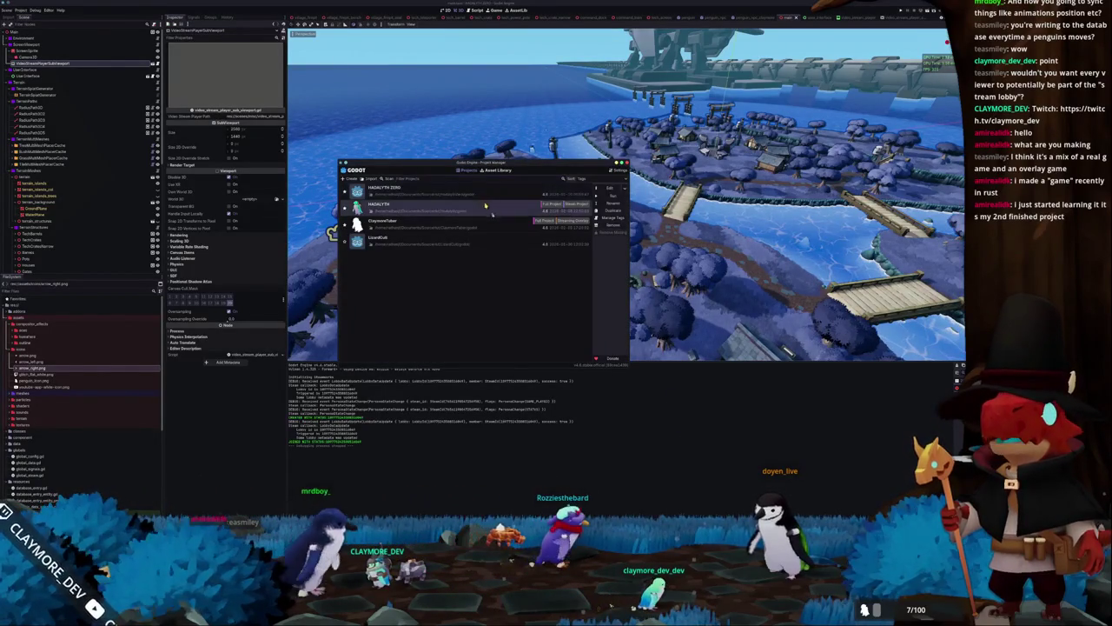
{"action": "double_click", "coordinate": [574, 204]}
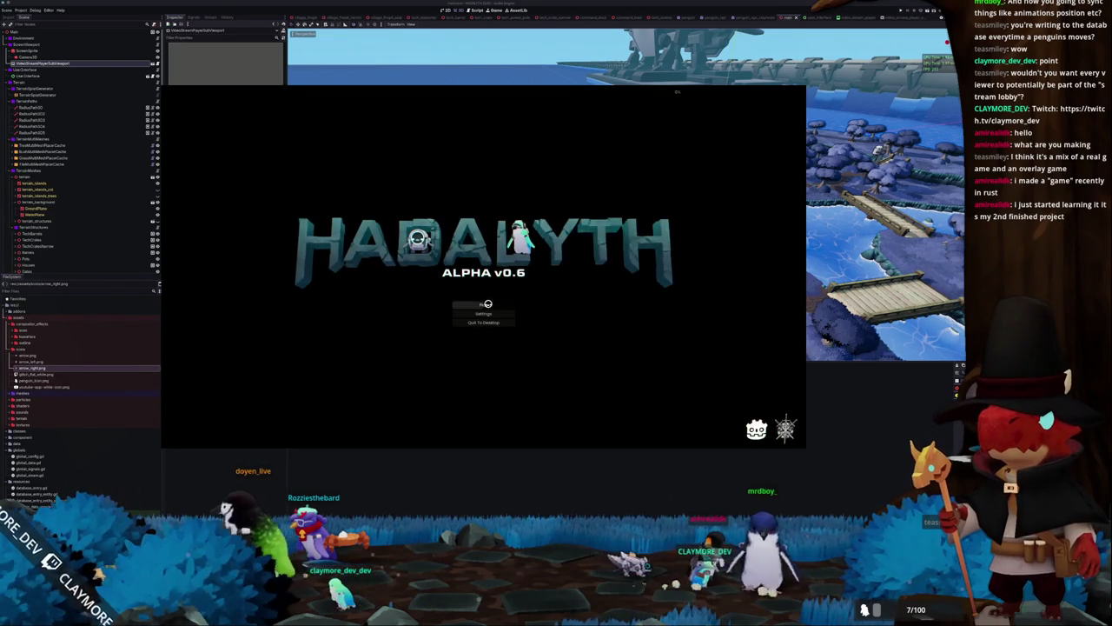
{"action": "left_click", "coordinate": [483, 305]}
{"action": "left_click", "coordinate": [431, 301]}
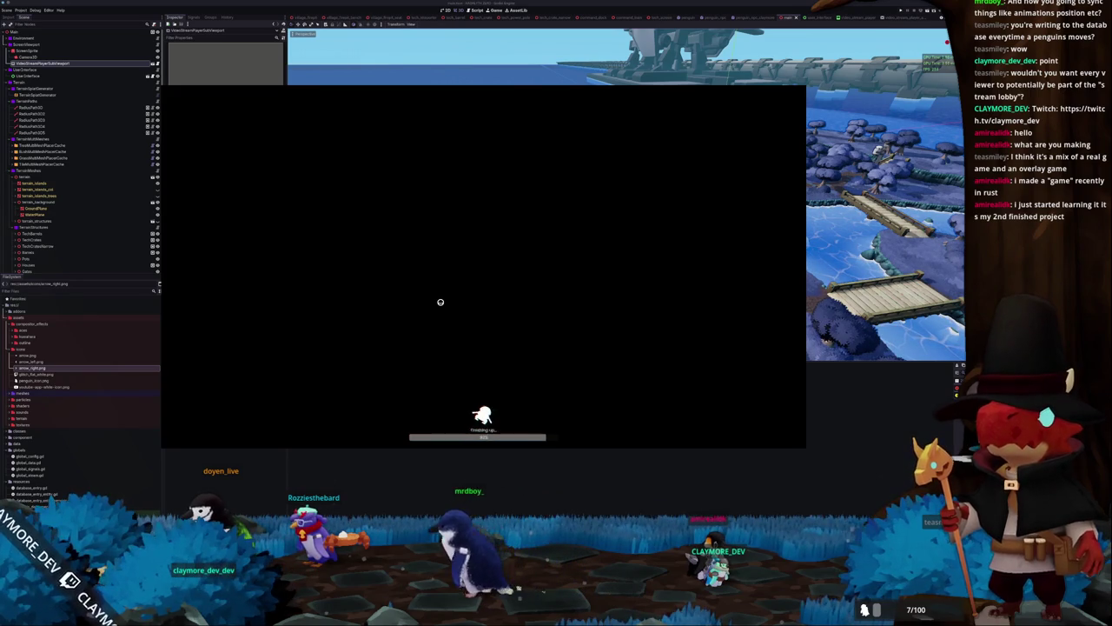
{"action": "key", "text": "d"}
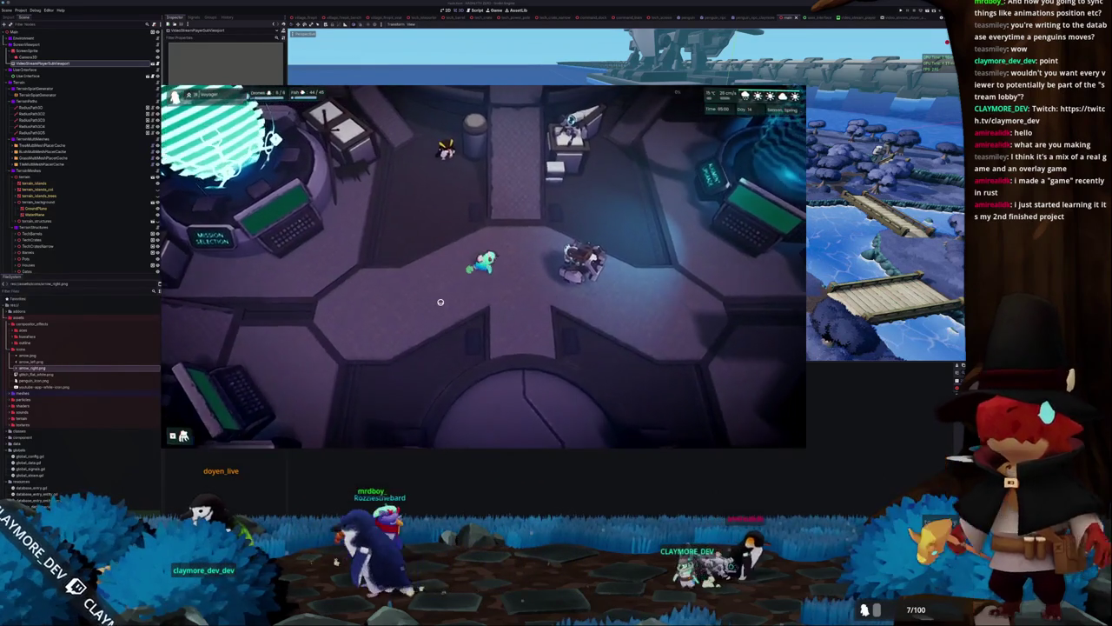
{"action": "key", "text": "s"}
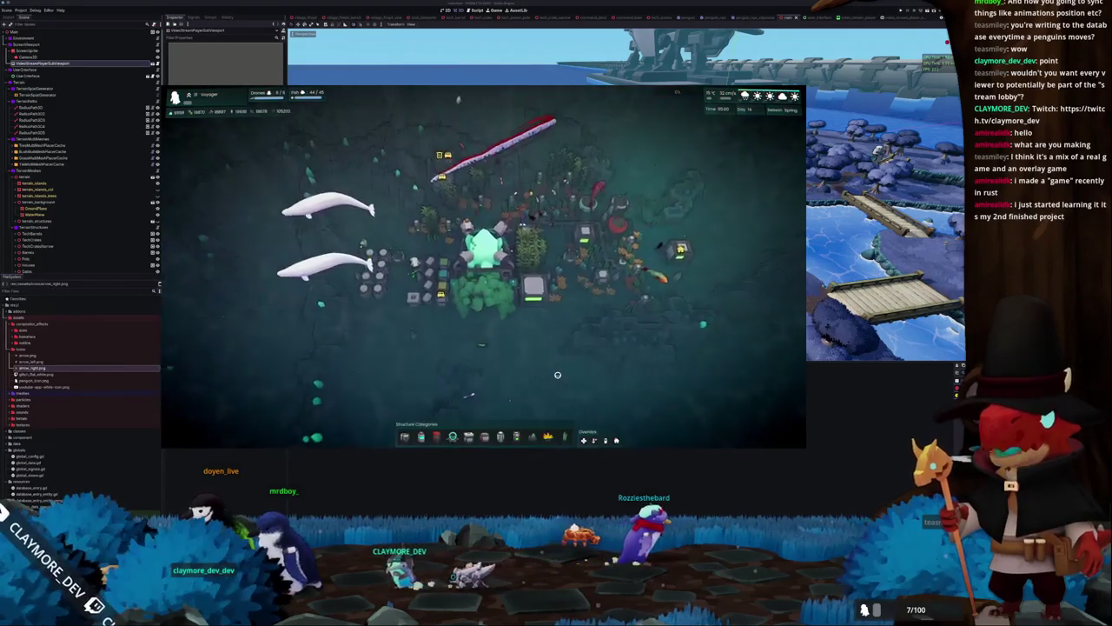
Zoom around the base and view the Large Housing building's information
{"action": "scroll", "coordinate": [555, 384], "scroll_direction": "up", "scroll_amount": 5}
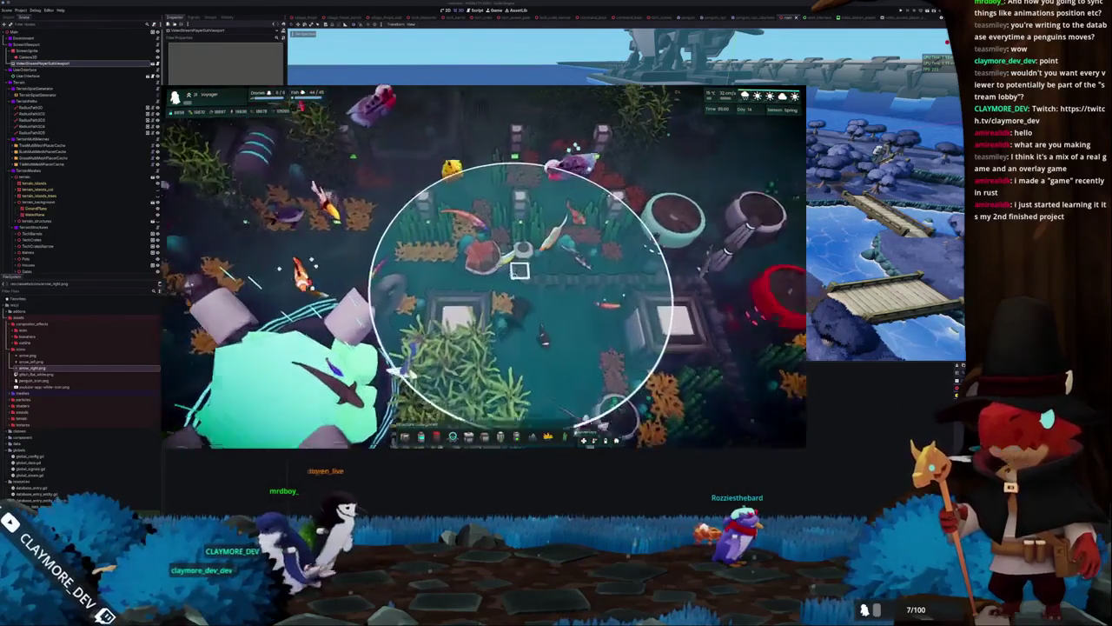
{"action": "scroll", "coordinate": [518, 270], "scroll_direction": "down", "scroll_amount": 5}
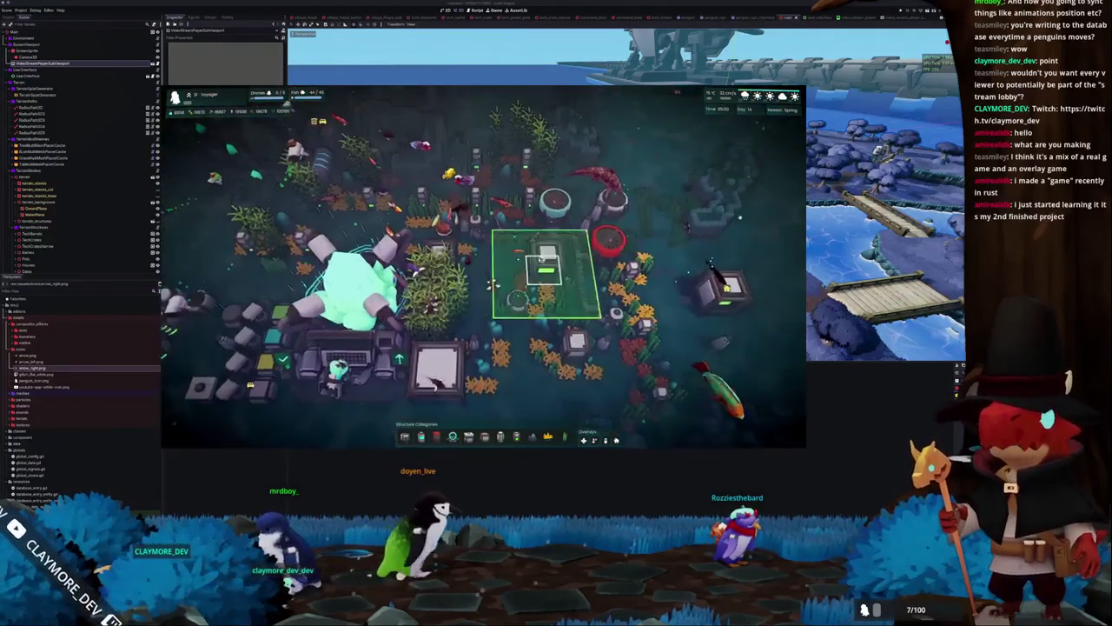
{"action": "left_click", "coordinate": [541, 257]}
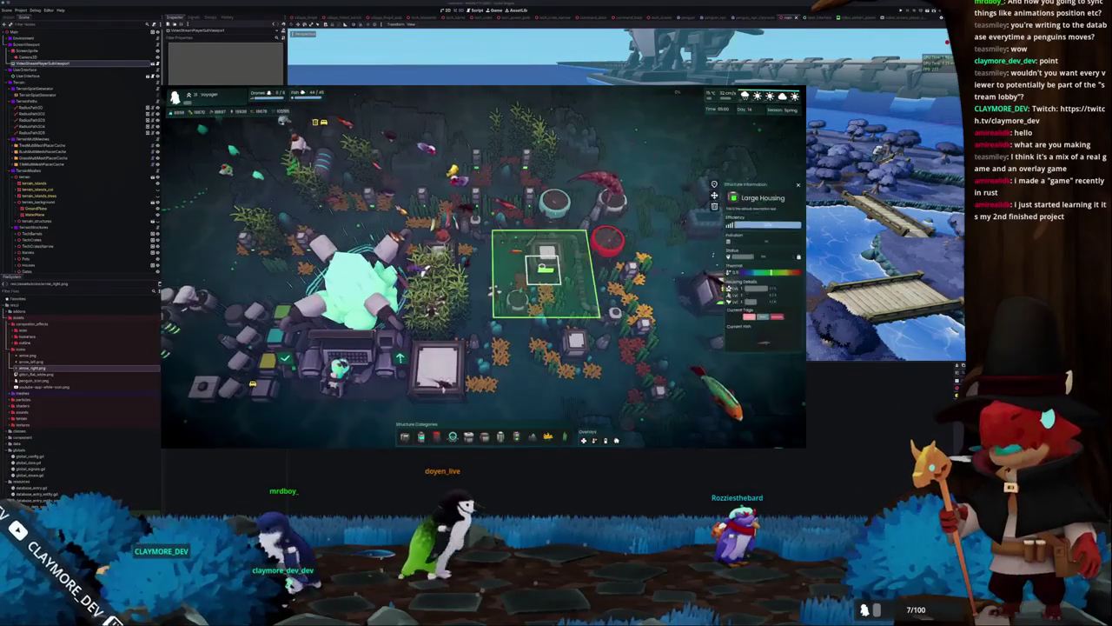
{"action": "left_click", "coordinate": [585, 281]}
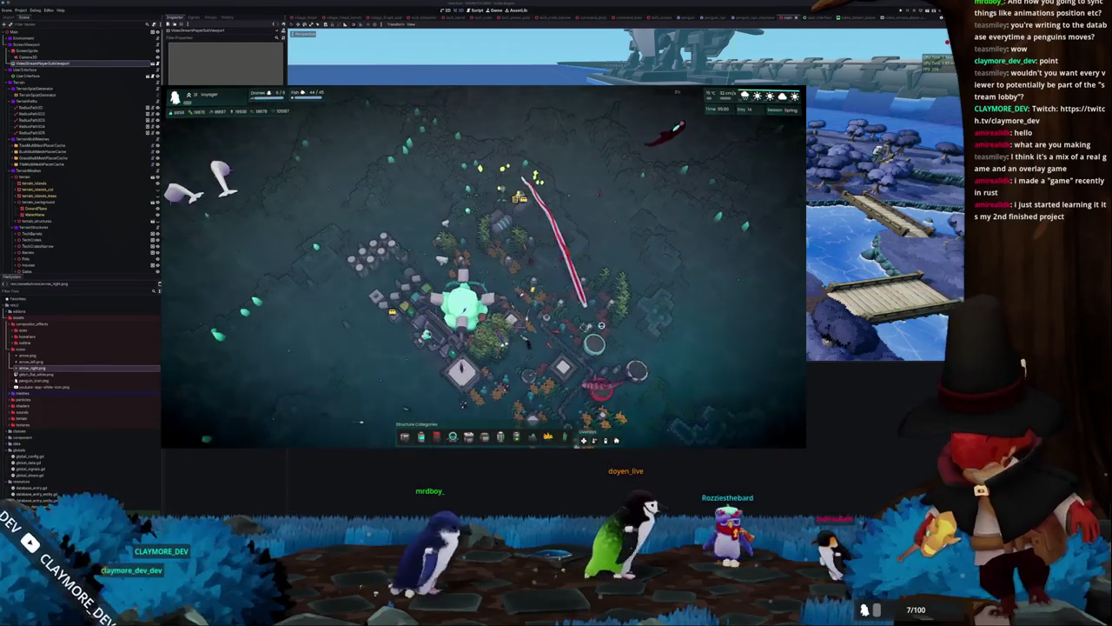
Open the mission dialog with E and launch the Sabotage mission
{"action": "scroll", "coordinate": [582, 234], "scroll_direction": "up", "scroll_amount": 5}
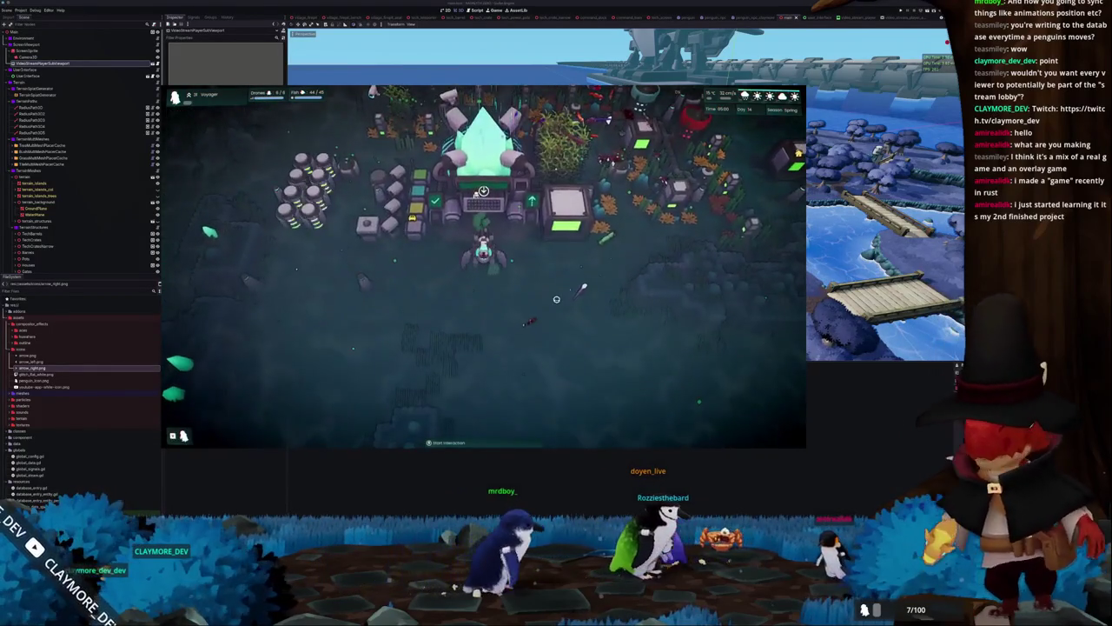
{"action": "key", "text": "e"}
{"action": "left_click", "coordinate": [484, 345]}
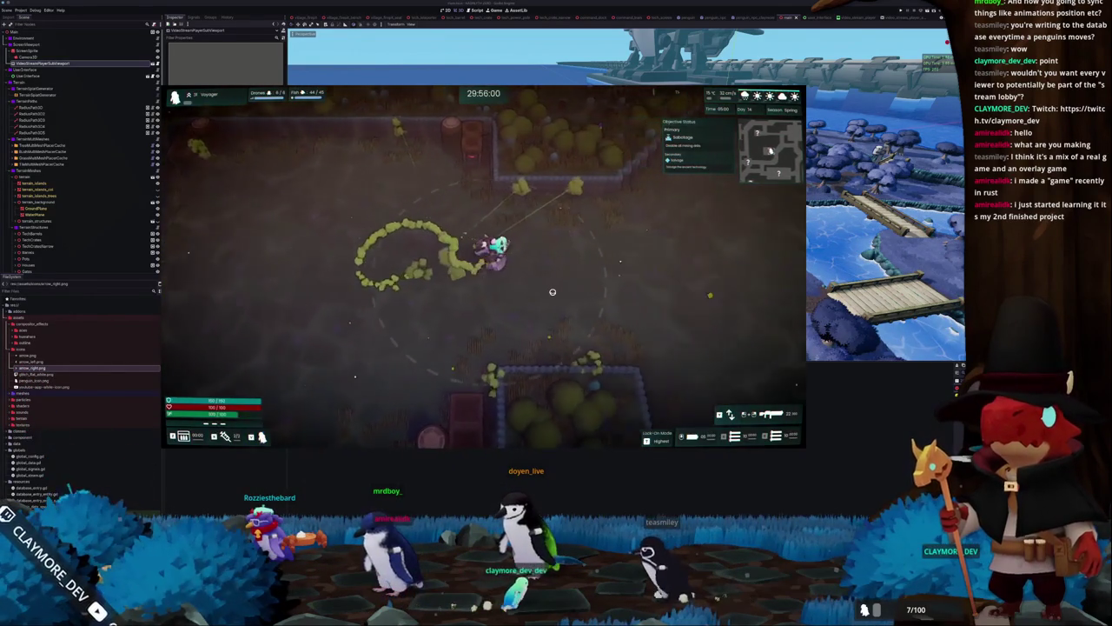
Walk up with W, then right with D, reaching the barrel yard by the wrecked car
{"action": "key", "text": "w"}
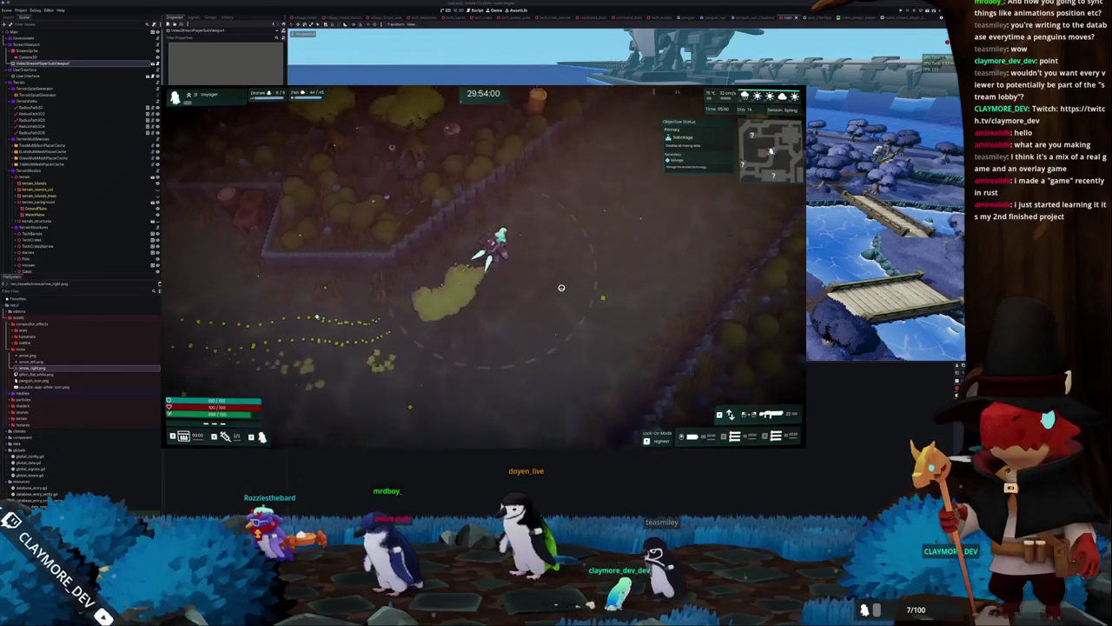
{"action": "key", "text": "w"}
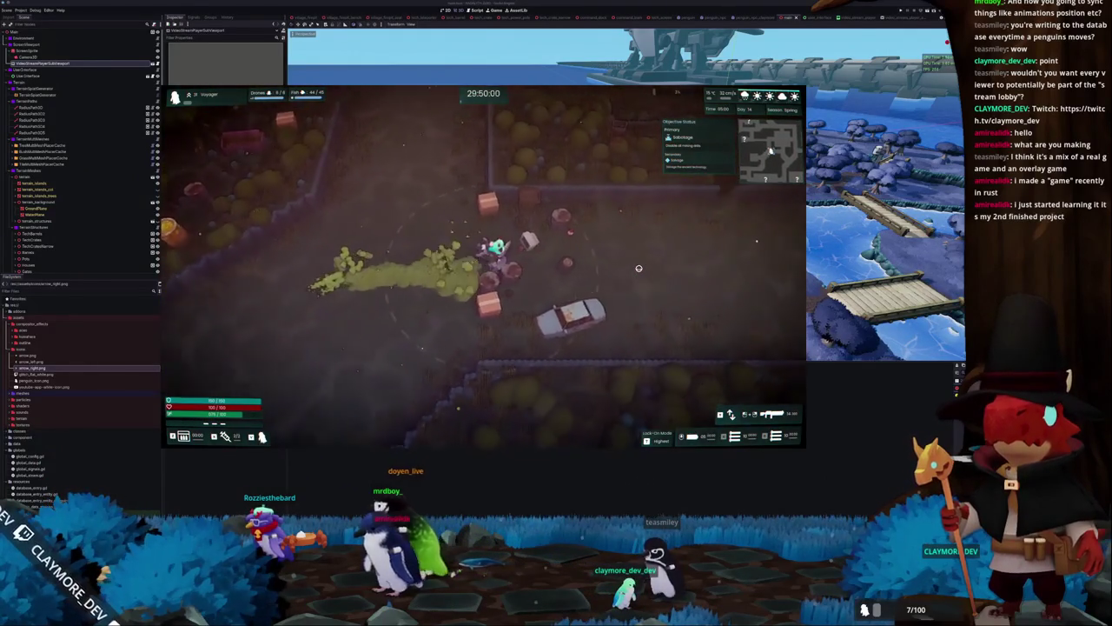
{"action": "key", "text": "d"}
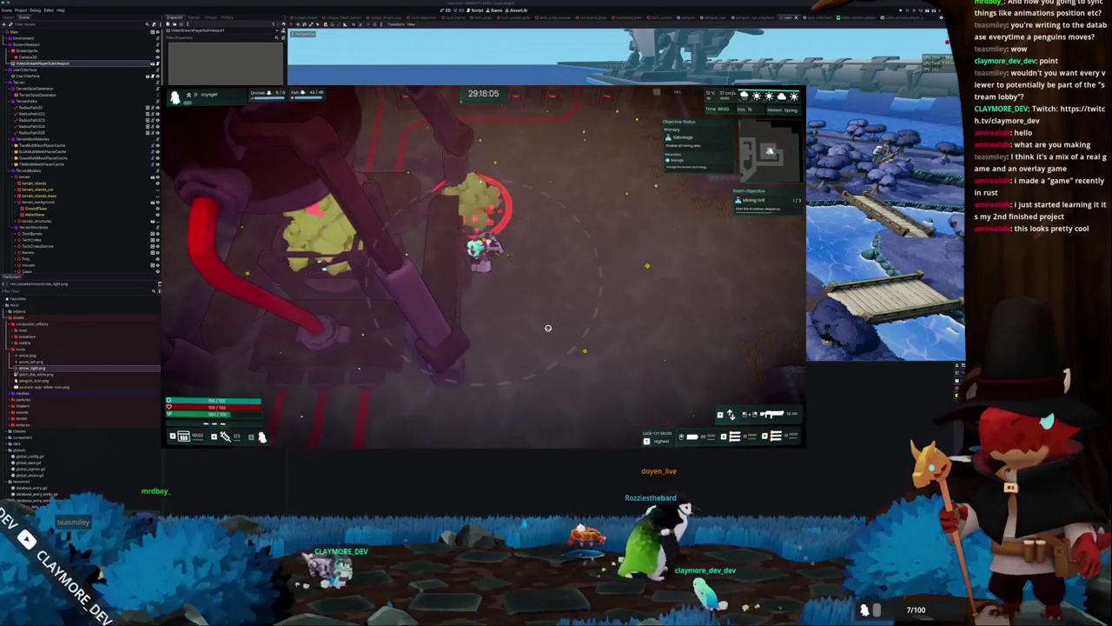
Walk down to the red pipe, back up through the mission area, then pause the game
{"action": "key", "text": "s"}
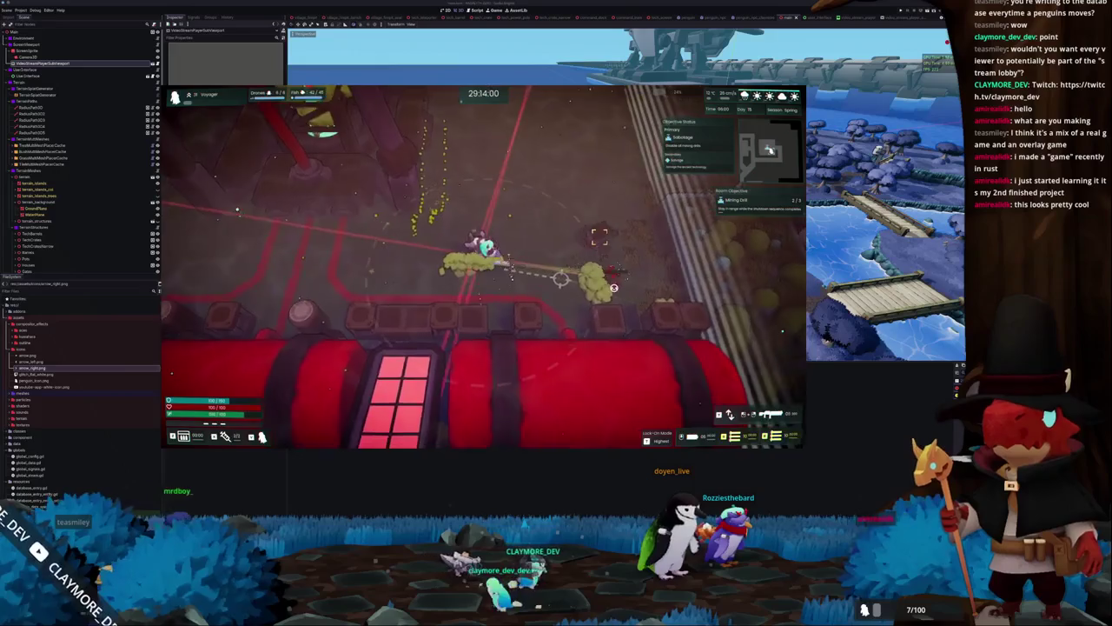
{"action": "key", "text": "s"}
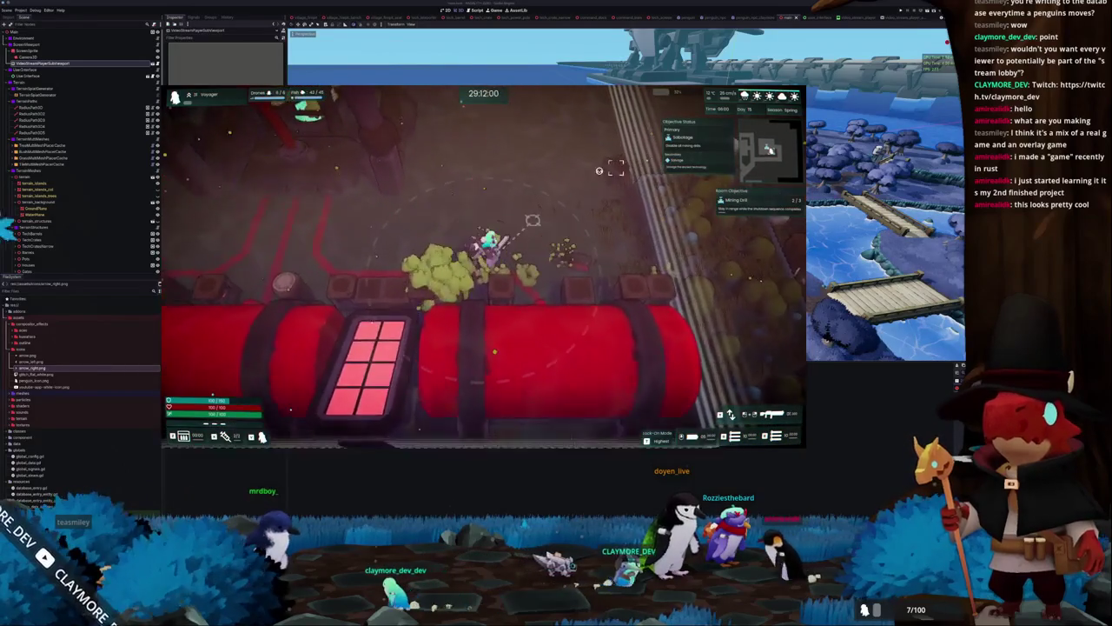
{"action": "key", "text": "w"}
{"action": "key", "text": "w"}
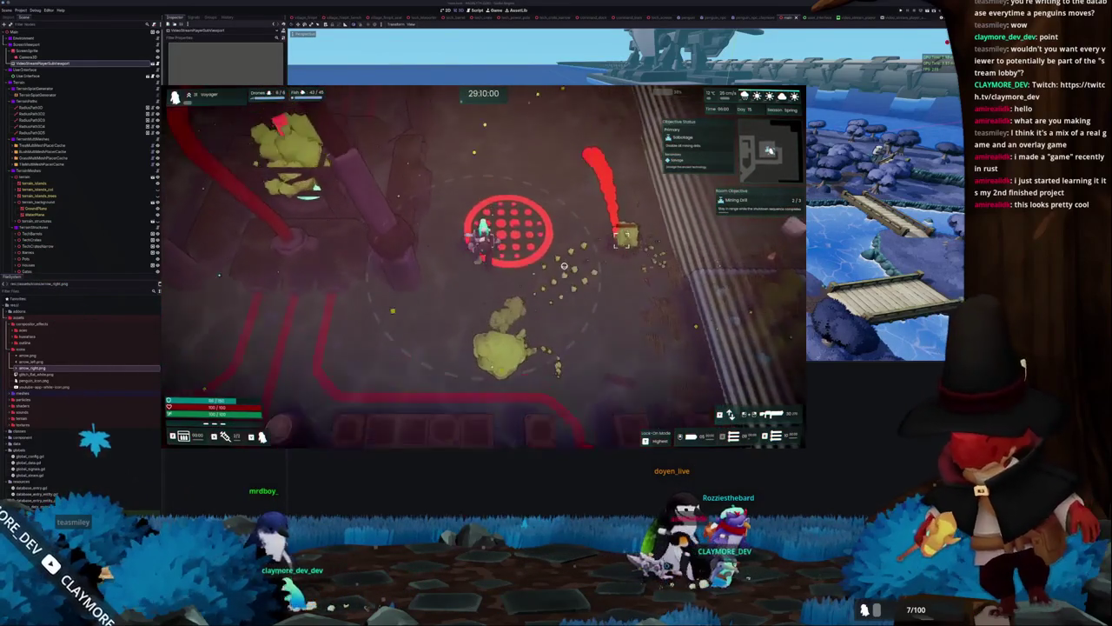
{"action": "key", "text": "w"}
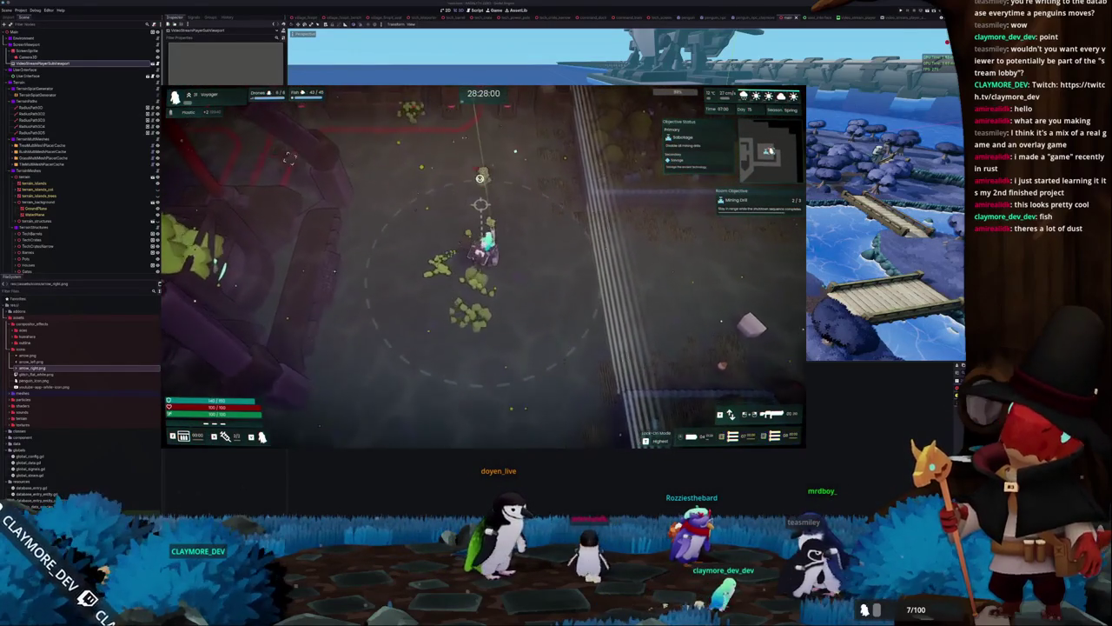
{"action": "key", "text": "Escape"}
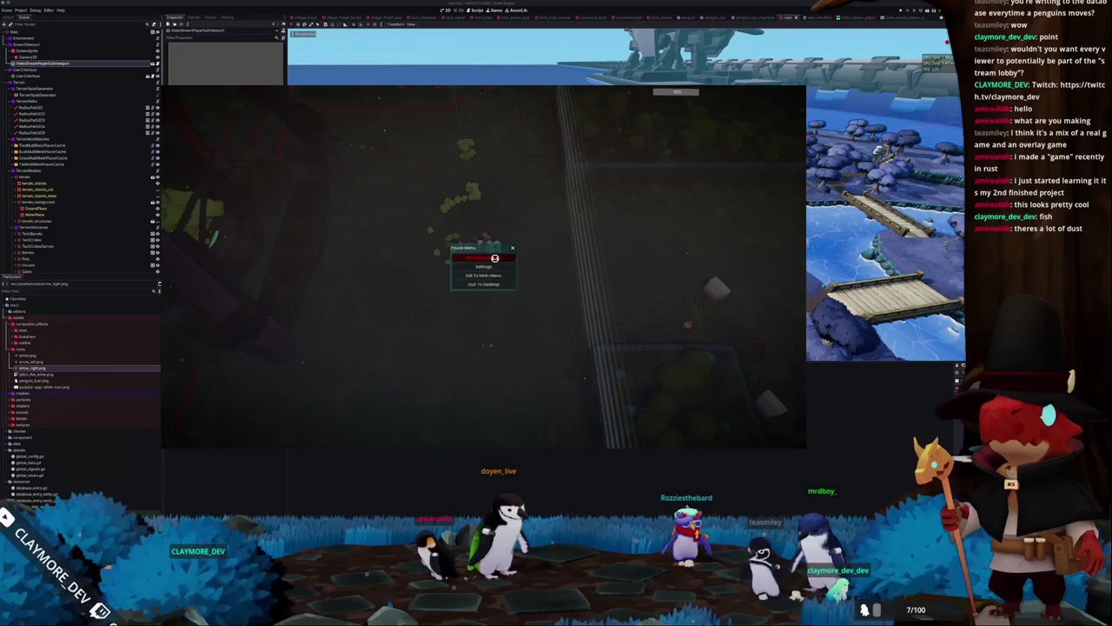
Resume, choose Return From Mission on the failure panel, and walk across the hub
{"action": "left_click", "coordinate": [495, 258]}
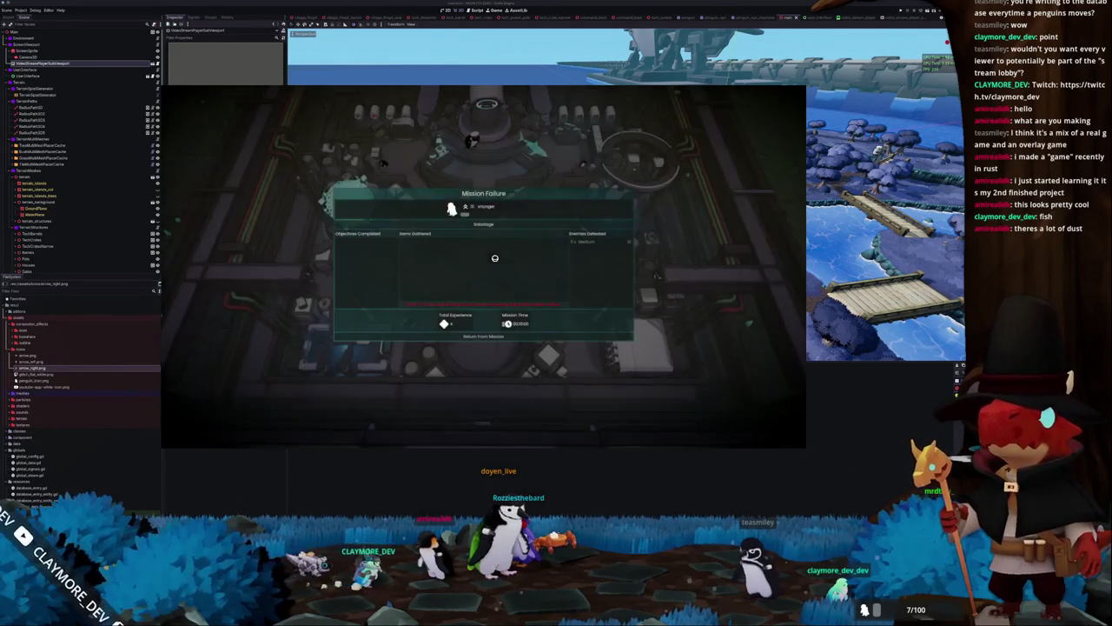
{"action": "left_click", "coordinate": [491, 335]}
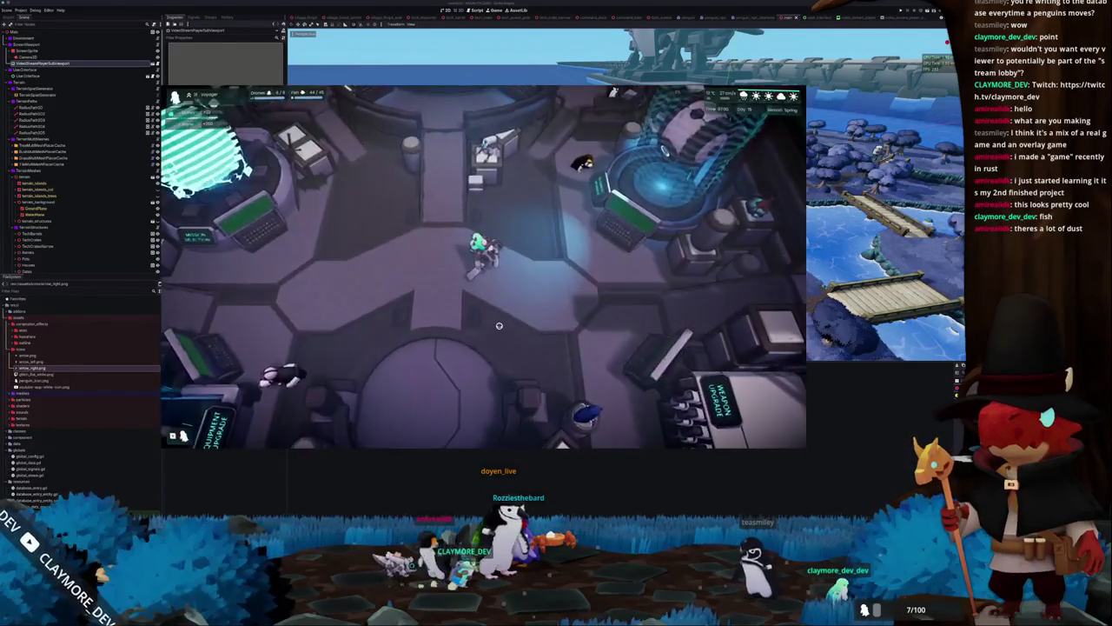
{"action": "key", "text": "w"}
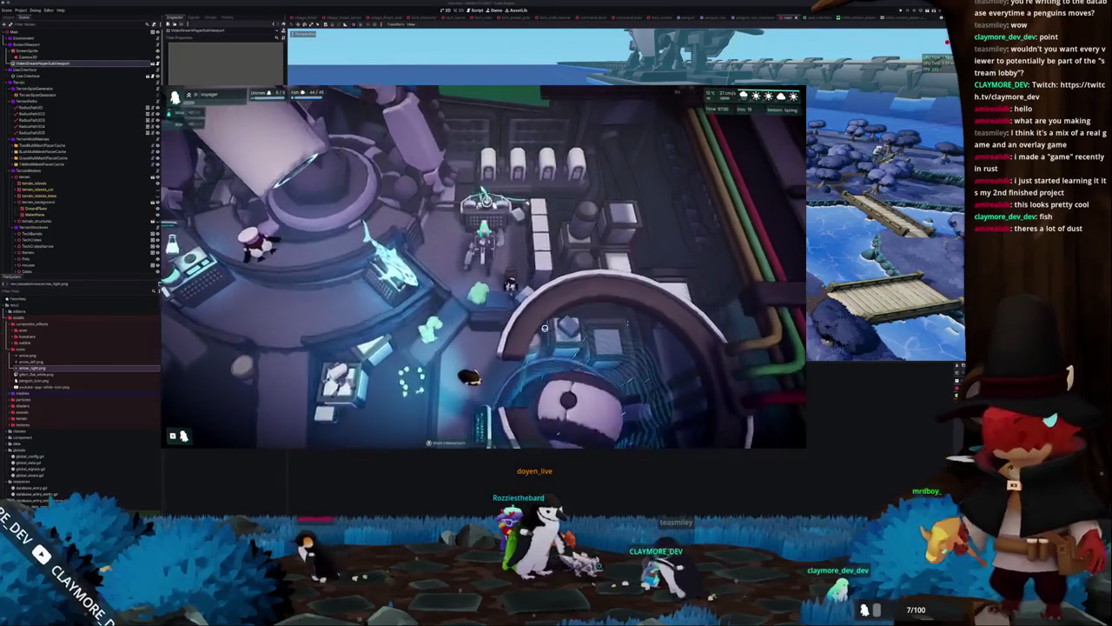
Scroll through the Fish Information catalogue, then close it and quit the game from the pause menu
{"action": "key", "text": "e"}
{"action": "scroll", "coordinate": [527, 222], "scroll_direction": "down", "scroll_amount": 10}
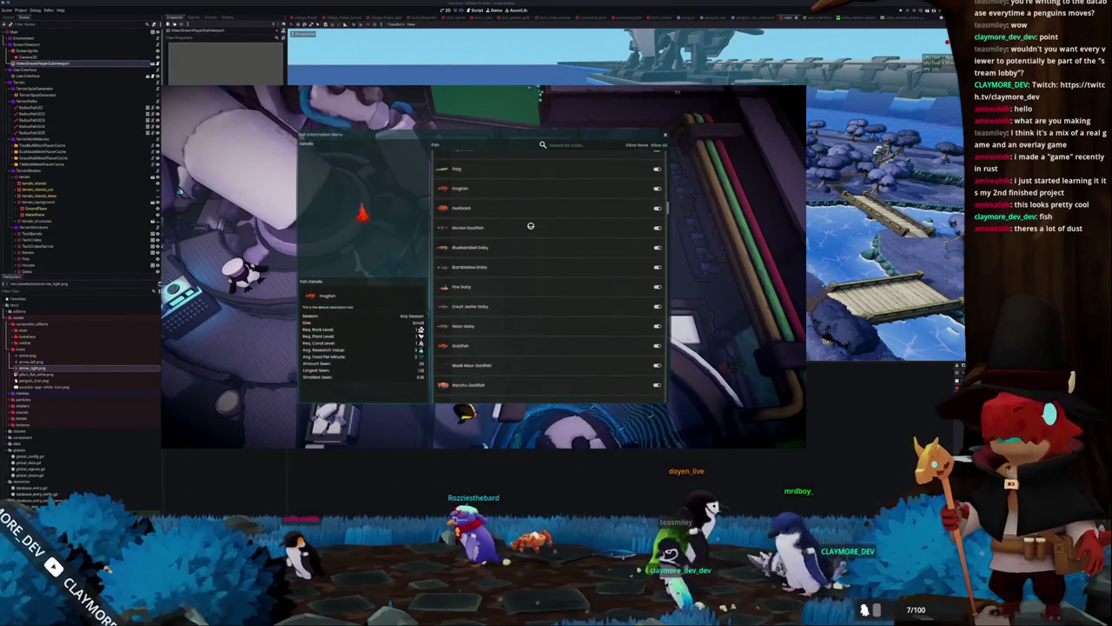
{"action": "scroll", "coordinate": [530, 226], "scroll_direction": "down", "scroll_amount": 5}
{"action": "scroll", "coordinate": [530, 225], "scroll_direction": "down", "scroll_amount": 10}
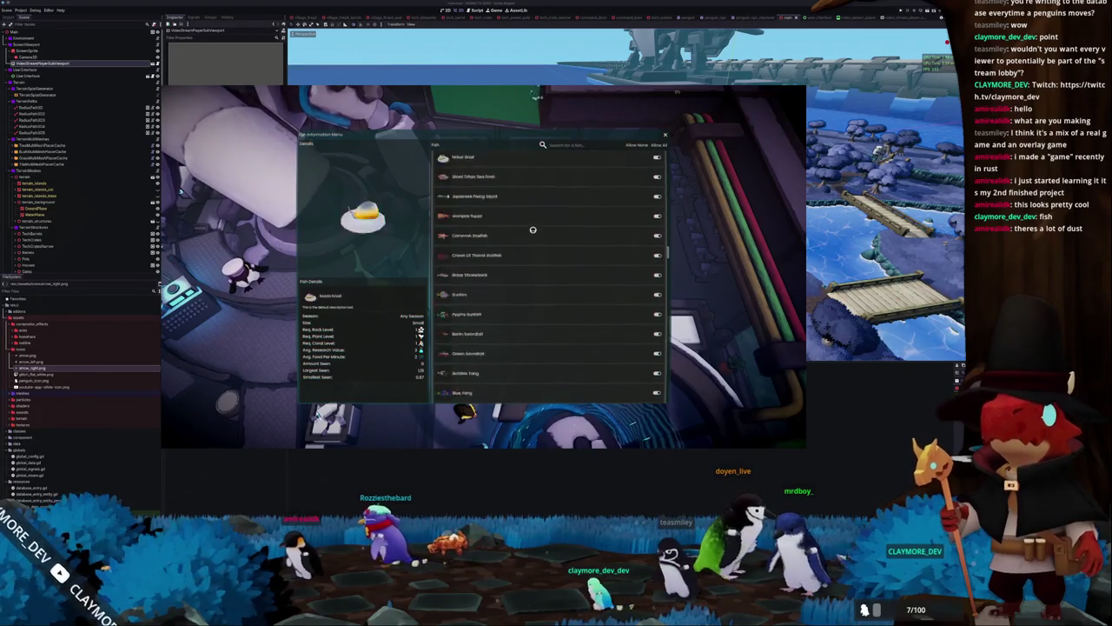
{"action": "scroll", "coordinate": [534, 233], "scroll_direction": "down", "scroll_amount": 10}
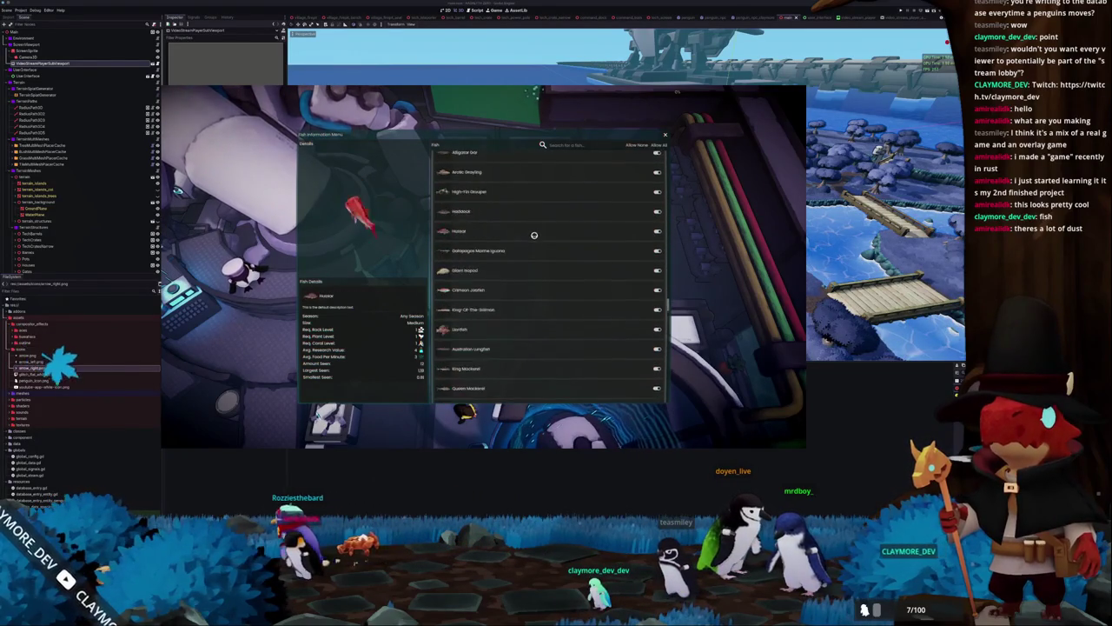
{"action": "scroll", "coordinate": [541, 260], "scroll_direction": "down", "scroll_amount": 10}
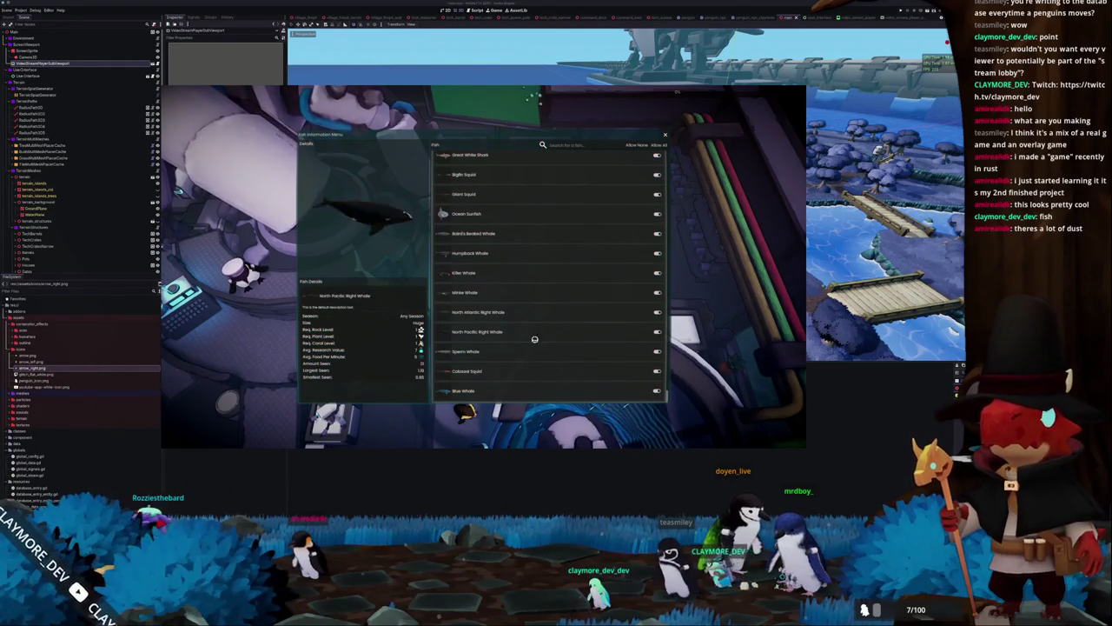
{"action": "key", "text": "Escape"}
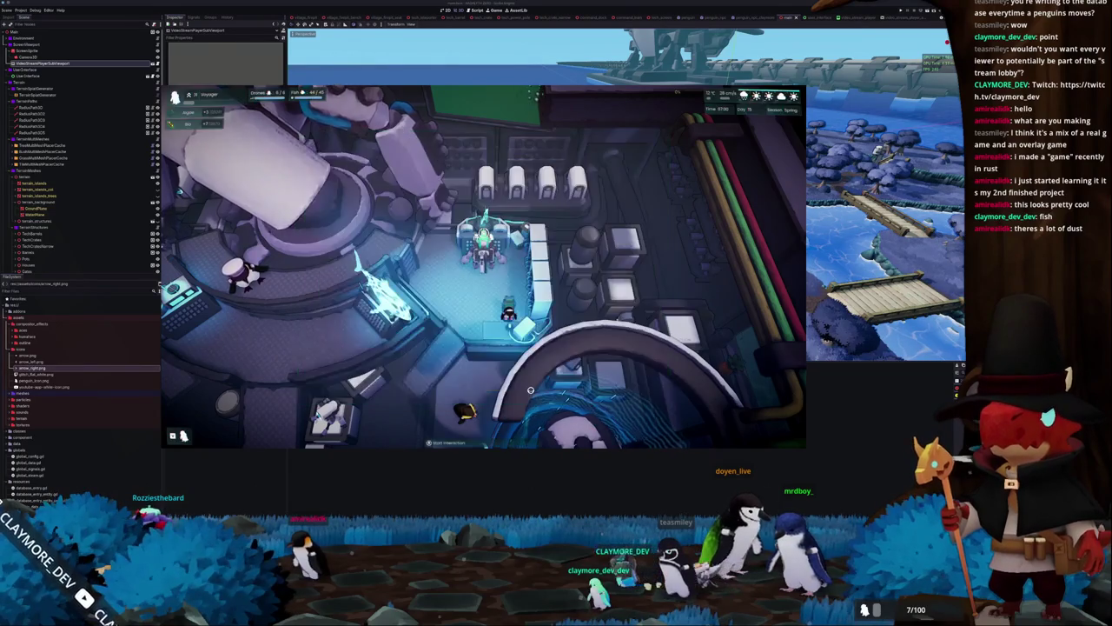
{"action": "key", "text": "Escape"}
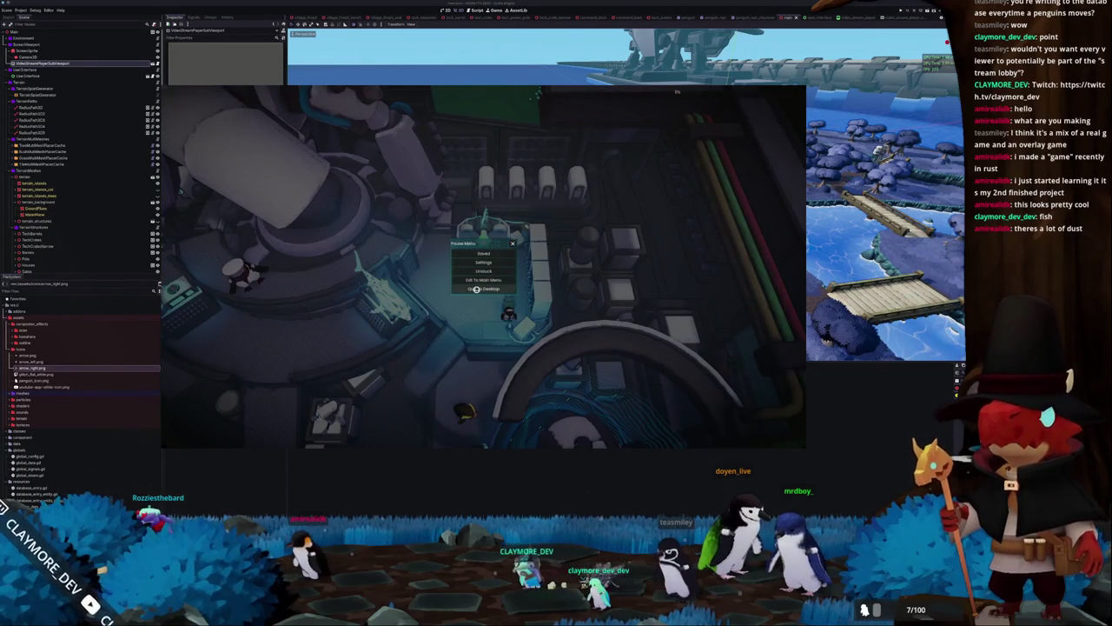
{"action": "left_click", "coordinate": [476, 288]}
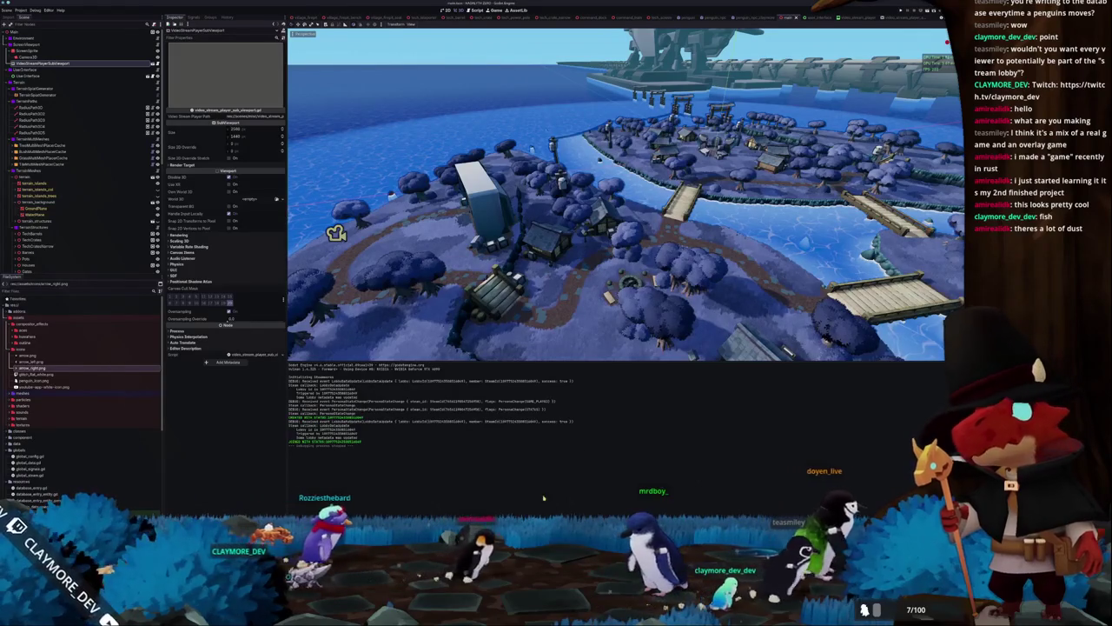
In the user_interface scene, change the Max Members SpinBox's Max Value and set its Value to 4
{"action": "key", "text": "alt+Tab"}
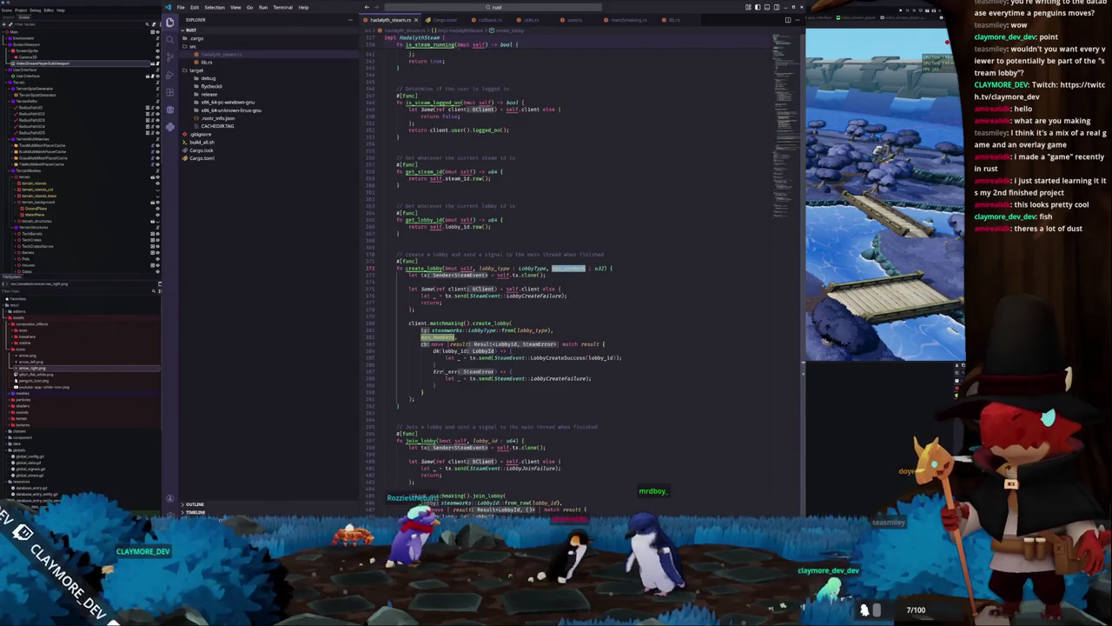
{"action": "key", "text": "alt+Tab"}
{"action": "left_click", "coordinate": [813, 17]}
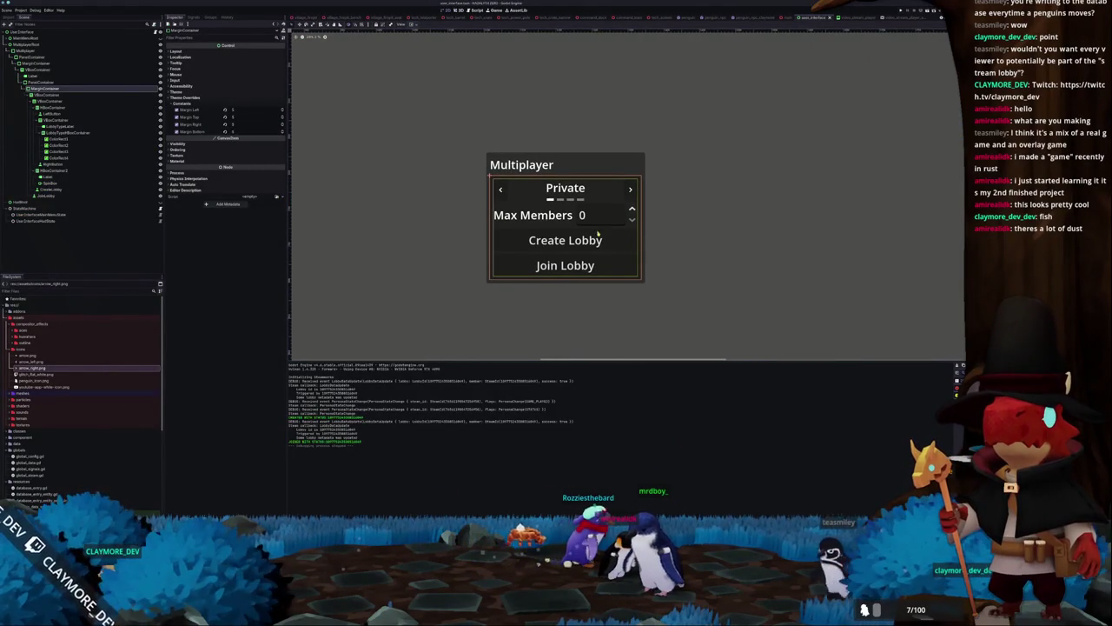
{"action": "left_click", "coordinate": [597, 217]}
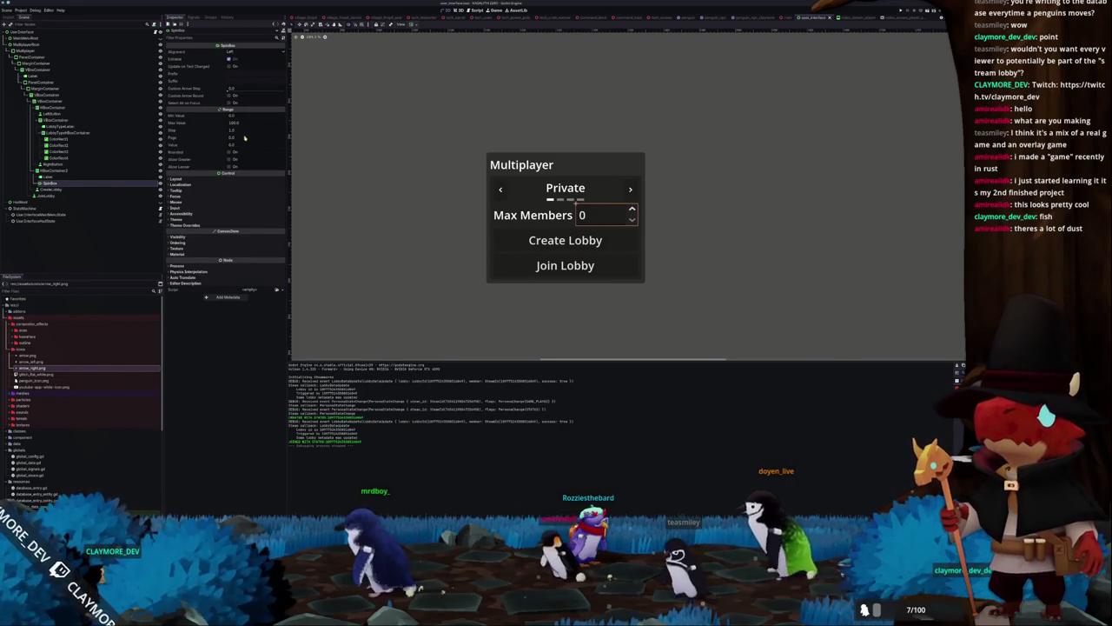
{"action": "key", "text": "Return"}
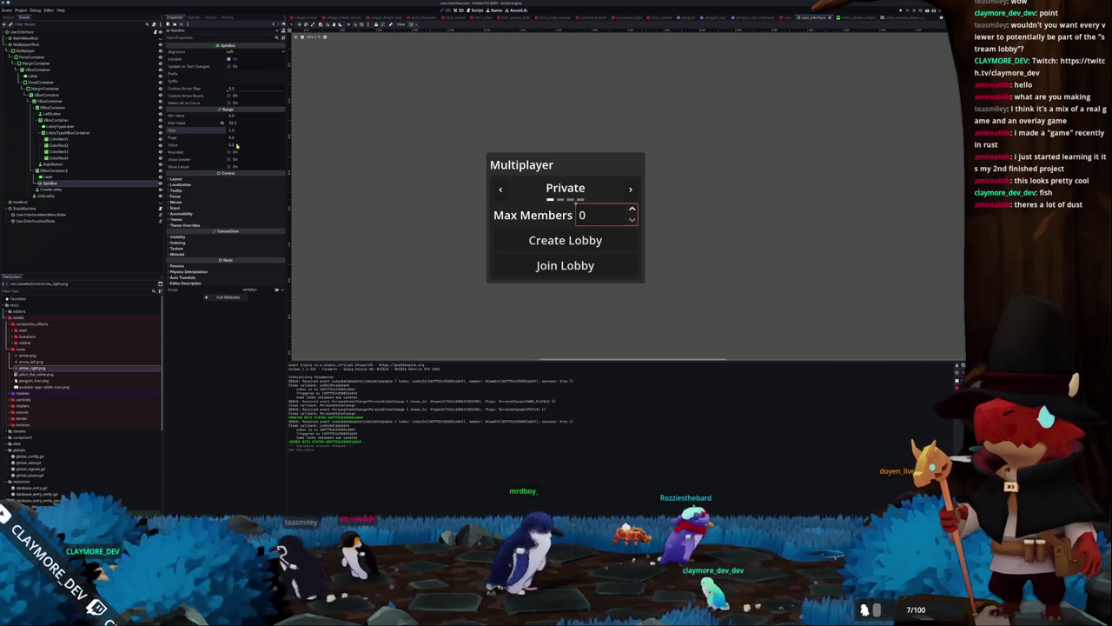
{"action": "type", "text": "4"}
{"action": "key", "text": "Return"}
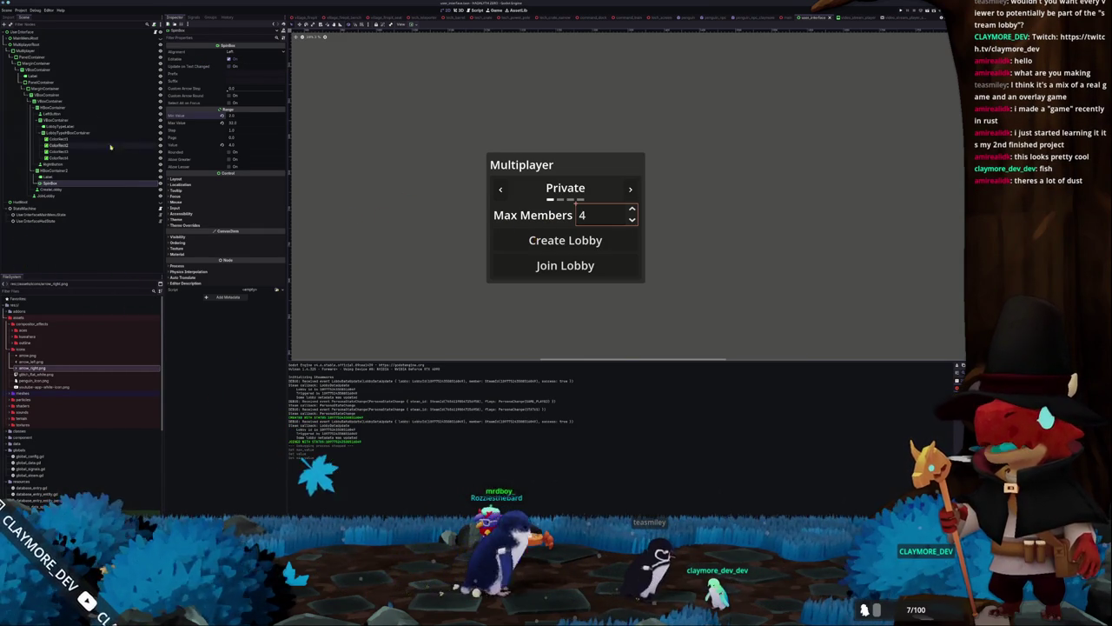
{"action": "left_click", "coordinate": [40, 100]}
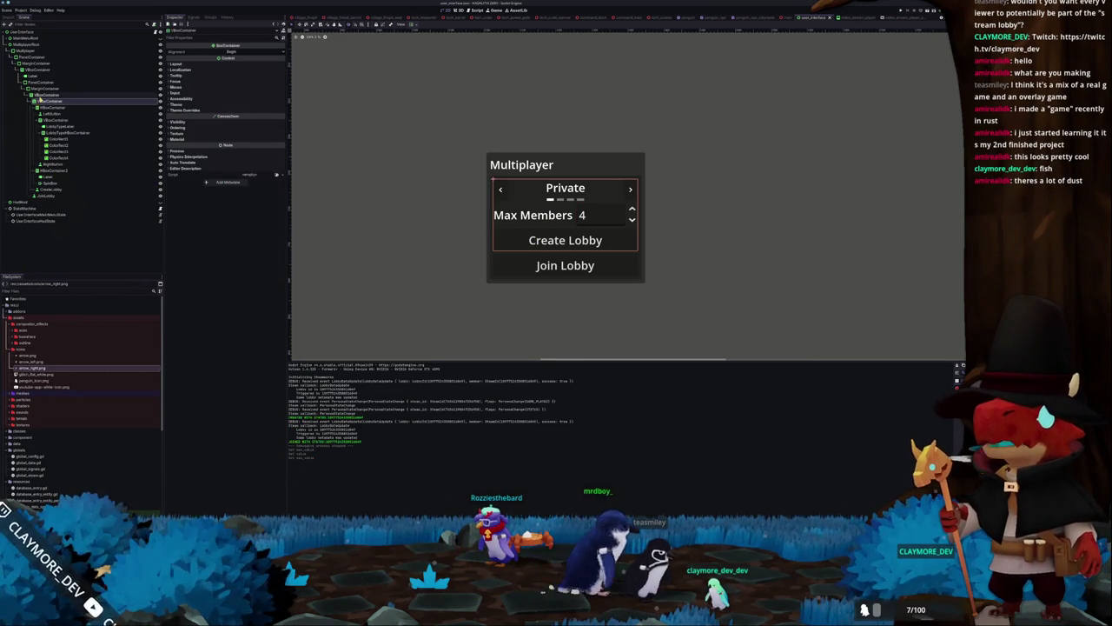
Add a nested PanelContainer, MarginContainer and VBoxContainer under the outer VBoxContainer
{"action": "left_click", "coordinate": [40, 94]}
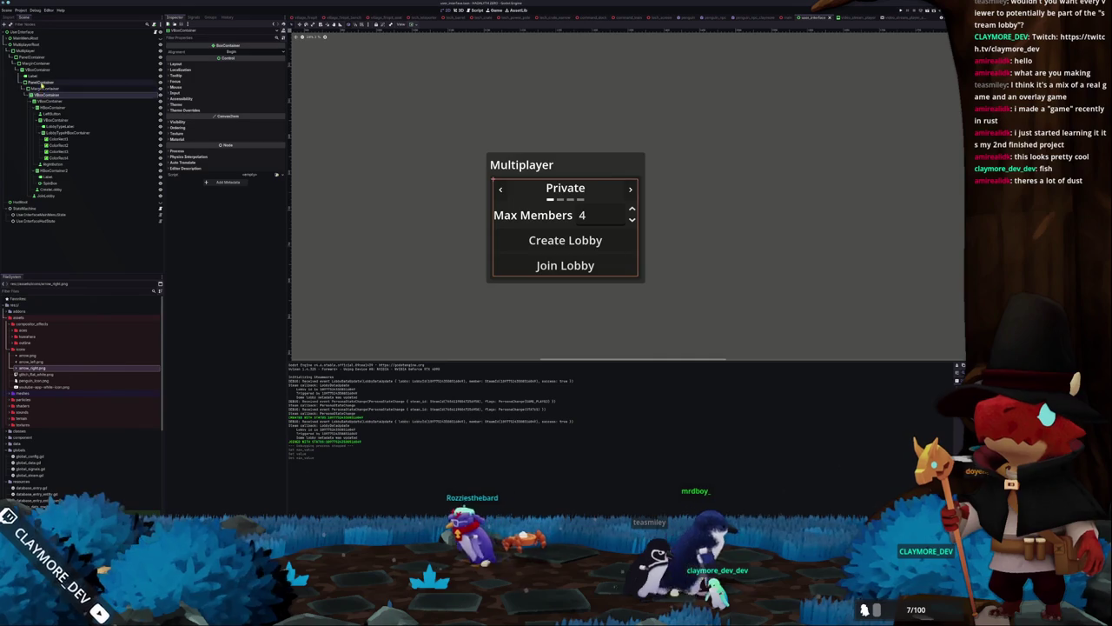
{"action": "left_click", "coordinate": [43, 69]}
{"action": "key", "text": "ctrl+a"}
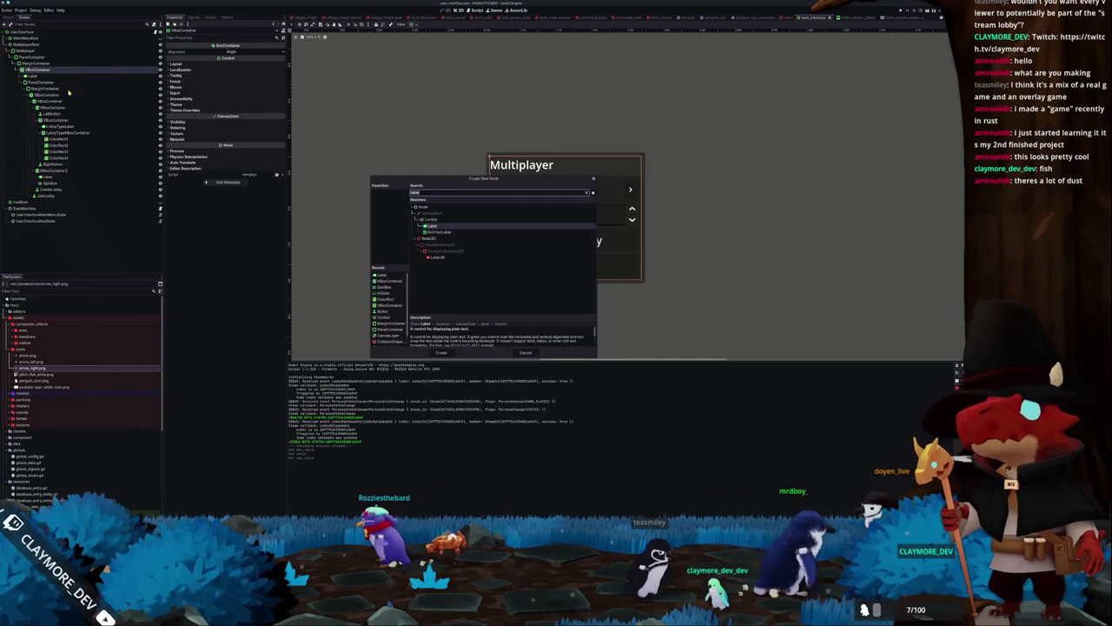
{"action": "key", "text": "Return"}
{"action": "key", "text": "ctrl+a"}
{"action": "type", "text": "margin"}
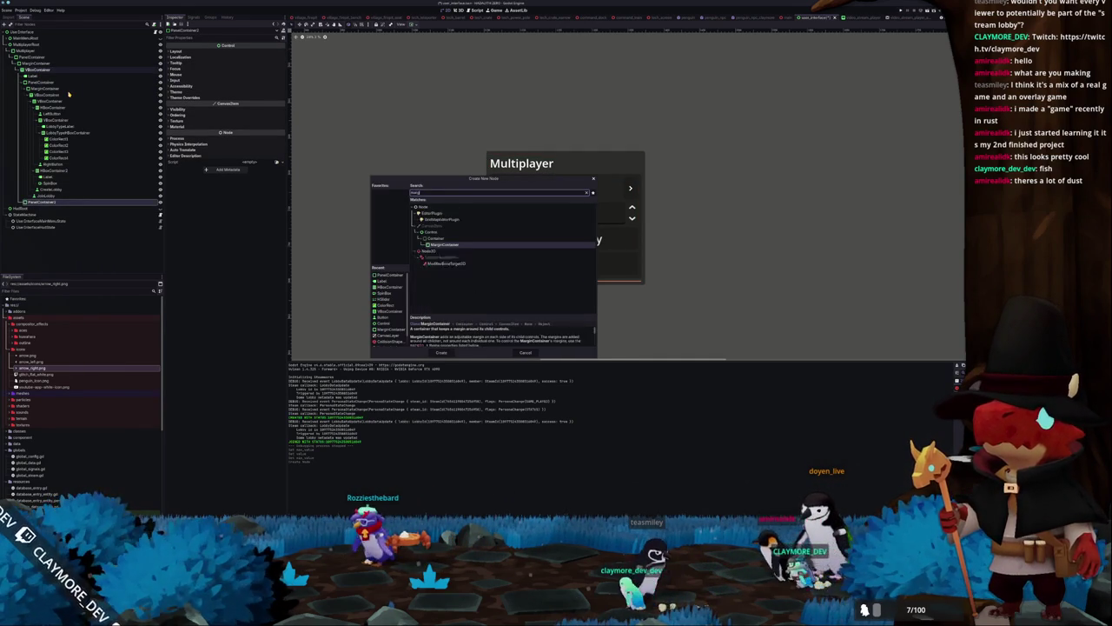
{"action": "key", "text": "Return"}
{"action": "key", "text": "ctrl+a"}
{"action": "type", "text": "vbox"}
{"action": "key", "text": "Return"}
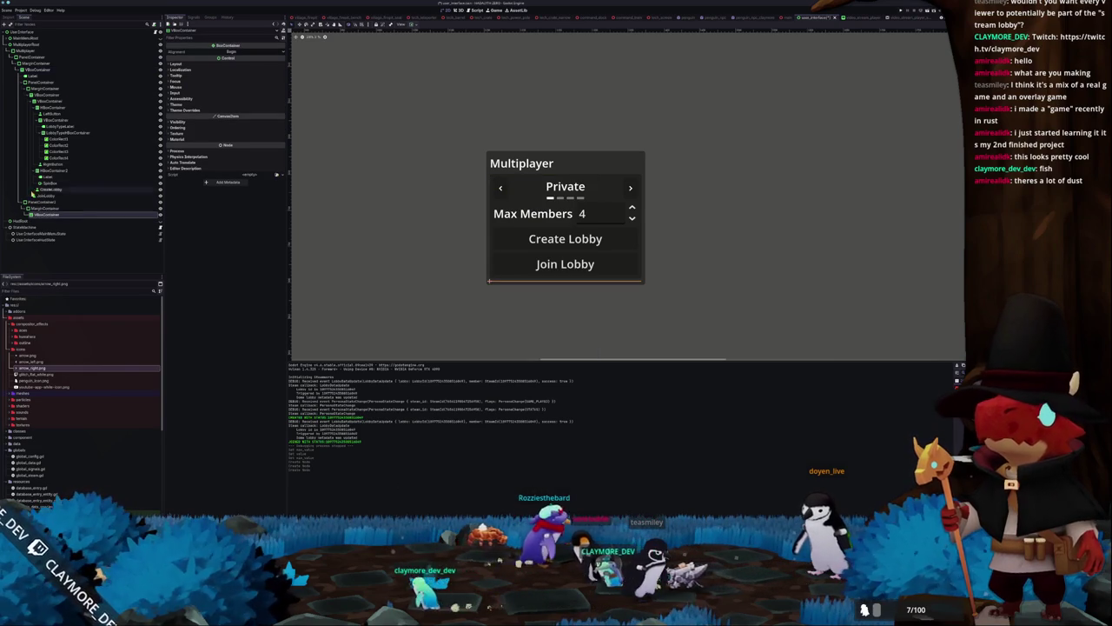
{"action": "left_click", "coordinate": [112, 198]}
Enable margin constant overrides on the new MarginContainer
{"action": "left_click", "coordinate": [46, 208]}
{"action": "left_click", "coordinate": [187, 97]}
{"action": "left_click", "coordinate": [187, 104]}
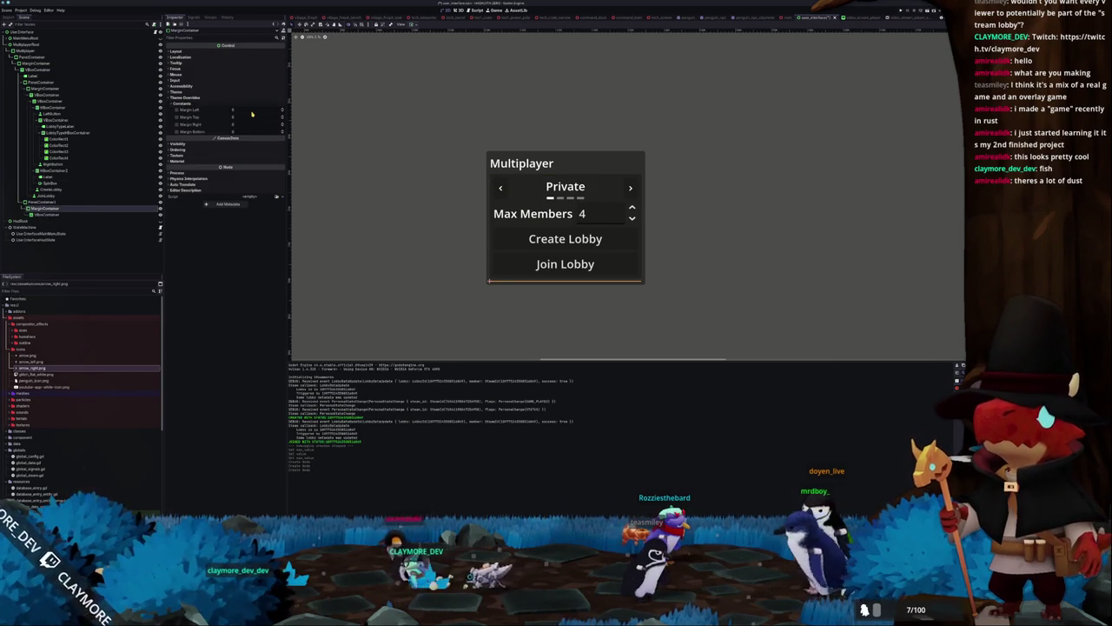
{"action": "left_click", "coordinate": [225, 124]}
{"action": "left_click", "coordinate": [225, 131]}
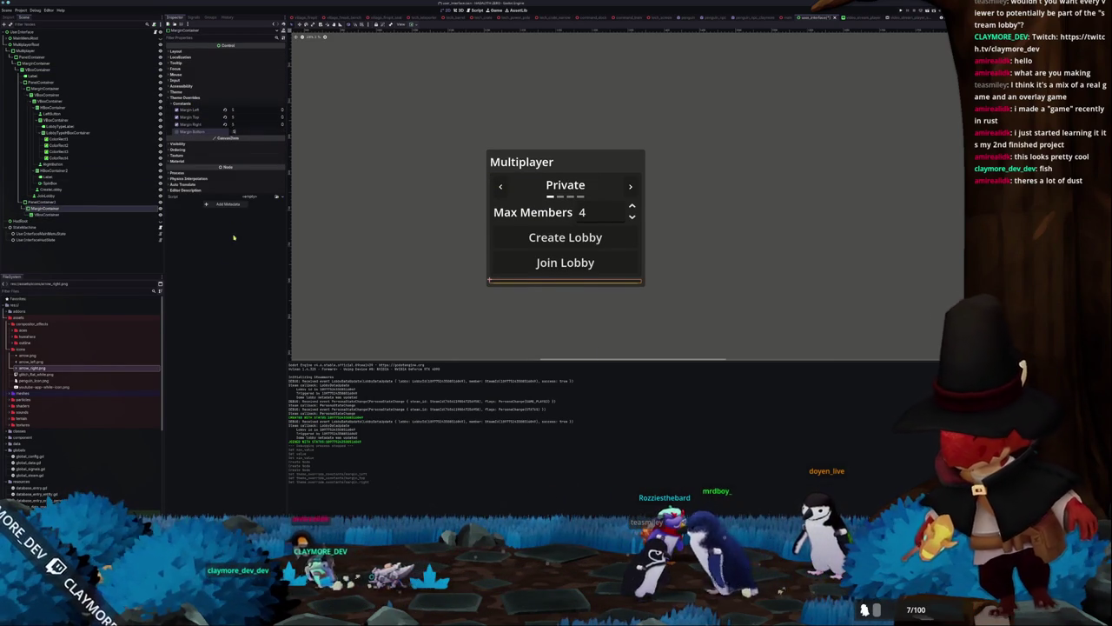
Move the JoinLobby node lower in the menu's Scene tree
{"action": "left_click", "coordinate": [47, 176]}
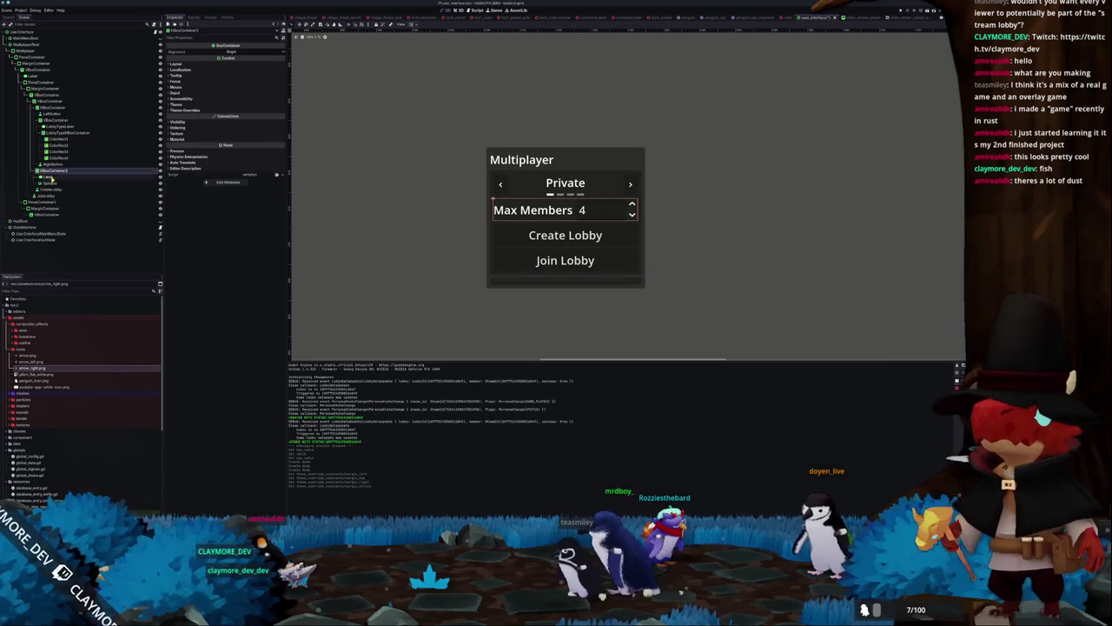
{"action": "left_click", "coordinate": [48, 182]}
{"action": "left_click", "coordinate": [48, 189]}
{"action": "left_click", "coordinate": [46, 195]}
{"action": "left_click_drag", "start_coordinate": [68, 207], "coordinate": [58, 217]}
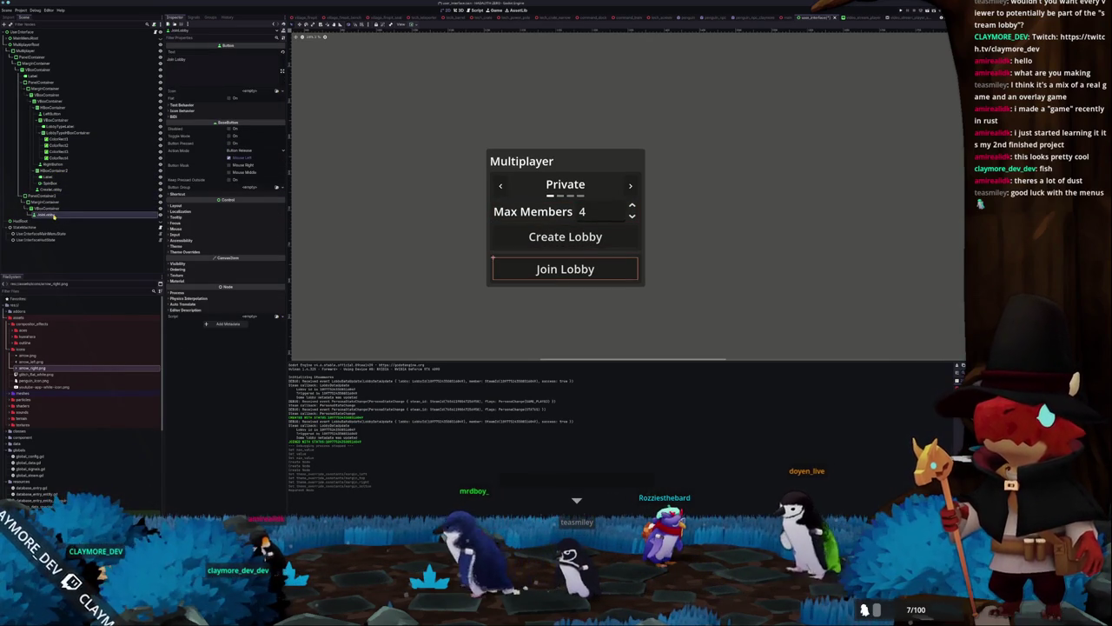
Shift the Multiplayer panel up and left and inspect the lobby-type and Max Members controls
{"action": "left_click", "coordinate": [416, 237]}
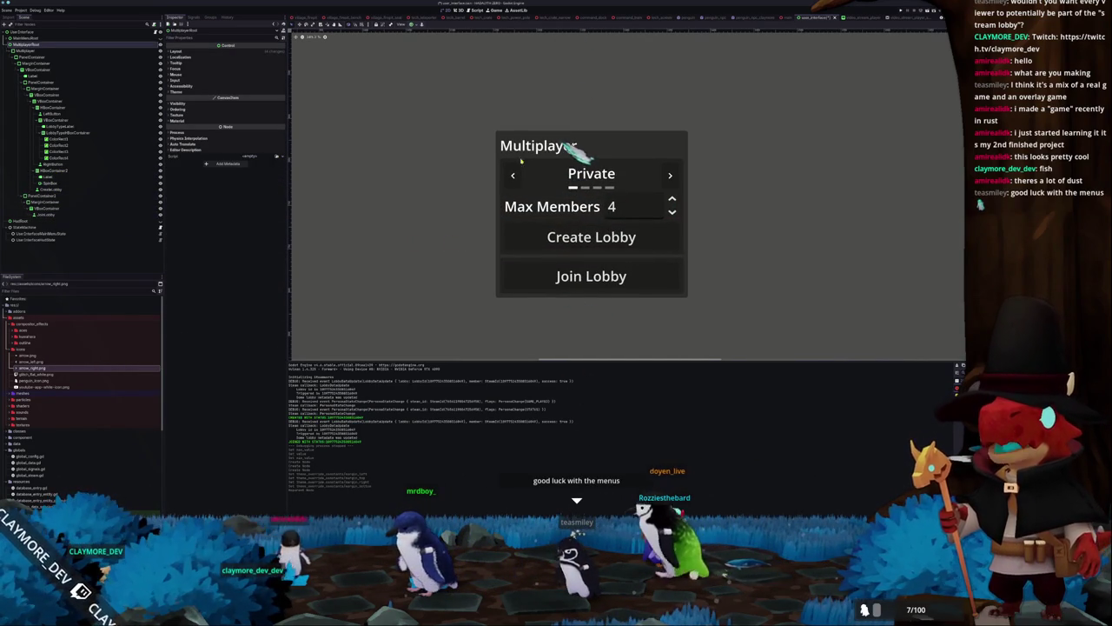
{"action": "left_click_drag", "start_coordinate": [498, 251], "coordinate": [479, 241]}
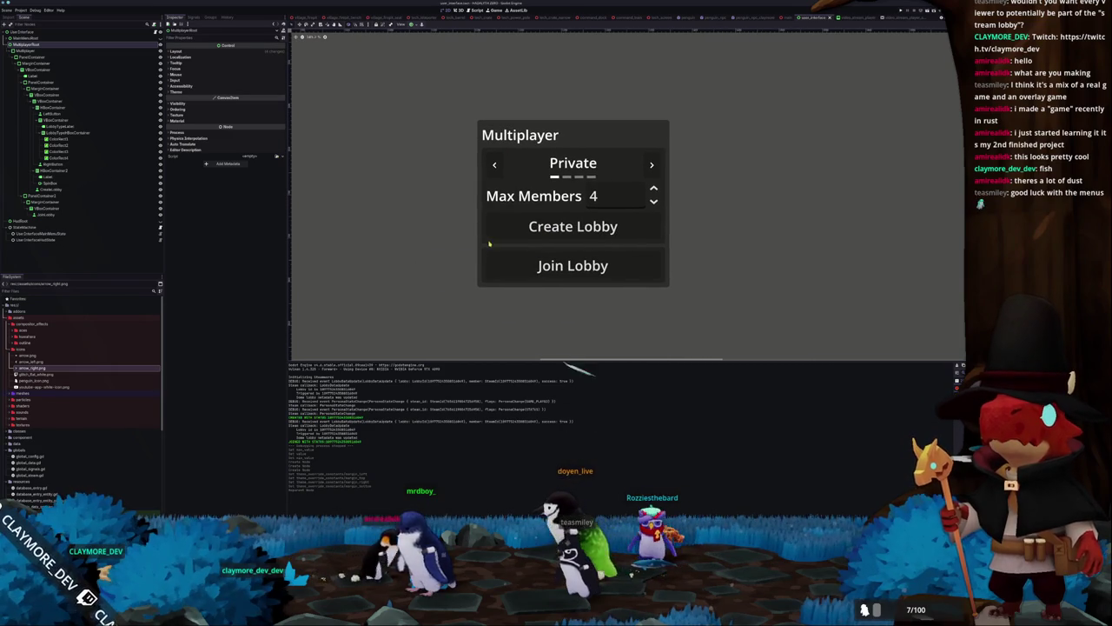
{"action": "left_click", "coordinate": [524, 206]}
{"action": "left_click", "coordinate": [495, 164]}
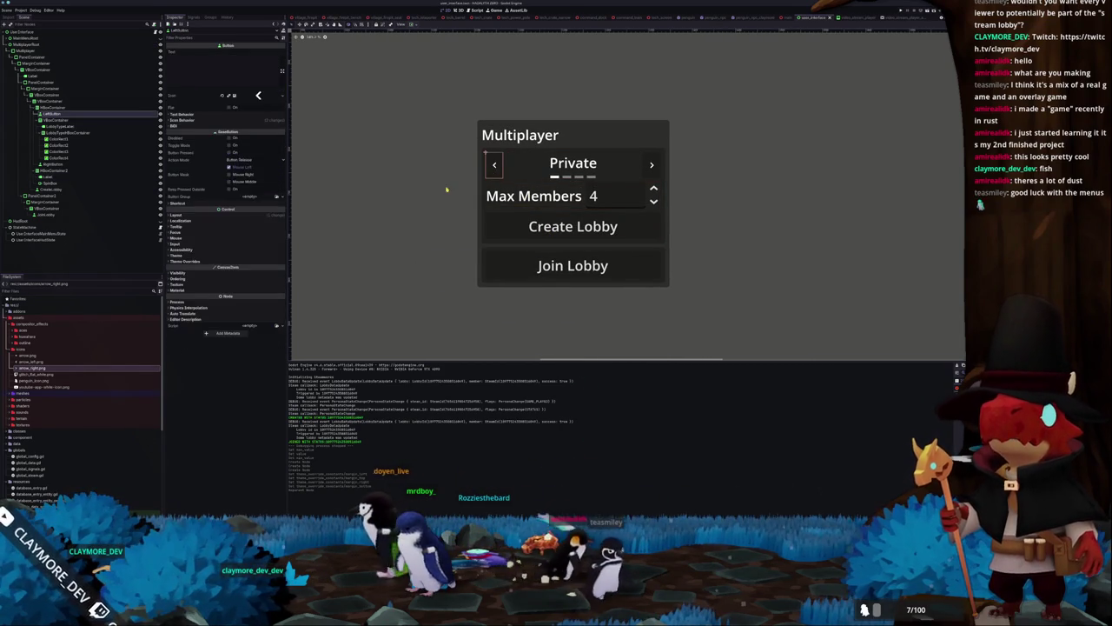
{"action": "left_click", "coordinate": [59, 114]}
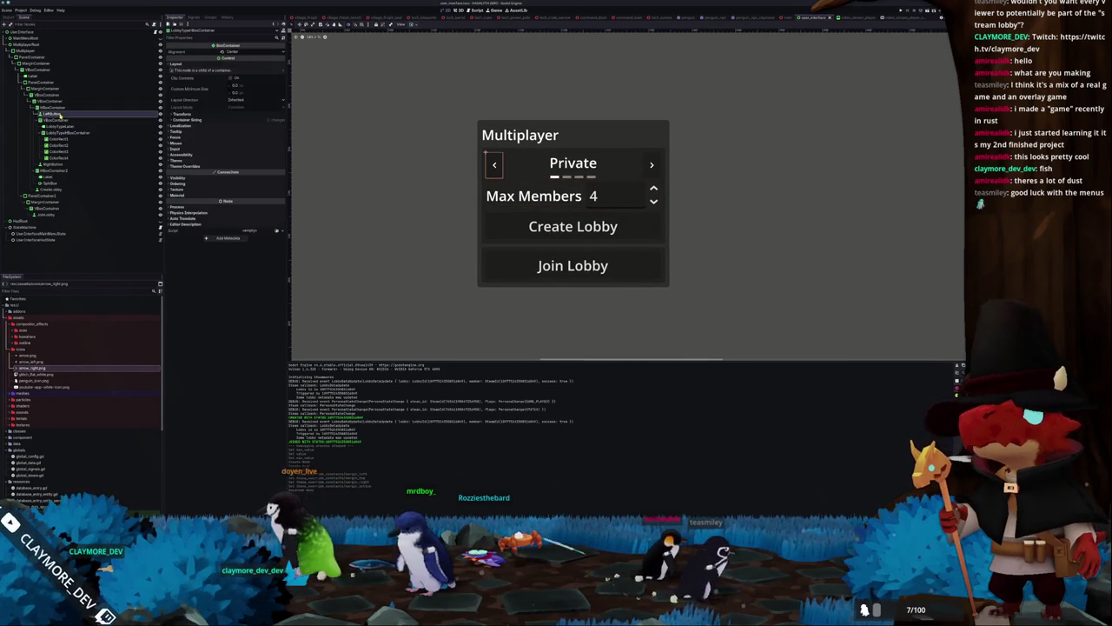
{"action": "left_click", "coordinate": [61, 165]}
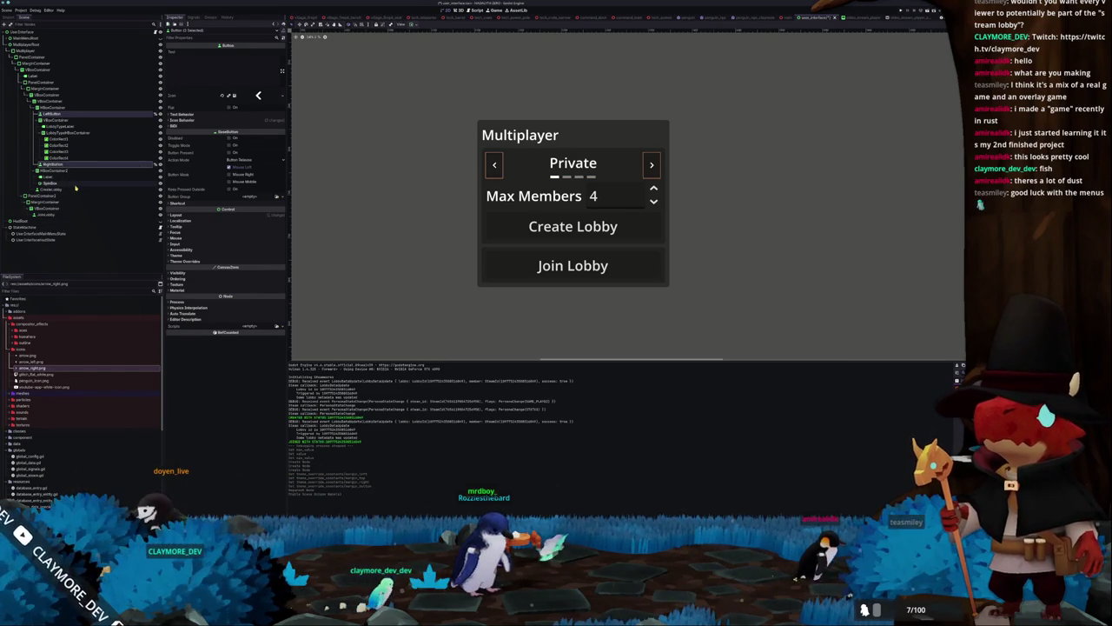
{"action": "left_click", "coordinate": [69, 185]}
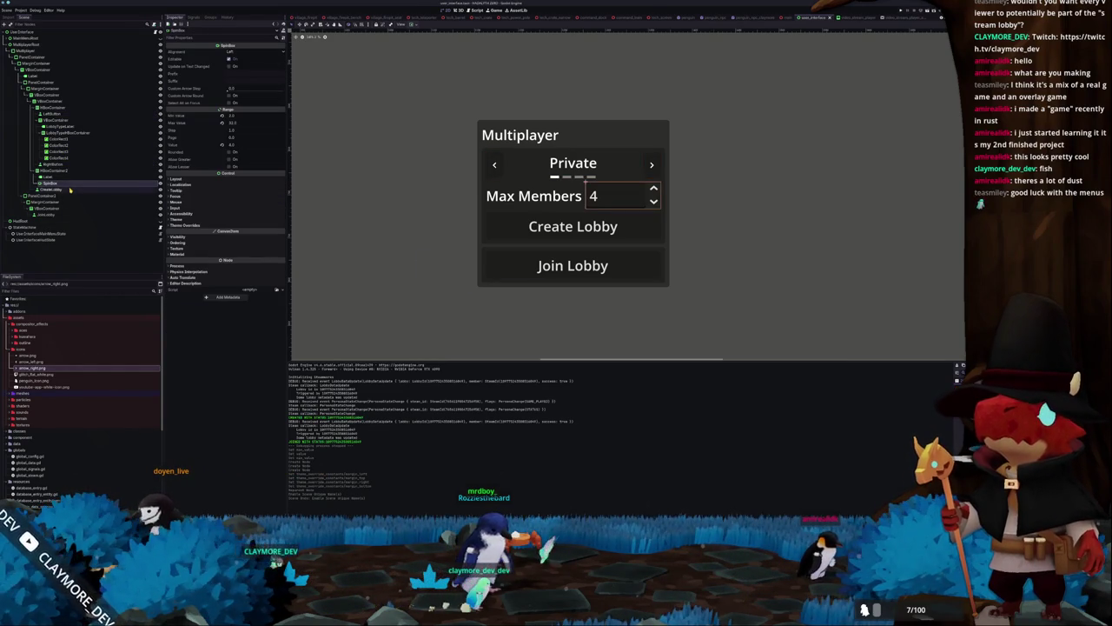
Add a TextEdit child node to the VBoxContainer holding Join Lobby
{"action": "left_click", "coordinate": [48, 214]}
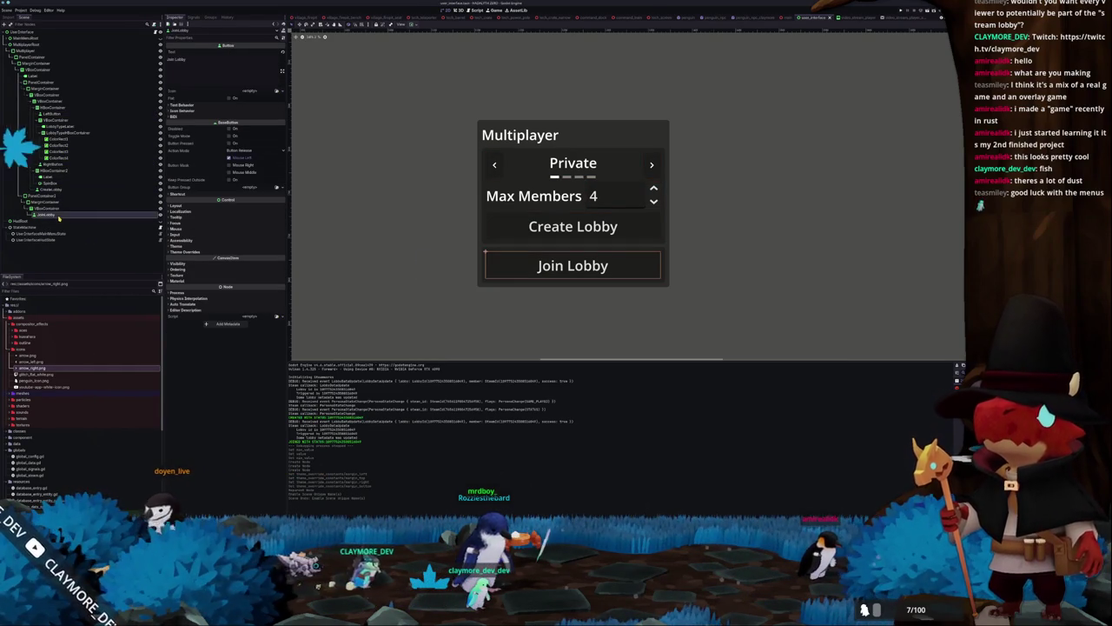
{"action": "right_click", "coordinate": [60, 209]}
{"action": "left_click", "coordinate": [87, 216]}
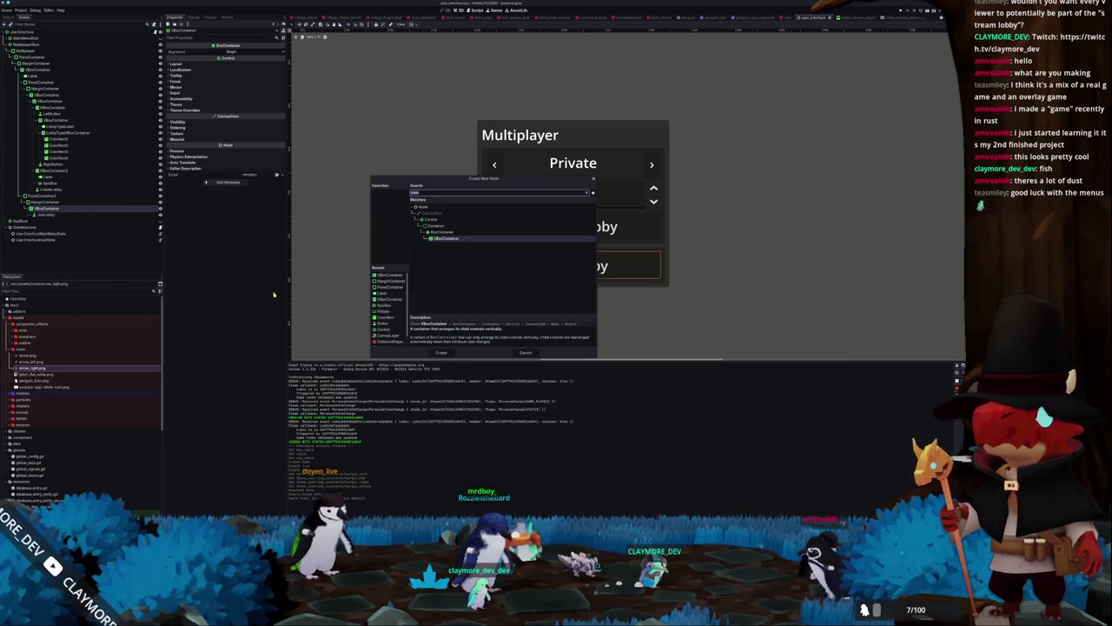
{"action": "key", "text": "BackSpace"}
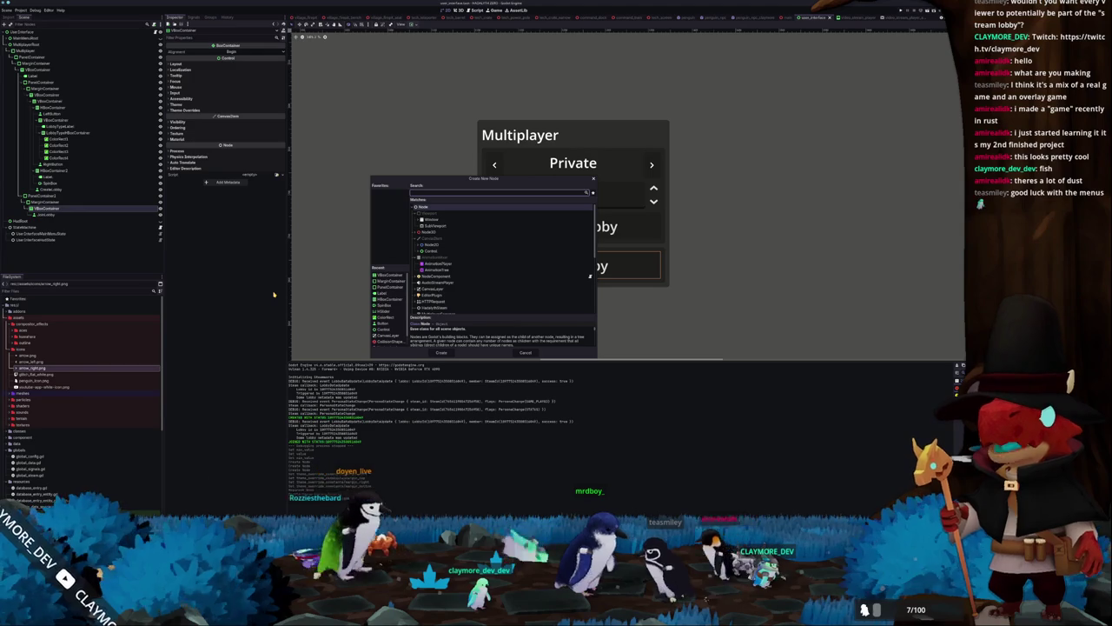
{"action": "type", "text": "text"}
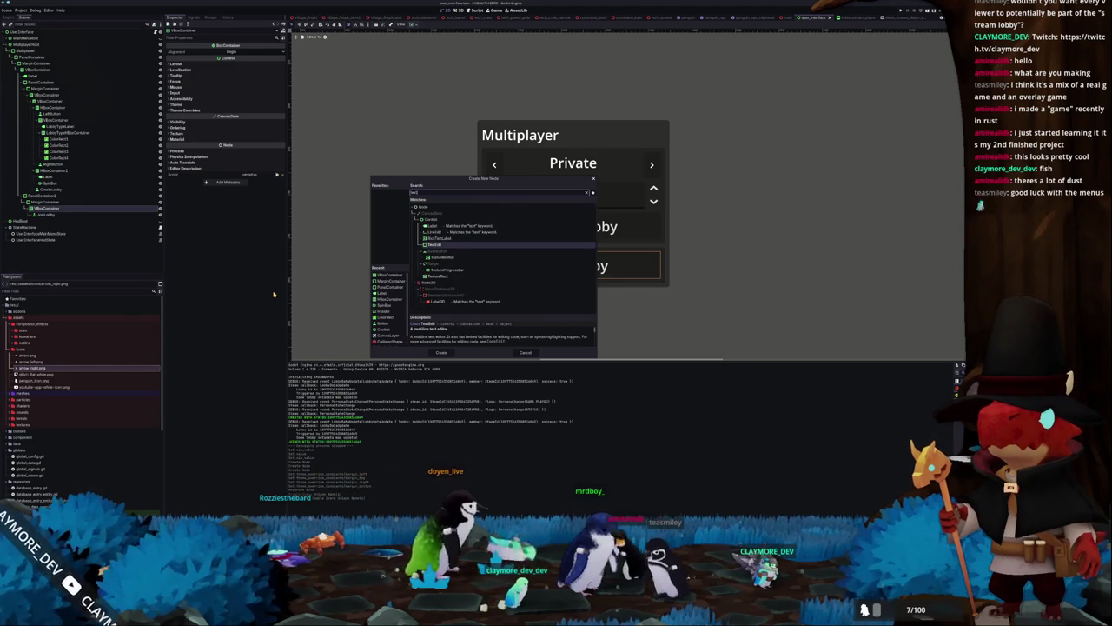
{"action": "key", "text": "Return"}
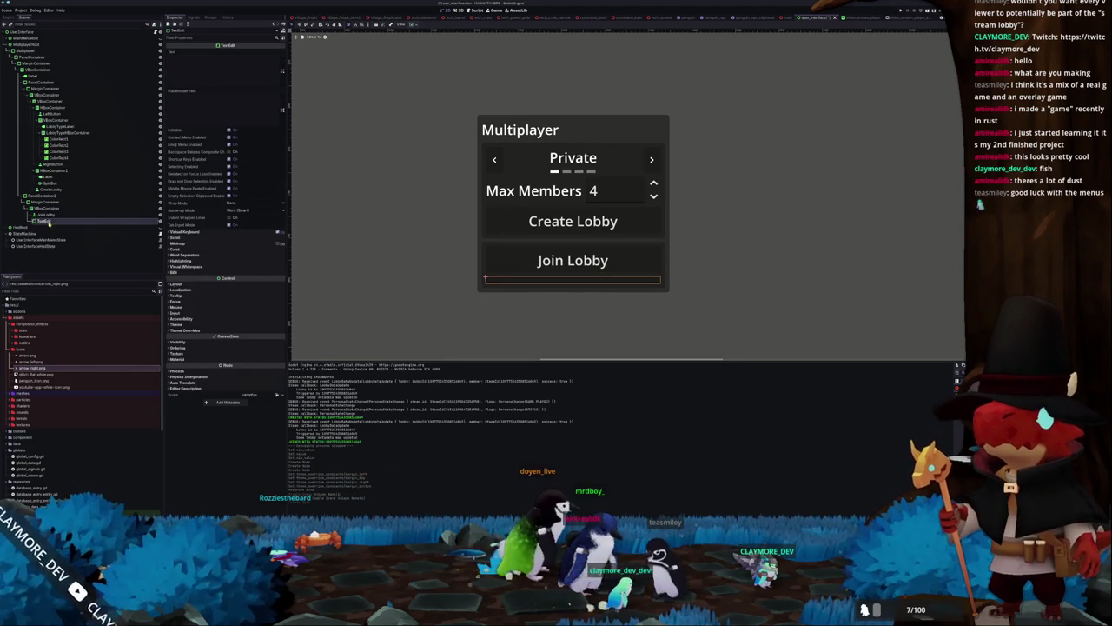
Move the TextEdit above Join Lobby, give it placeholder 'Enter Lobby Code', and expand its property groups
{"action": "left_click_drag", "start_coordinate": [43, 222], "coordinate": [48, 212]}
{"action": "type", "text": "Enter"}
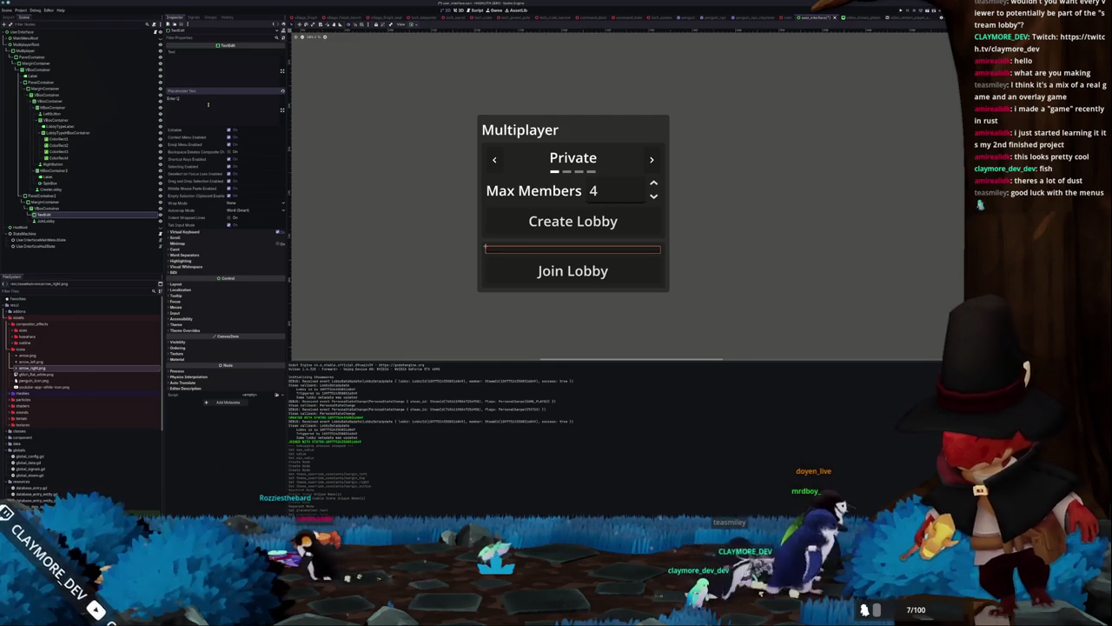
{"action": "type", "text": "Lobby Code"}
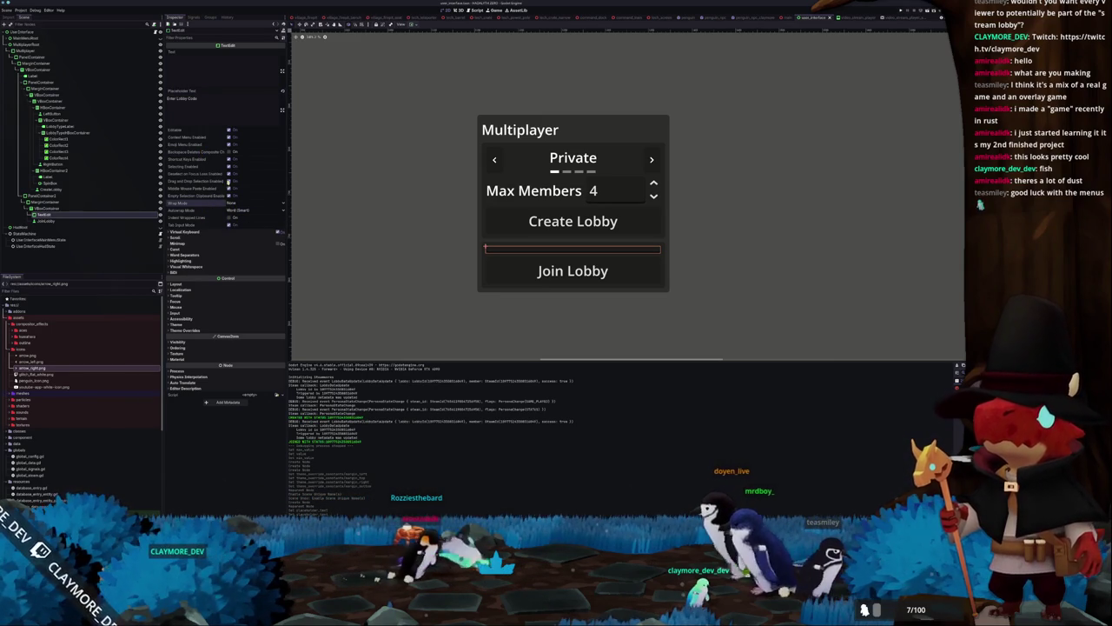
{"action": "left_click", "coordinate": [186, 266]}
{"action": "left_click", "coordinate": [187, 260]}
{"action": "left_click", "coordinate": [191, 254]}
{"action": "left_click", "coordinate": [195, 249]}
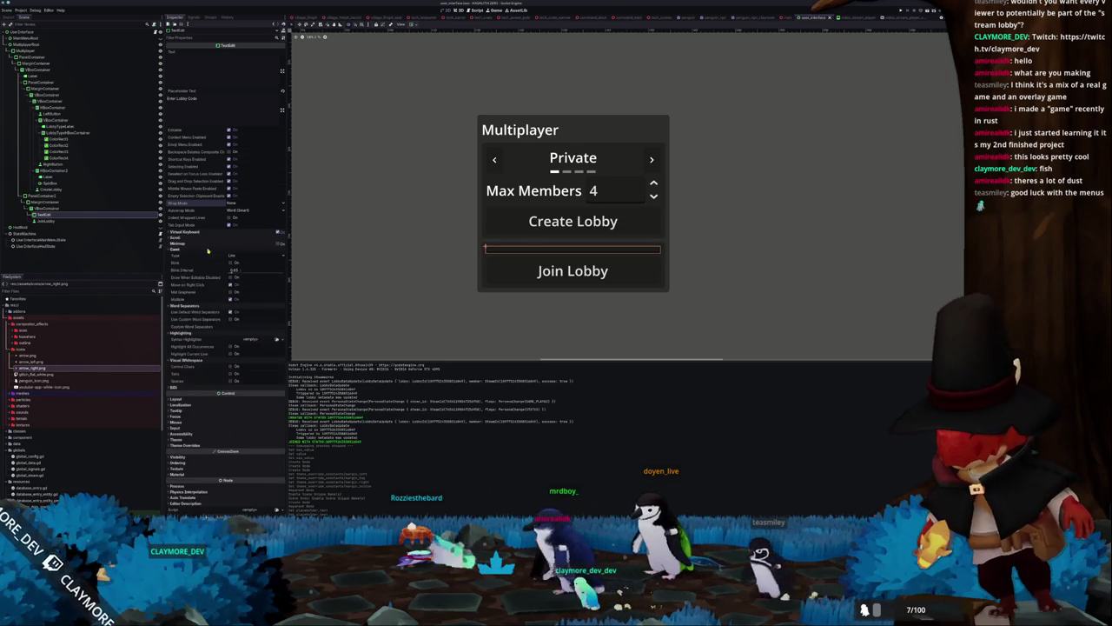
{"action": "left_click", "coordinate": [209, 239]}
{"action": "left_click", "coordinate": [210, 232]}
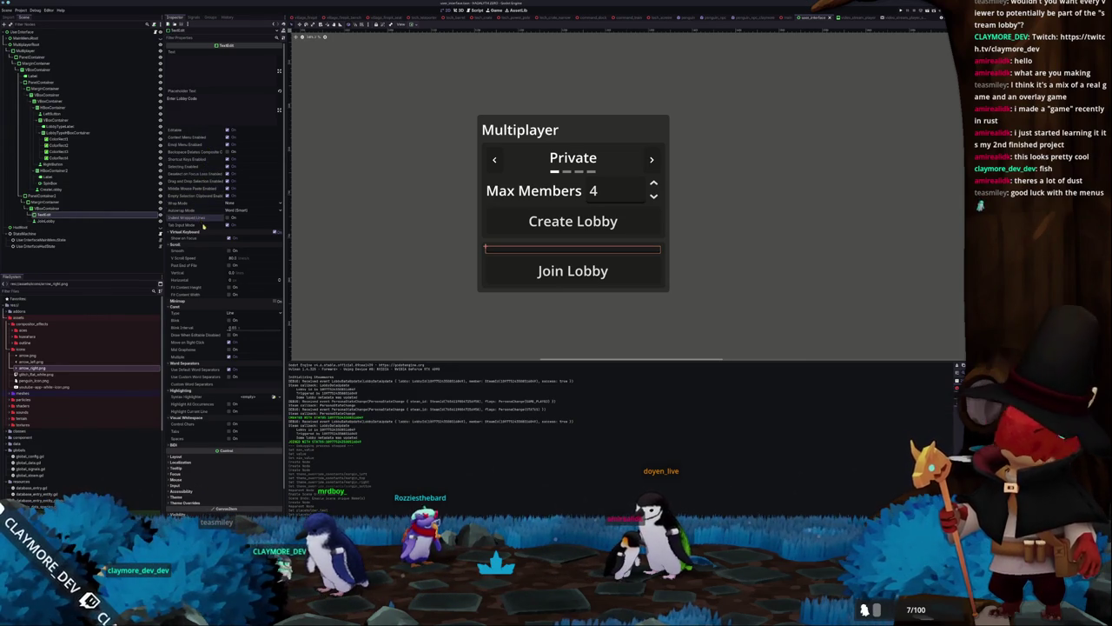
Expand the TextEdit's Layout and Container Sizing properties in the Inspector
{"action": "scroll", "coordinate": [210, 258], "scroll_direction": "down", "scroll_amount": 2}
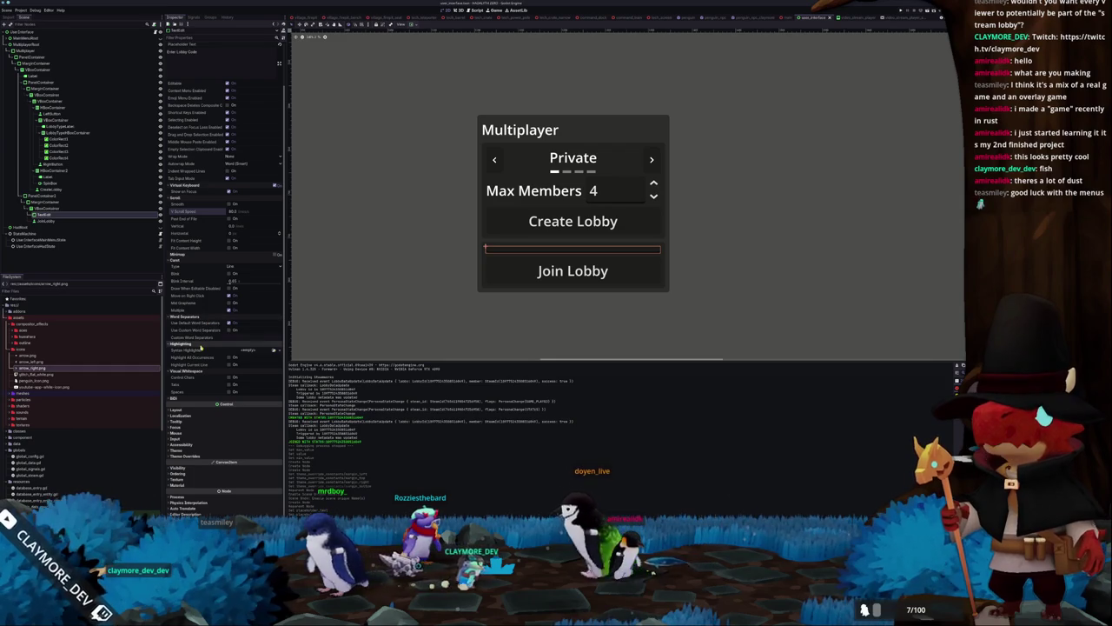
{"action": "left_click", "coordinate": [186, 408]}
{"action": "scroll", "coordinate": [191, 400], "scroll_direction": "down", "scroll_amount": 2}
{"action": "left_click", "coordinate": [211, 410]}
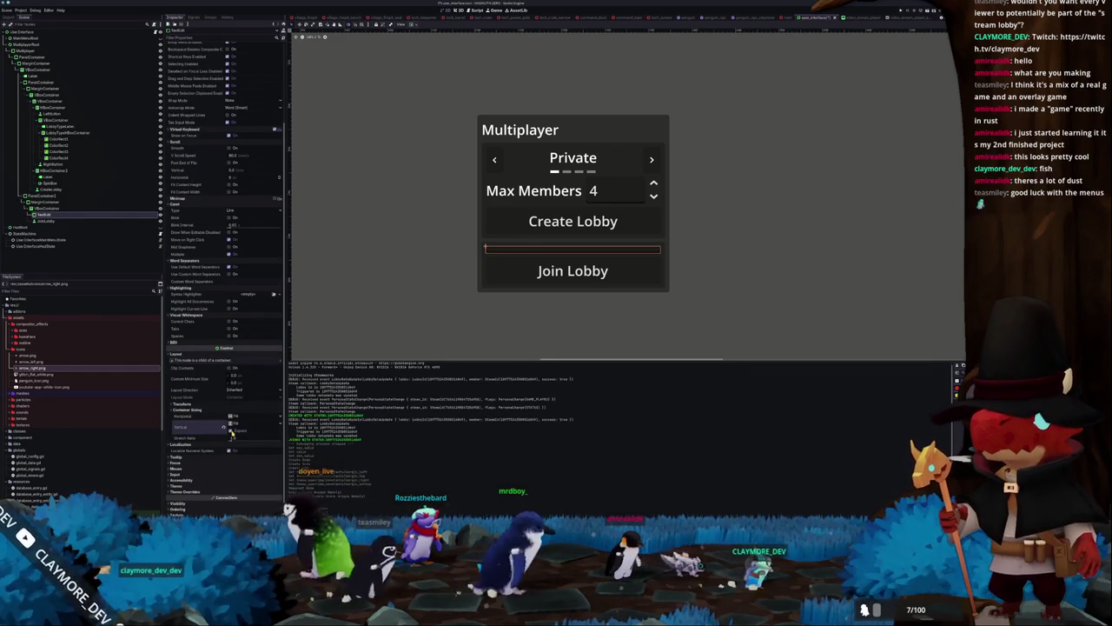
{"action": "scroll", "coordinate": [405, 313], "scroll_direction": "down", "scroll_amount": 5}
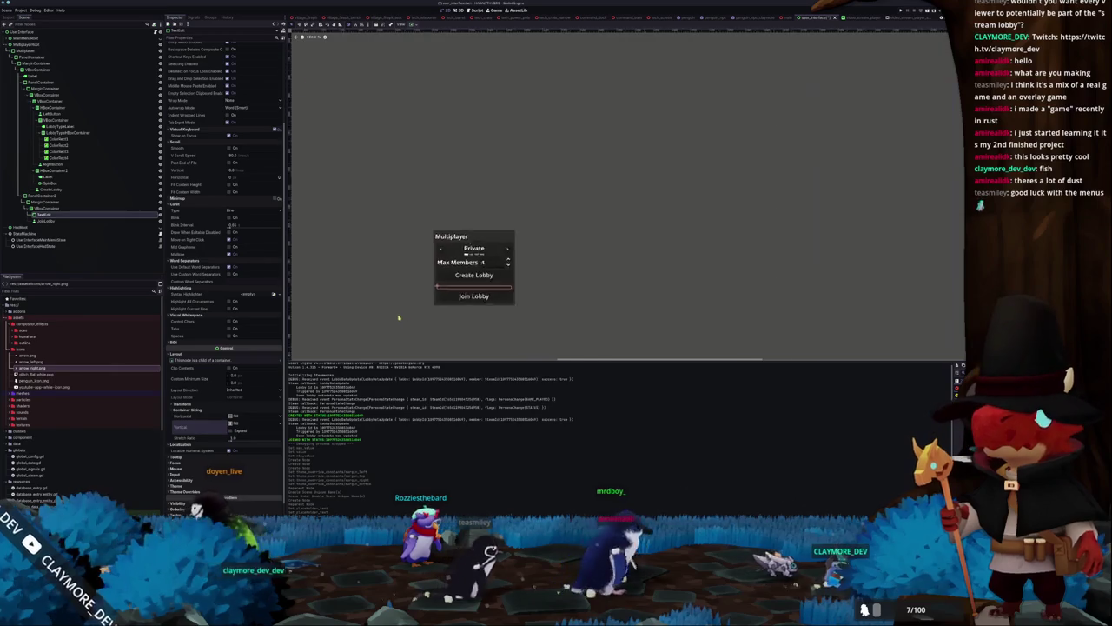
Append a period to the lobby code field's placeholder so it reads 'Enter Lobby Code...'
{"action": "scroll", "coordinate": [382, 322], "scroll_direction": "up", "scroll_amount": 2}
{"action": "scroll", "coordinate": [382, 325], "scroll_direction": "down", "scroll_amount": 2}
{"action": "left_click_drag", "start_coordinate": [386, 322], "coordinate": [427, 321]}
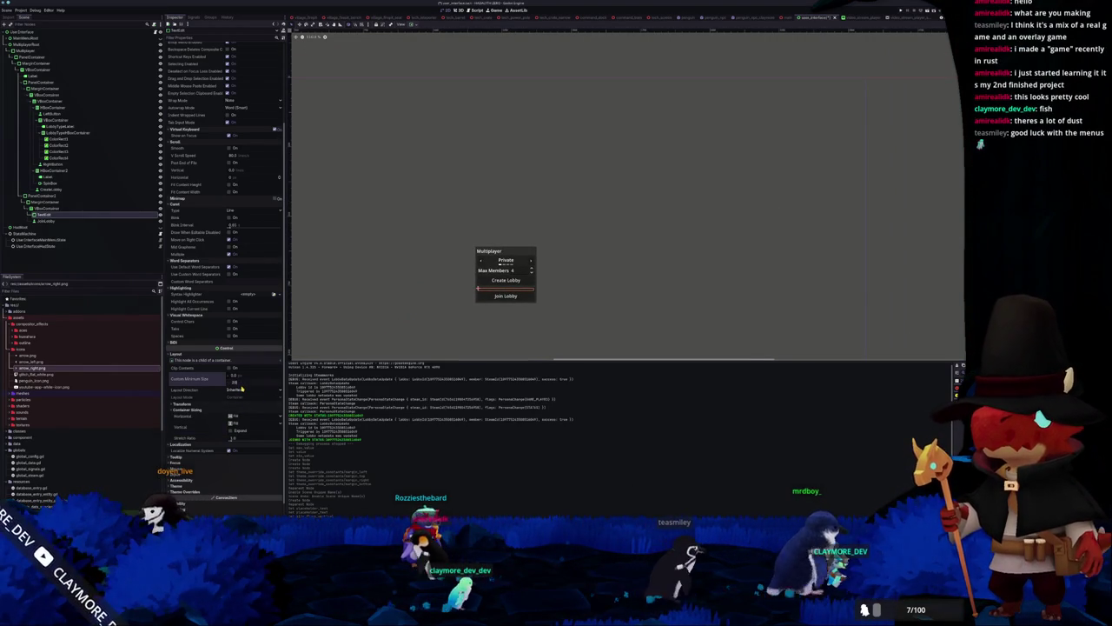
{"action": "scroll", "coordinate": [392, 303], "scroll_direction": "up", "scroll_amount": 2}
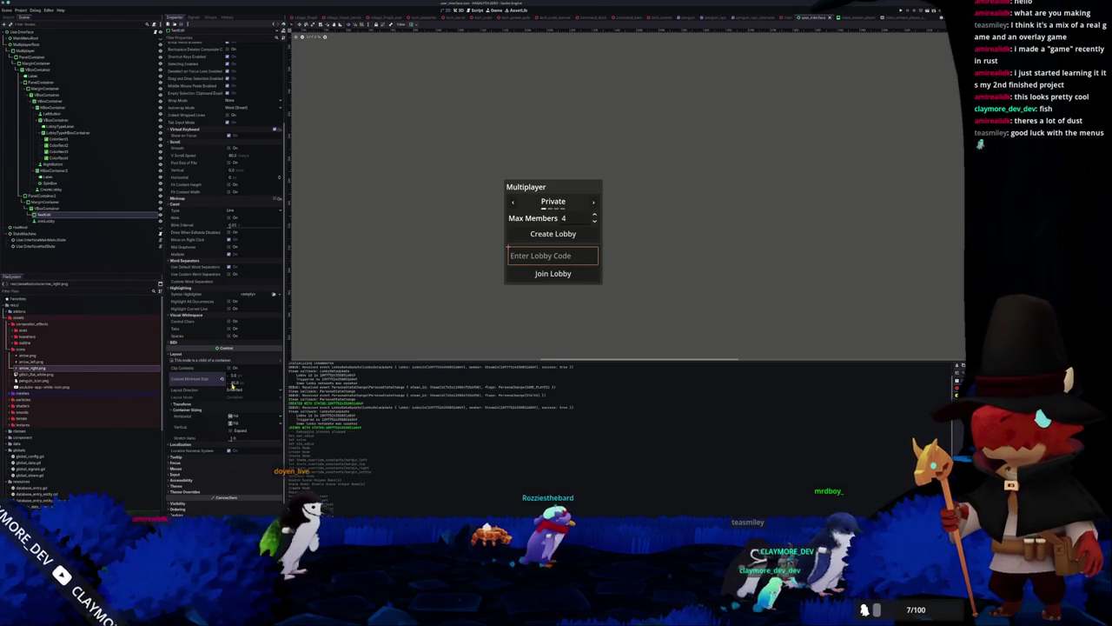
{"action": "left_click", "coordinate": [416, 280]}
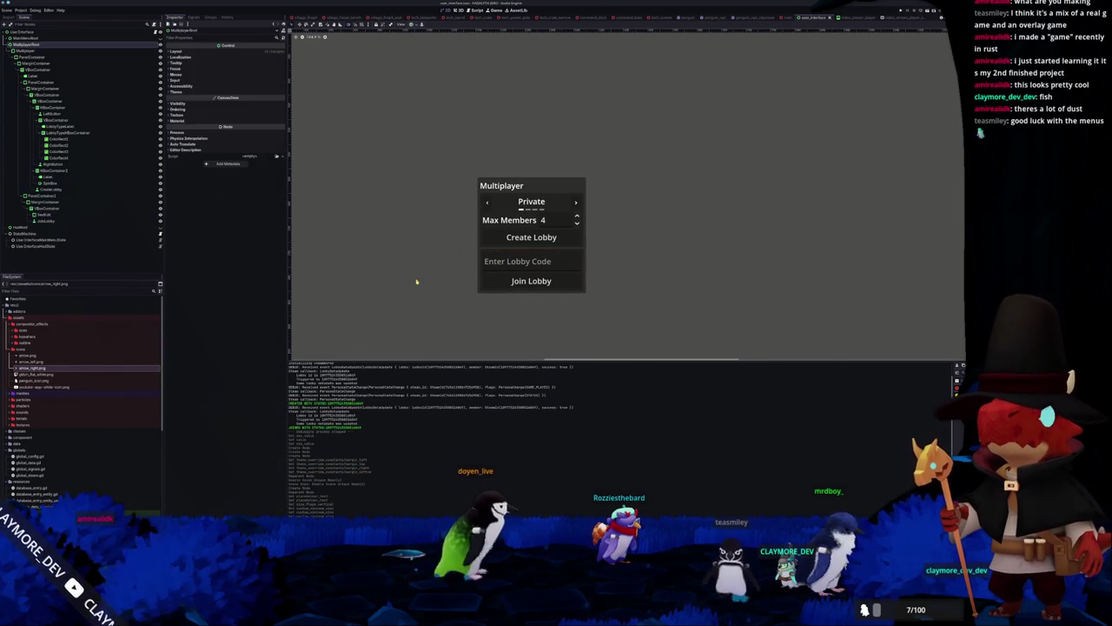
{"action": "left_click", "coordinate": [513, 267]}
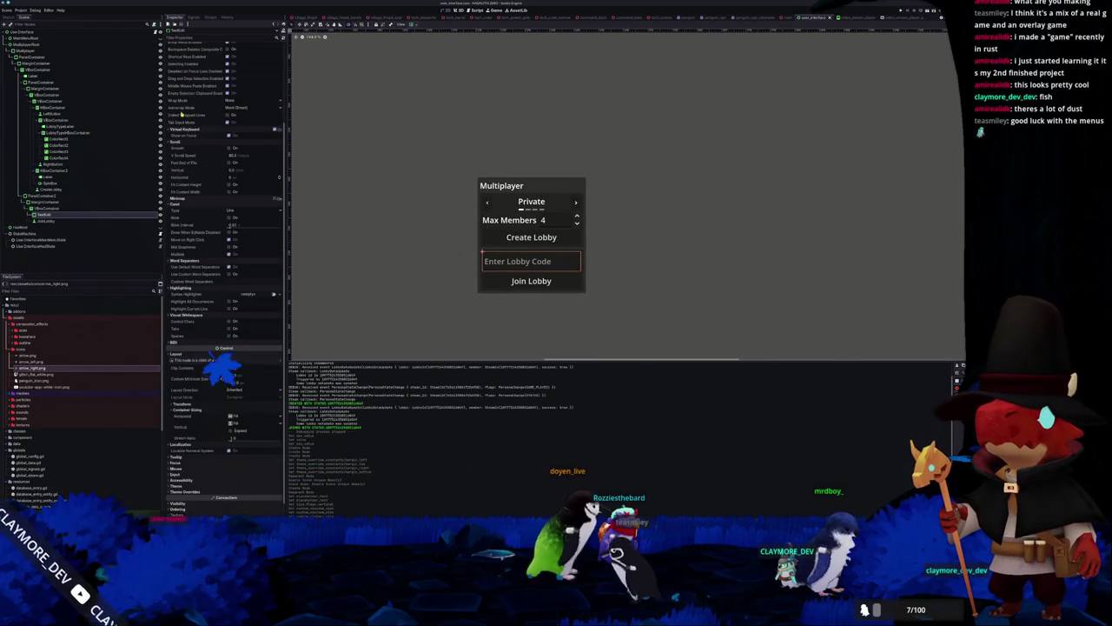
{"action": "scroll", "coordinate": [207, 118], "scroll_direction": "up", "scroll_amount": 5}
{"action": "type", "text": "..."}
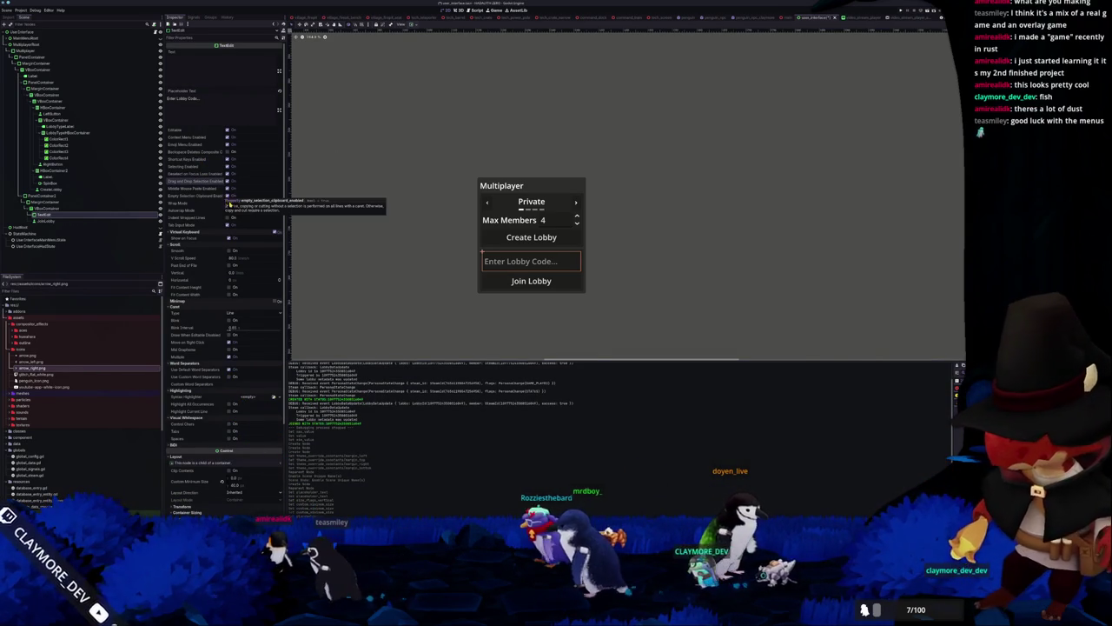
Enable Fit Content Height, rename the field to LobbyIdTextEdit, and shift the Multiplayer panel up-right
{"action": "left_click", "coordinate": [228, 288]}
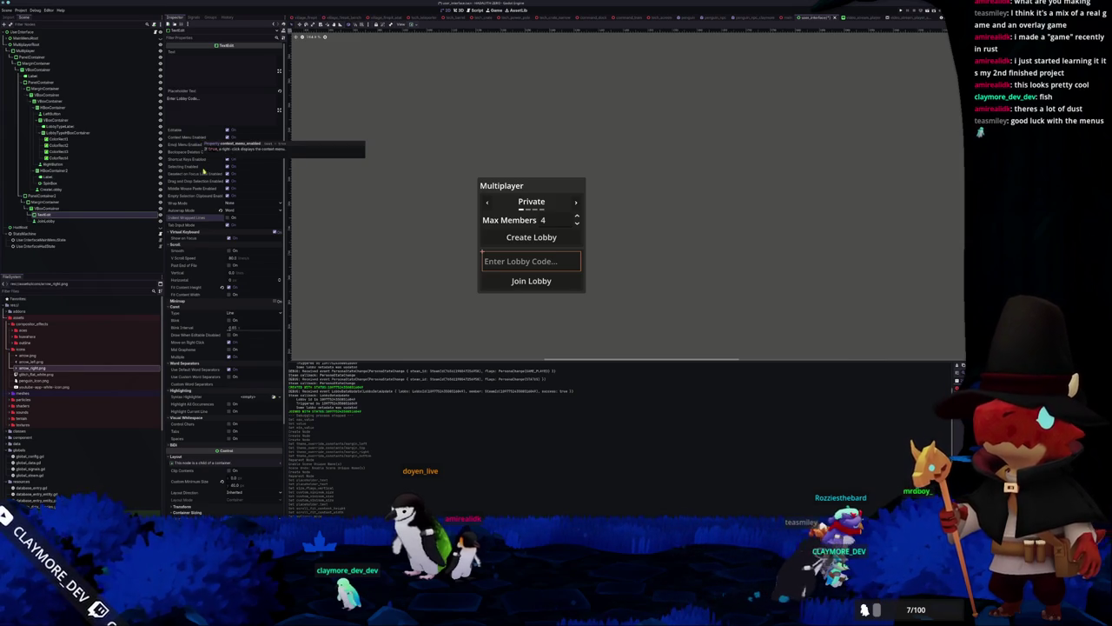
{"action": "scroll", "coordinate": [205, 217], "scroll_direction": "down", "scroll_amount": 5}
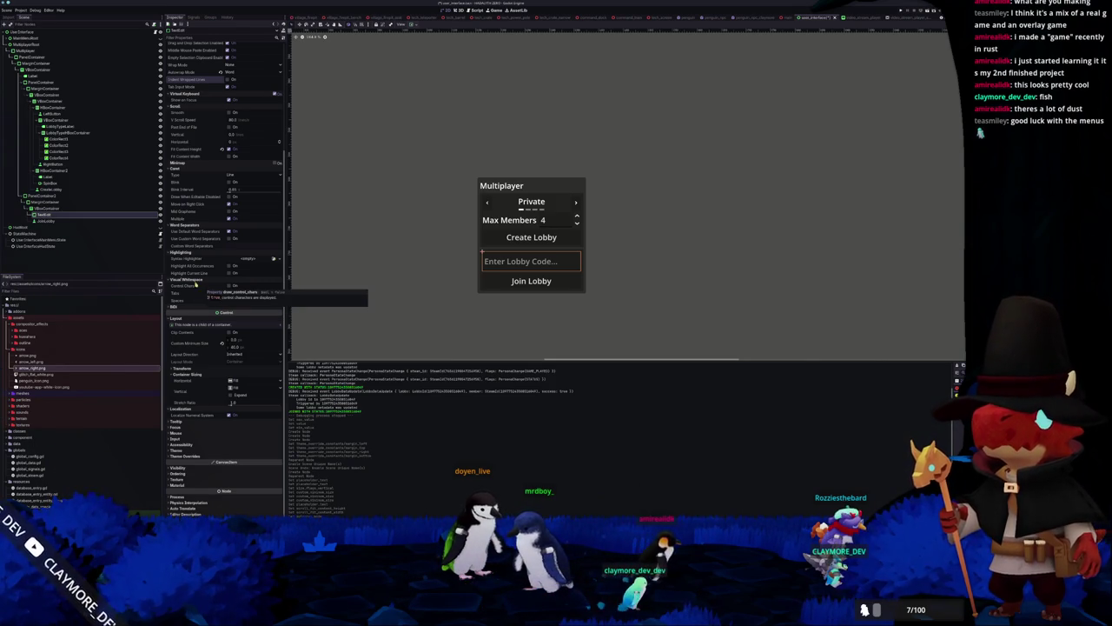
{"action": "left_click", "coordinate": [129, 221]}
{"action": "left_click", "coordinate": [128, 214]}
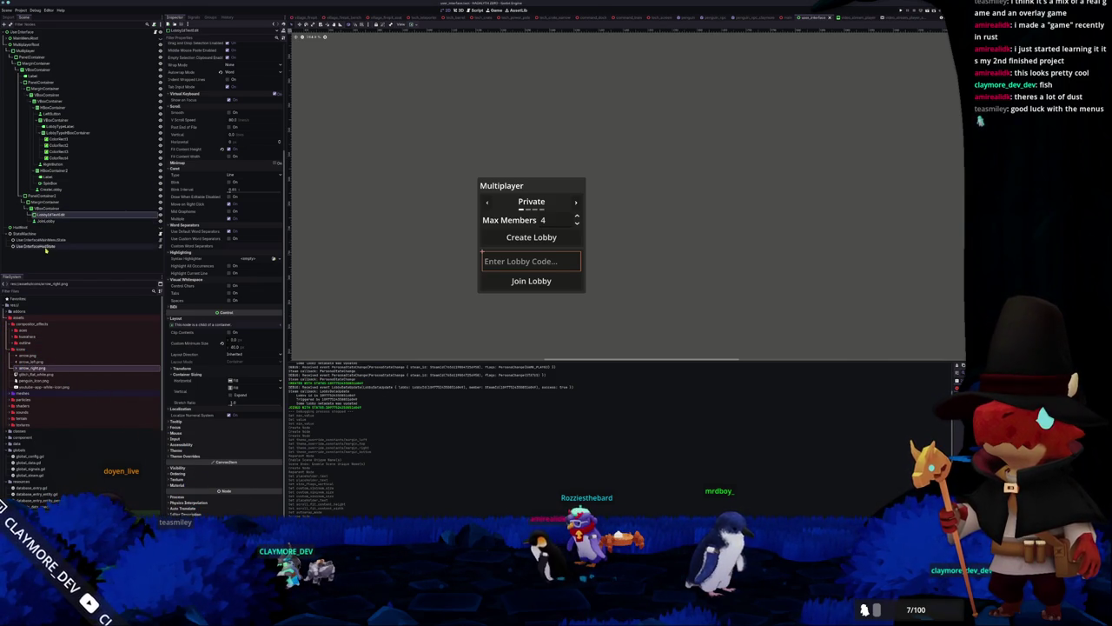
{"action": "left_click", "coordinate": [11, 349]}
{"action": "left_click_drag", "start_coordinate": [437, 290], "coordinate": [463, 265]}
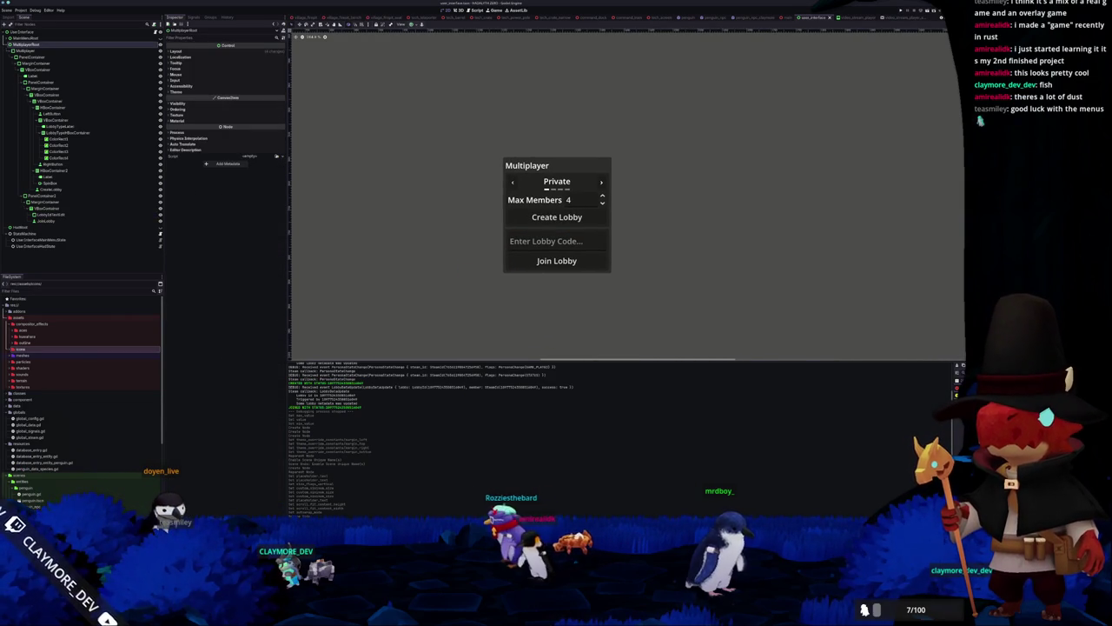
Review the lobby scripts in VS Code, open user_interface_multiplayer_state.gd, then return to Godot
{"action": "key", "text": "alt+Tab"}
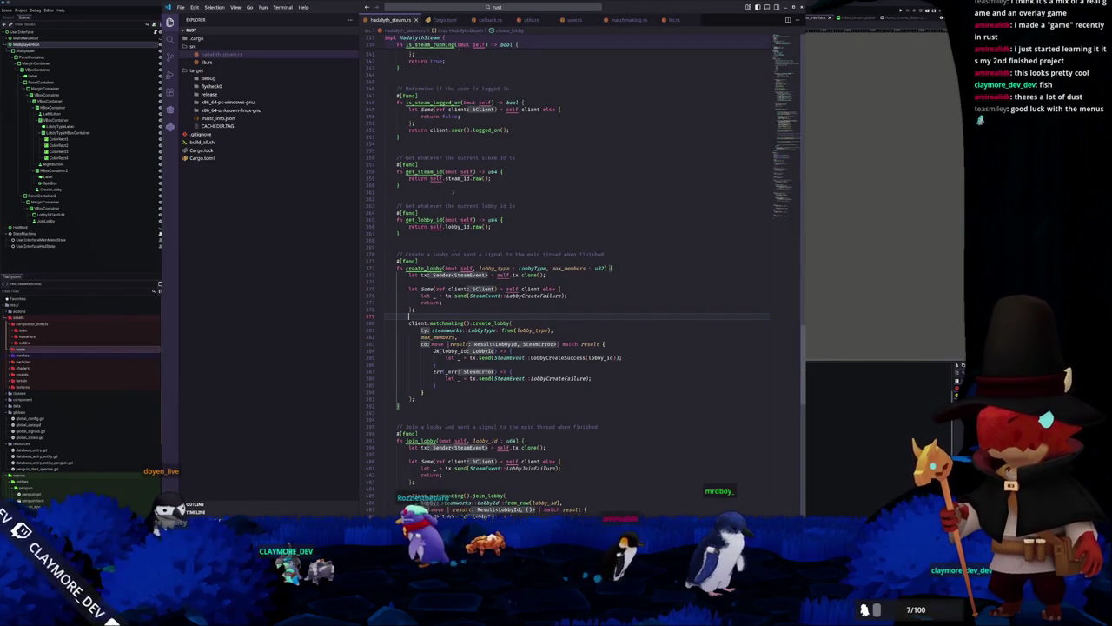
{"action": "left_click", "coordinate": [441, 314]}
{"action": "scroll", "coordinate": [441, 313], "scroll_direction": "up", "scroll_amount": 2}
{"action": "key", "text": "alt+Tab"}
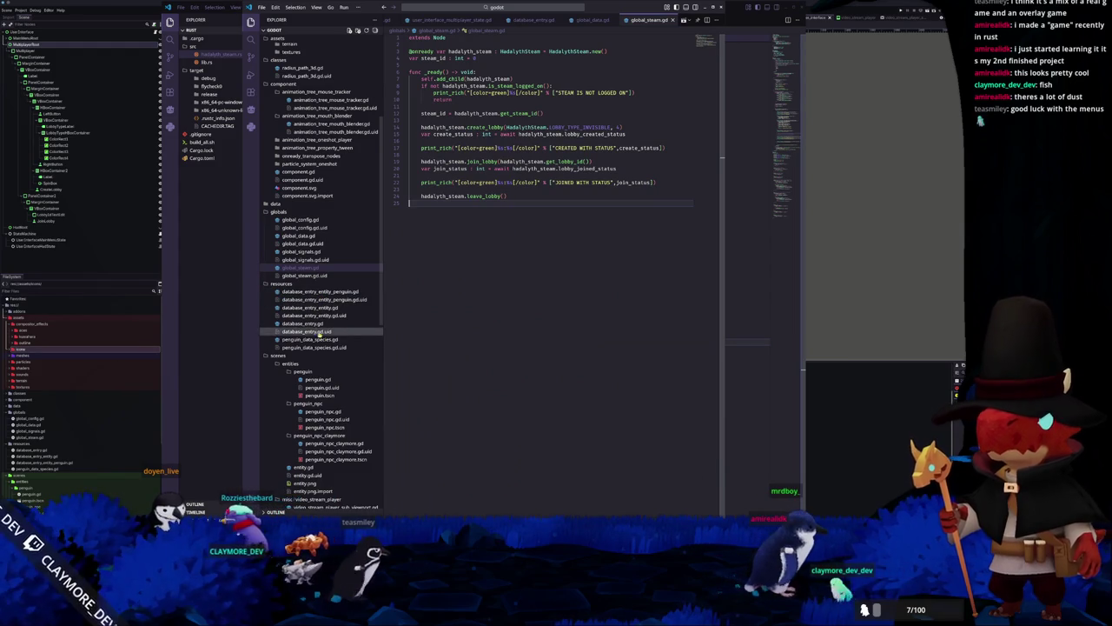
{"action": "scroll", "coordinate": [315, 347], "scroll_direction": "down", "scroll_amount": 5}
{"action": "scroll", "coordinate": [314, 375], "scroll_direction": "down", "scroll_amount": 2}
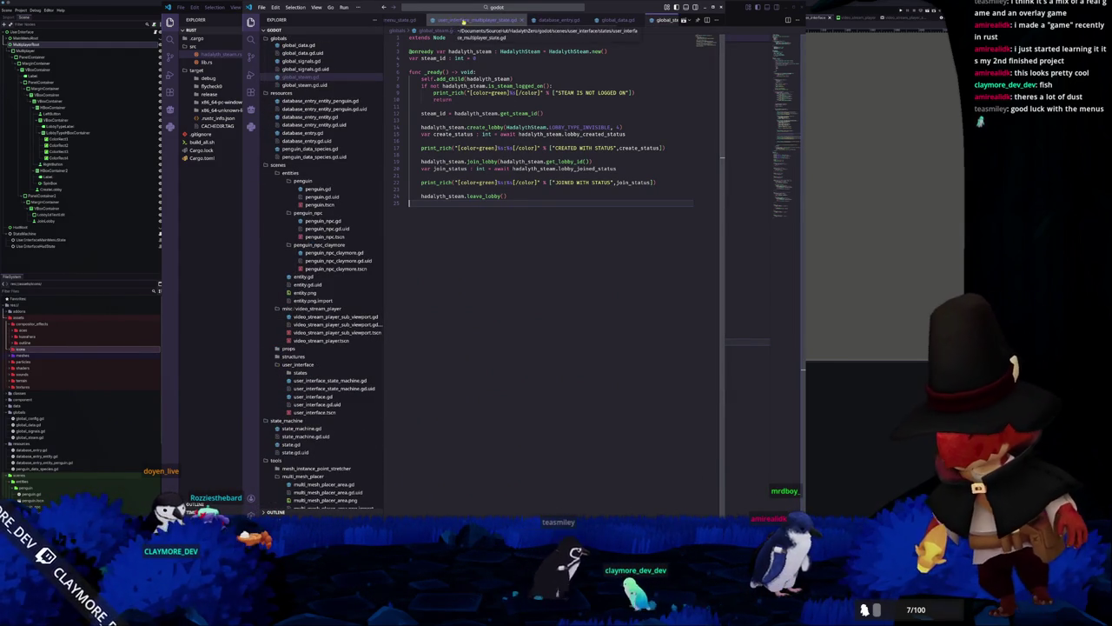
{"action": "left_click", "coordinate": [451, 25]}
{"action": "left_click", "coordinate": [46, 268]}
{"action": "left_click", "coordinate": [34, 234]}
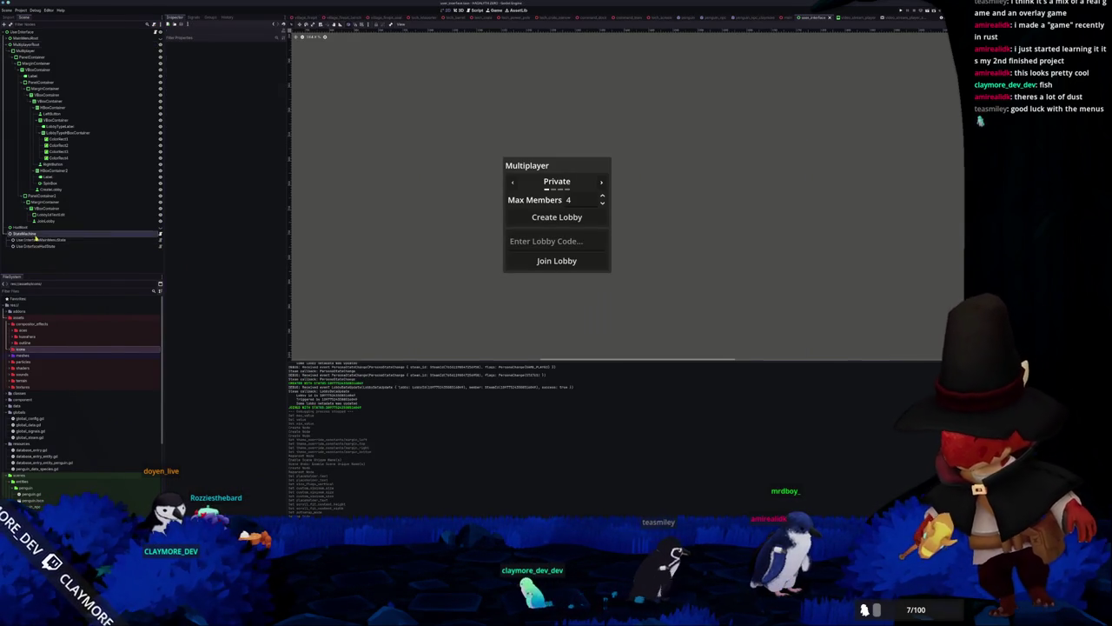
Add a UserInterfaceMultiplayerState node under StateMachine with Multiplayer Root set to MultiplayerRoot
{"action": "right_click", "coordinate": [35, 233]}
{"action": "left_click", "coordinate": [65, 242]}
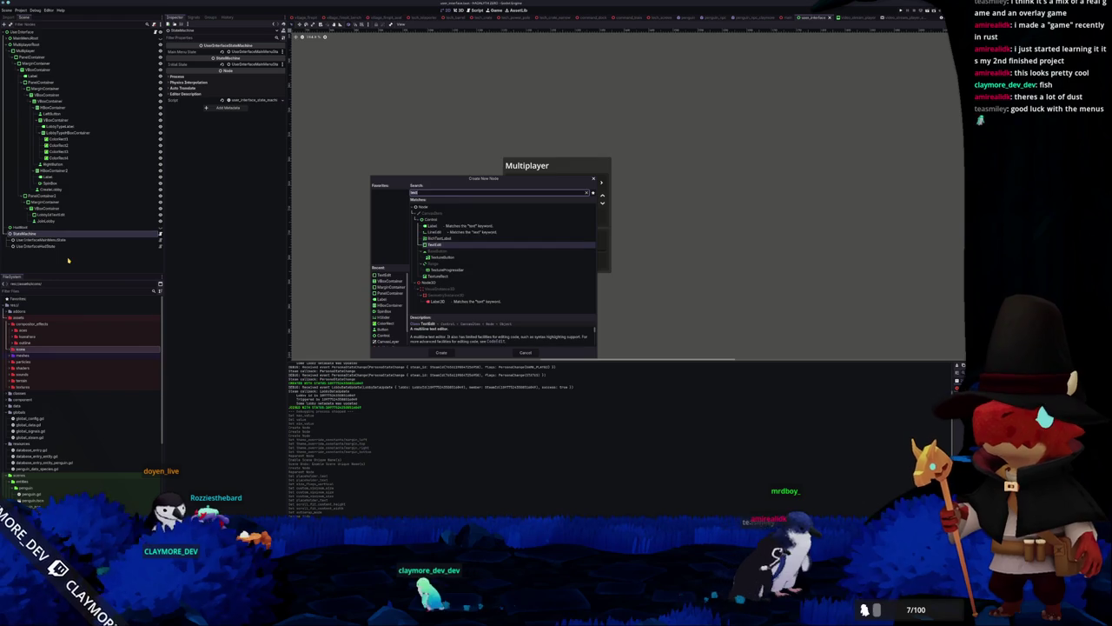
{"action": "type", "text": "userint"}
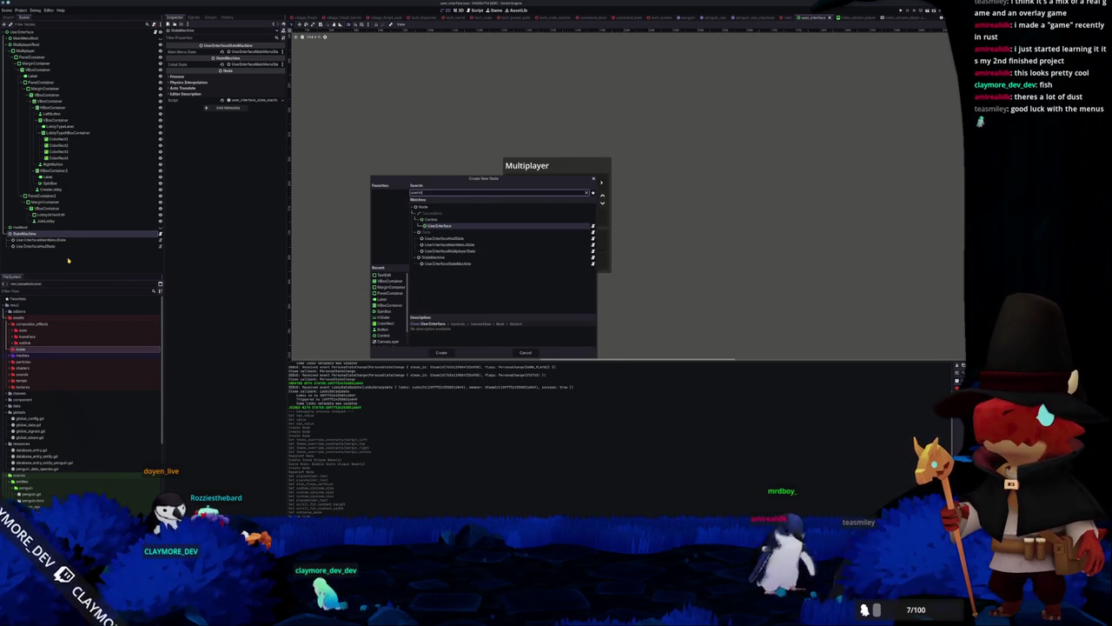
{"action": "key", "text": "Down"}
{"action": "key", "text": "Down"}
{"action": "key", "text": "Down"}
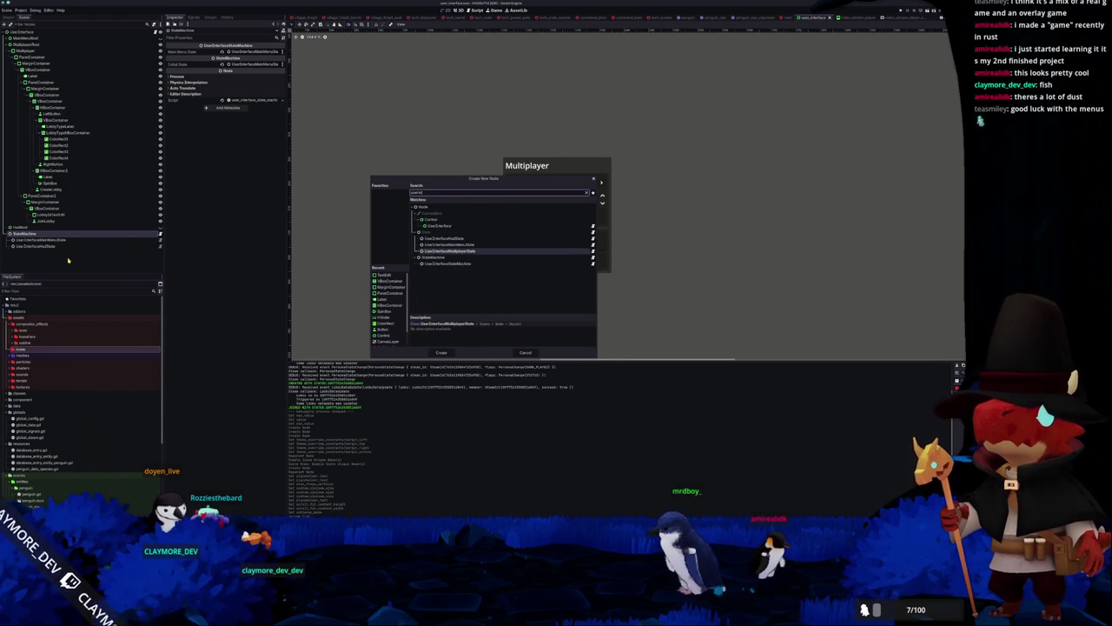
{"action": "key", "text": "Return"}
{"action": "left_click", "coordinate": [251, 51]}
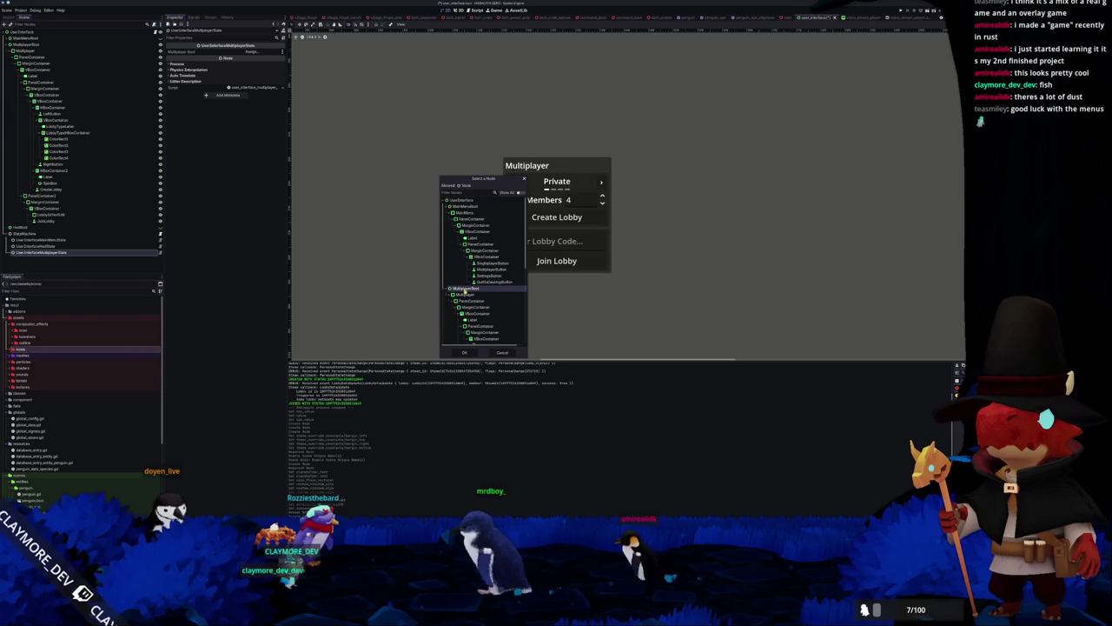
{"action": "double_click", "coordinate": [463, 219]}
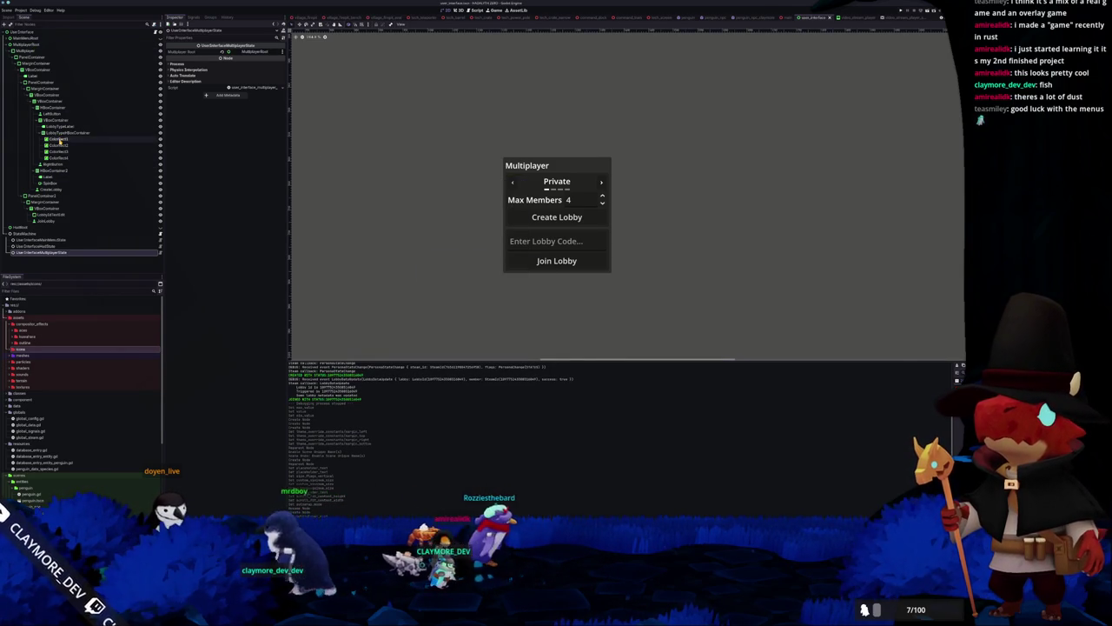
{"action": "left_click", "coordinate": [63, 133]}
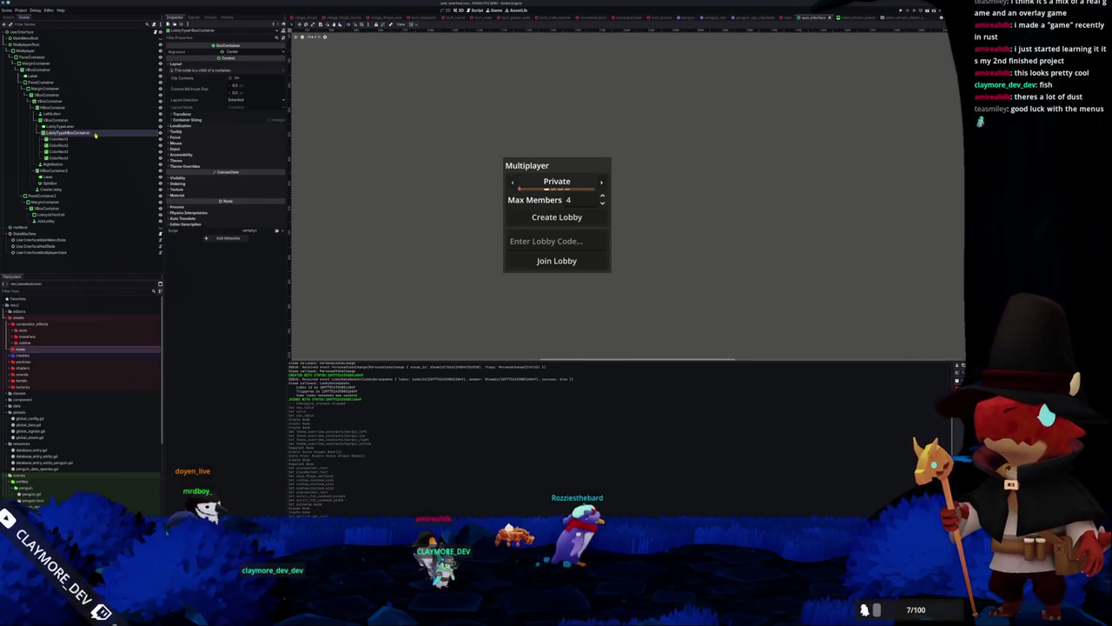
Inspect the lobby-type arrow button, label and ColorRect nodes in the Scene tree
{"action": "left_click", "coordinate": [60, 126]}
{"action": "left_click", "coordinate": [52, 115]}
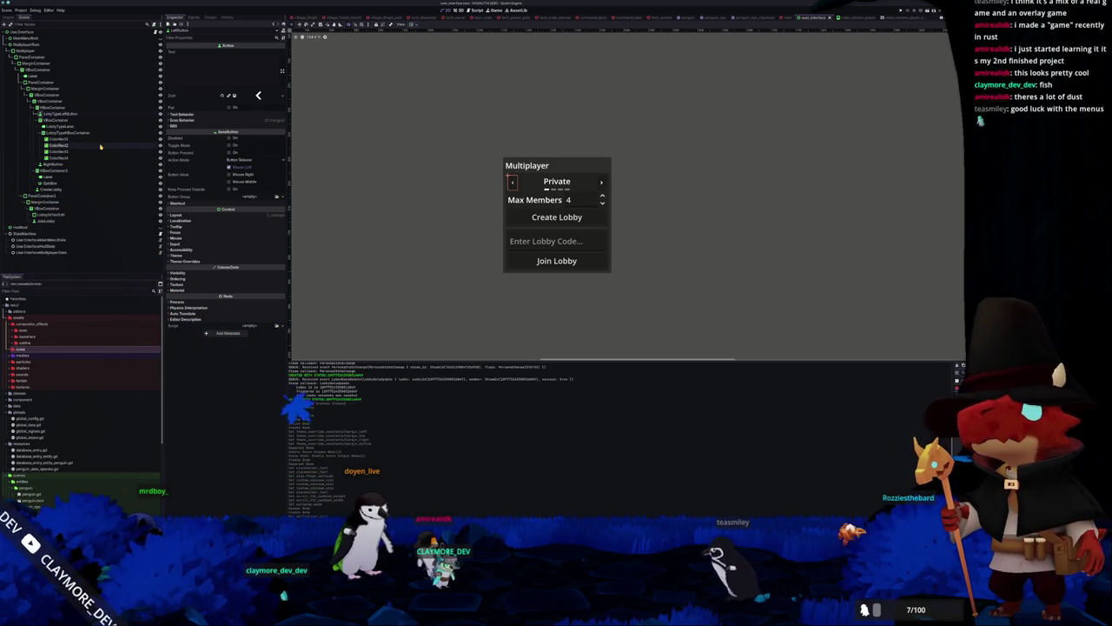
{"action": "left_click", "coordinate": [100, 150]}
{"action": "key", "text": "Down"}
{"action": "key", "text": "Down"}
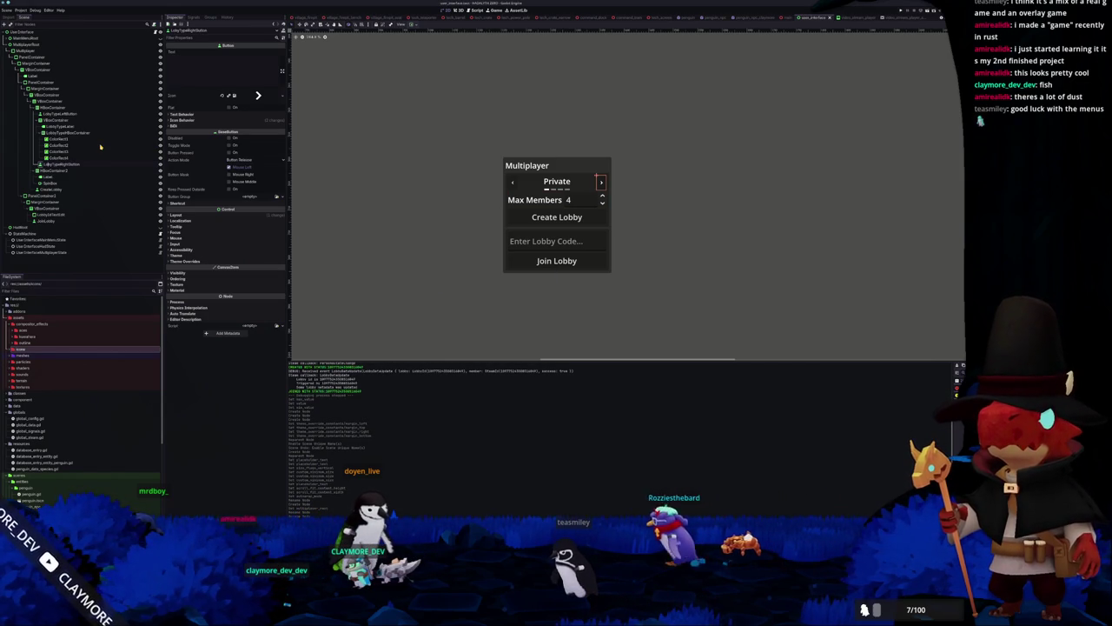
{"action": "key", "text": "Up"}
{"action": "key", "text": "Up"}
{"action": "key", "text": "Up"}
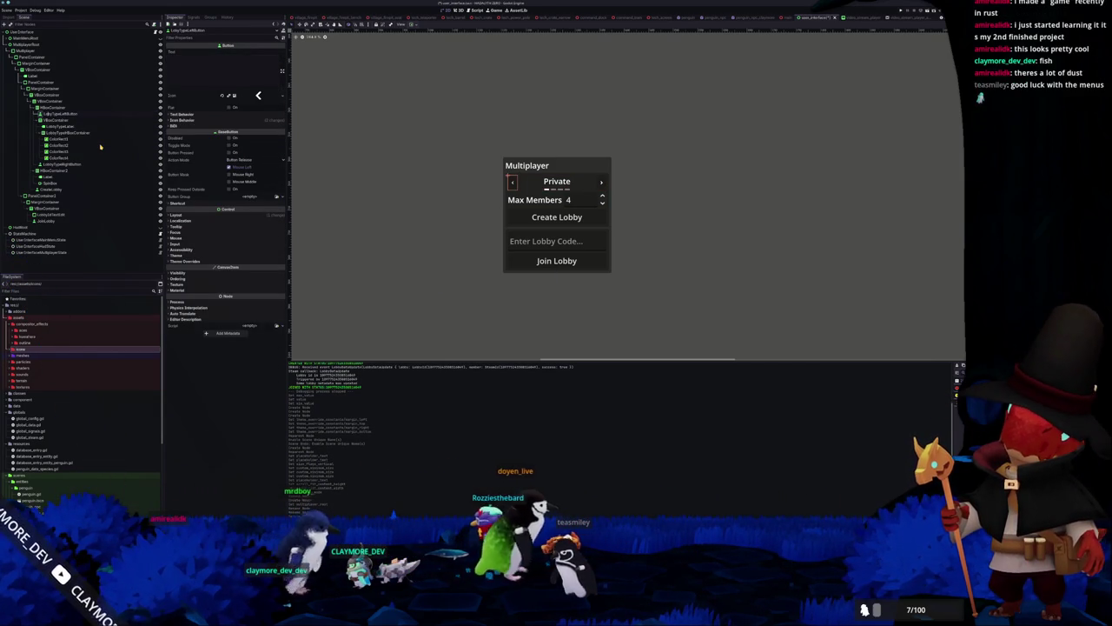
{"action": "key", "text": "Down"}
{"action": "key", "text": "Down"}
{"action": "key", "text": "Down"}
{"action": "key", "text": "Down"}
{"action": "key", "text": "Down"}
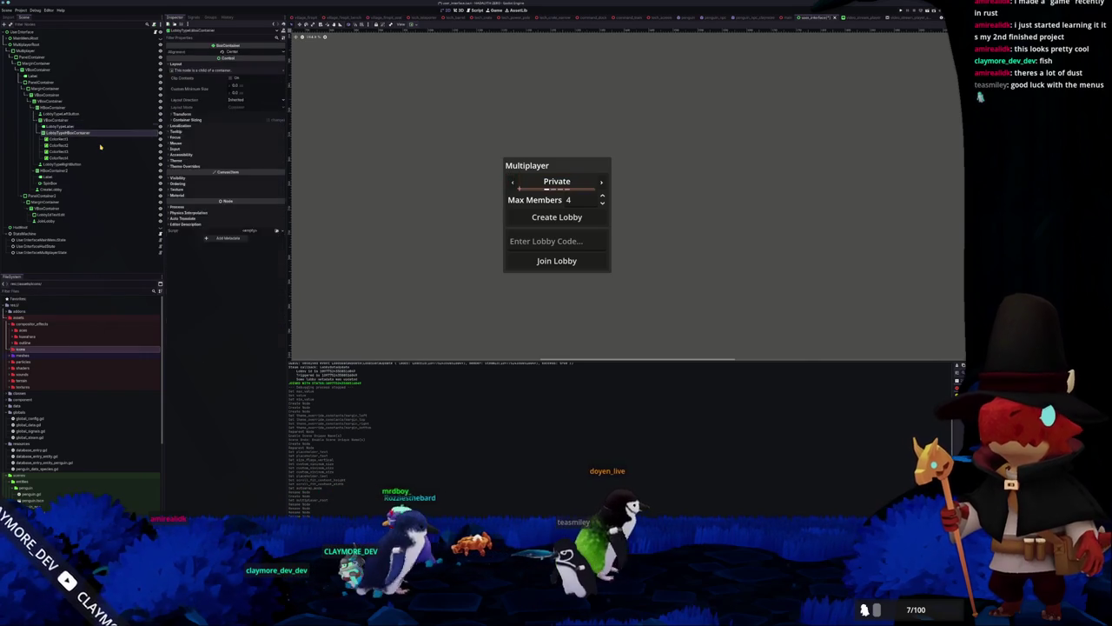
{"action": "key", "text": "Down"}
{"action": "key", "text": "Down"}
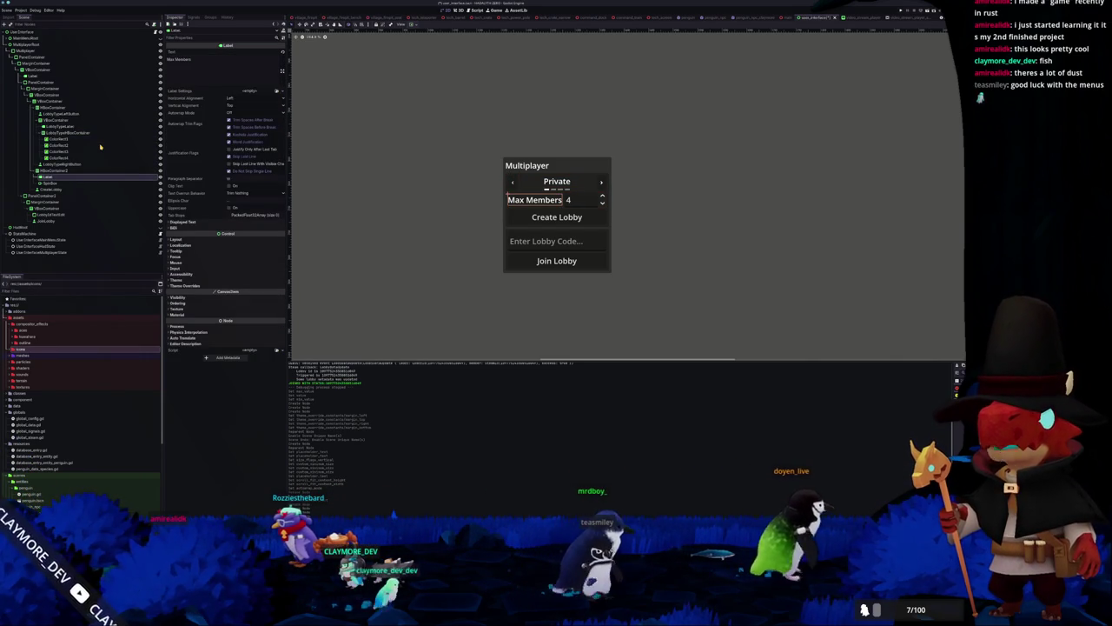
Rename the Max Members label and spin box to LobbySizeLabel and LobbySizeSpinBox
{"action": "key", "text": "F2"}
{"action": "type", "text": "LobbyCodeLabel"}
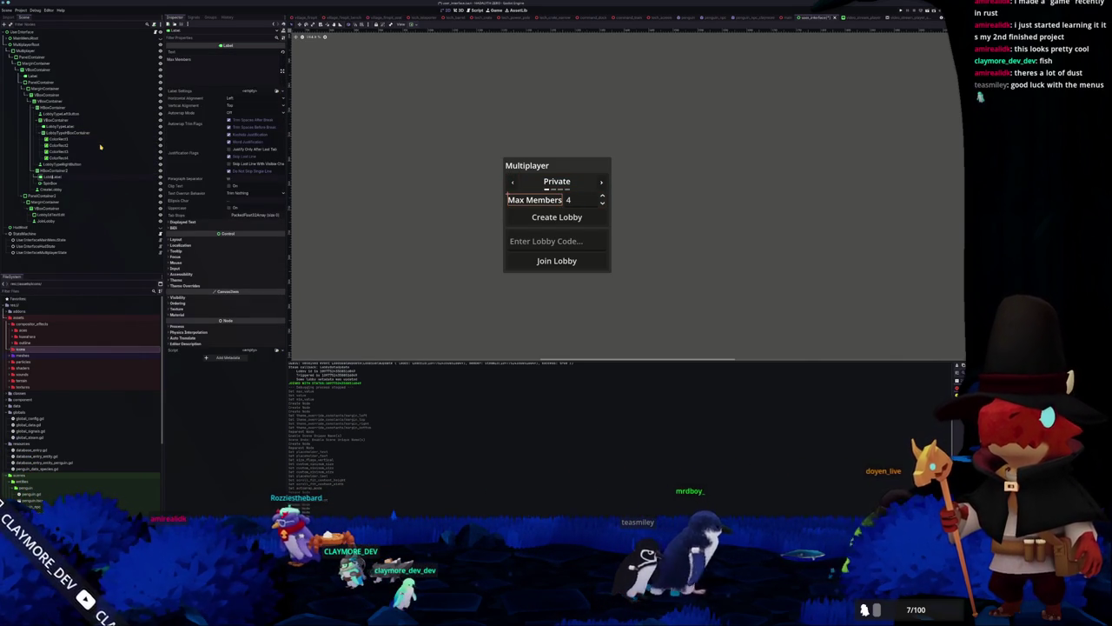
{"action": "key", "text": "Return"}
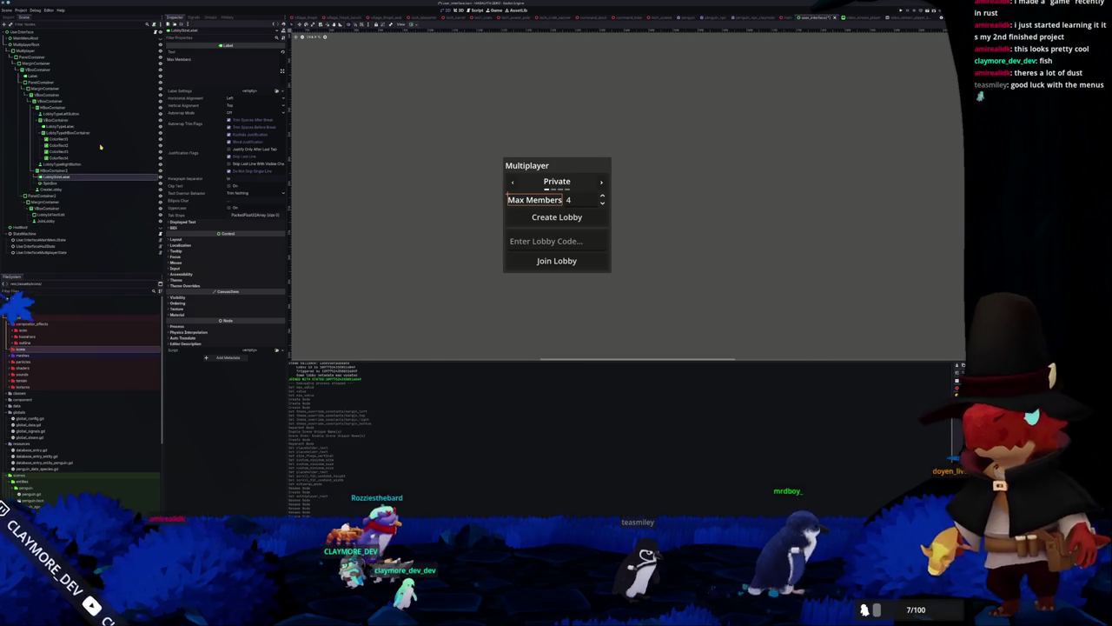
{"action": "key", "text": "Down"}
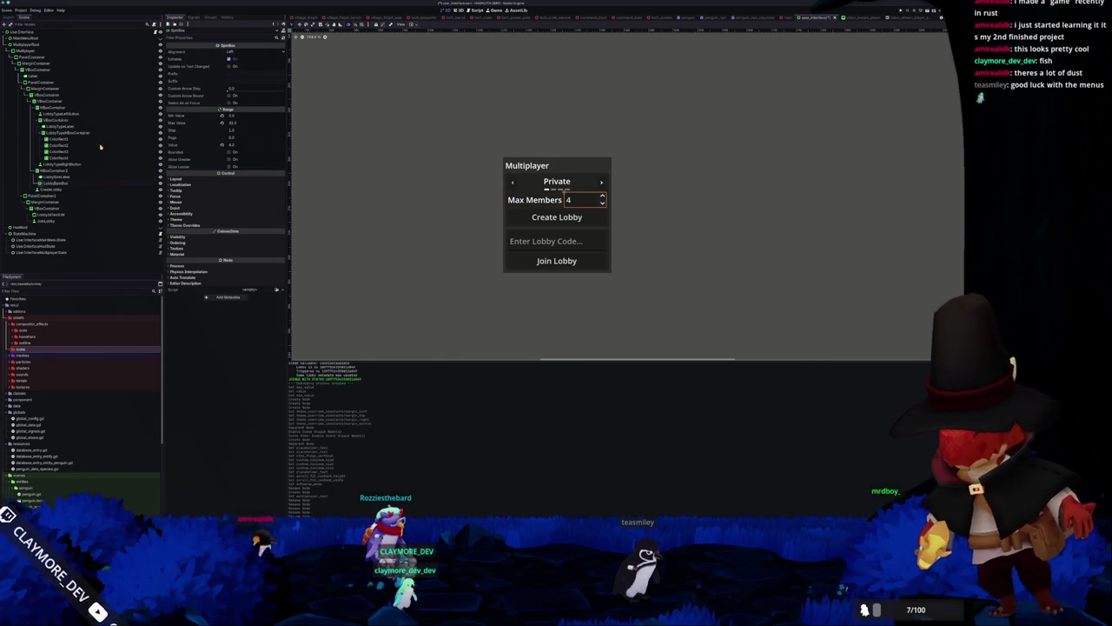
{"action": "key", "text": "Return"}
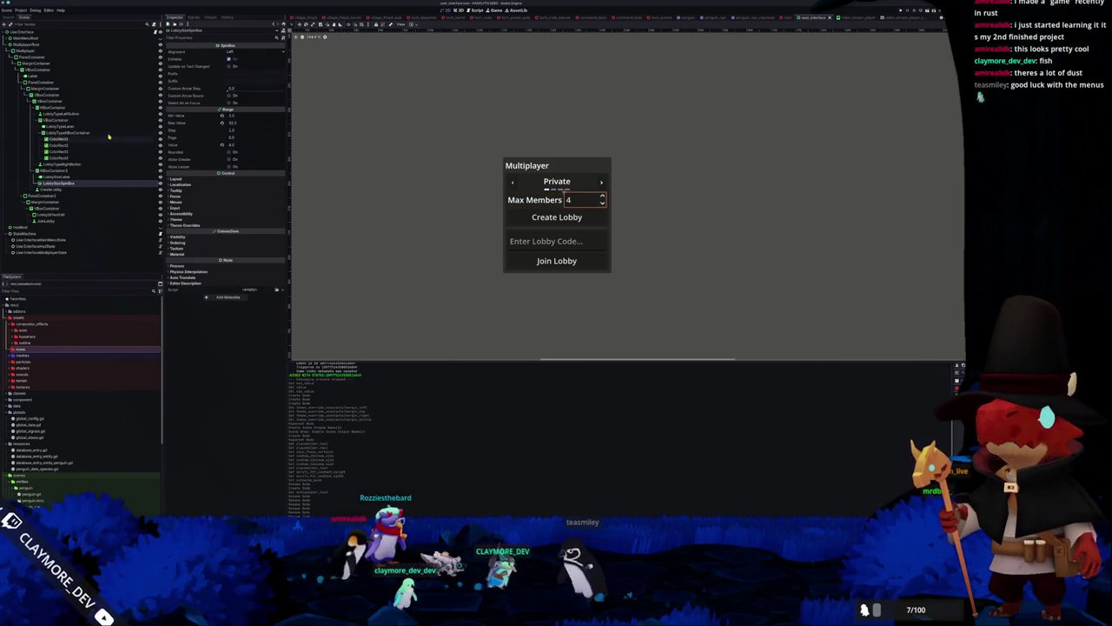
{"action": "scroll", "coordinate": [388, 191], "scroll_direction": "up", "scroll_amount": 1}
{"action": "scroll", "coordinate": [389, 191], "scroll_direction": "up", "scroll_amount": 1}
{"action": "scroll", "coordinate": [409, 185], "scroll_direction": "right", "scroll_amount": 2}
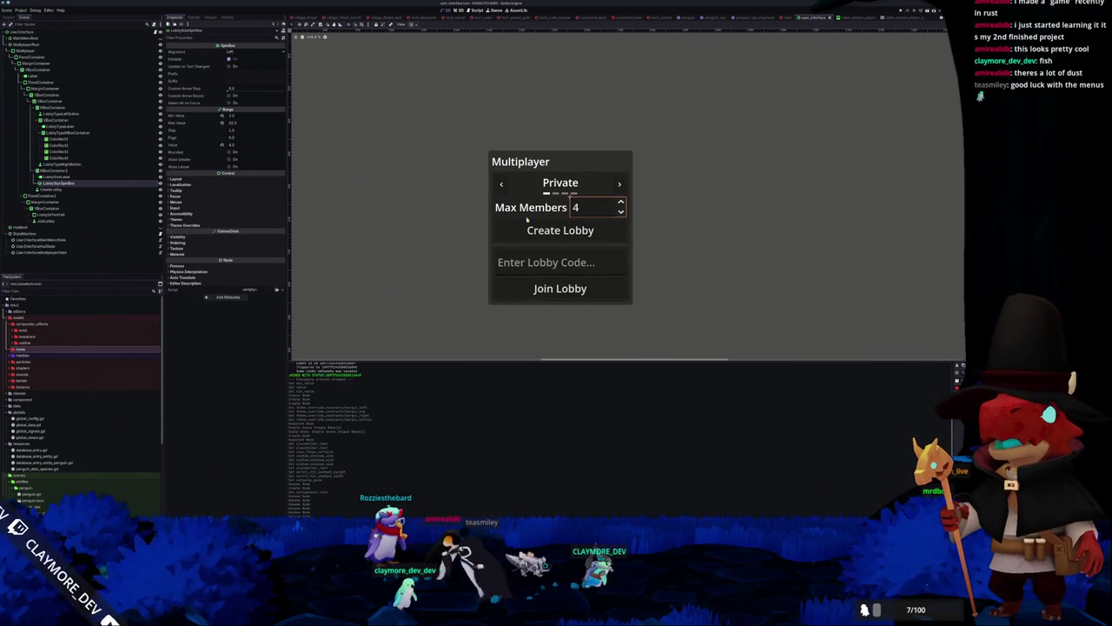
Add a ProgressBar under LobbySizeSpinBox and turn off Show Percentage
{"action": "left_click", "coordinate": [71, 170]}
{"action": "right_click", "coordinate": [71, 171]}
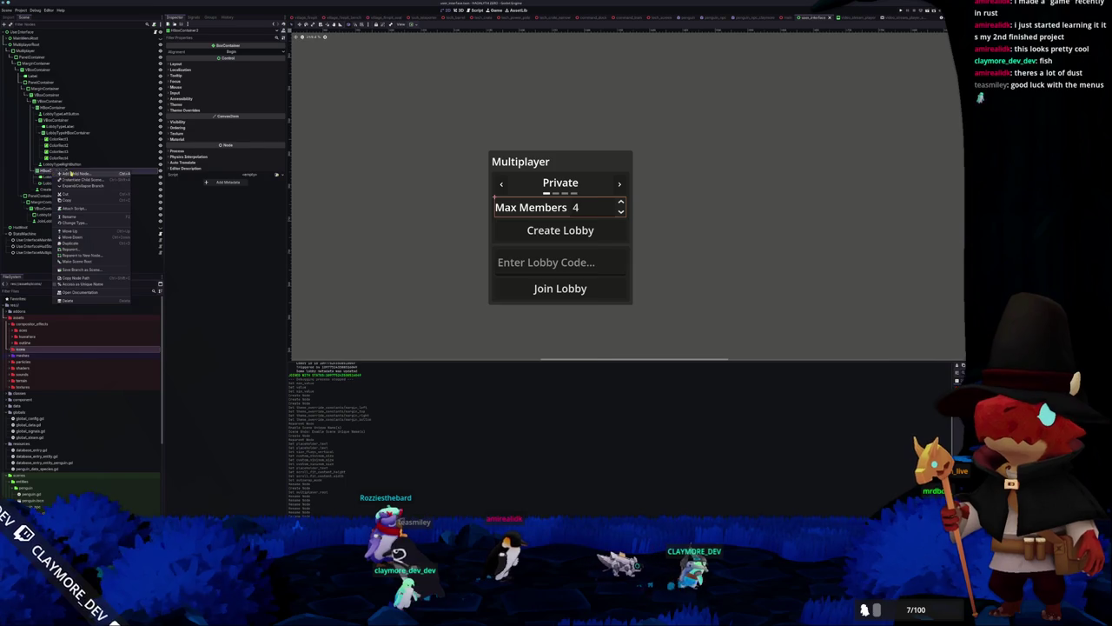
{"action": "left_click", "coordinate": [71, 174]}
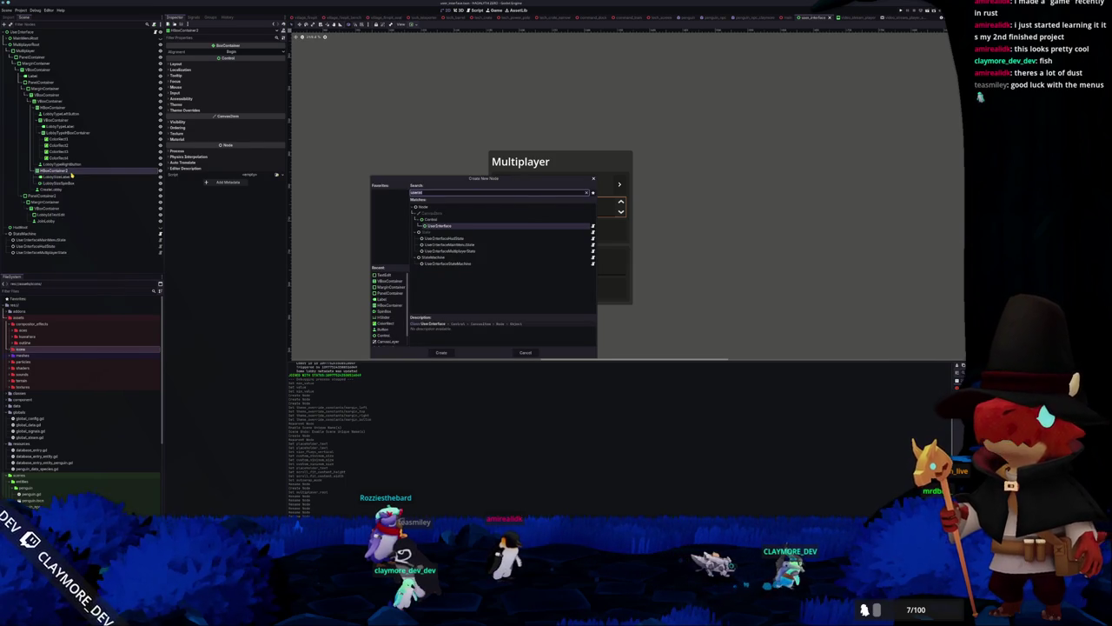
{"action": "key", "text": "Escape"}
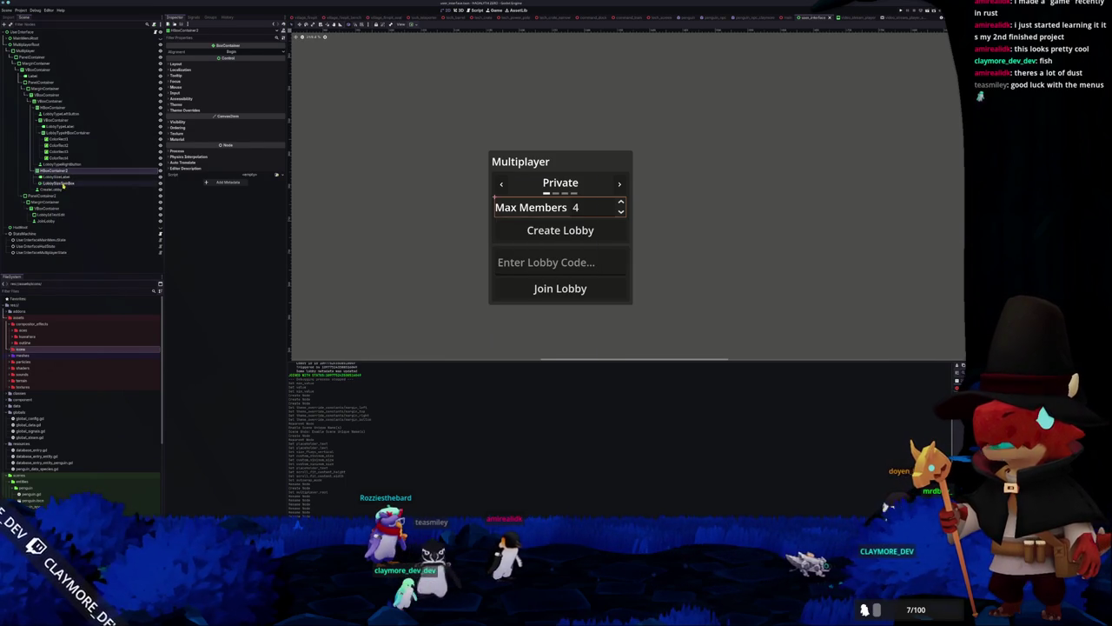
{"action": "left_click", "coordinate": [64, 184]}
{"action": "right_click", "coordinate": [70, 184]}
{"action": "type", "text": "progress"}
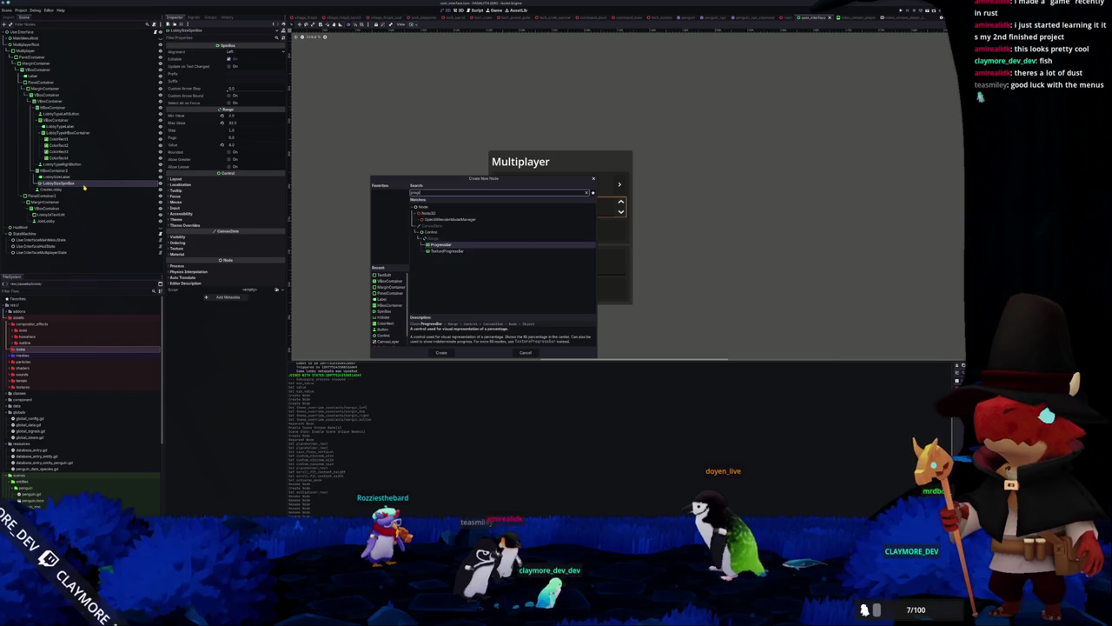
{"action": "key", "text": "Return"}
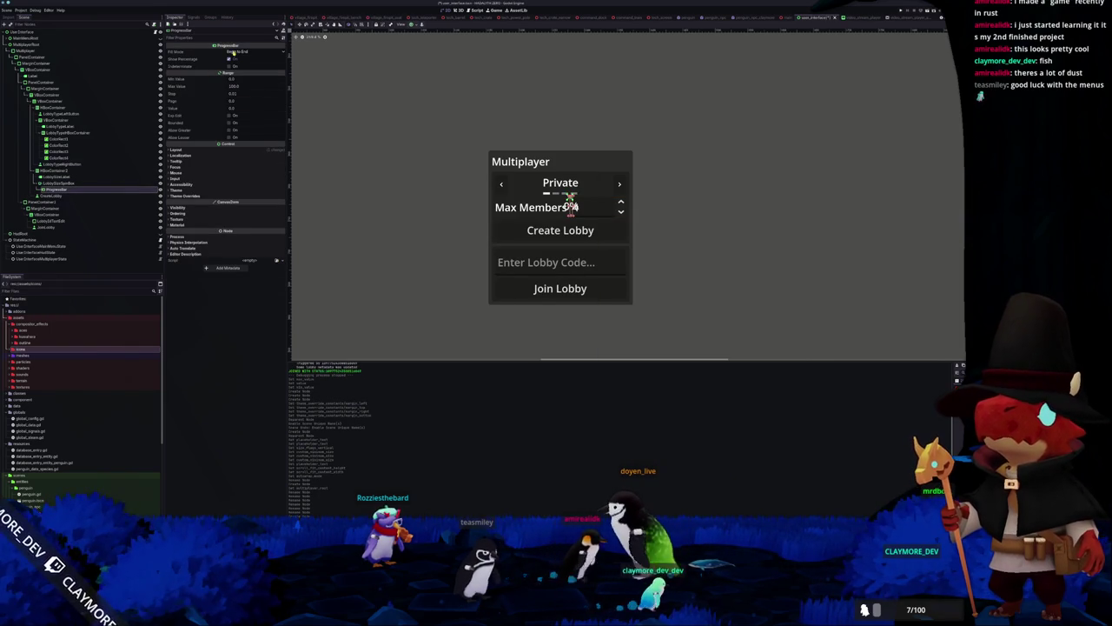
{"action": "left_click", "coordinate": [223, 58]}
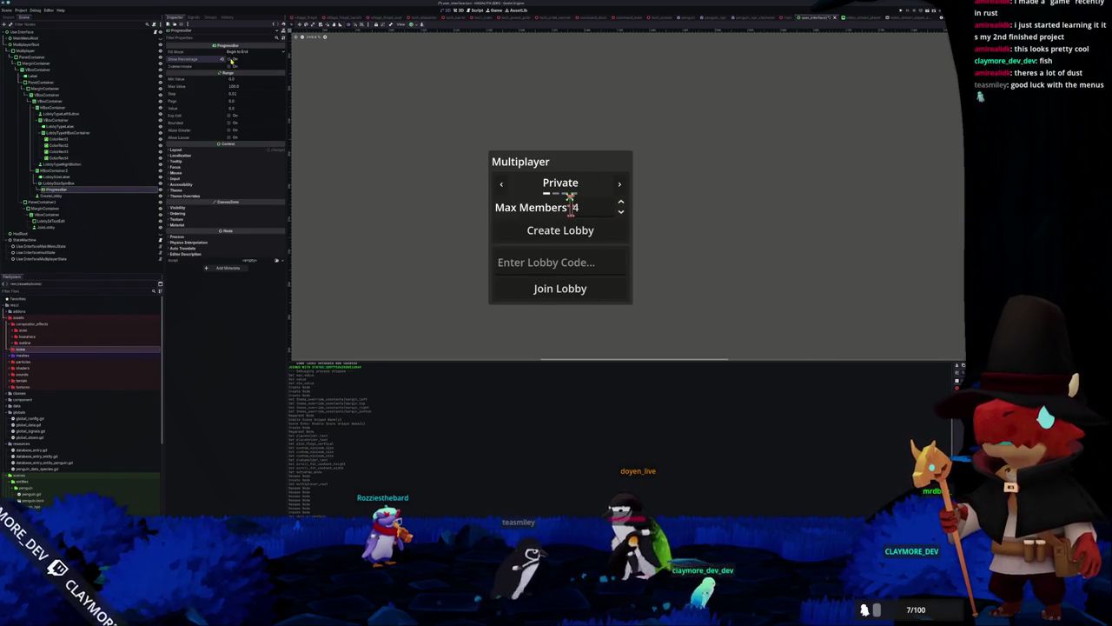
Set the progress bar's anchors preset to Bottom Wide
{"action": "left_click", "coordinate": [417, 25]}
{"action": "left_click", "coordinate": [423, 62]}
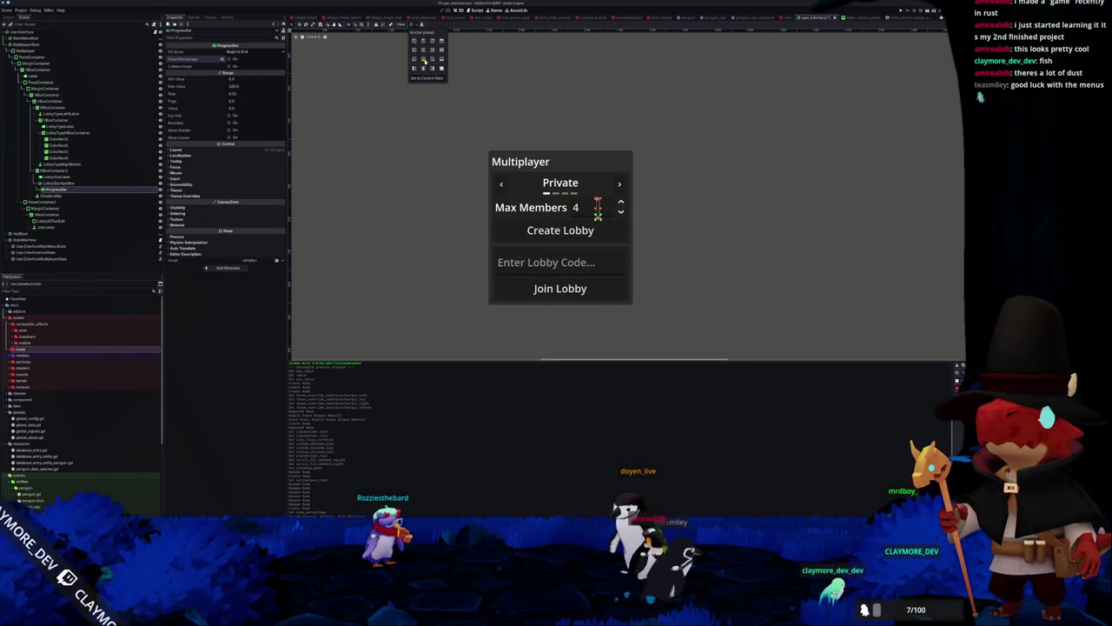
{"action": "left_click", "coordinate": [182, 150]}
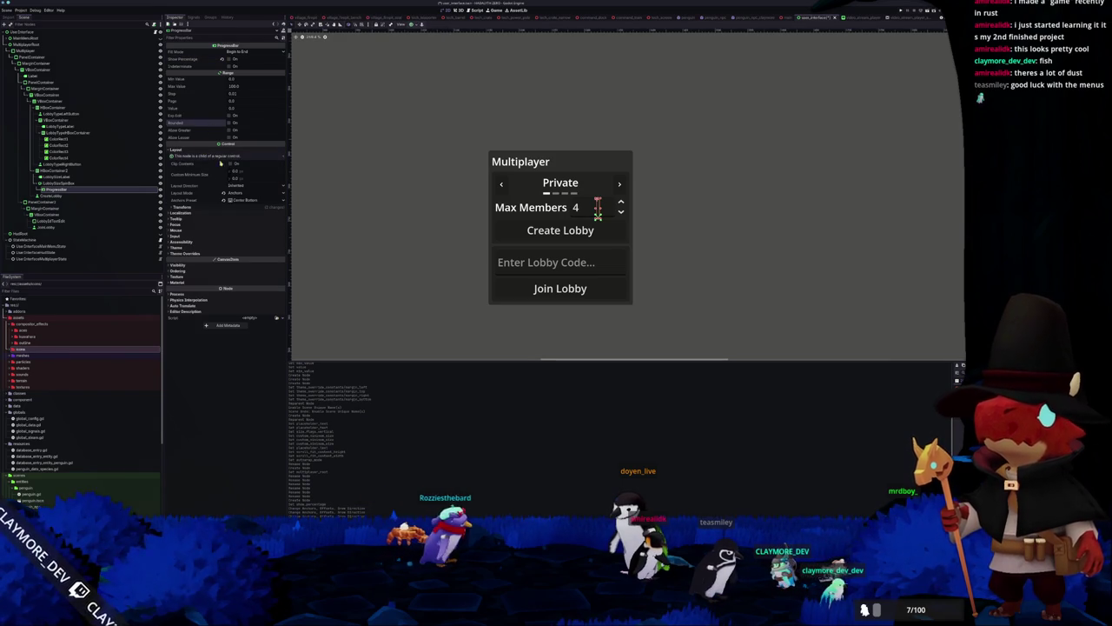
{"action": "left_click", "coordinate": [242, 200]}
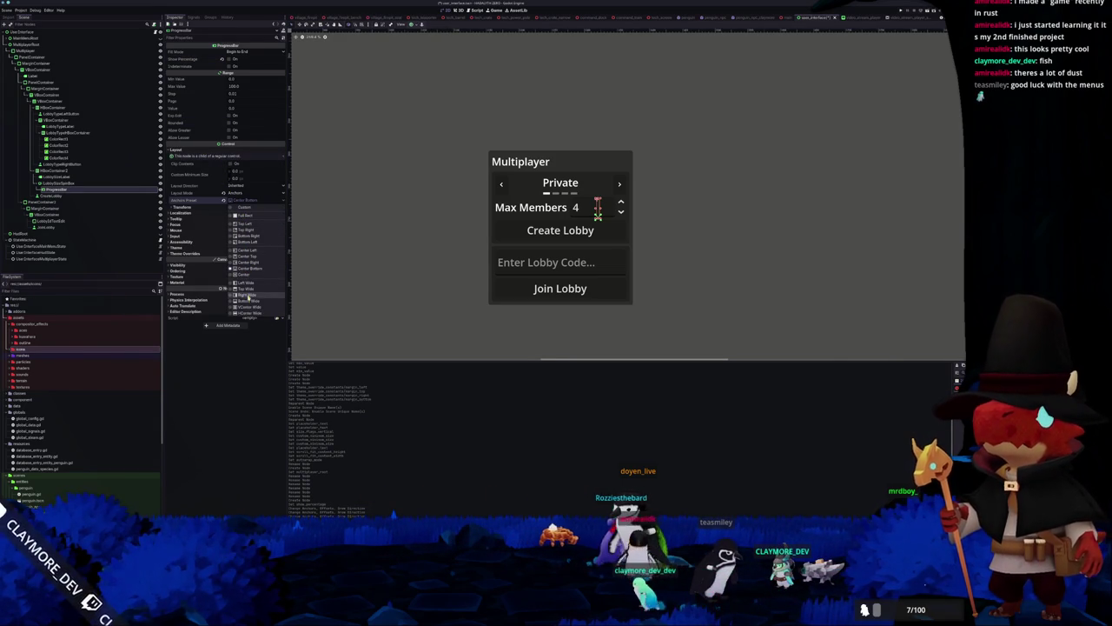
{"action": "left_click", "coordinate": [249, 300]}
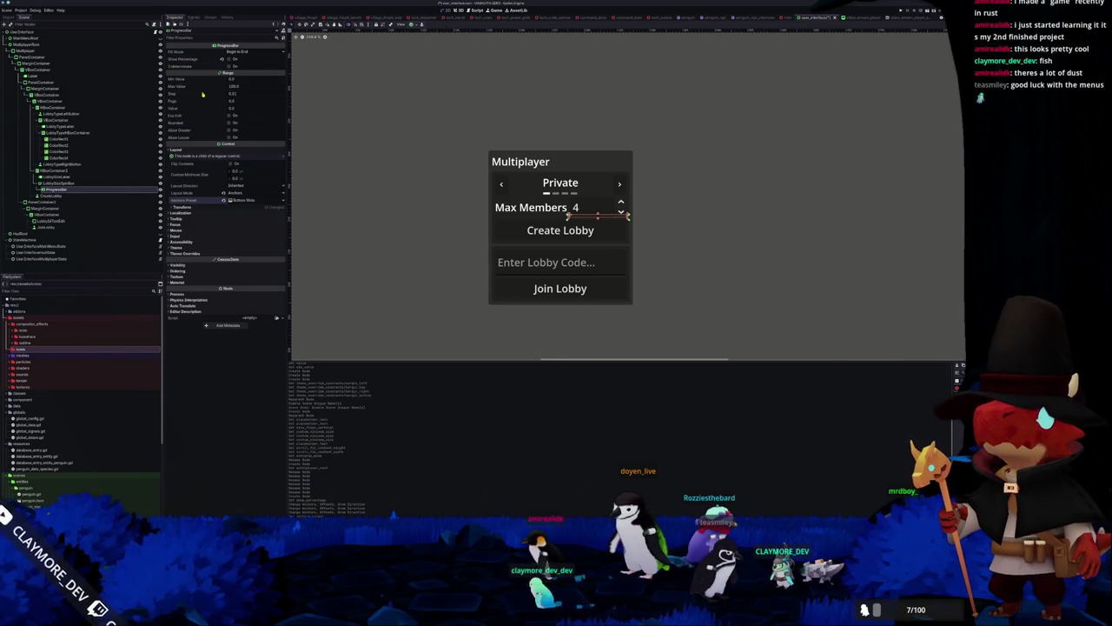